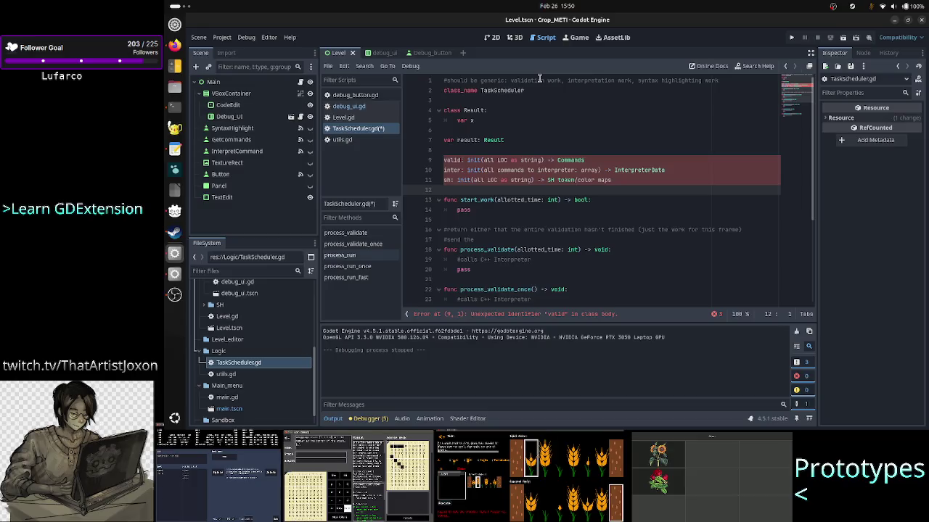
# - Add the comment '#return if the entire work was done or not' above start_work, then start selecting the process stubs
pyautogui.press('Return')
pyautogui.write('#')
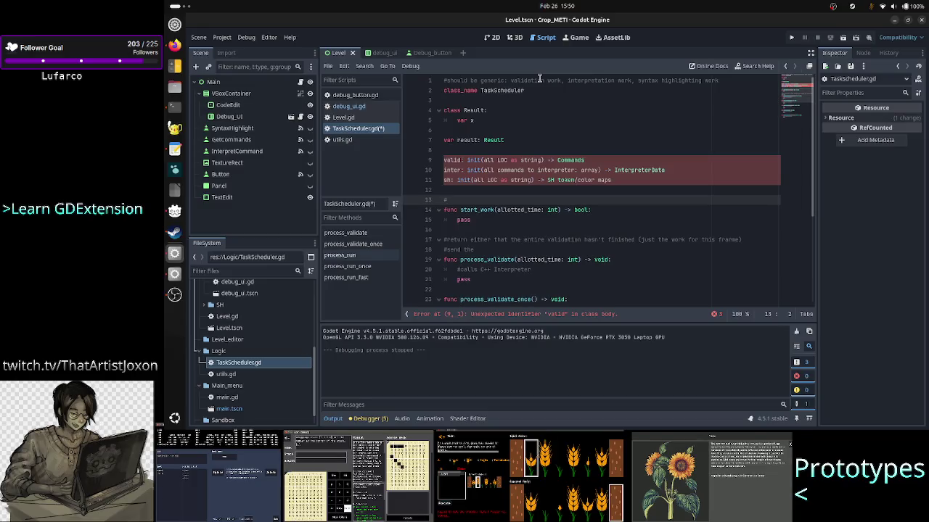
pyautogui.write('return if ')
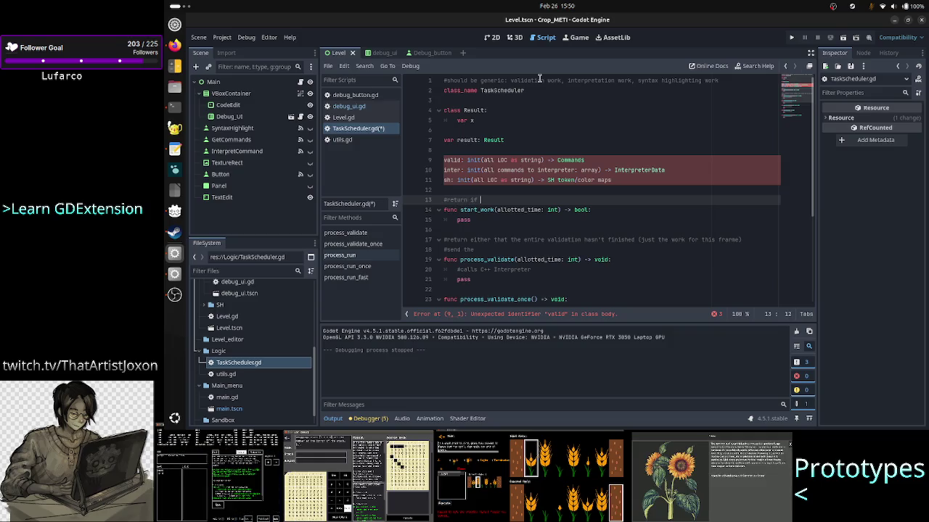
pyautogui.write('the entire work ')
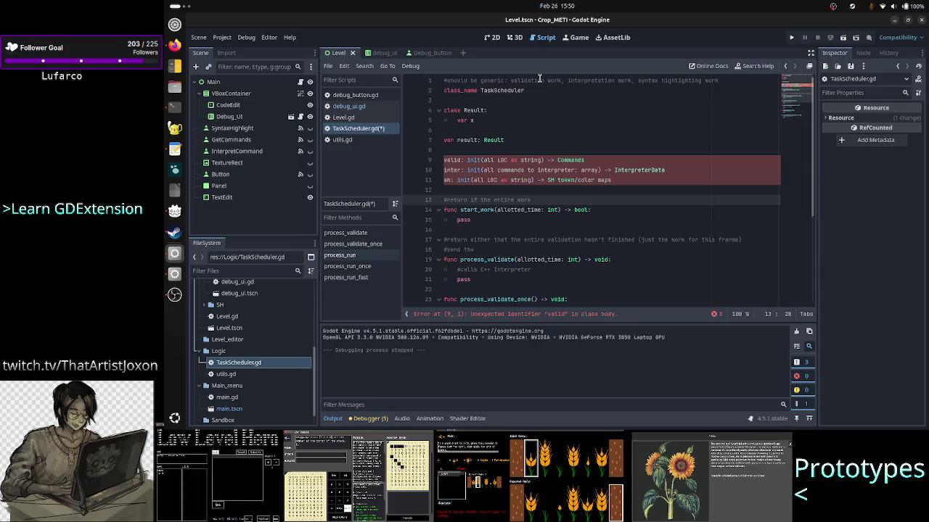
pyautogui.write('was done or not')
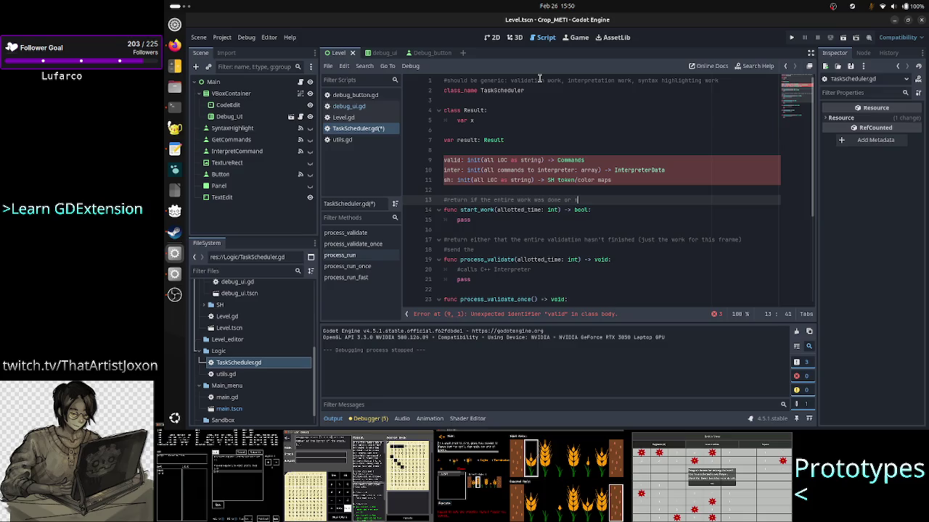
pyautogui.press('Down')
pyautogui.press('Down')
pyautogui.press('Down')
pyautogui.press('Down')
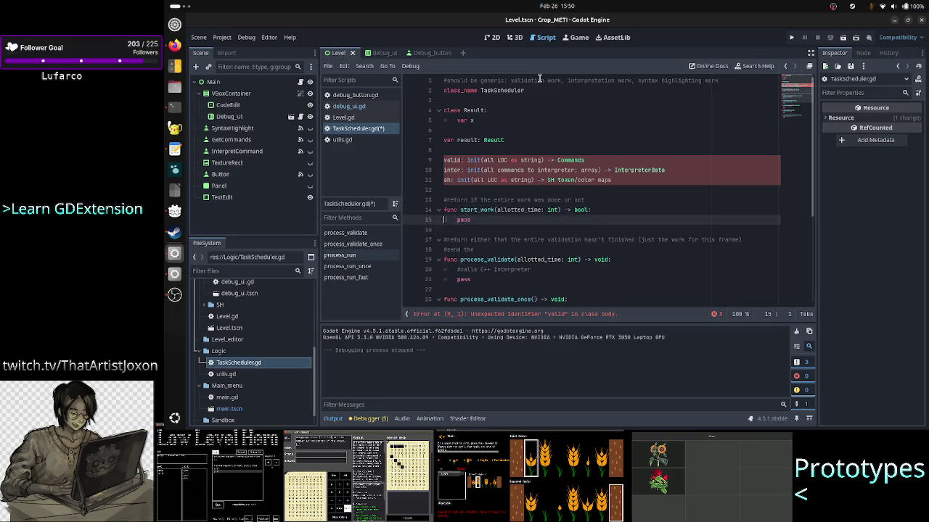
pyautogui.press('Home')
pyautogui.hotkey('shift', 'Down')
pyautogui.hotkey('shift', 'Down')
pyautogui.hotkey('shift', 'Down')
pyautogui.hotkey('shift', 'Down')
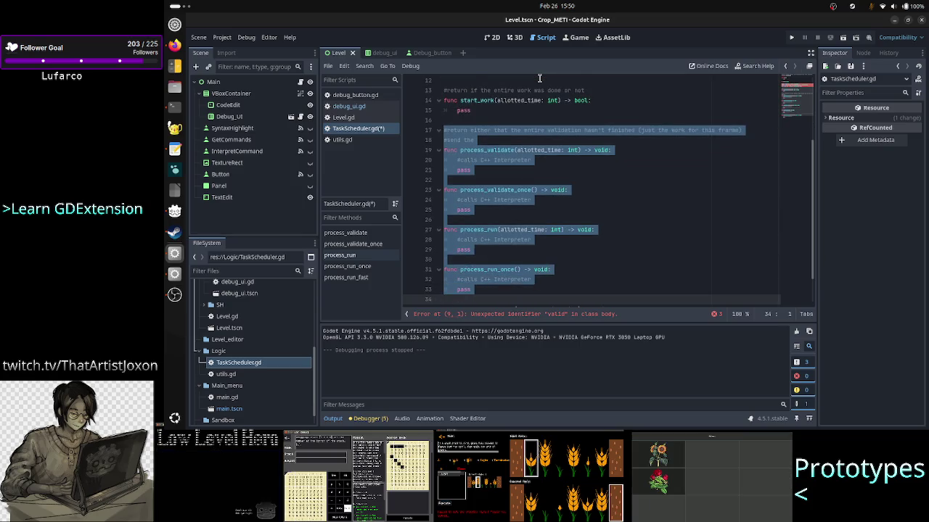
# - Delete all the process_* function stubs and the leftover empty line at the end
pyautogui.hotkey('shift', 'Down')
pyautogui.hotkey('shift', 'Down')
pyautogui.hotkey('shift', 'Down')
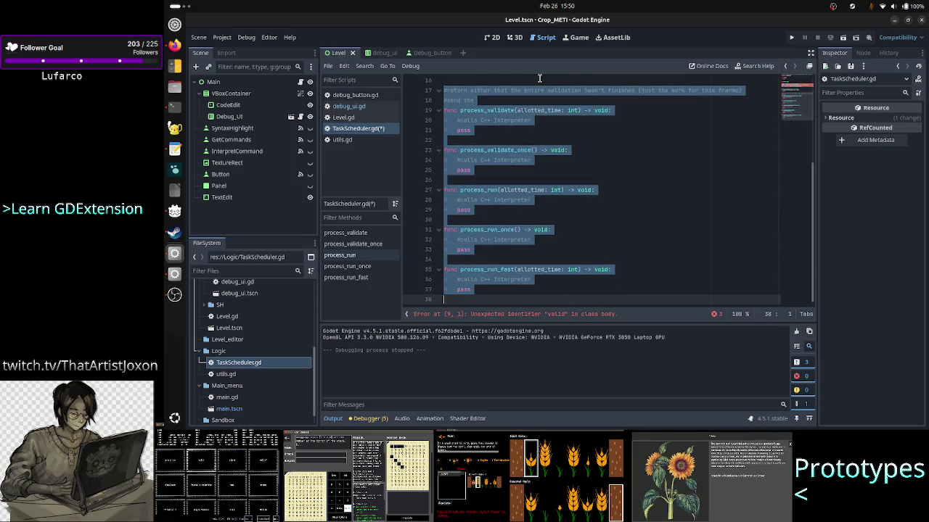
pyautogui.press('Delete')
pyautogui.press('BackSpace')
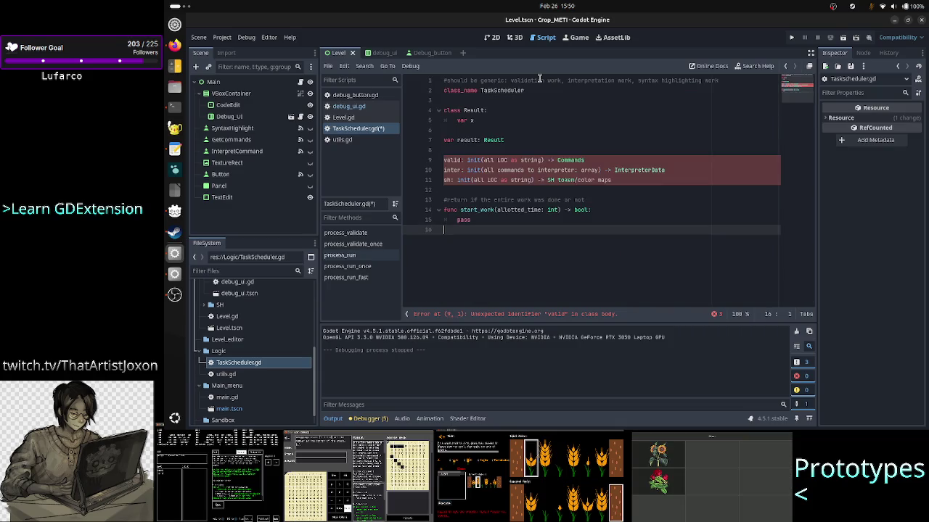
# - Comment out the valid, inter and sh initialization lines with #
pyautogui.press('Up')
pyautogui.press('Up')
pyautogui.press('Up')
pyautogui.write('#')
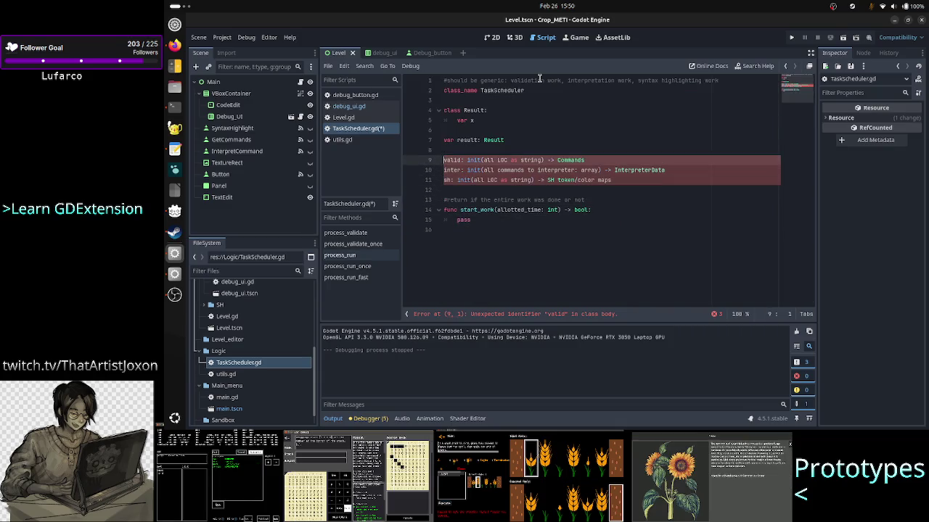
pyautogui.press('Down')
pyautogui.hotkey('ctrl', 'k')
pyautogui.press('Down')
pyautogui.hotkey('ctrl', 'k')
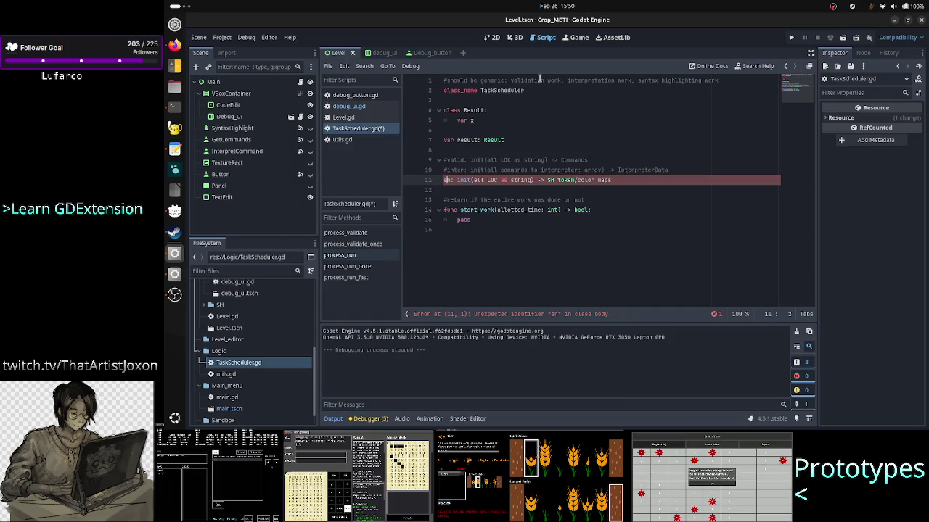
pyautogui.press('Home')
pyautogui.write('#')
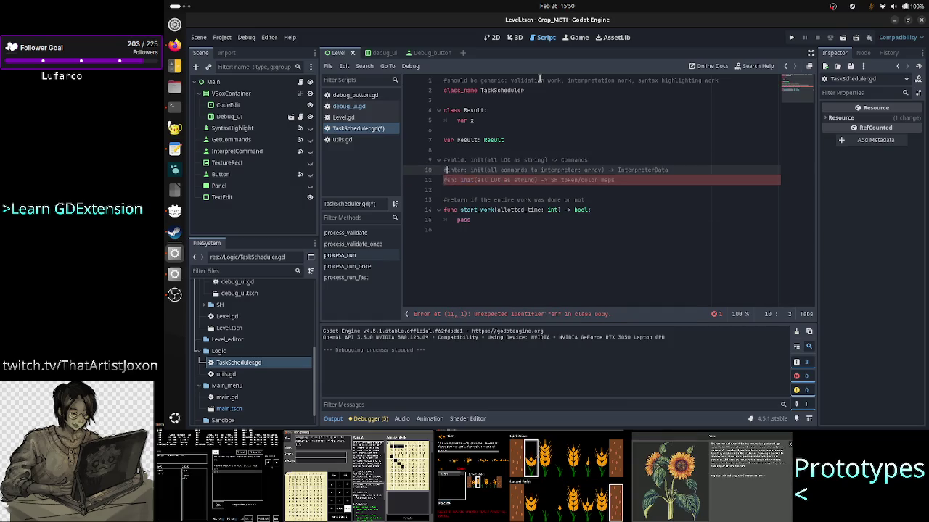
# - Review the 'var result: Result' line, then move to the Result class's var x field
pyautogui.press('Up')
pyautogui.press('Up')
pyautogui.press('Up')
pyautogui.press('Left')
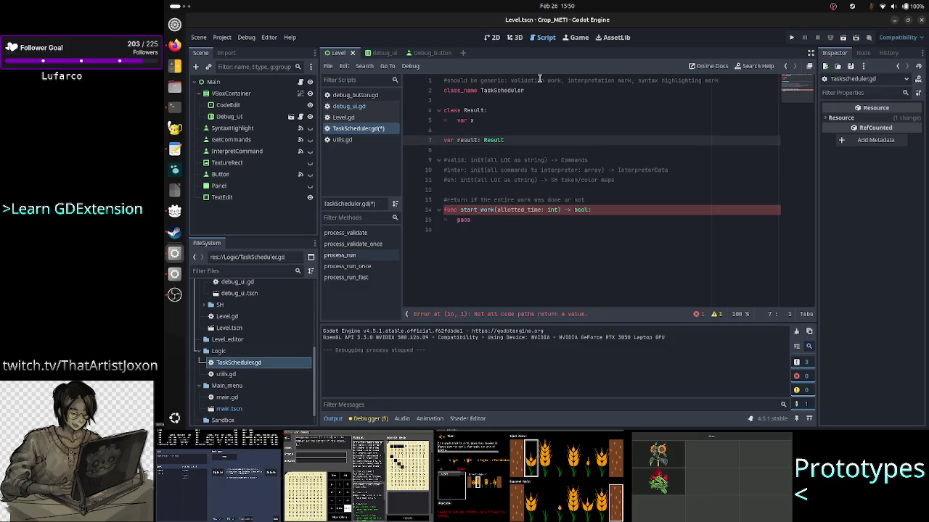
pyautogui.hotkey('shift', 'End')
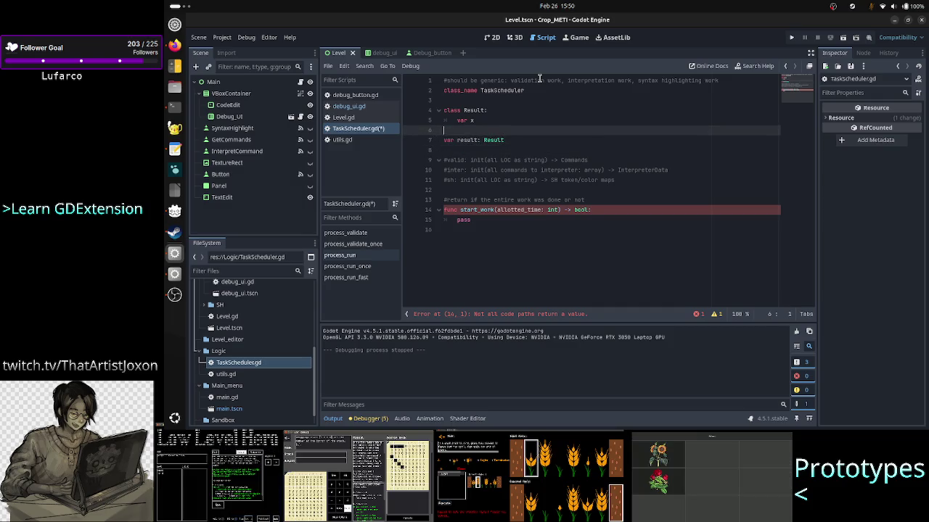
pyautogui.press('Right')
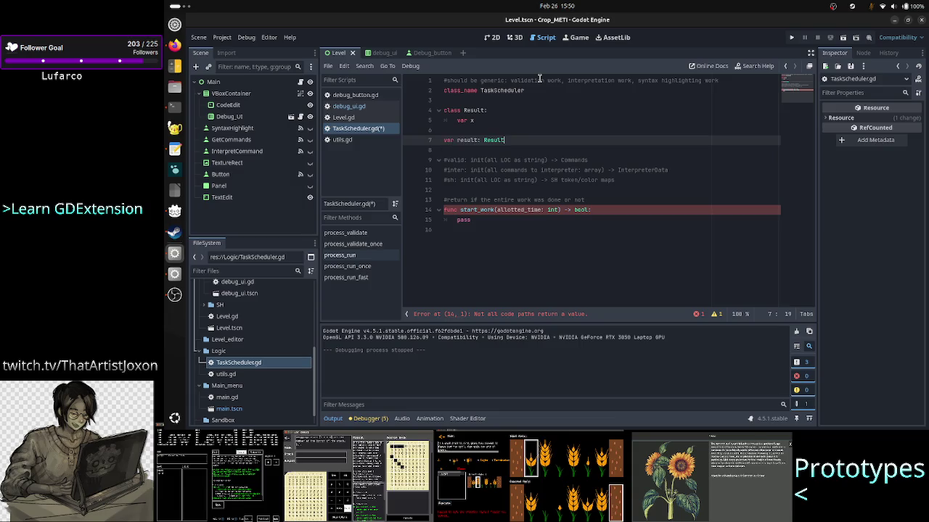
pyautogui.press('Up')
pyautogui.press('Up')
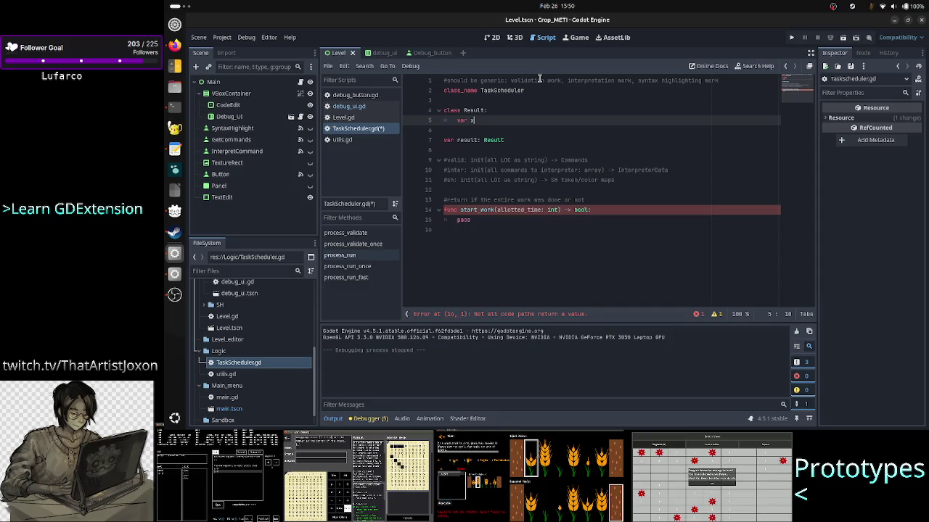
# - Check the Commands and InterpreterData type names, then rename the Result field 'var x' to 'var data:'
pyautogui.doubleClick(573, 159)
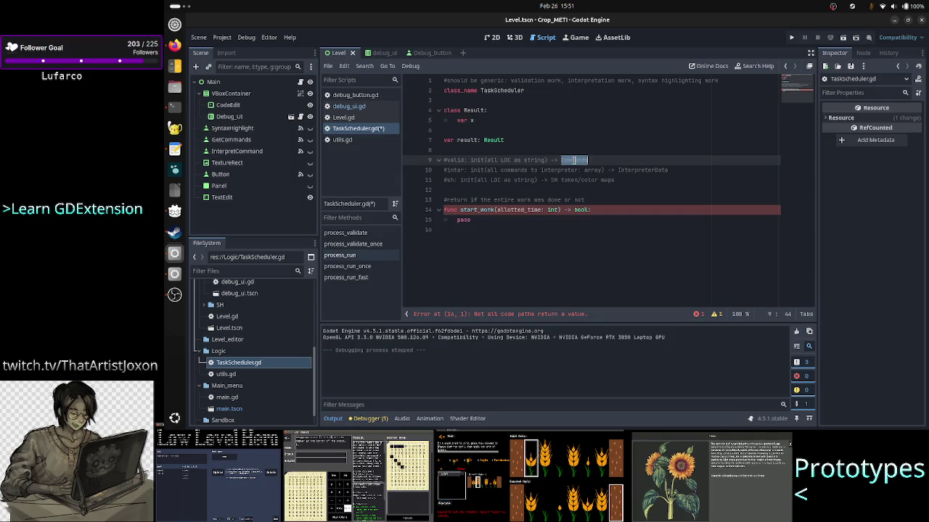
pyautogui.doubleClick(648, 170)
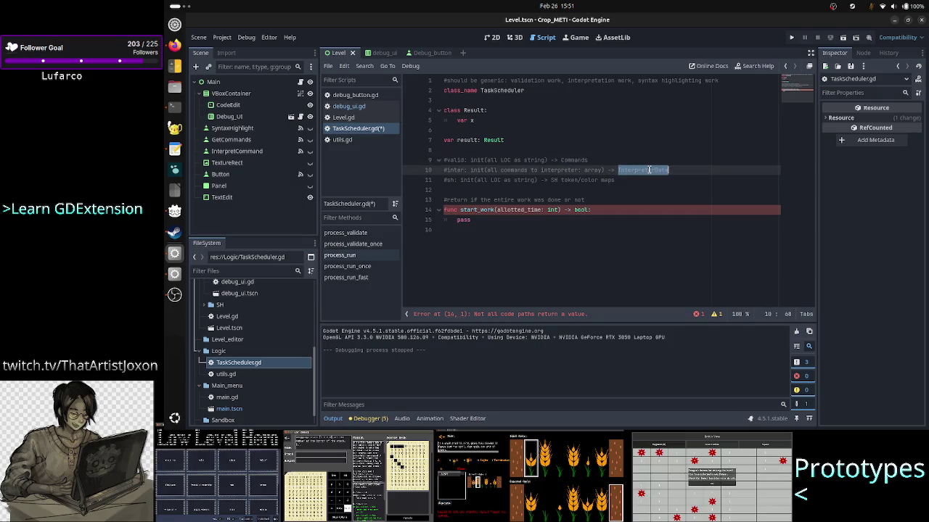
pyautogui.doubleClick(576, 179)
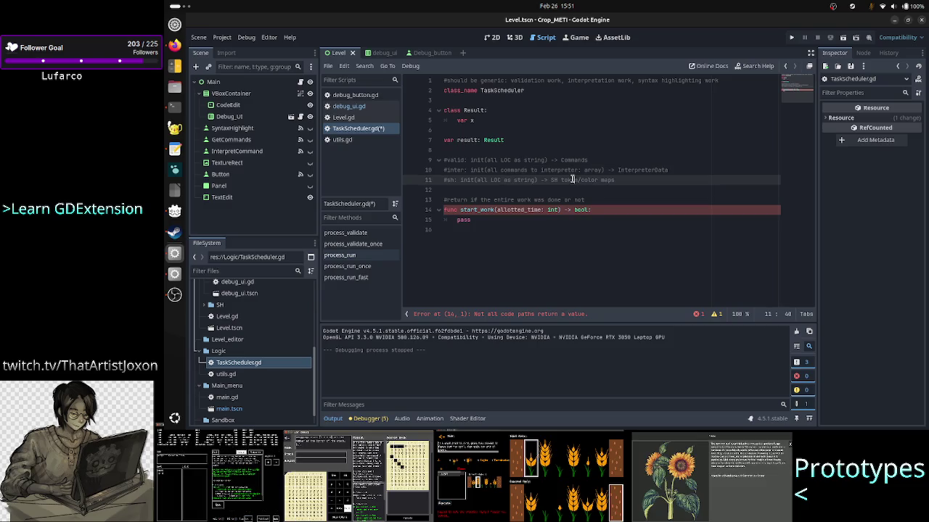
pyautogui.click(492, 117)
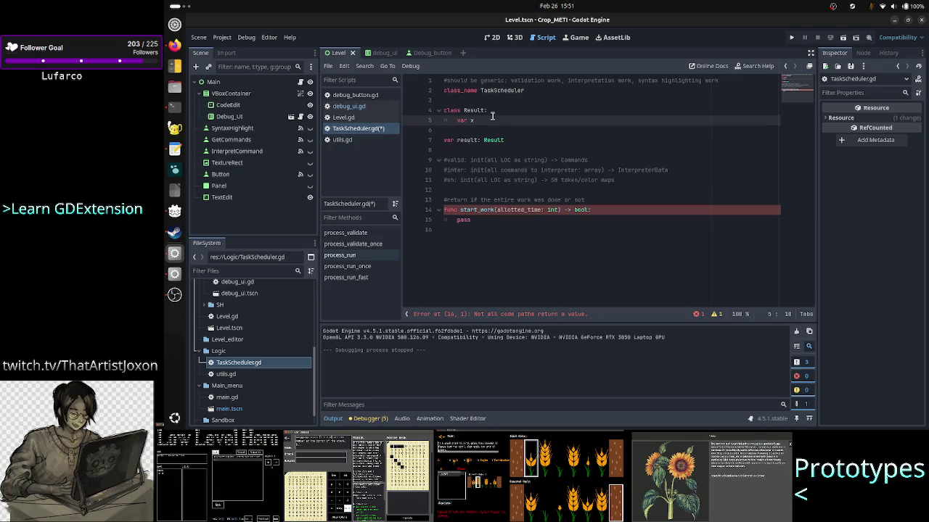
pyautogui.press('BackSpace')
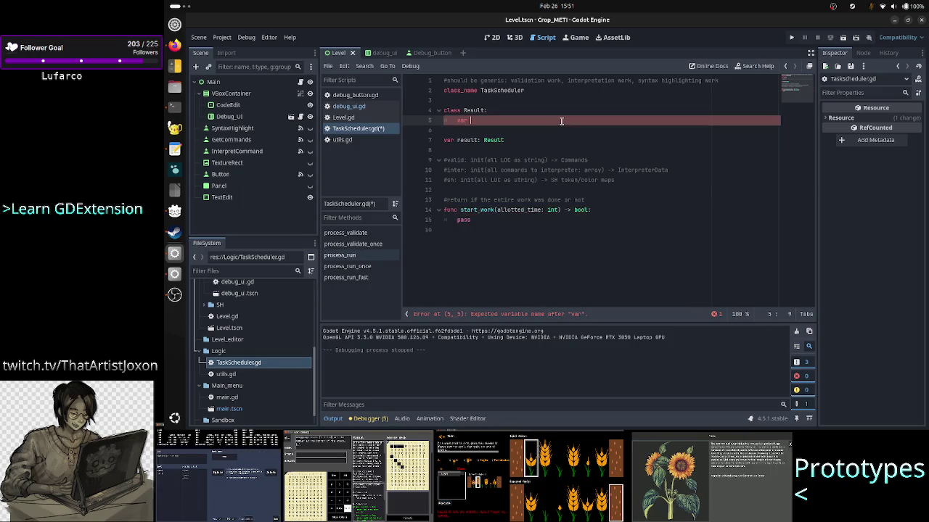
pyautogui.write('data')
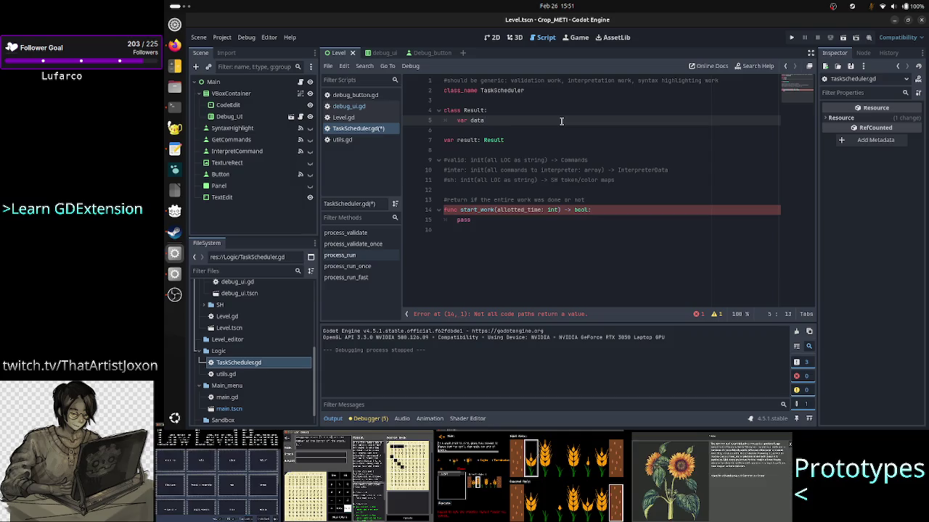
pyautogui.write(':')
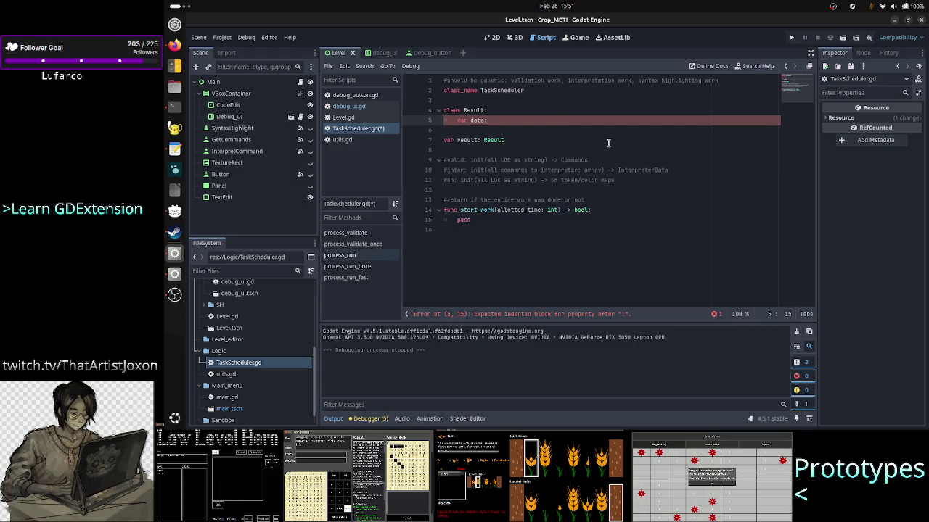
# - Select the entire class Result block
pyautogui.press('Up')
pyautogui.press('Home')
pyautogui.hotkey('shift', 'Down')
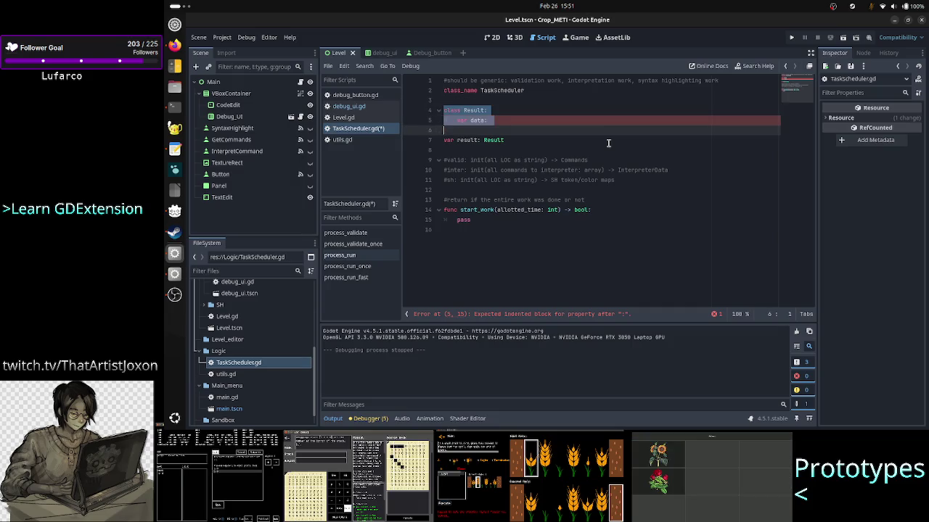
pyautogui.hotkey('shift', 'End')
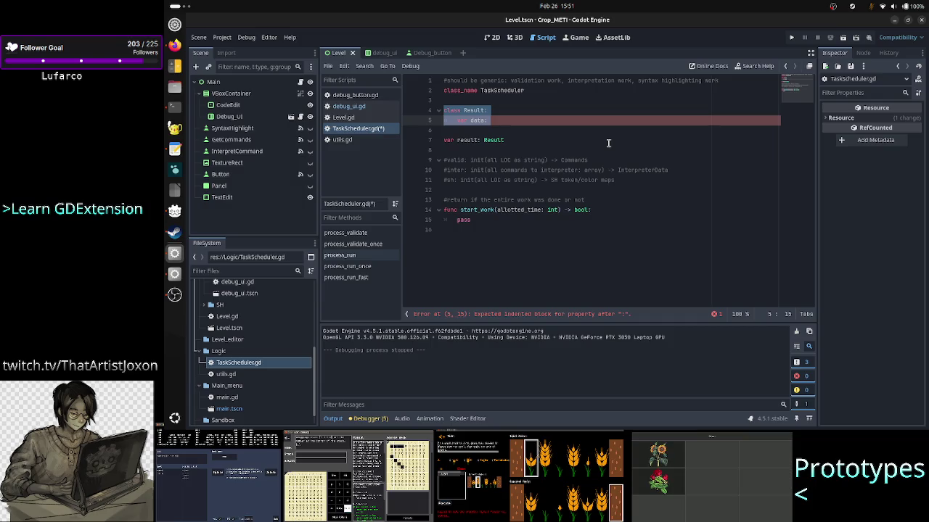
# - Delete the Result class, the 'var result: Result' line and the leftover empty line
pyautogui.press('BackSpace')
pyautogui.press('BackSpace')
pyautogui.press('BackSpace')
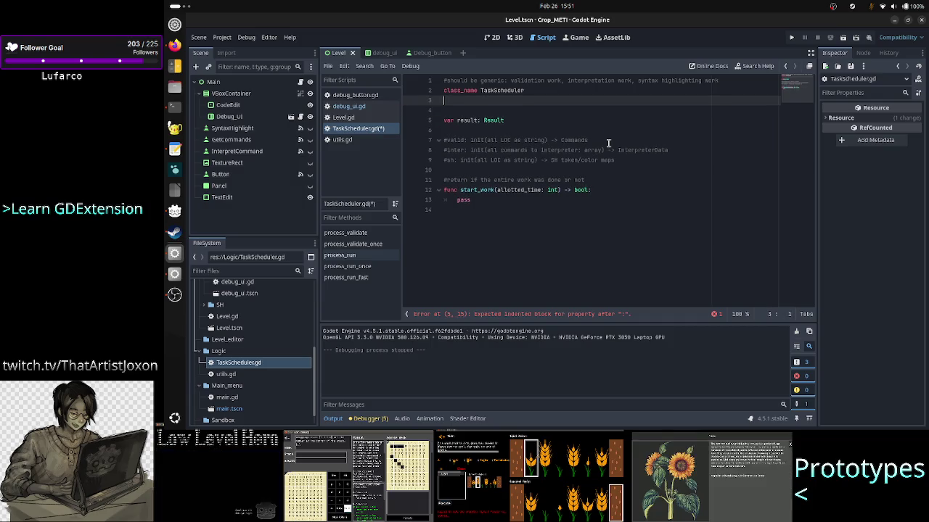
pyautogui.press('Down')
pyautogui.press('Down')
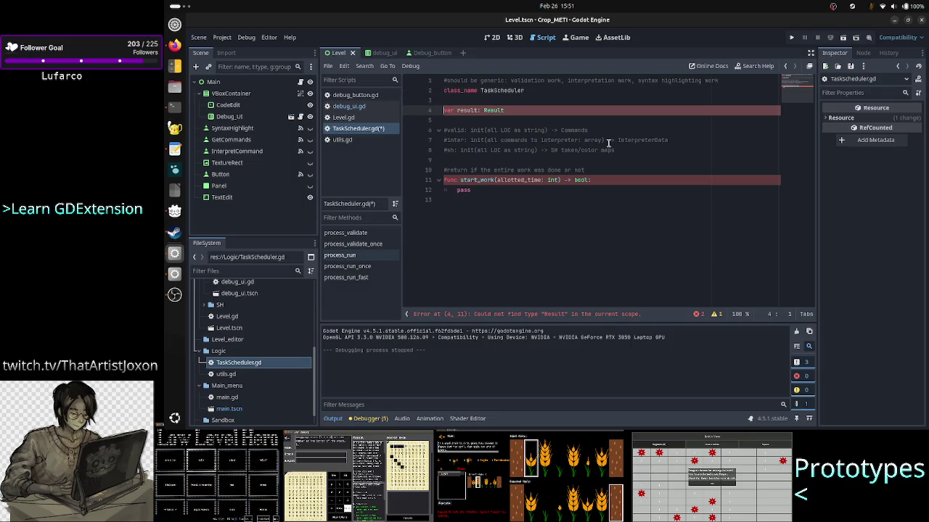
pyautogui.hotkey('ctrl', 'shift', 'k')
pyautogui.press('BackSpace')
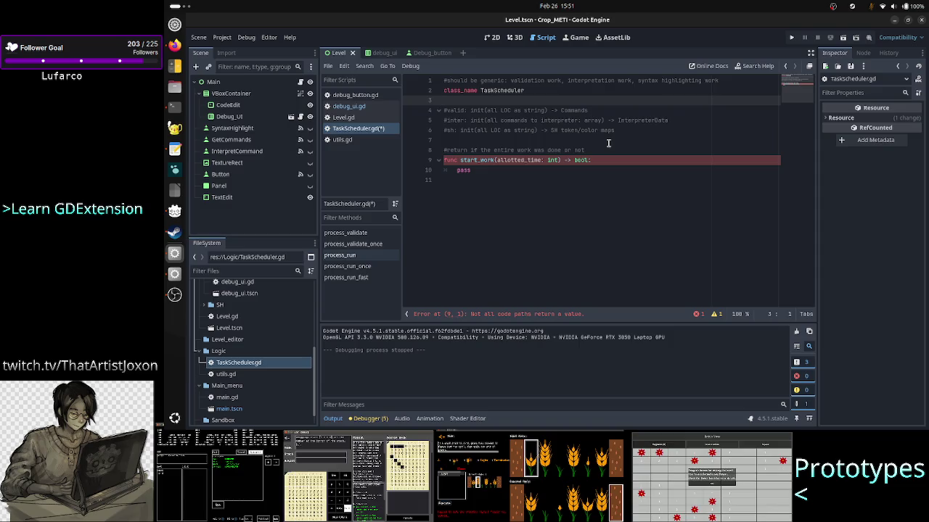
# - Insert empty lines between the #valid comment and the start_work return comment
pyautogui.press('Up')
pyautogui.press('Up')
pyautogui.press('Right')
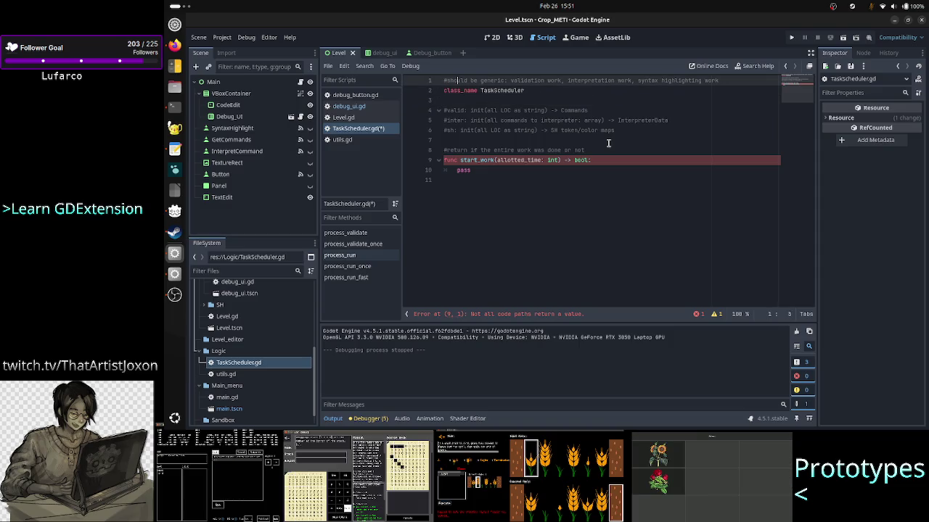
pyautogui.press('Right')
pyautogui.press('Right')
pyautogui.press('Right')
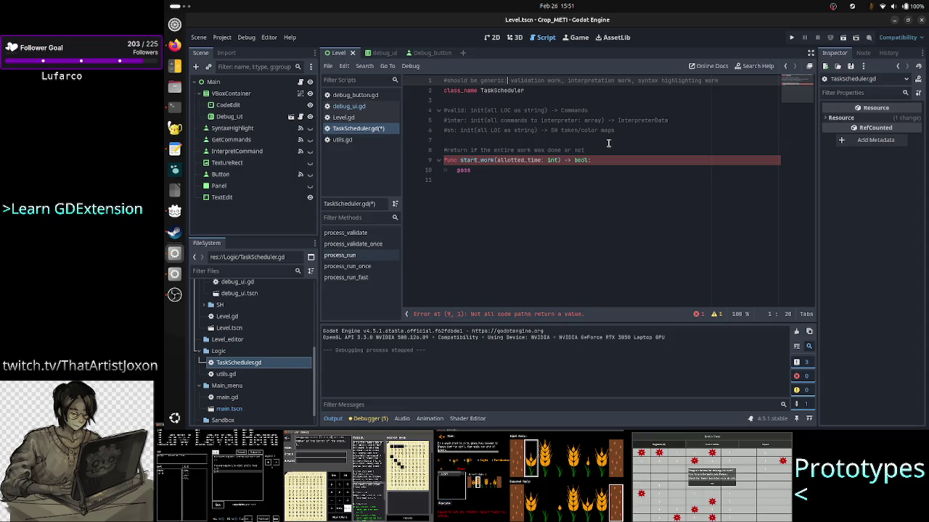
pyautogui.press('Left')
pyautogui.press('Down')
pyautogui.press('Down')
pyautogui.press('Down')
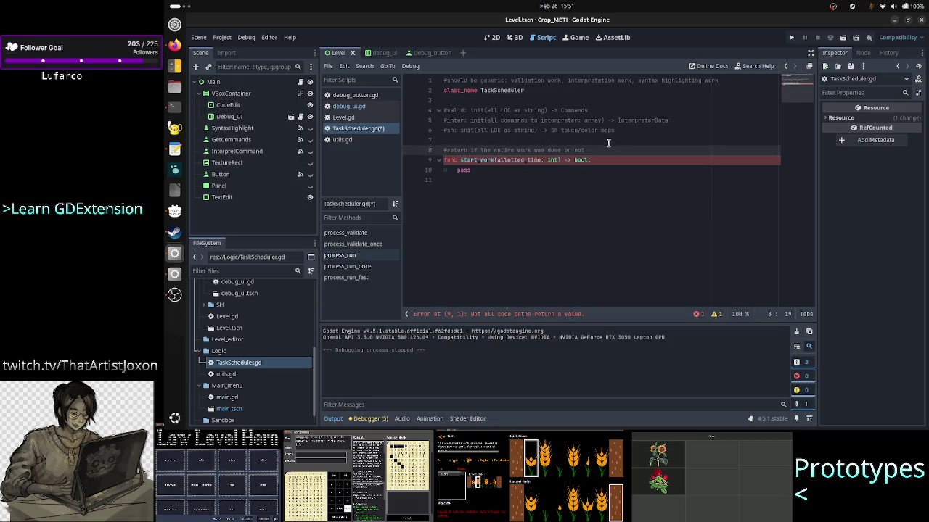
pyautogui.press('Down')
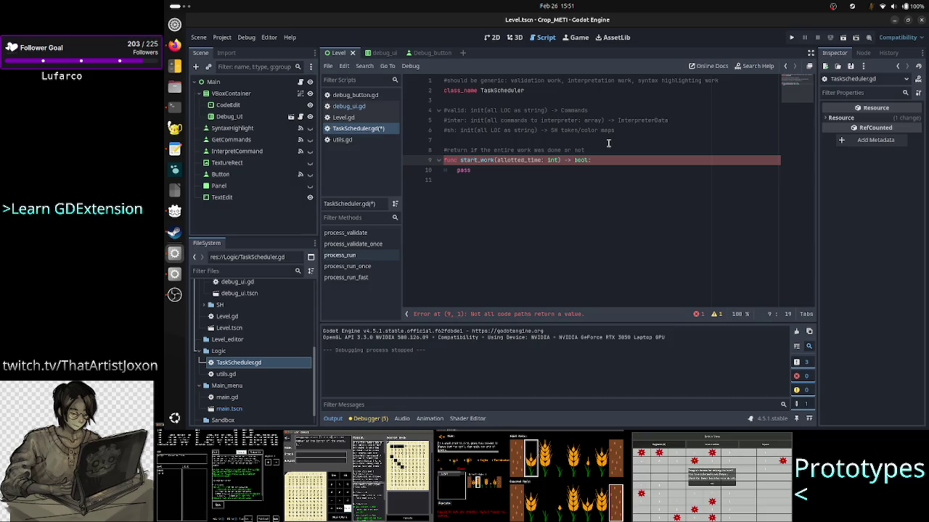
pyautogui.press('Up')
pyautogui.press('Up')
pyautogui.press('Up')
pyautogui.press('Up')
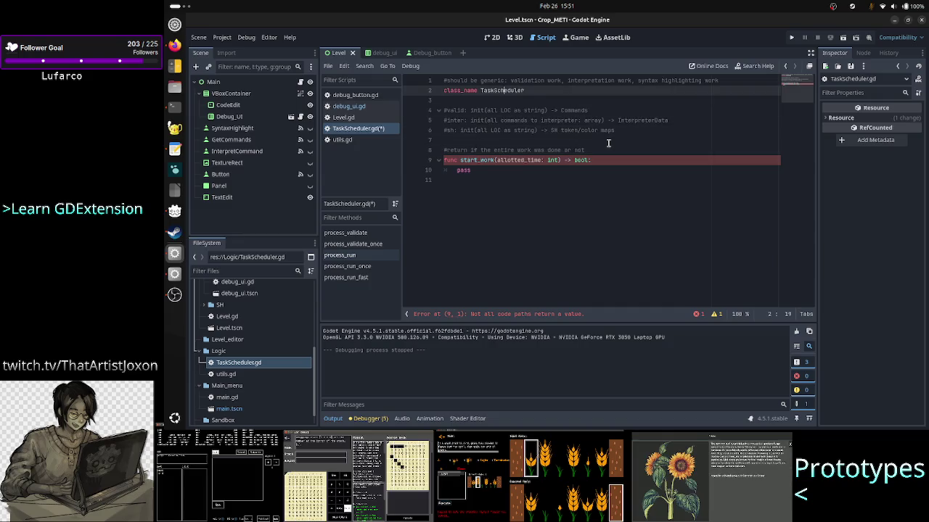
pyautogui.press('Down')
pyautogui.press('Down')
pyautogui.press('Down')
pyautogui.press('Down')
pyautogui.press('Down')
pyautogui.press('Down')
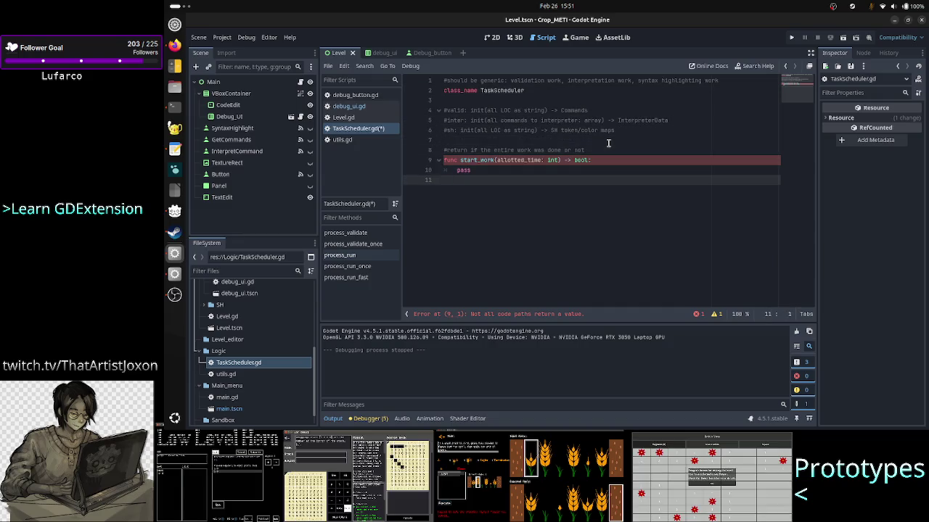
pyautogui.press('Up')
pyautogui.press('Up')
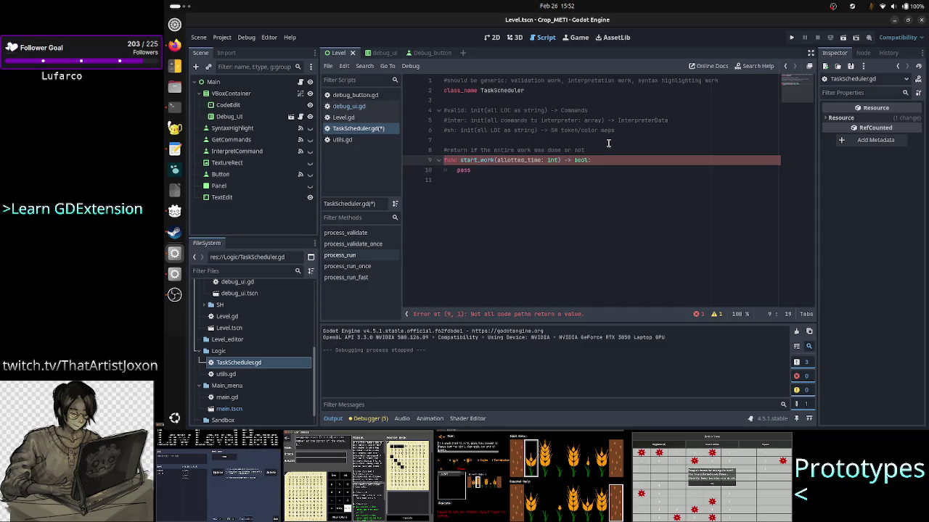
pyautogui.press('Up')
pyautogui.press('Up')
pyautogui.press('Up')
pyautogui.press('Down')
pyautogui.press('Down')
pyautogui.press('Down')
pyautogui.press('Down')
pyautogui.press('Down')
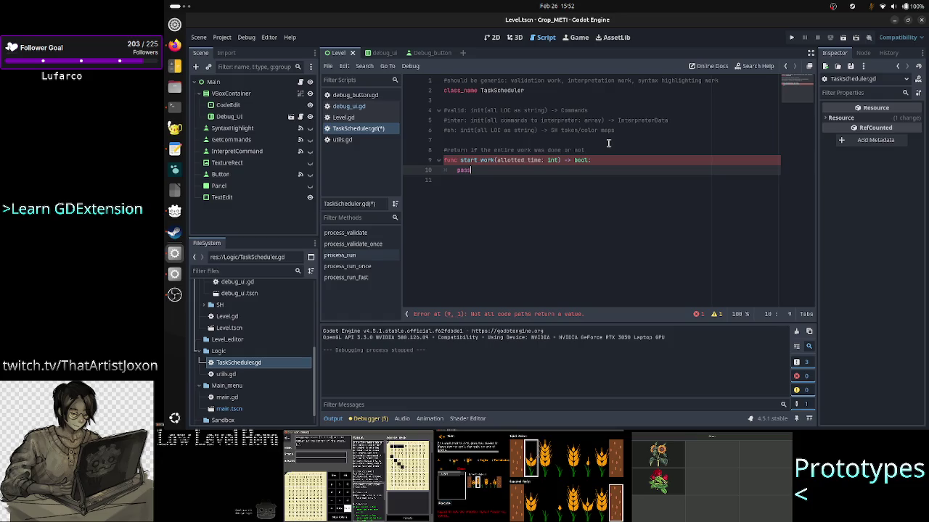
pyautogui.press('Up')
pyautogui.press('Up')
pyautogui.press('Up')
pyautogui.press('Up')
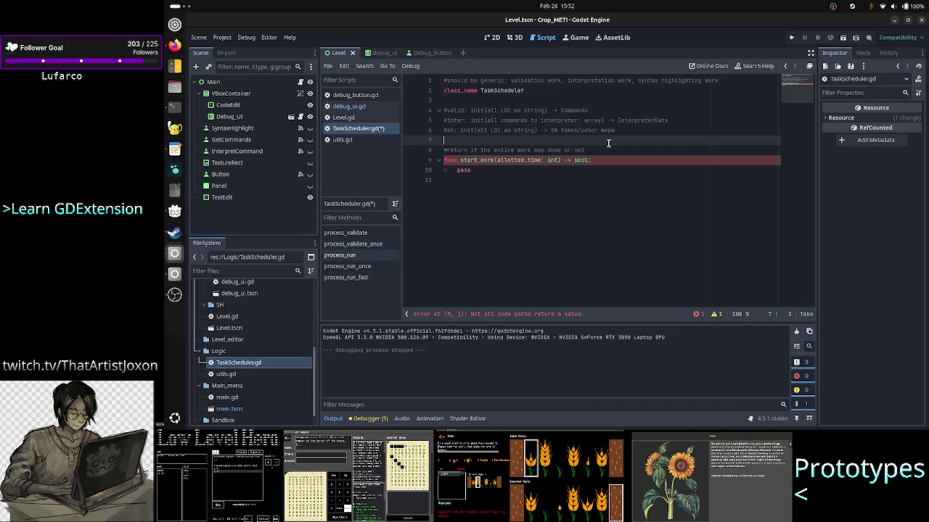
pyautogui.press('Down')
pyautogui.press('Down')
pyautogui.press('Down')
pyautogui.press('Down')
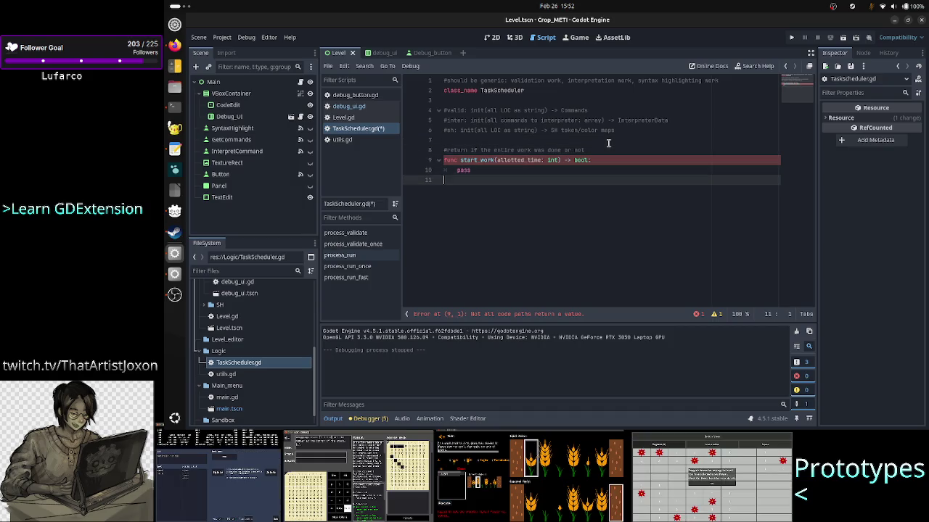
pyautogui.press('Up')
pyautogui.press('Up')
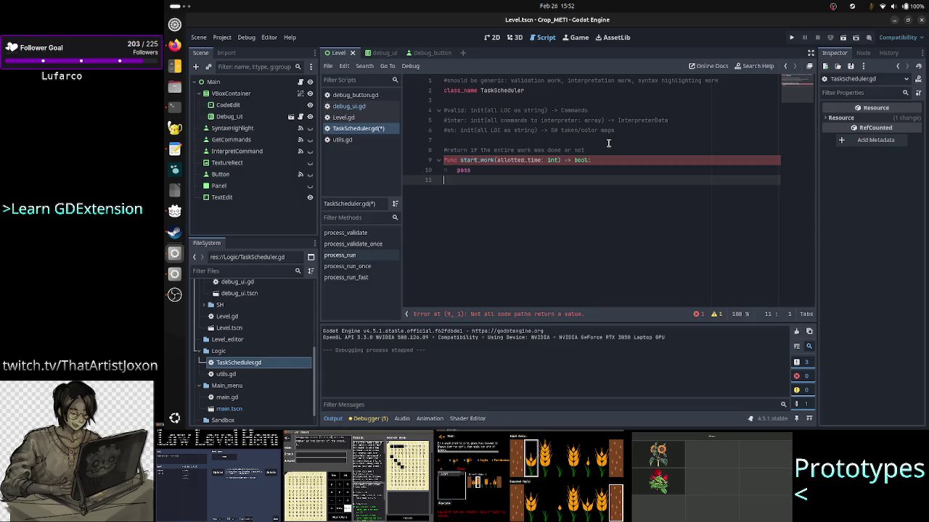
pyautogui.press('Up')
pyautogui.press('Up')
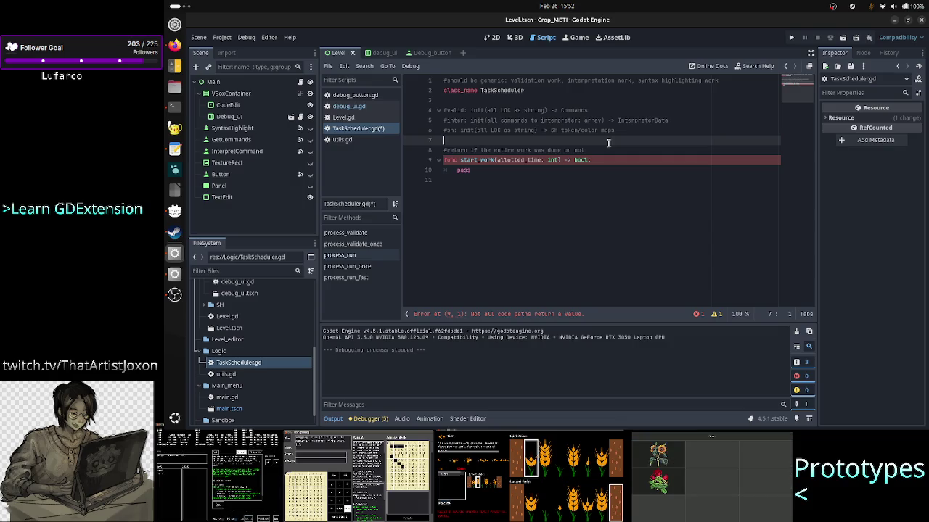
pyautogui.press('Up')
pyautogui.press('Up')
pyautogui.press('Up')
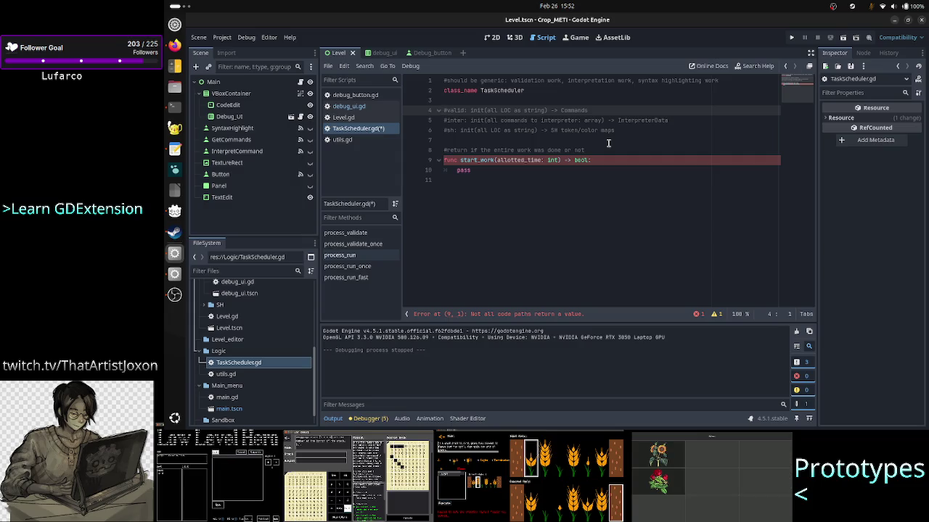
pyautogui.press('Down')
pyautogui.press('Down')
pyautogui.press('Down')
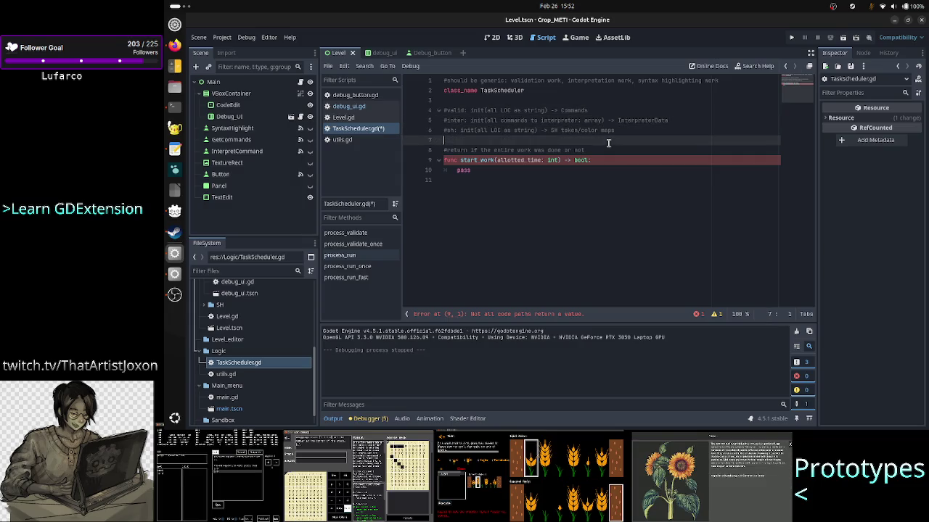
pyautogui.press('Return')
pyautogui.press('Return')
pyautogui.press('Return')
# - Write the note 'the notion of checkpoint' above the start_work comment and bring up the design notes
pyautogui.press('Up')
pyautogui.press('Up')
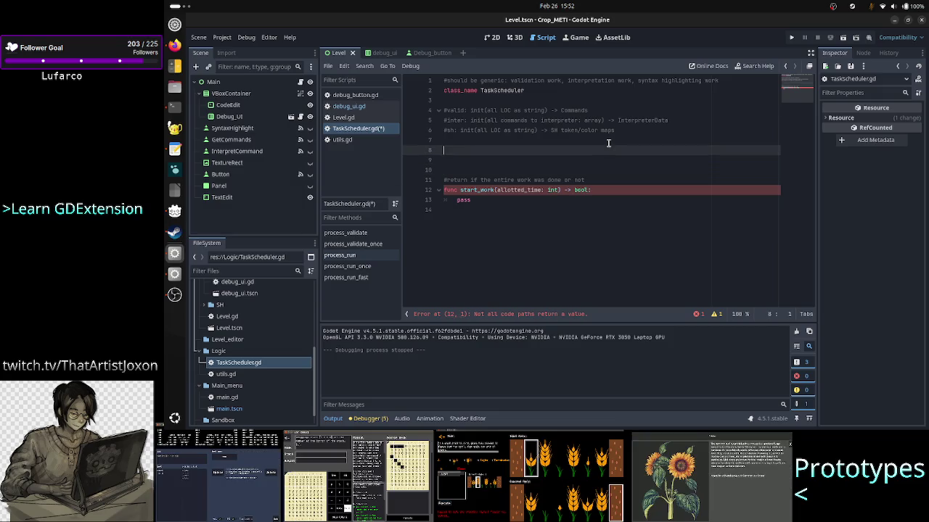
pyautogui.write('the notio')
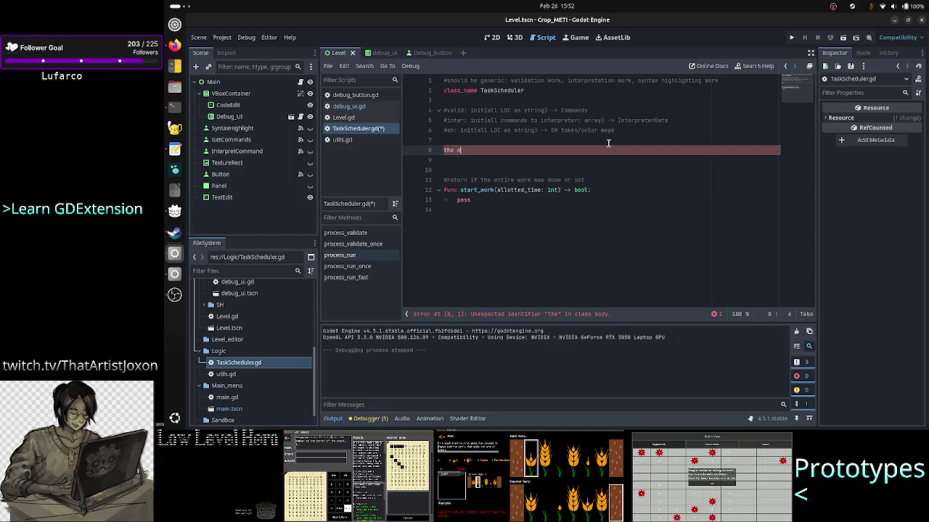
pyautogui.write('n of checkp')
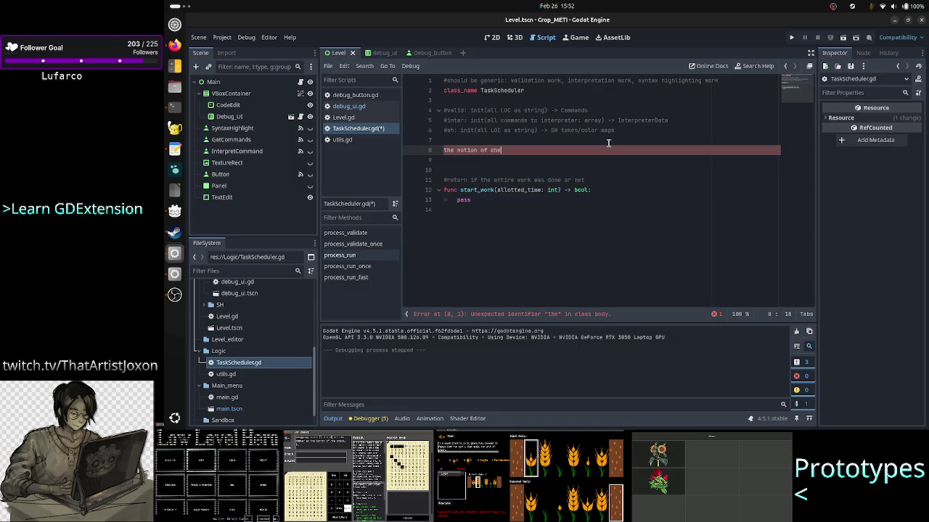
pyautogui.write('oint')
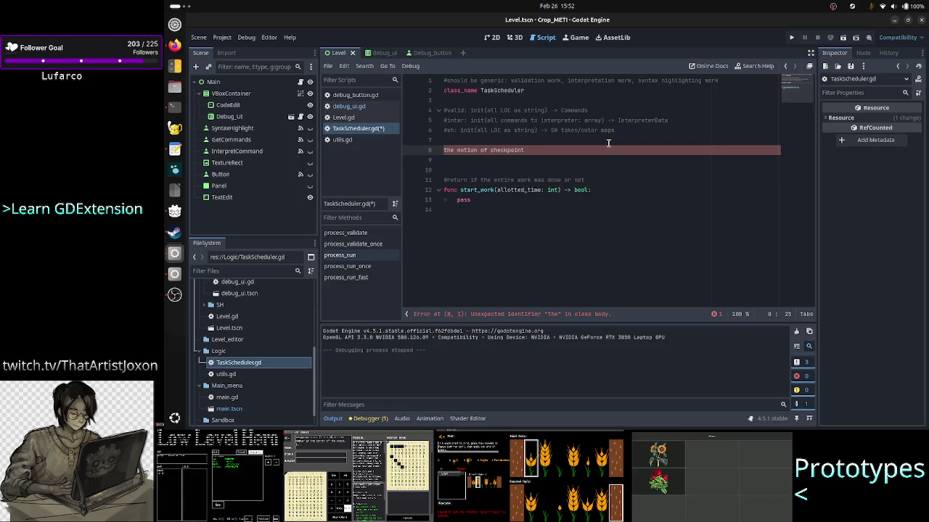
pyautogui.press('Return')
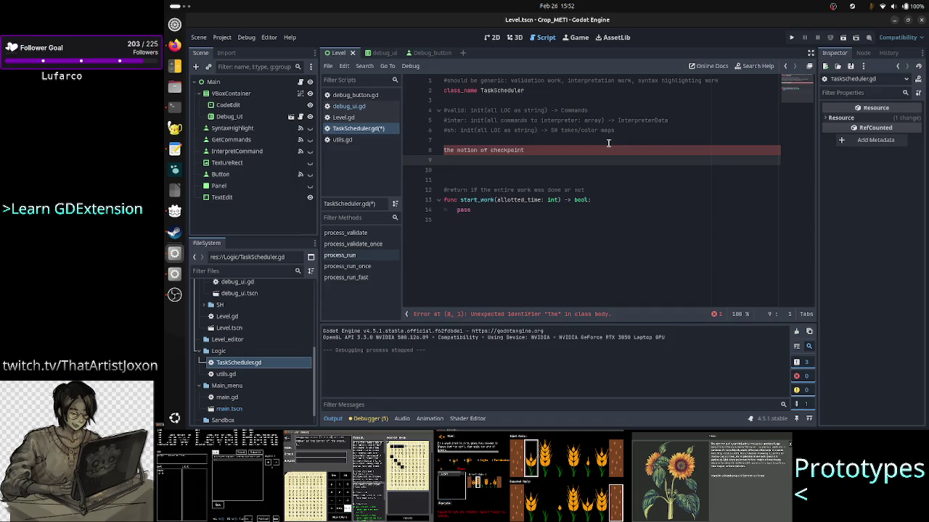
pyautogui.hotkey('alt', 'Tab')
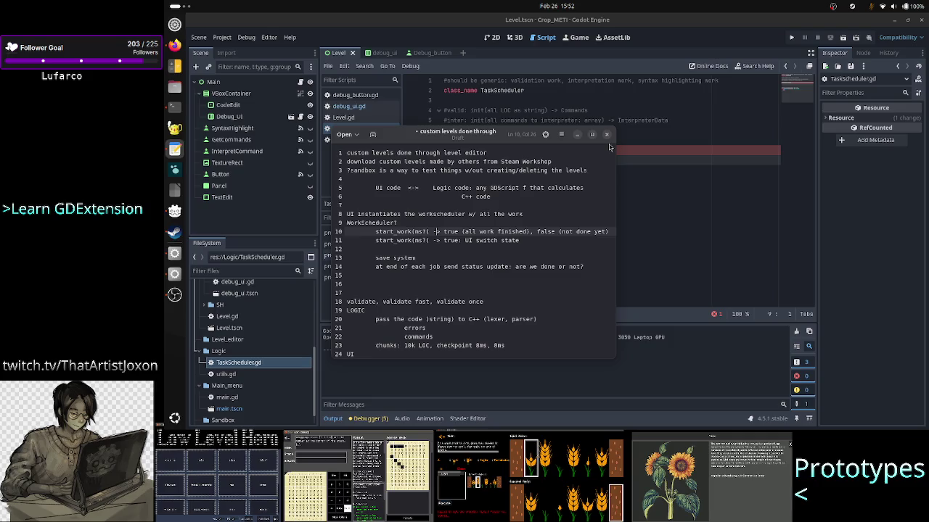
# - Compare the checkpoint planning notes with the script, then return to the end of the checkpoint line
pyautogui.hotkey('alt', 'Tab')
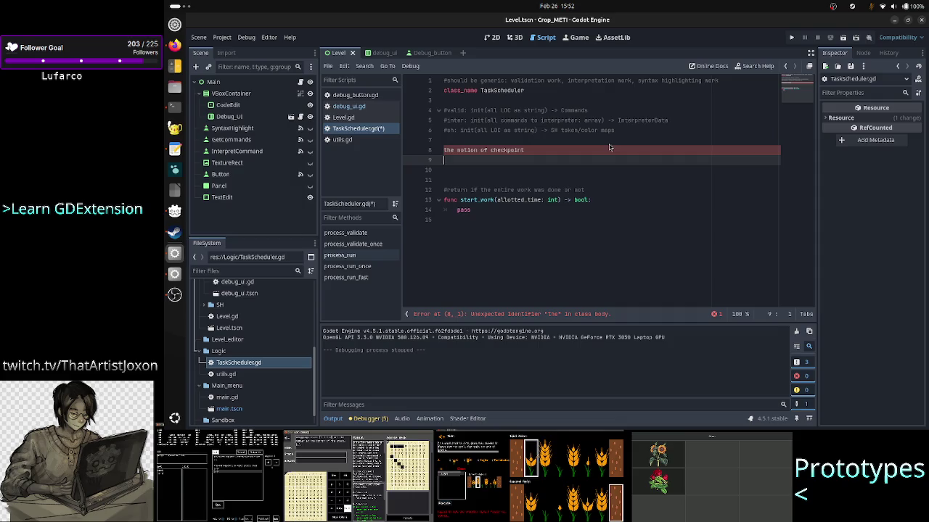
pyautogui.hotkey('alt', 'Tab')
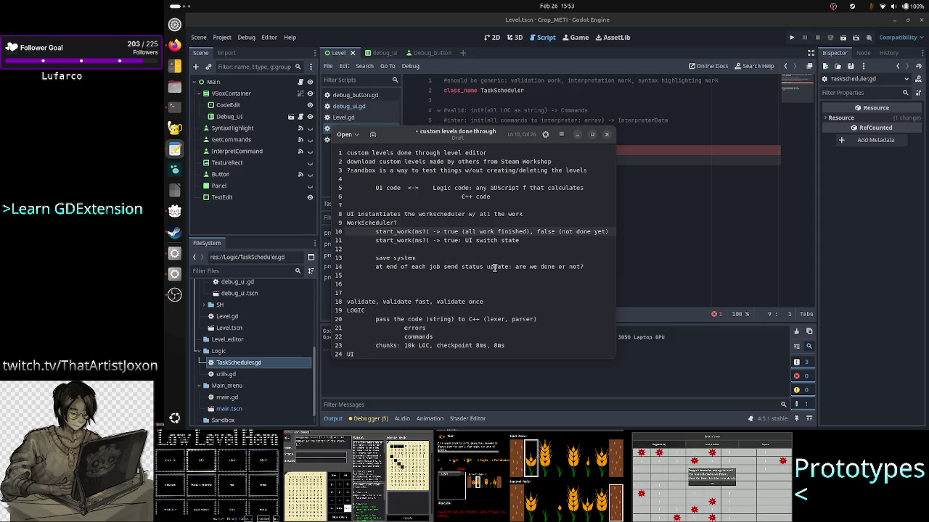
pyautogui.scroll(-2, 447, 280)
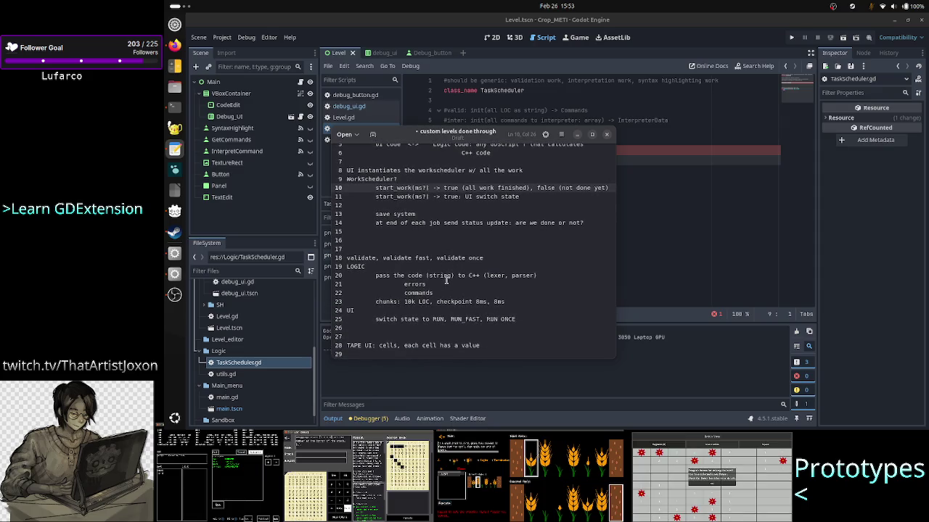
pyautogui.click(653, 151)
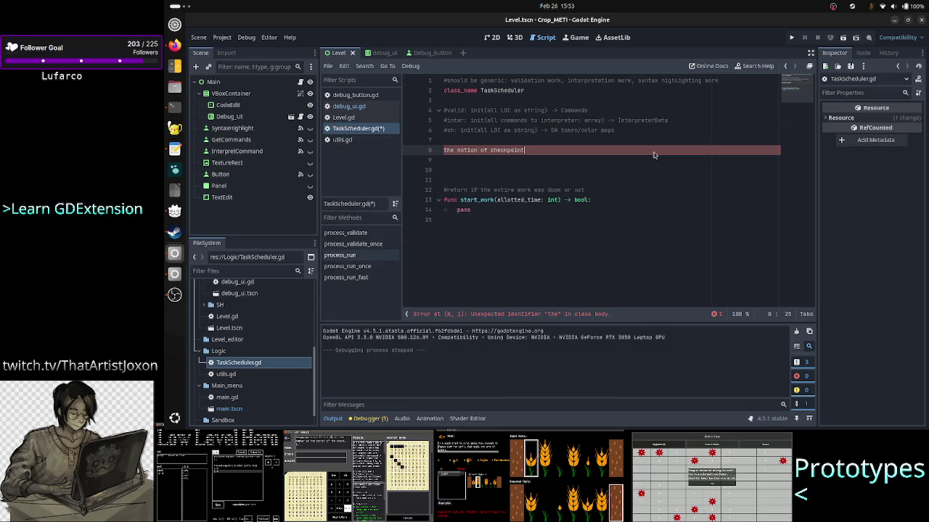
# - Replace the checkpoint note with a 'work: Array' line
pyautogui.write(':')
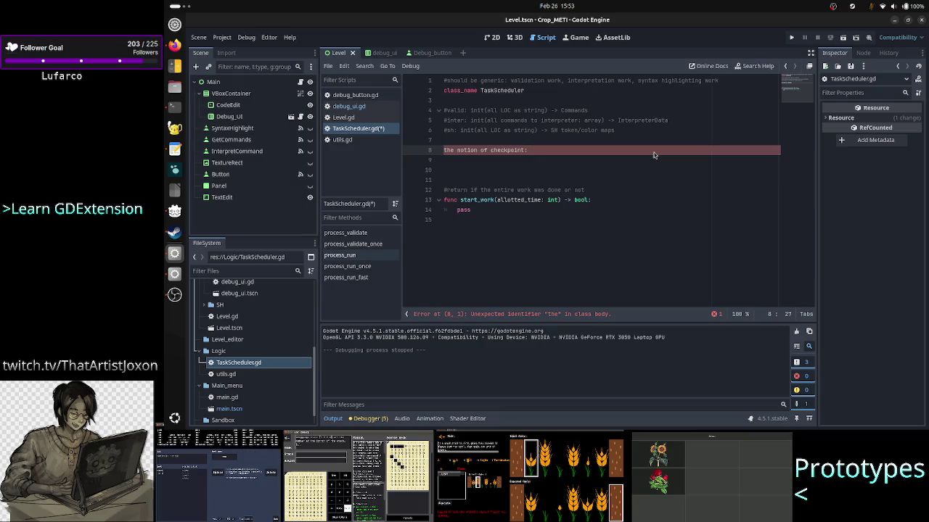
pyautogui.press('BackSpace')
pyautogui.press('BackSpace')
pyautogui.press('BackSpace')
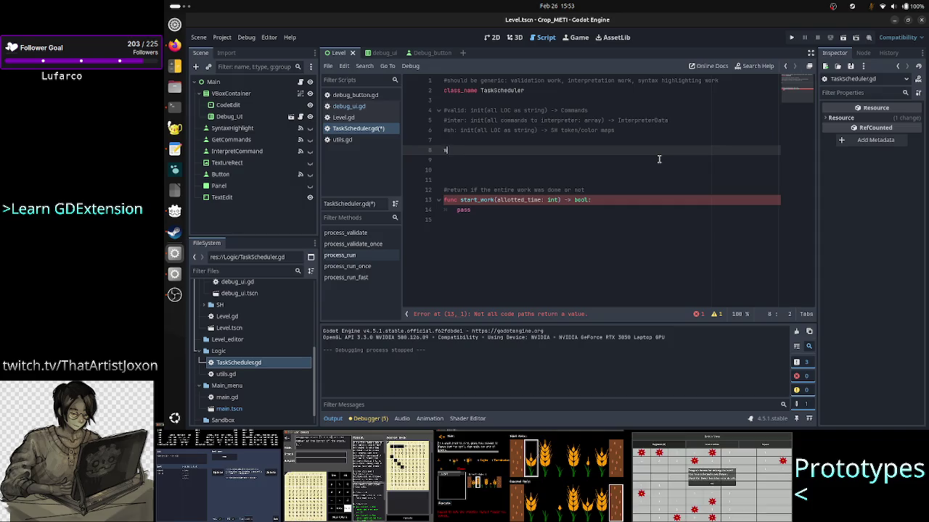
pyautogui.write('work a')
pyautogui.press('BackSpace')
pyautogui.press('BackSpace')
pyautogui.write(': Array')
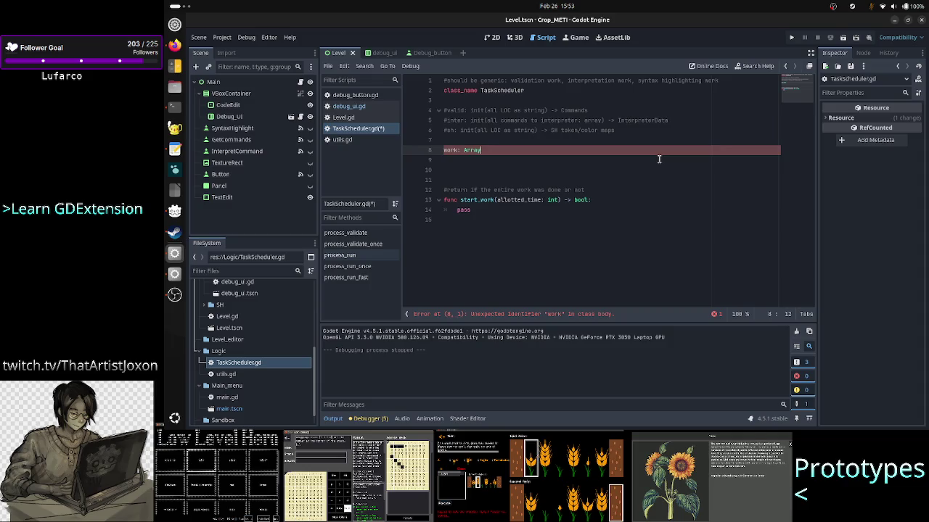
pyautogui.press('Return')
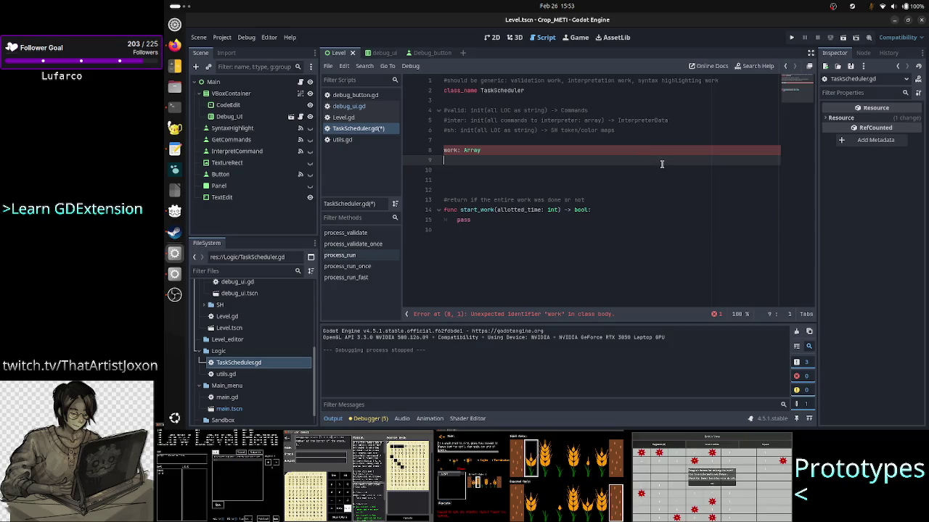
# - Add an 'index= 0' line below it and extend it to 'index= 0, 1, 2,'
pyautogui.write('index')
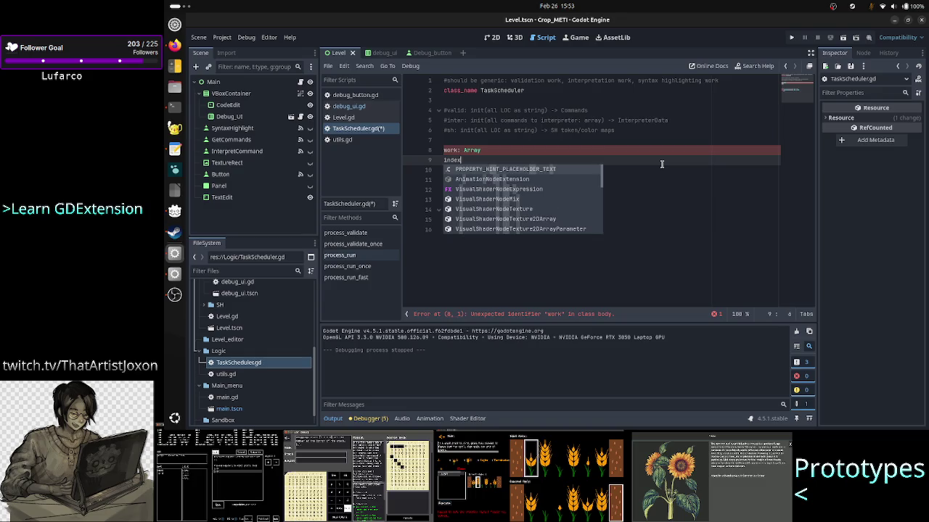
pyautogui.press('Escape')
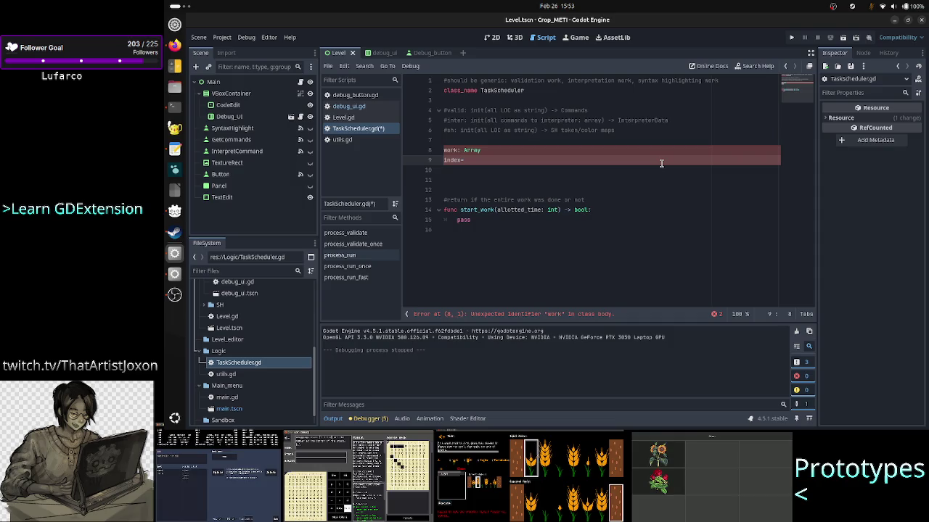
pyautogui.write('0')
pyautogui.press('Down')
pyautogui.press('Down')
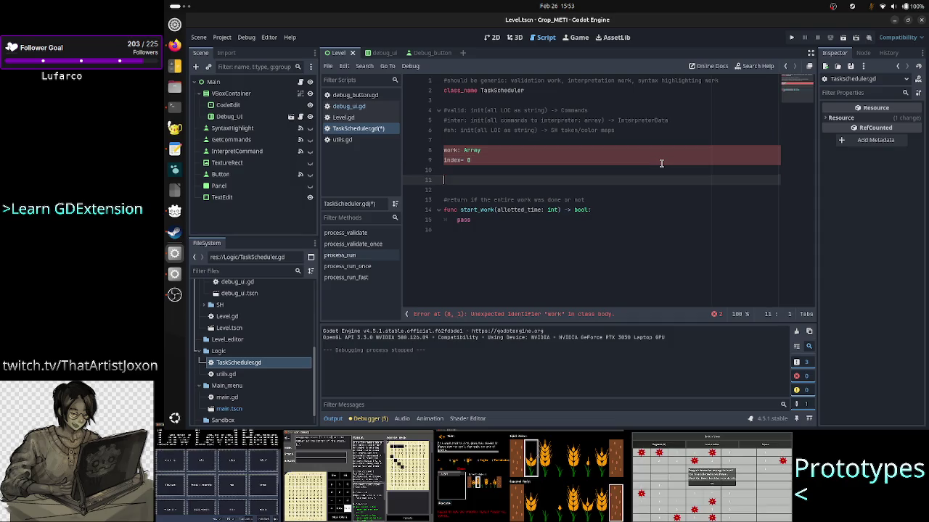
pyautogui.press('Down')
pyautogui.press('Down')
pyautogui.press('Down')
pyautogui.press('Right')
pyautogui.press('Right')
pyautogui.press('Right')
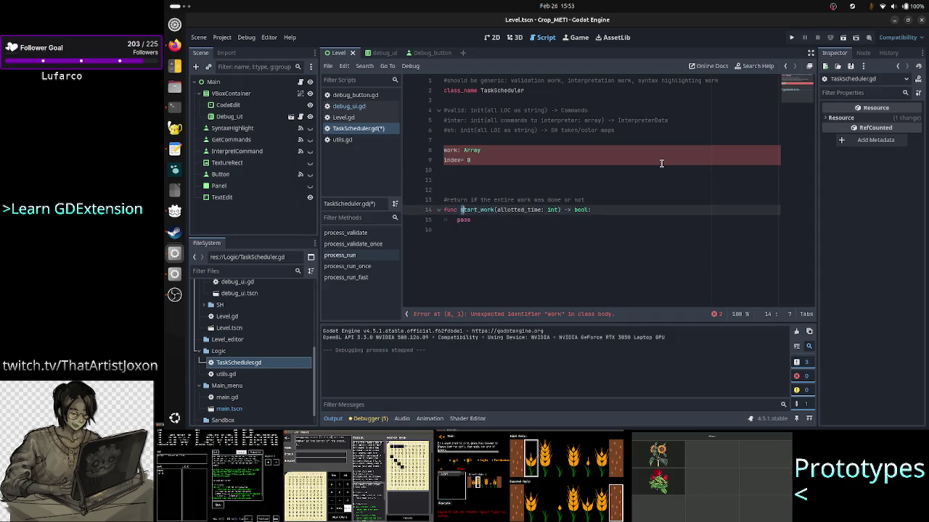
pyautogui.press('Right')
pyautogui.press('Right')
pyautogui.press('Right')
pyautogui.press('Up')
pyautogui.press('Up')
pyautogui.press('Up')
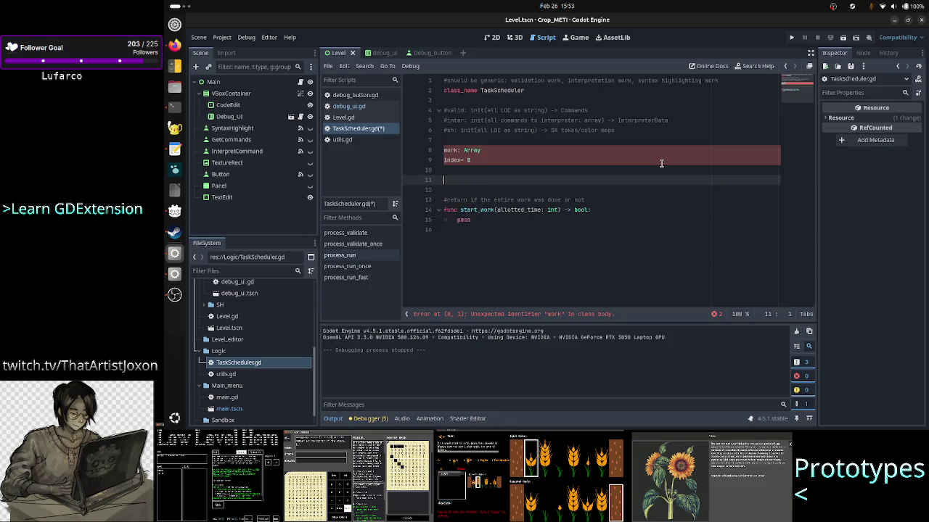
pyautogui.press('Up')
pyautogui.press('Up')
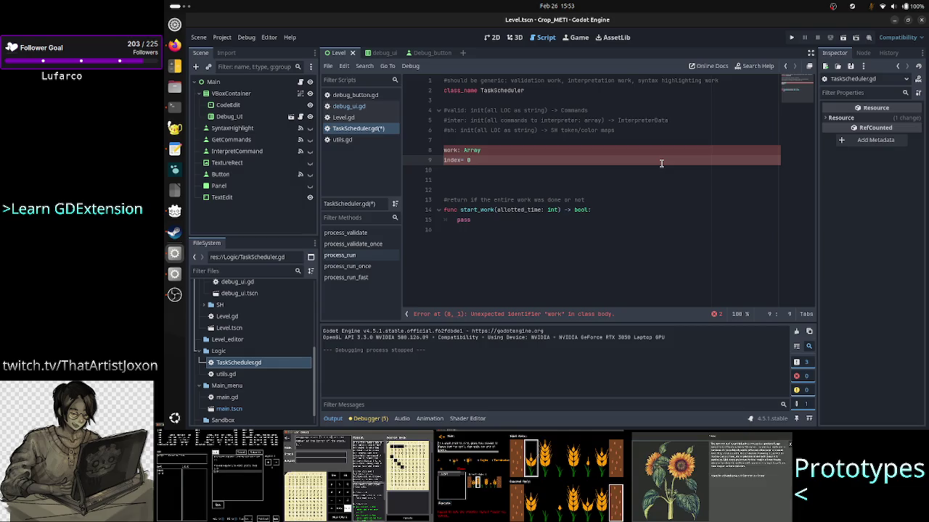
pyautogui.write(', 1, 2,')
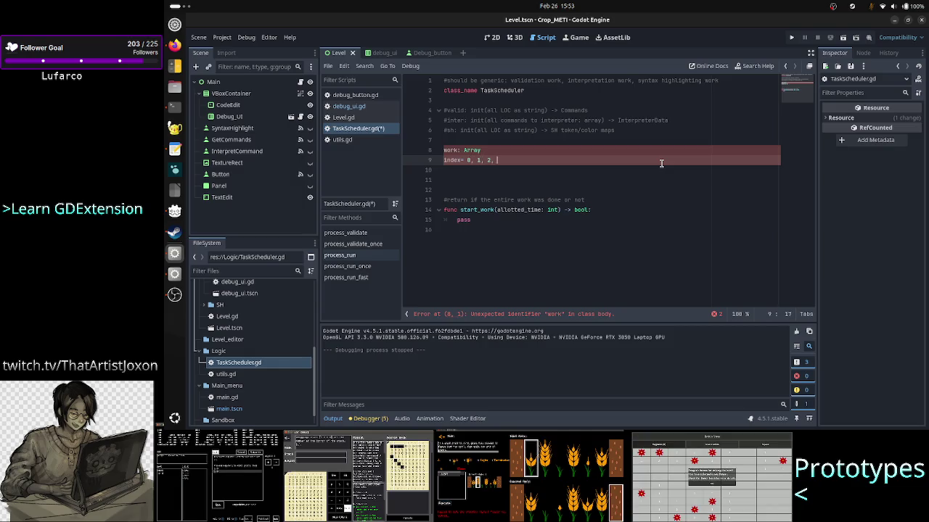
# - Trim the index line down to 'index=2'
pyautogui.doubleClick(526, 210)
pyautogui.click(536, 160)
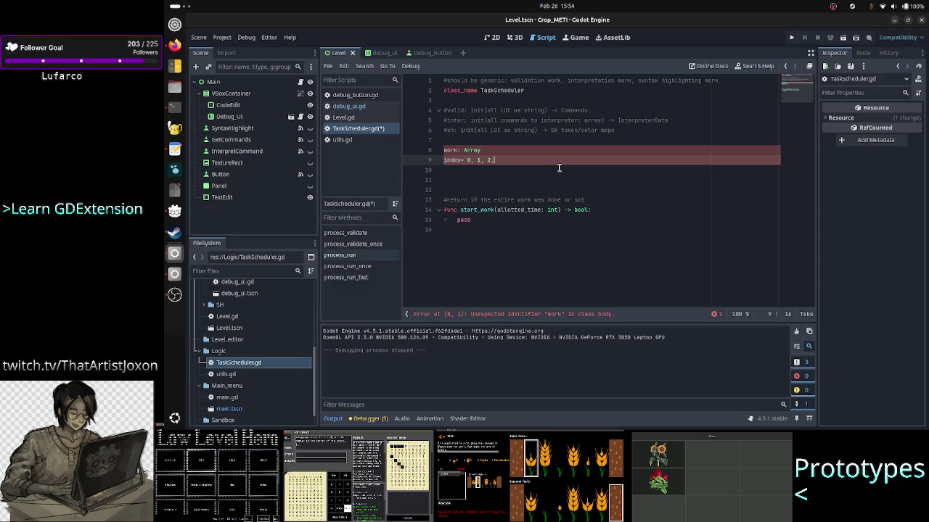
pyautogui.press('Left')
pyautogui.press('Left')
pyautogui.press('Right')
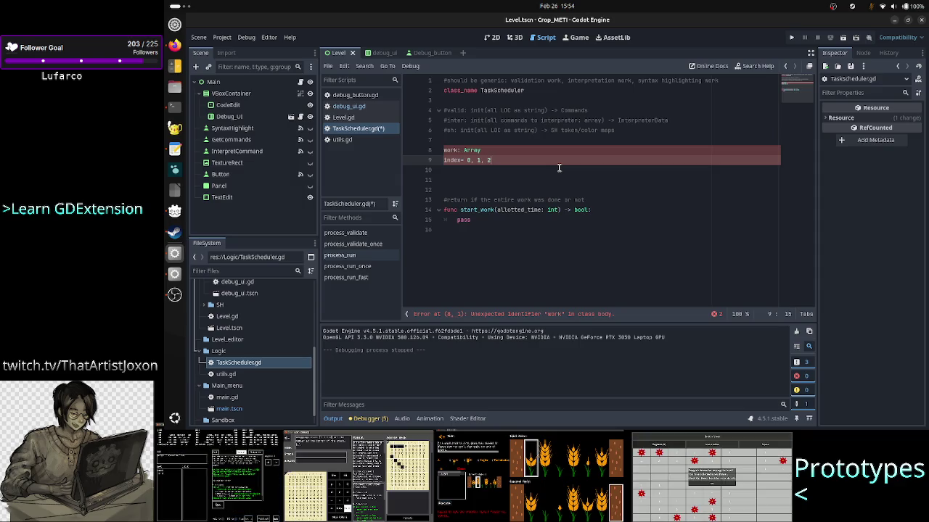
pyautogui.press('BackSpace')
pyautogui.press('BackSpace')
pyautogui.press('BackSpace')
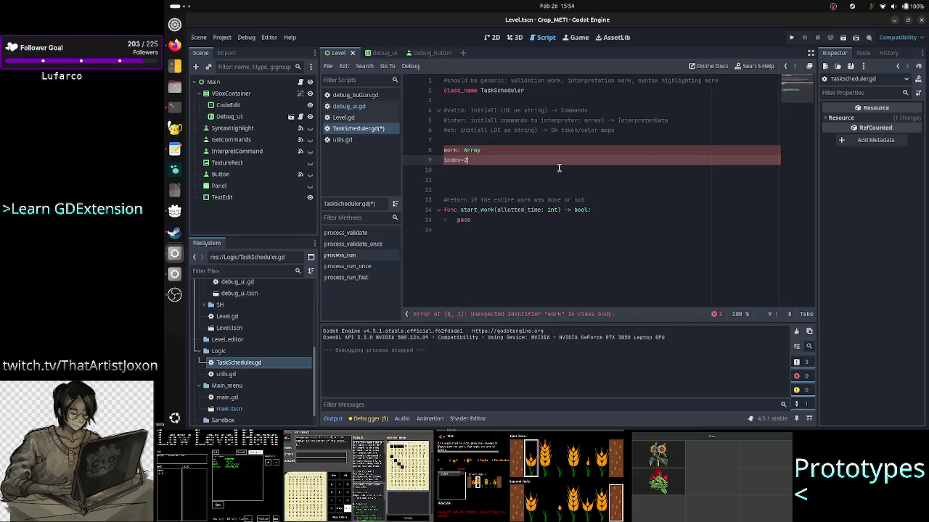
pyautogui.press('Down')
pyautogui.press('Down')
pyautogui.press('Down')
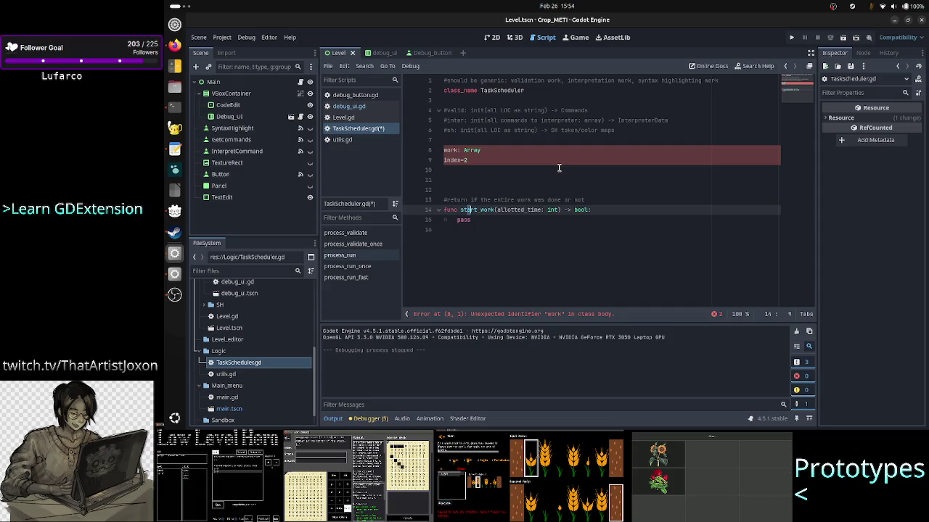
pyautogui.press('Up')
pyautogui.press('Up')
pyautogui.press('Up')
pyautogui.press('Up')
pyautogui.press('Up')
pyautogui.press('End')
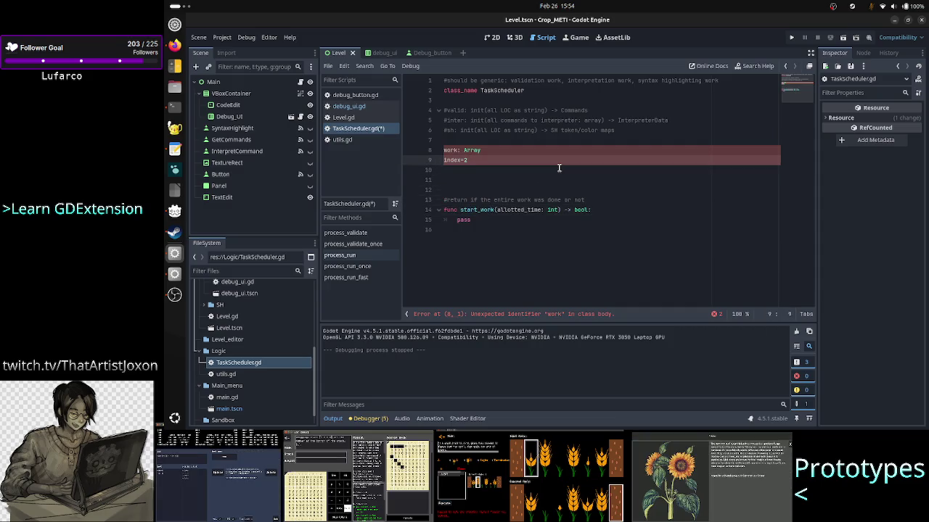
pyautogui.press('Home')
pyautogui.hotkey('shift', 'End')
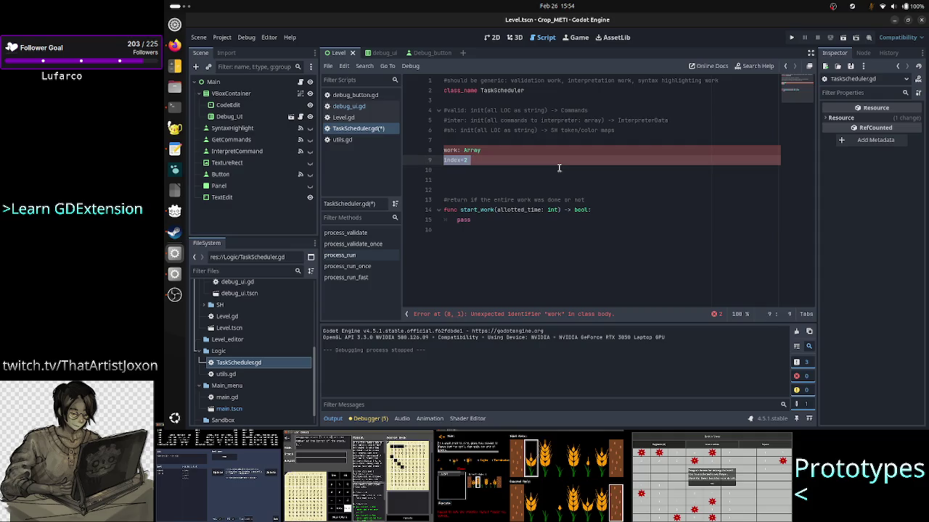
pyautogui.press('Right')
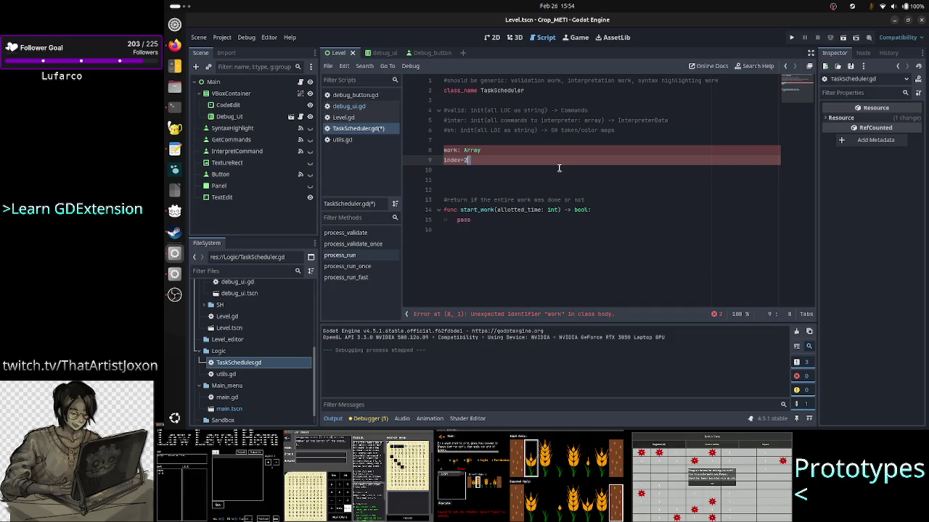
# - Add a line below reading '6 == array.size()'
pyautogui.press('Return')
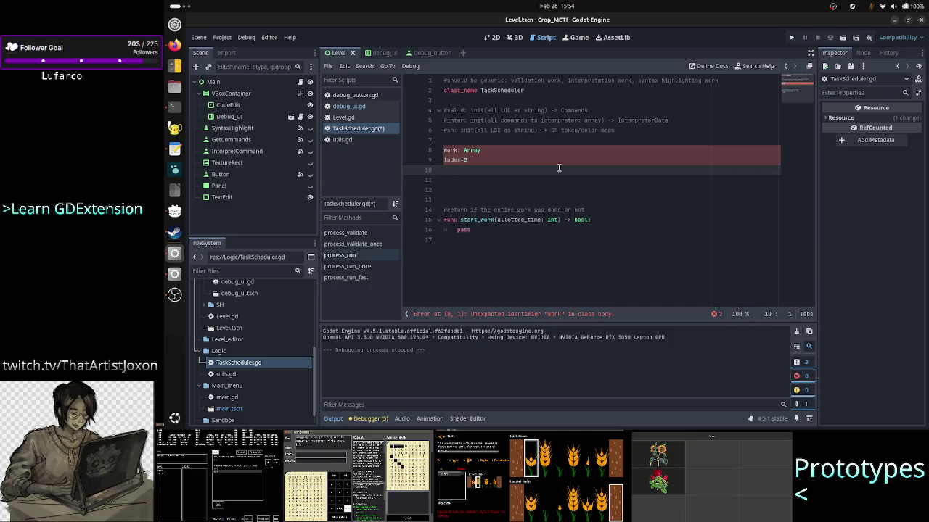
pyautogui.write('3 4 5 6')
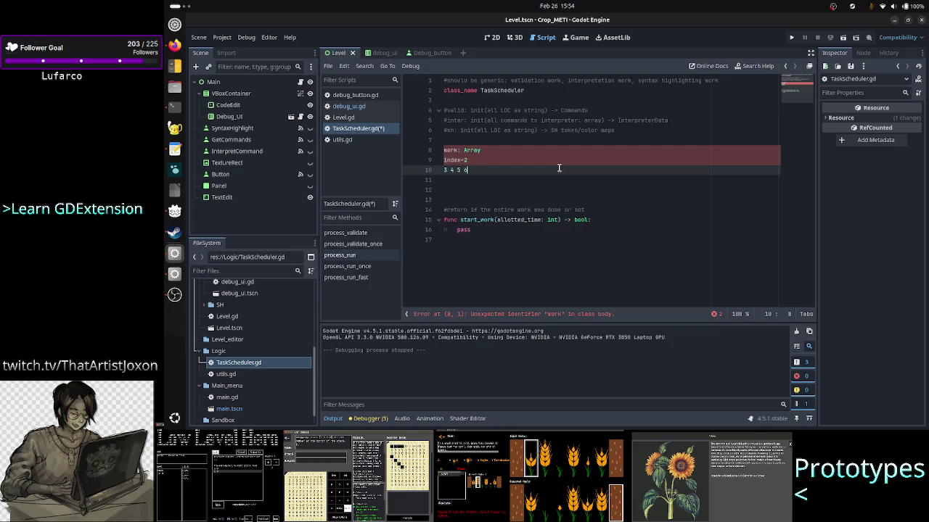
pyautogui.press('Up')
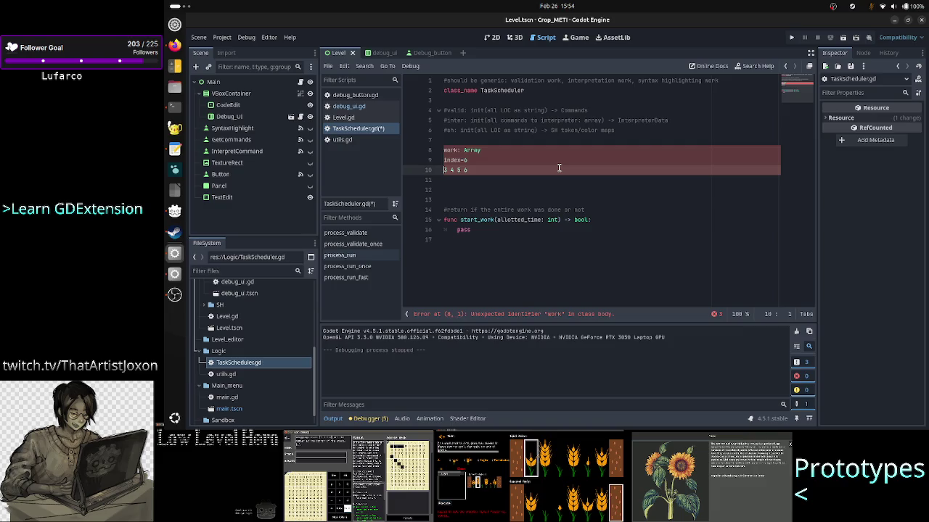
pyautogui.tripleClick(559, 168)
pyautogui.press('BackSpace')
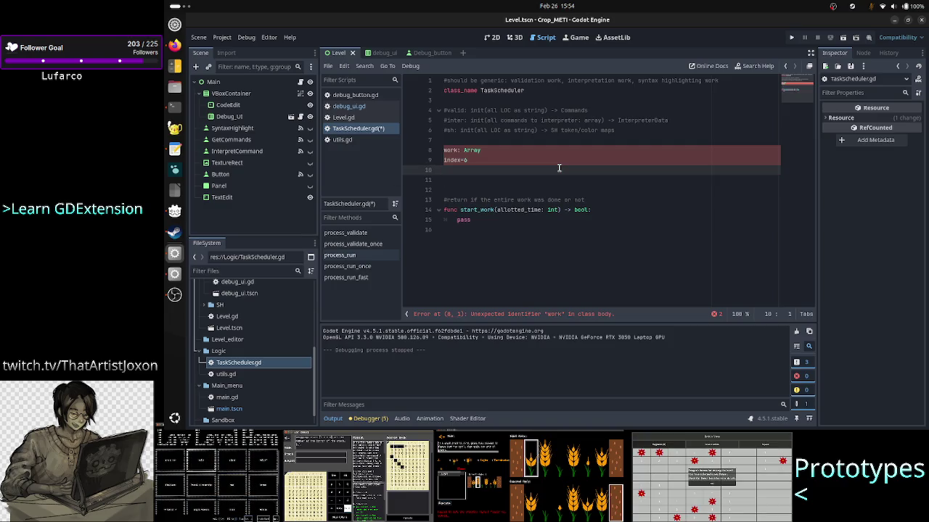
pyautogui.write('6 == ')
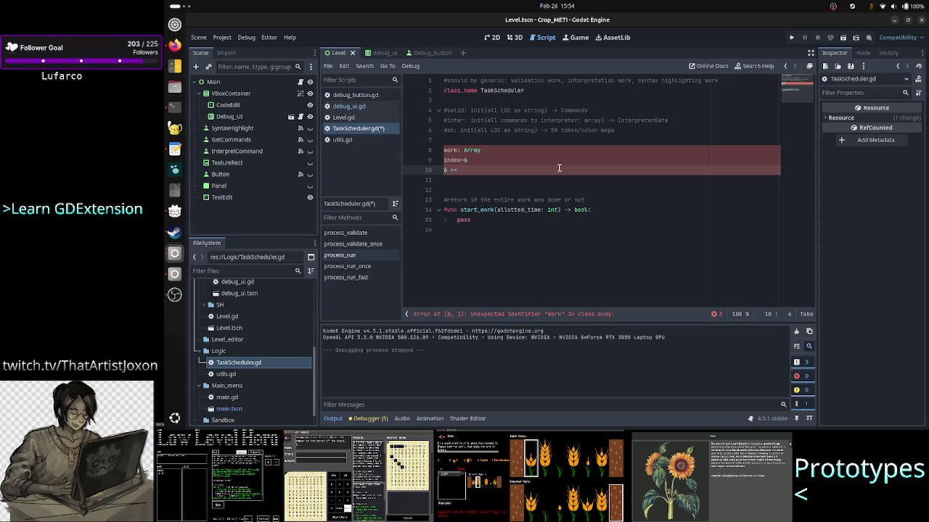
pyautogui.write('array.size()')
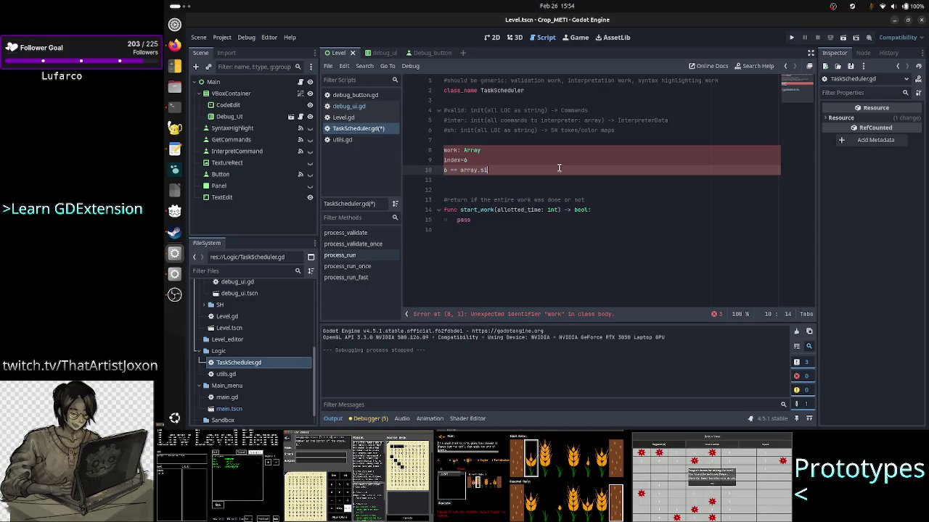
# - Select the work, index and size-check lines and delete them
pyautogui.doubleClick(581, 210)
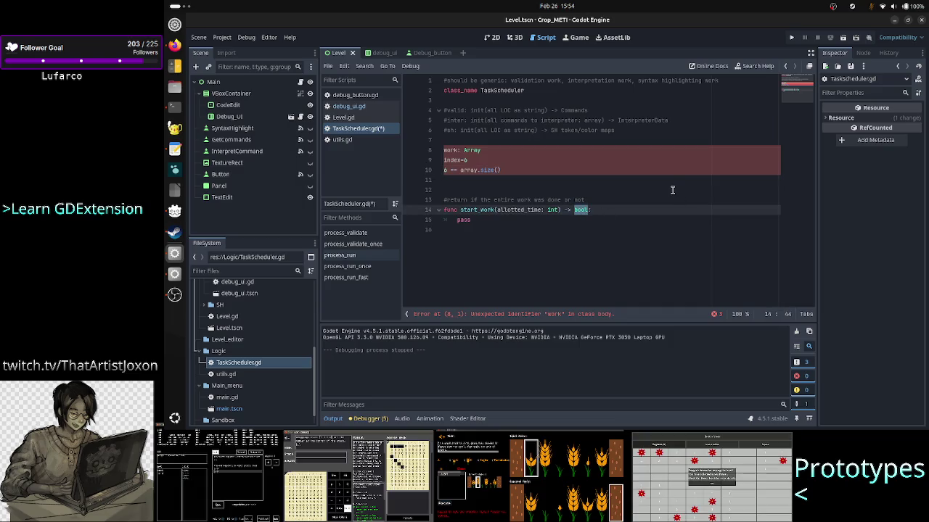
pyautogui.press('Up')
pyautogui.press('Up')
pyautogui.press('Up')
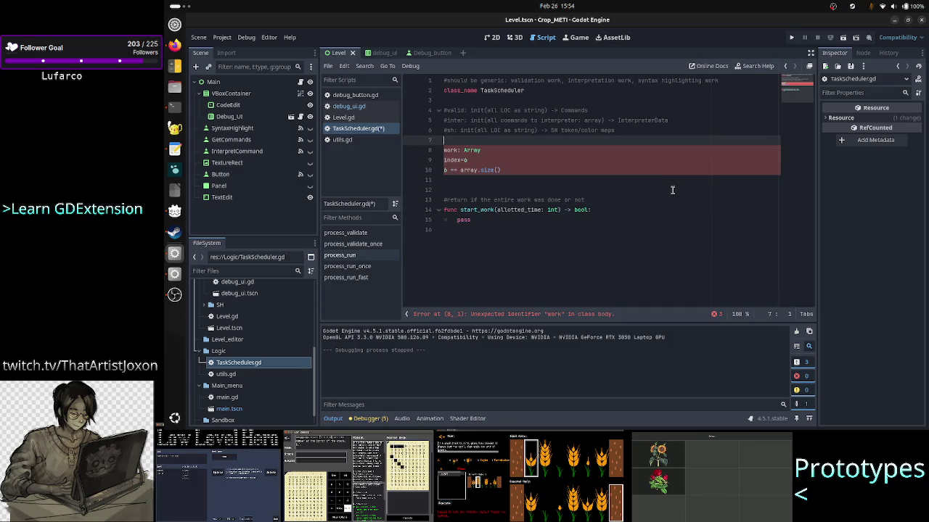
pyautogui.press('Down')
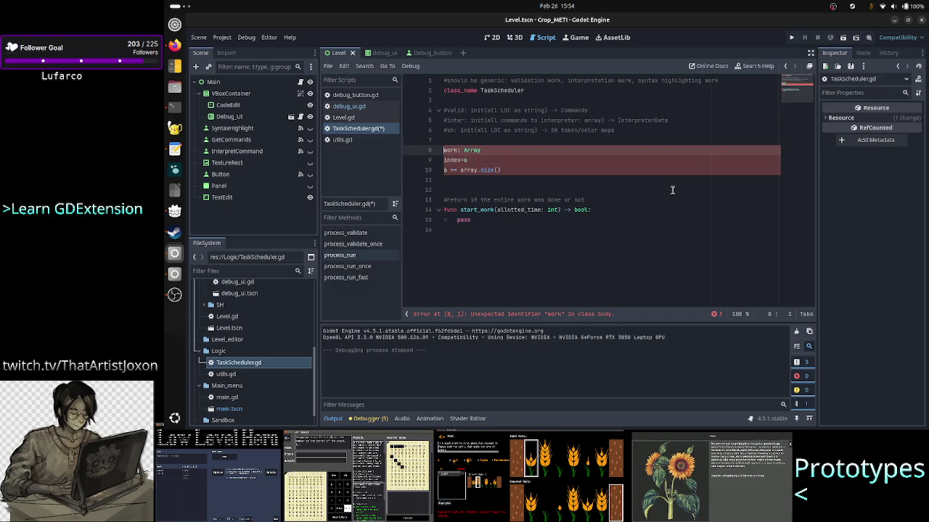
pyautogui.hotkey('shift', 'Down')
pyautogui.hotkey('shift', 'Down')
pyautogui.hotkey('shift', 'Down')
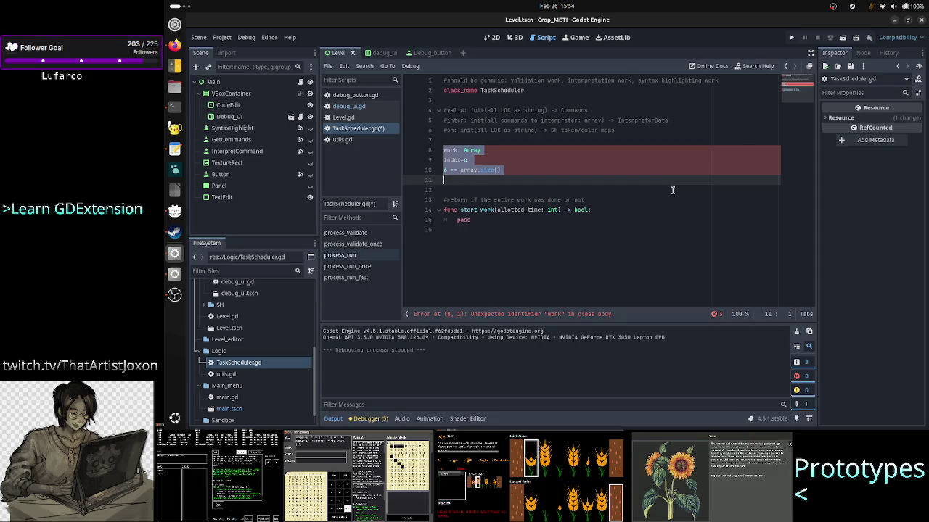
pyautogui.press('BackSpace')
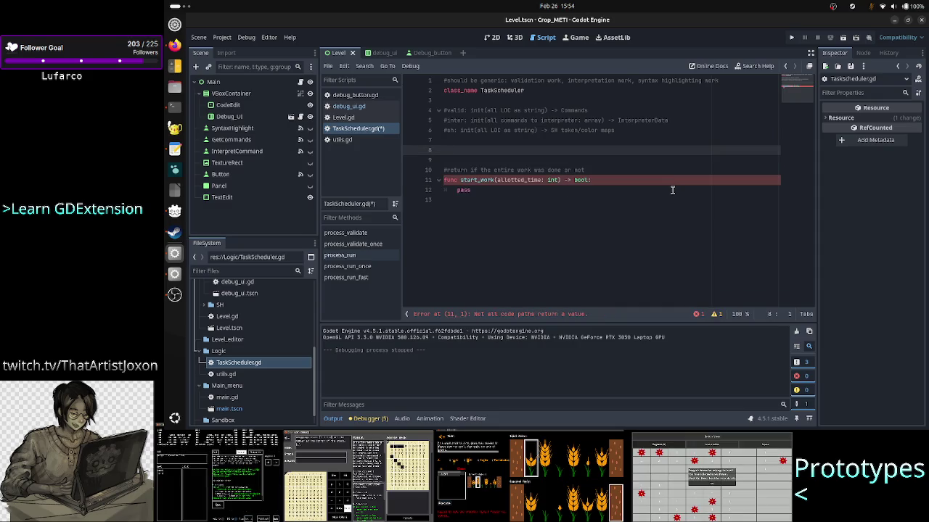
pyautogui.write('A')
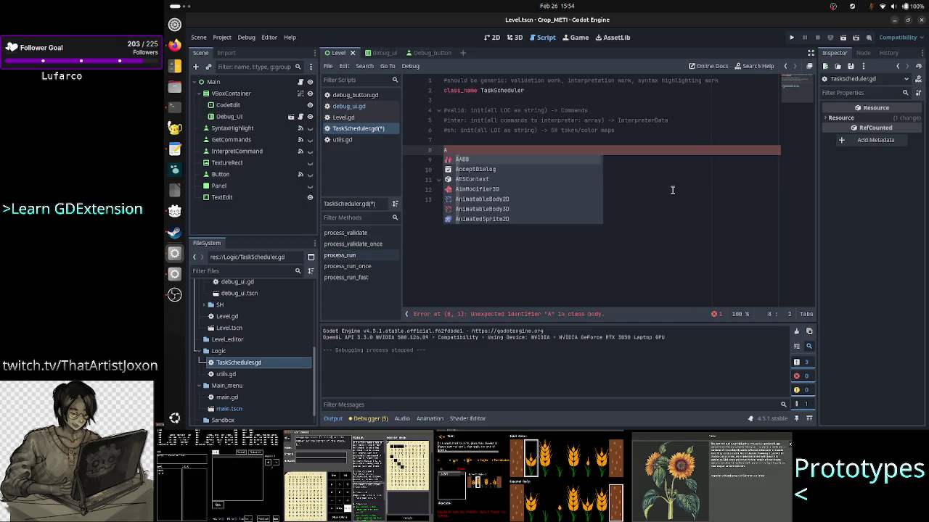
pyautogui.press('Escape')
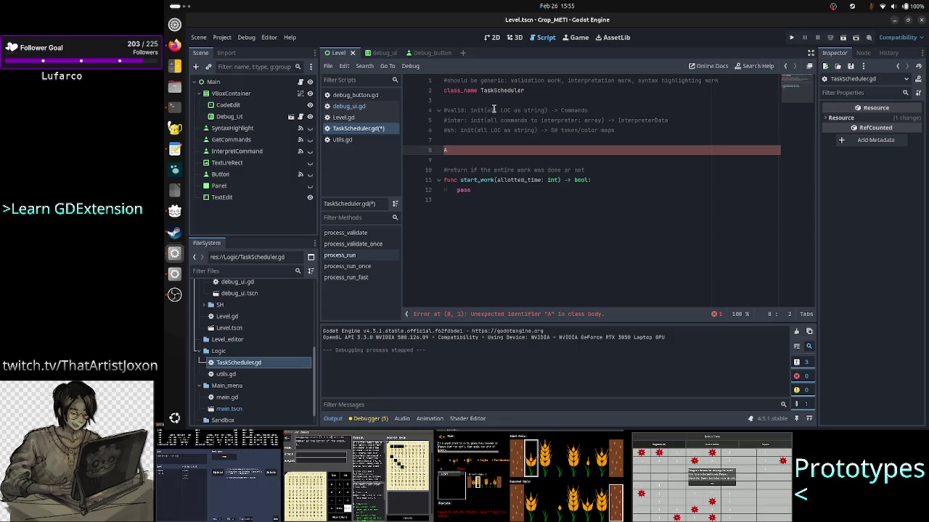
pyautogui.moveTo(495, 110)
pyautogui.mouseDown()
pyautogui.moveTo(527, 111)
pyautogui.moveTo(512, 110)
pyautogui.mouseUp()
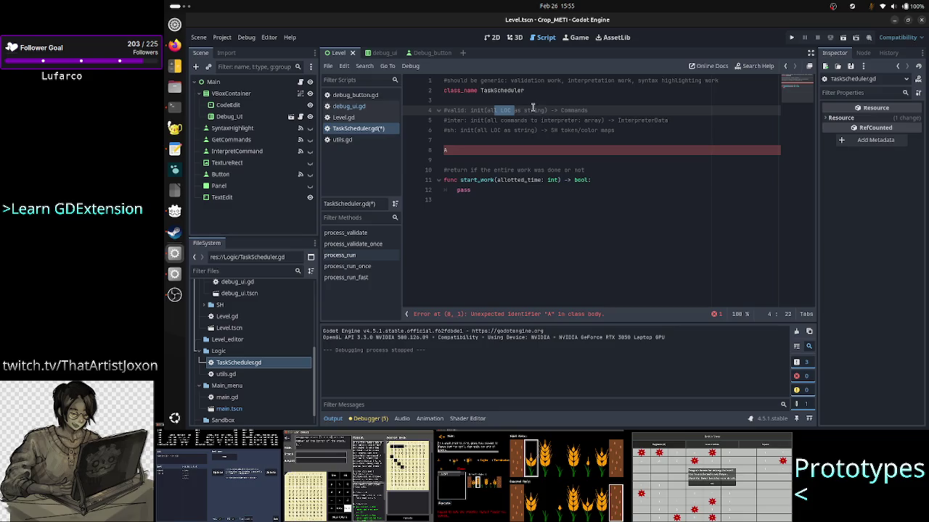
pyautogui.doubleClick(534, 109)
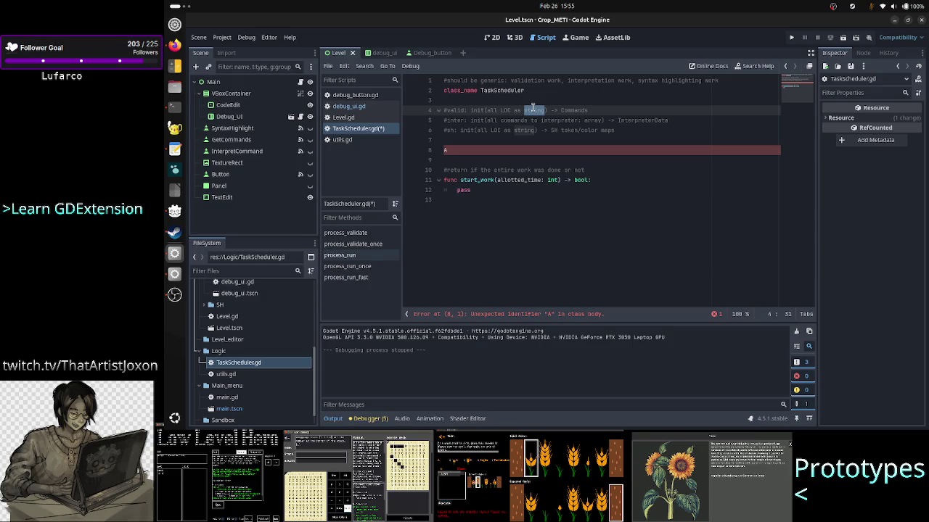
# - Replace the stray 'A' on line 8 with 'var total_units: int'
pyautogui.click(504, 151)
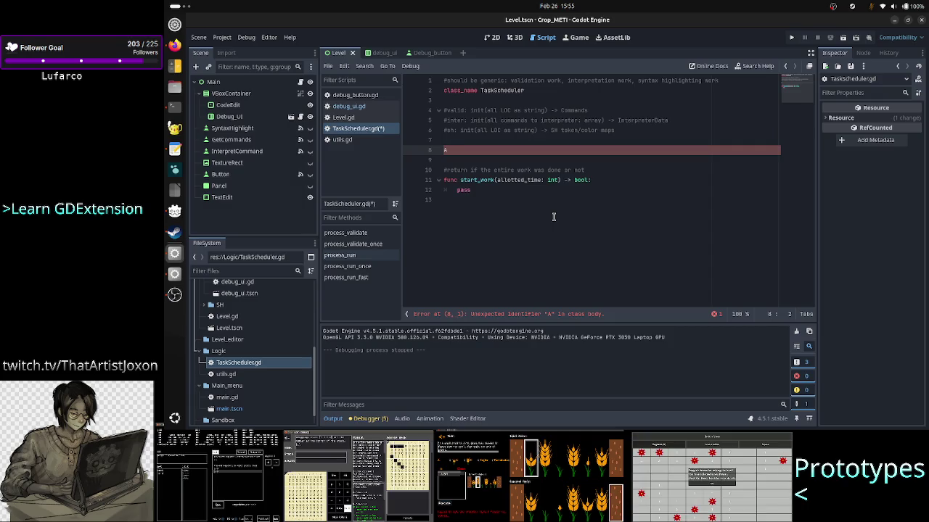
pyautogui.press('BackSpace')
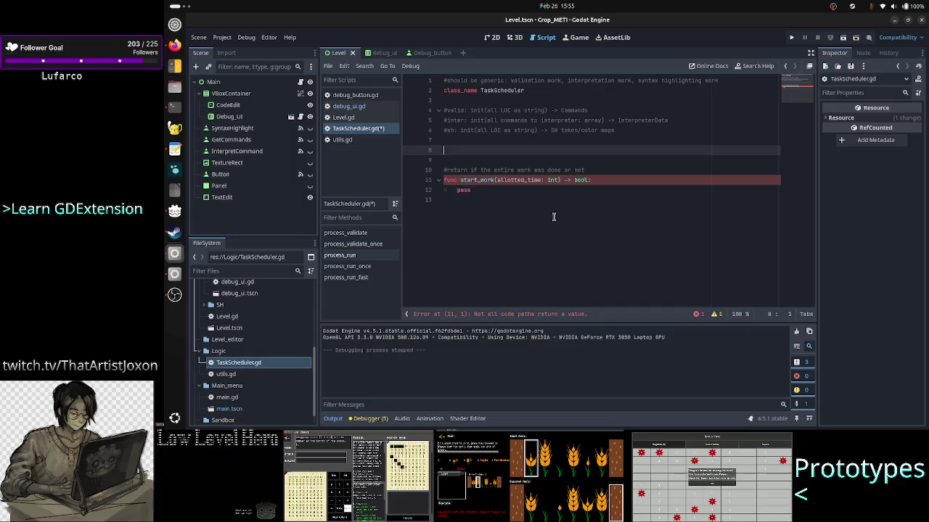
pyautogui.write('var tot')
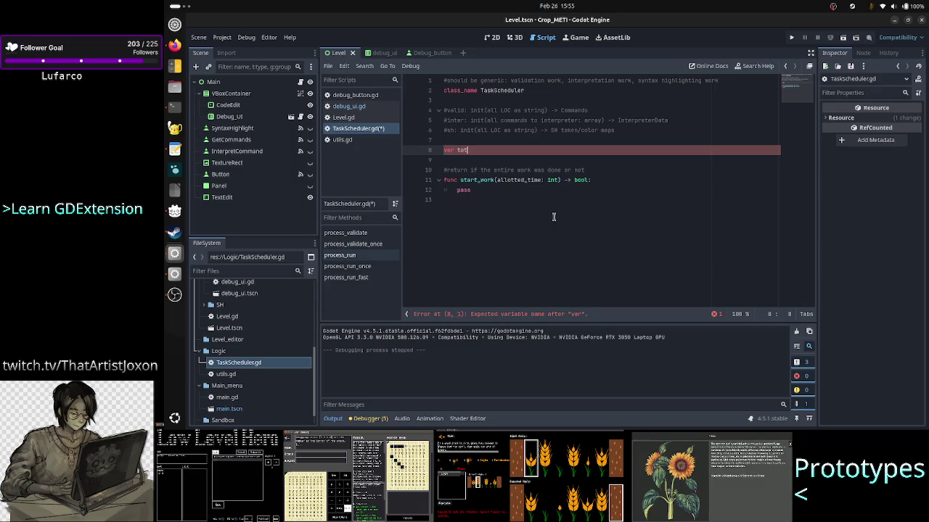
pyautogui.write('a')
pyautogui.press('BackSpace')
pyautogui.press('BackSpace')
pyautogui.press('BackSpace')
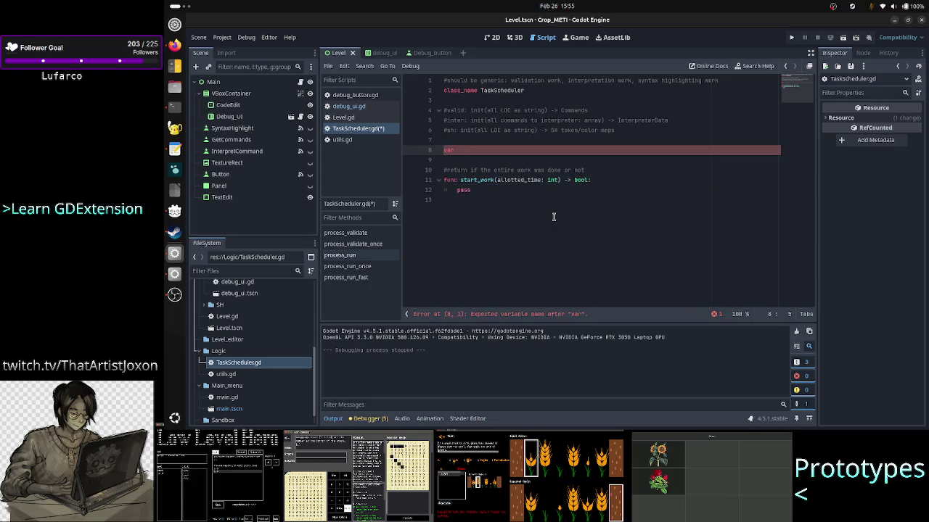
pyautogui.write('otal_')
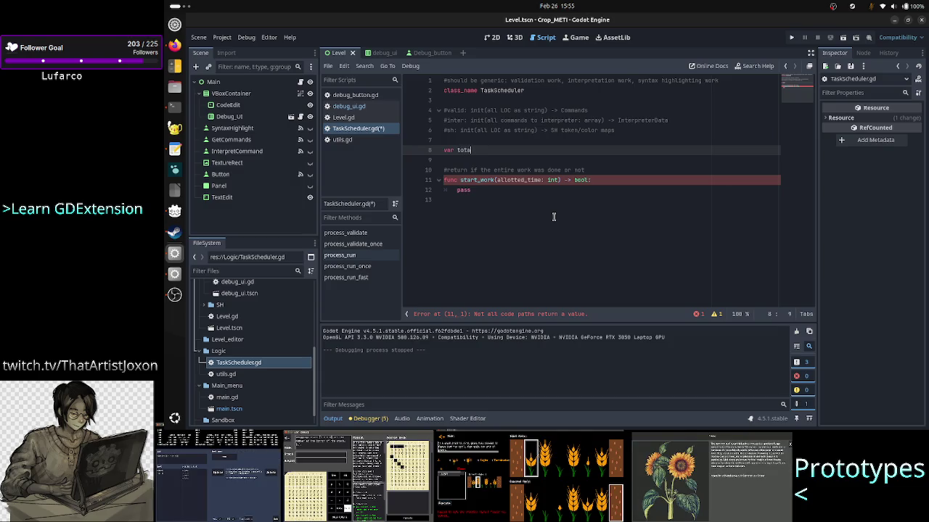
pyautogui.write('units')
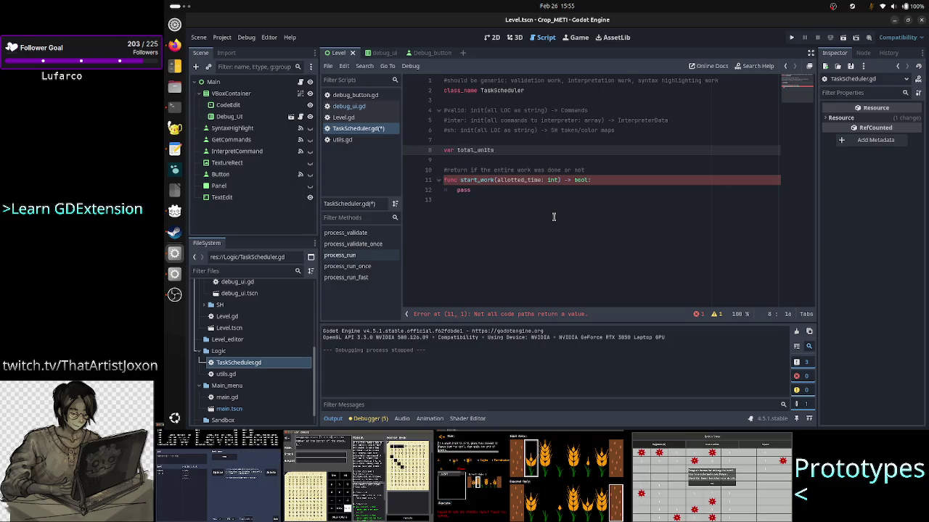
pyautogui.write(': int')
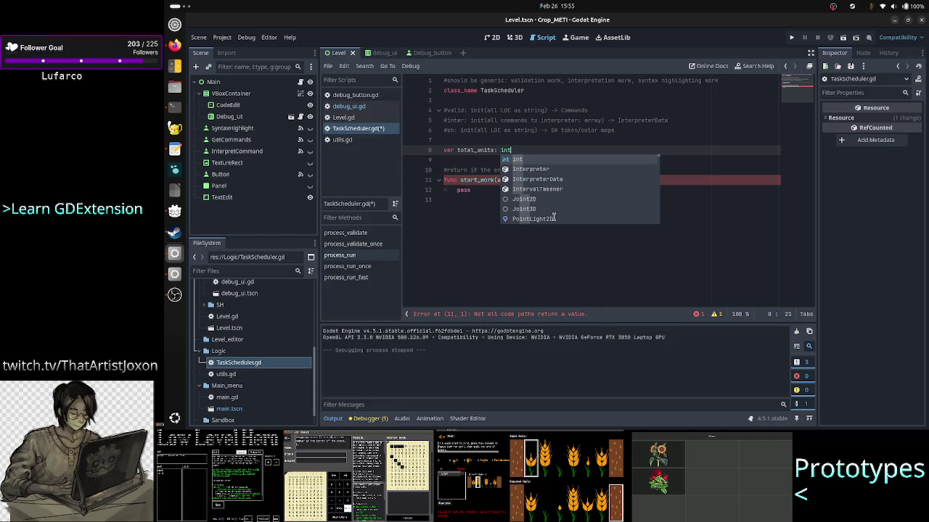
pyautogui.press('Escape')
# - Add a 'func _init(total_work_units: int)' constructor above the variable declaration
pyautogui.hotkey('ctrl', 'shift', 'Return')
pyautogui.write('f')
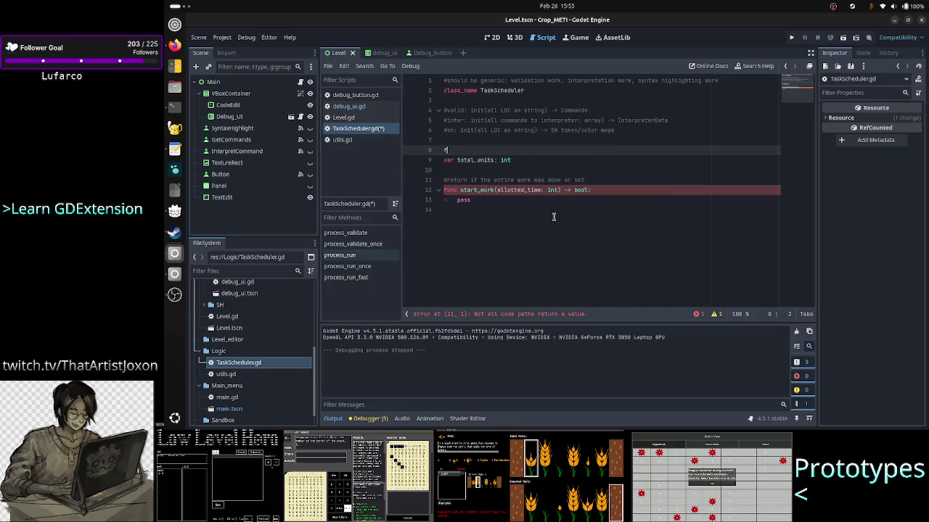
pyautogui.write('unc _ini')
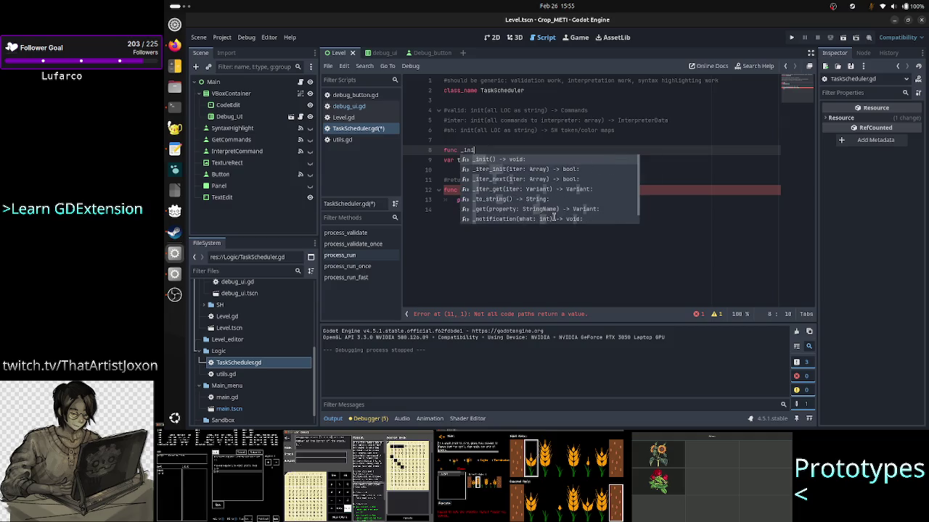
pyautogui.press('Return')
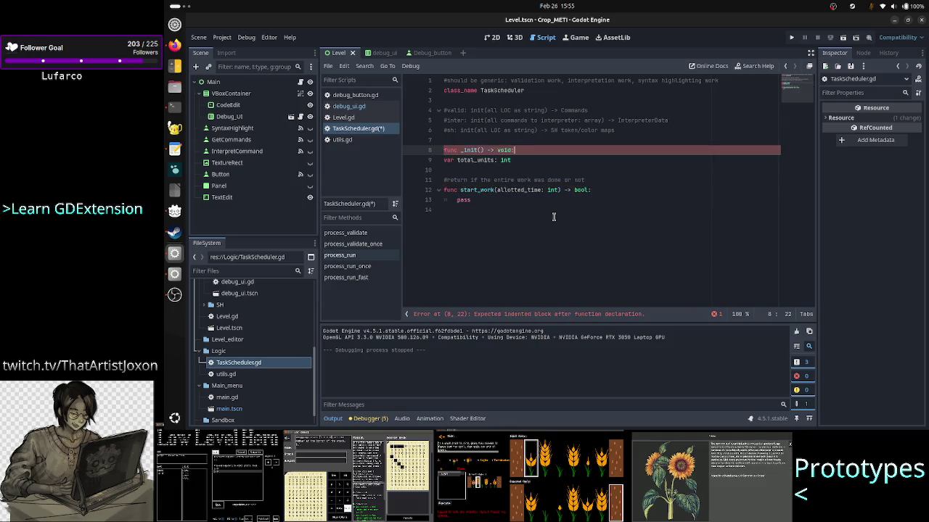
pyautogui.press('Left')
pyautogui.press('Left')
pyautogui.press('Left')
pyautogui.write('total_')
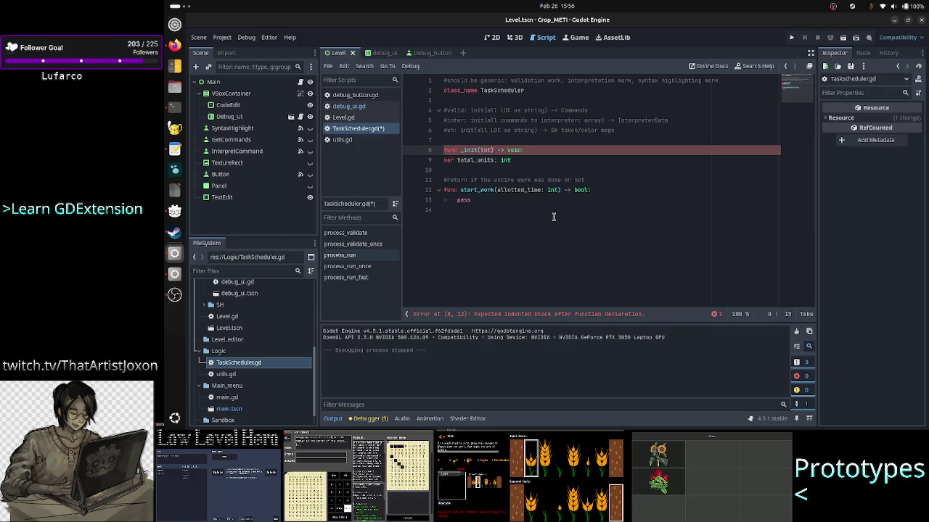
pyautogui.write('work_units: ')
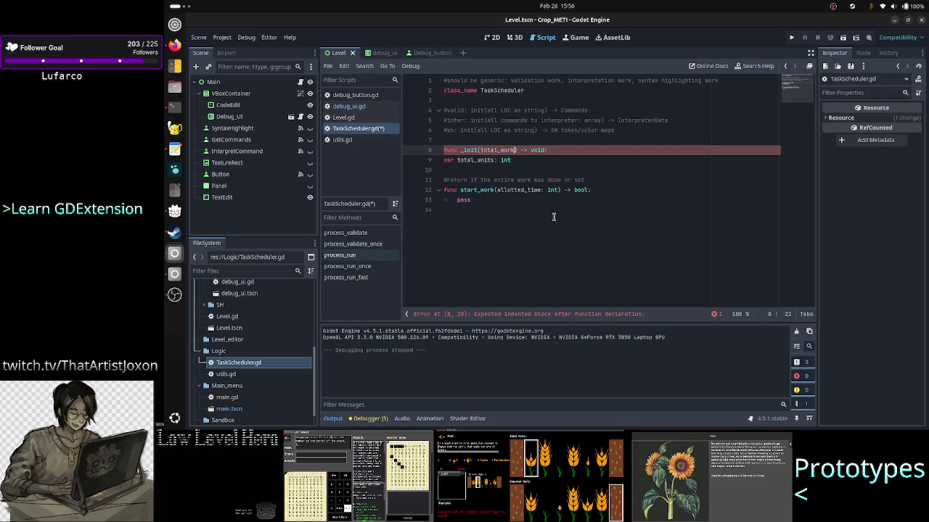
pyautogui.write('int,')
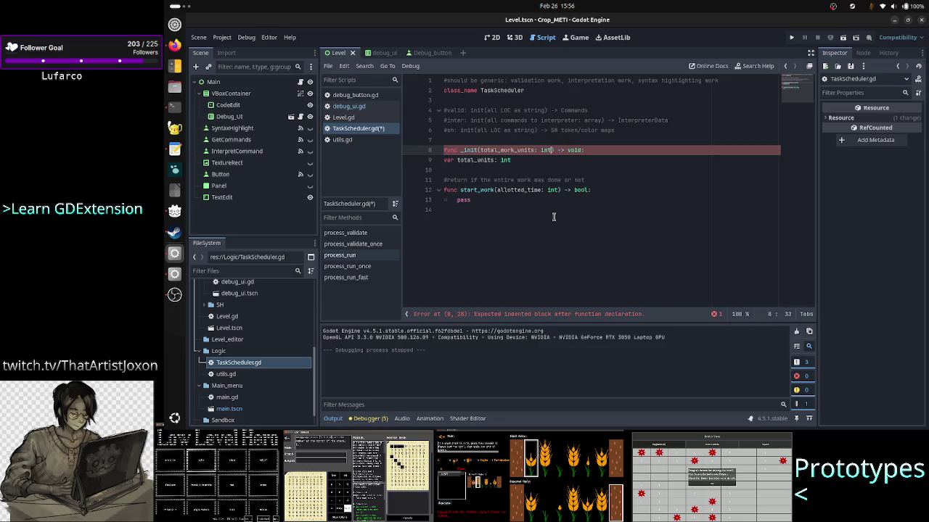
pyautogui.press('BackSpace')
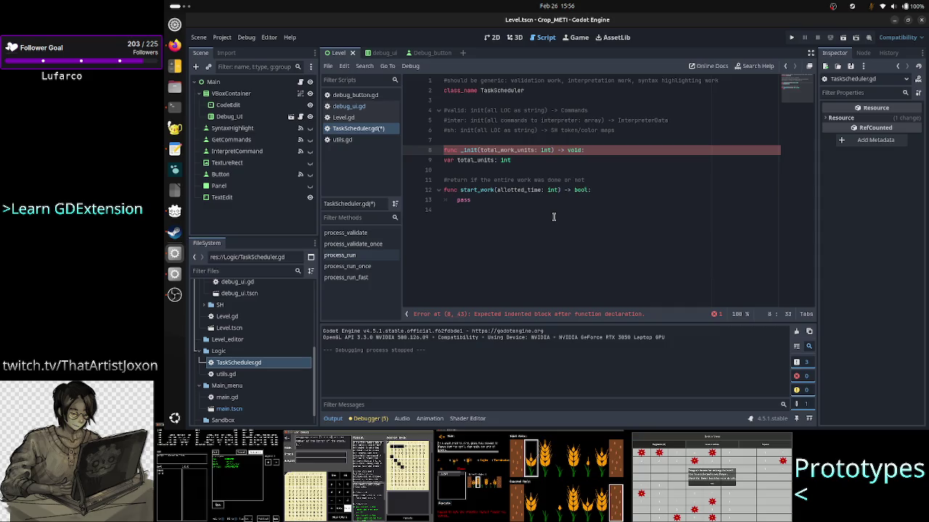
# - Cut the total_units declaration and type a 'work_units' name on a new line above _init
pyautogui.hotkey('shift', 'Down')
pyautogui.hotkey('shift', 'Down')
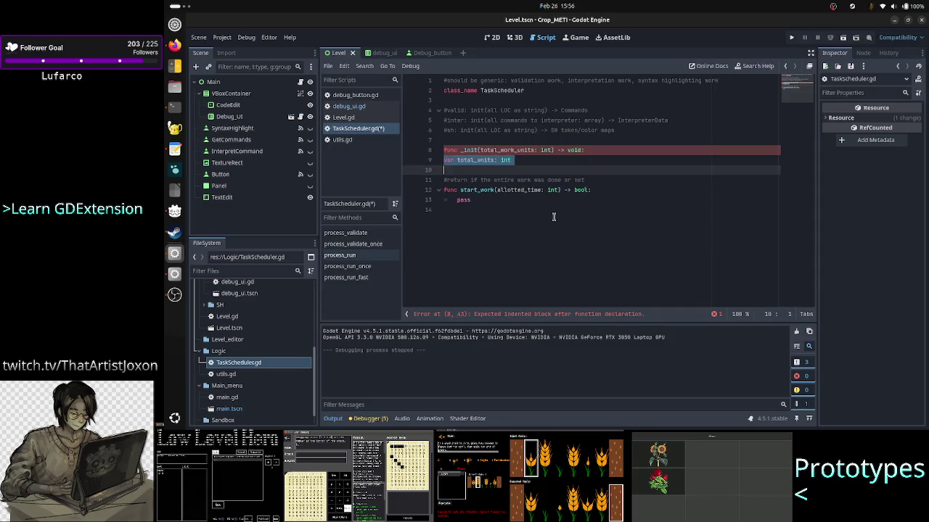
pyautogui.hotkey('shift', 'Left')
pyautogui.hotkey('ctrl', 'x')
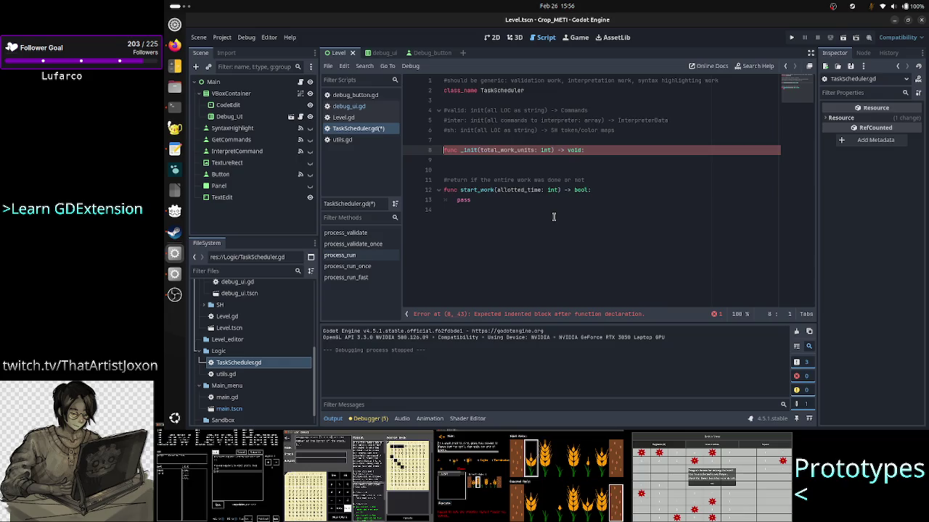
pyautogui.press('Up')
pyautogui.press('Up')
pyautogui.press('Return')
pyautogui.press('Return')
pyautogui.press('Up')
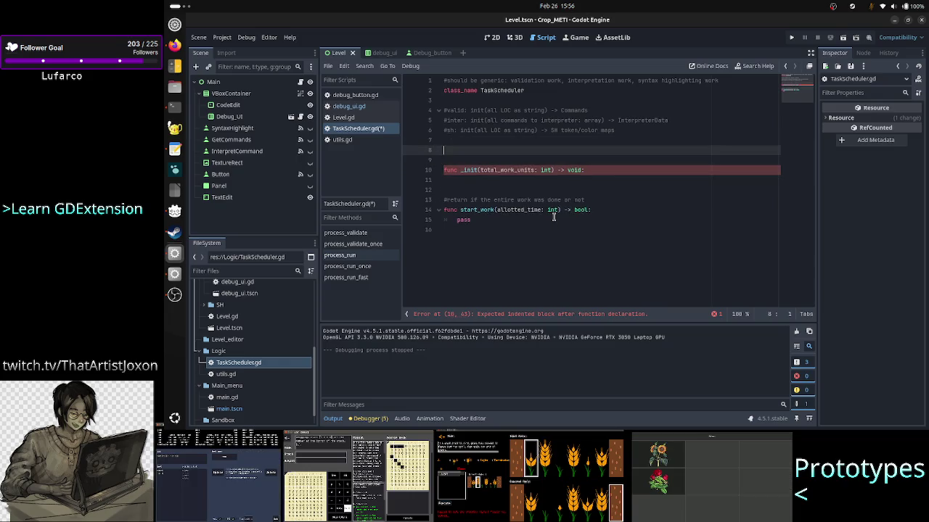
pyautogui.write('total')
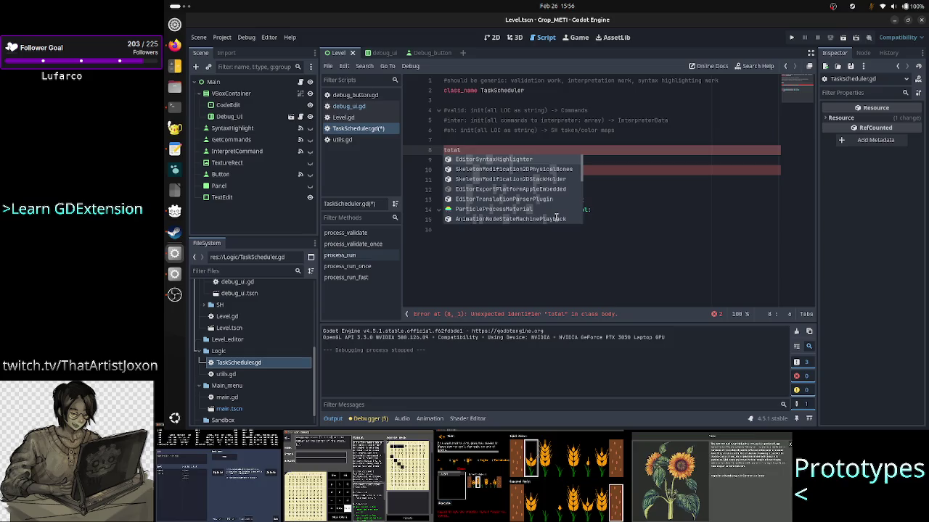
pyautogui.press('BackSpace')
pyautogui.press('BackSpace')
pyautogui.press('BackSpace')
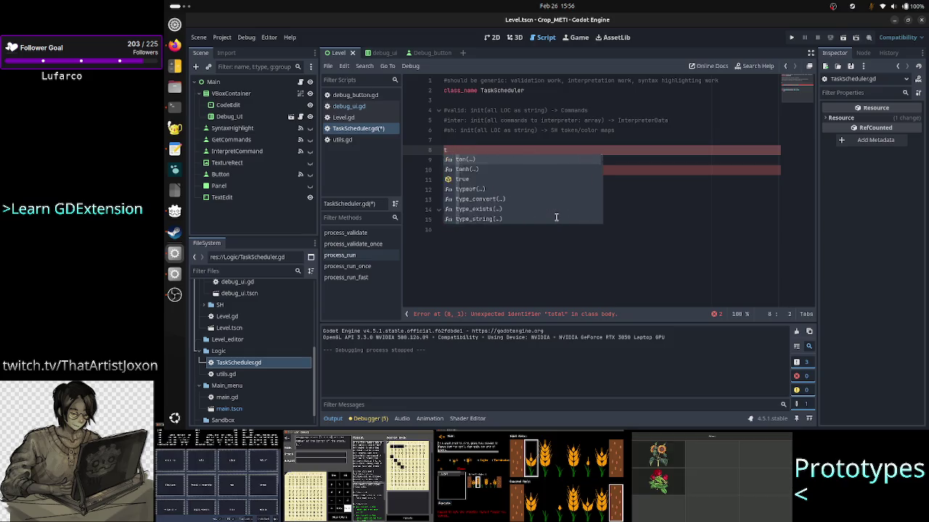
pyautogui.write('work_u')
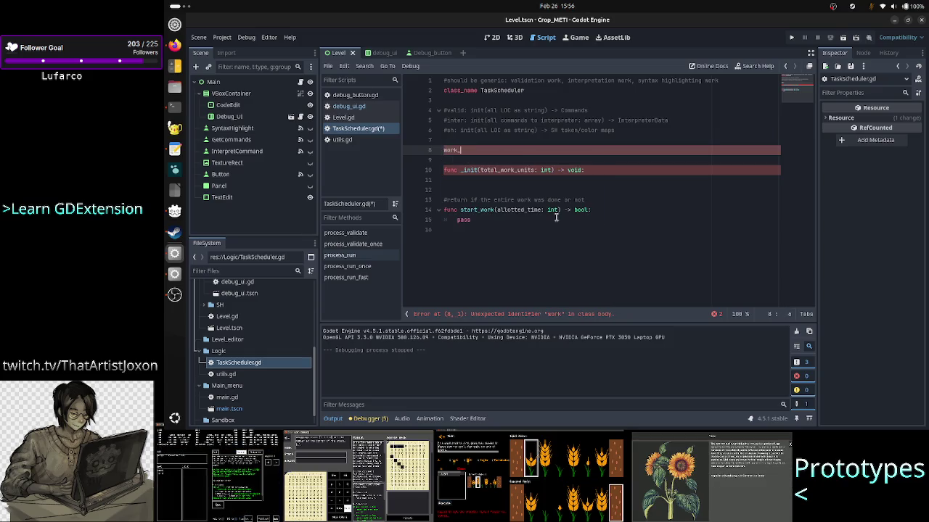
pyautogui.write('nits:')
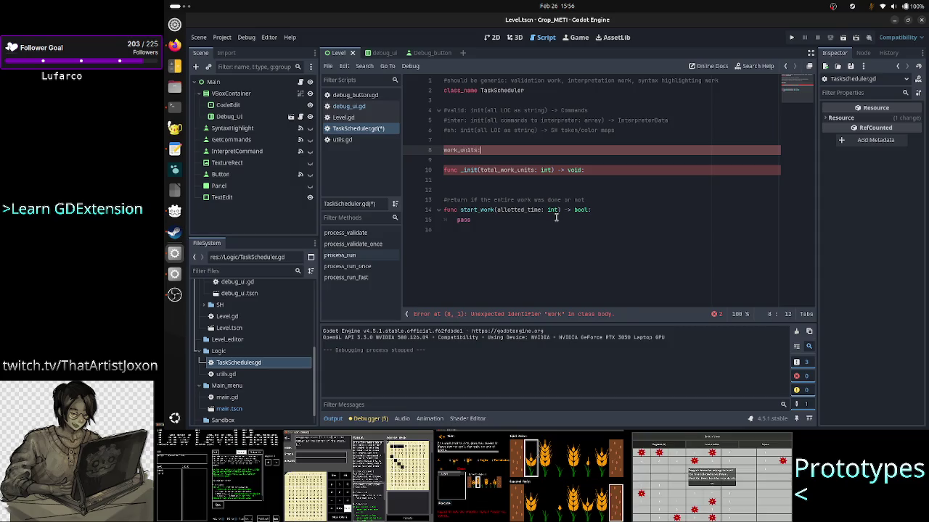
# - Complete the line as the declaration 'var work_units: int'
pyautogui.press('Down')
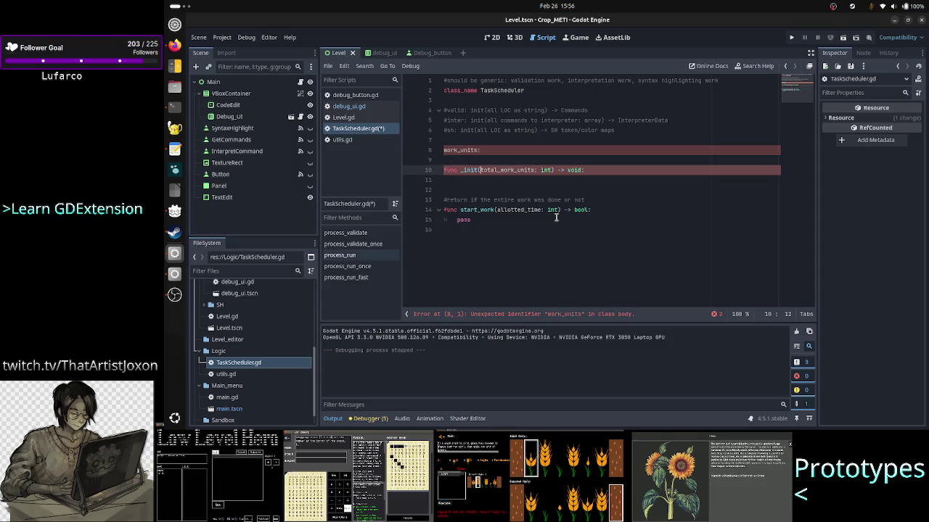
pyautogui.press('Up')
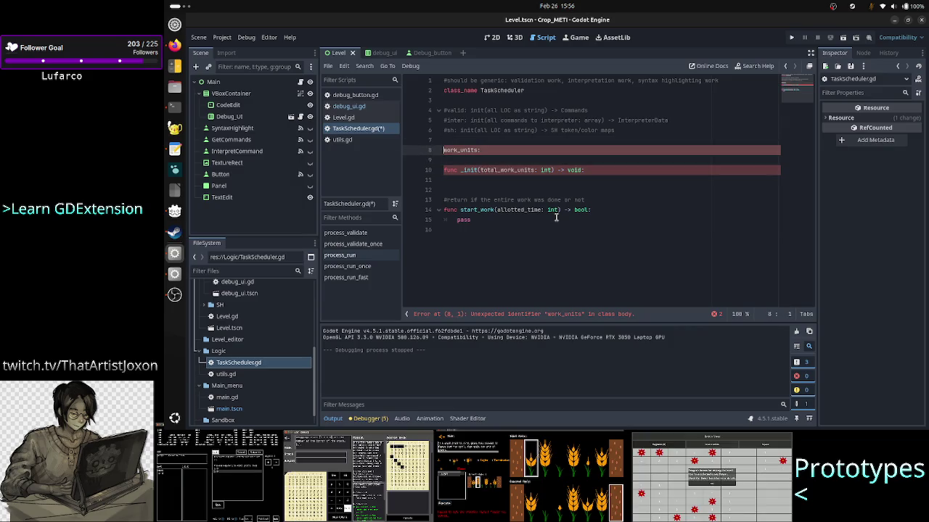
pyautogui.write('var')
pyautogui.press('Right')
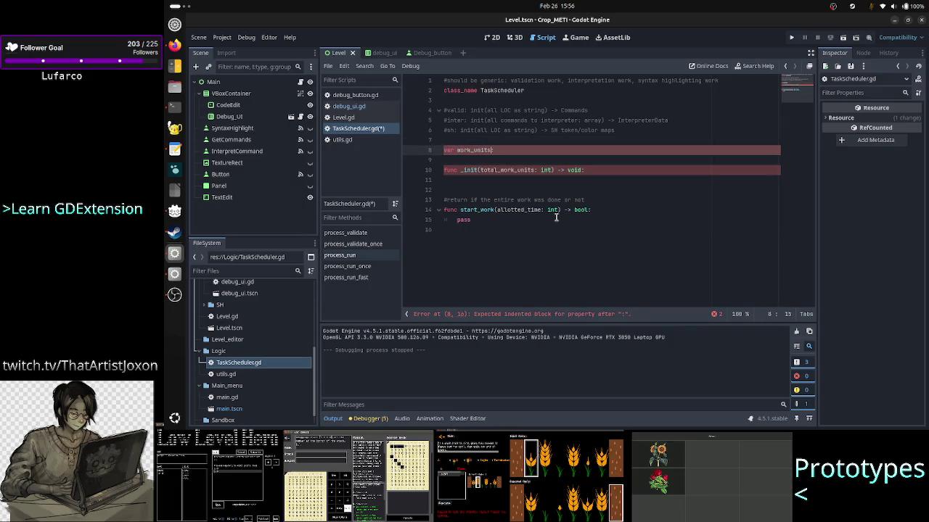
pyautogui.press('Home')
pyautogui.press('Right')
pyautogui.press('Right')
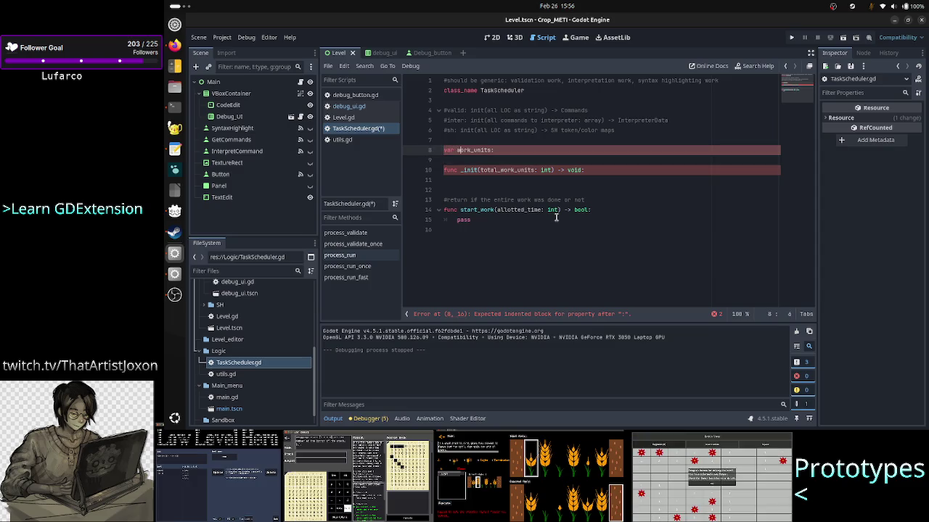
pyautogui.press('End')
pyautogui.write('int')
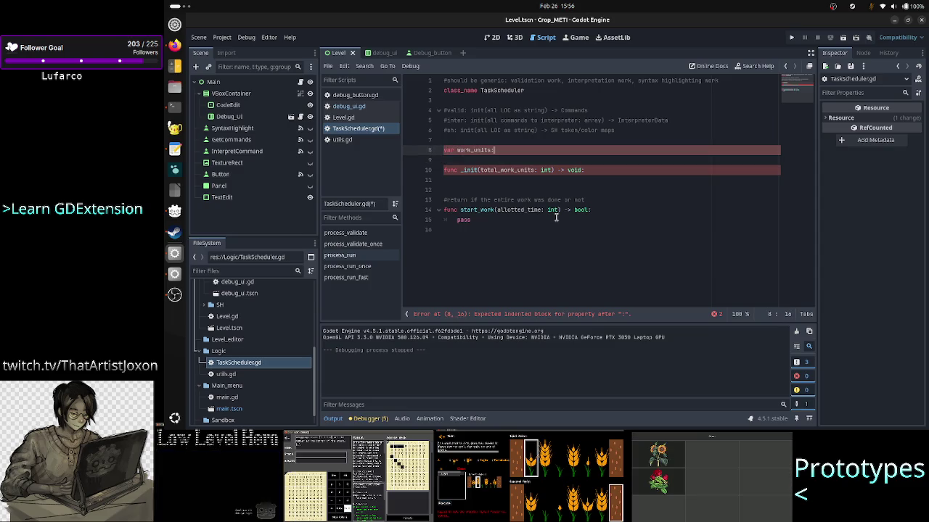
pyautogui.press('Escape')
pyautogui.press('Down')
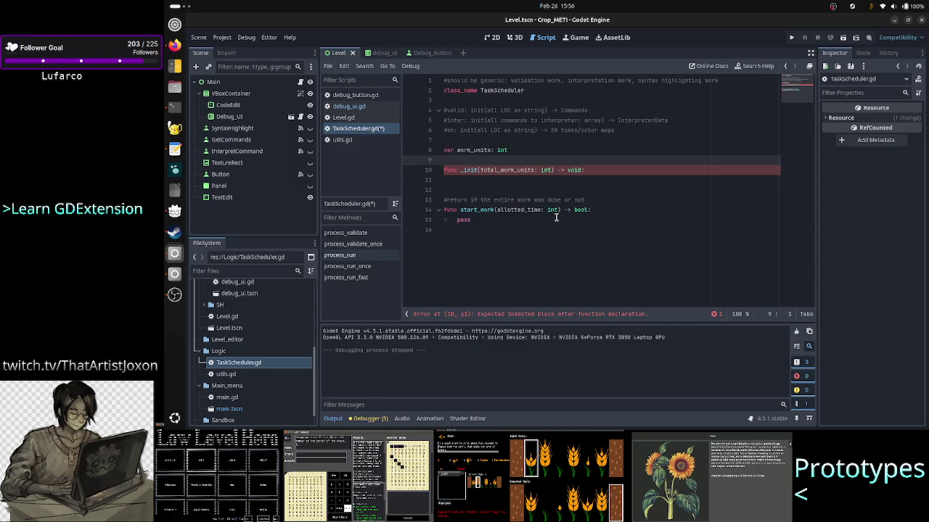
# - Declare 'var current_unit: int = 0' on a new line above the _init function
pyautogui.press('Return')
pyautogui.press('Up')
pyautogui.write('var')
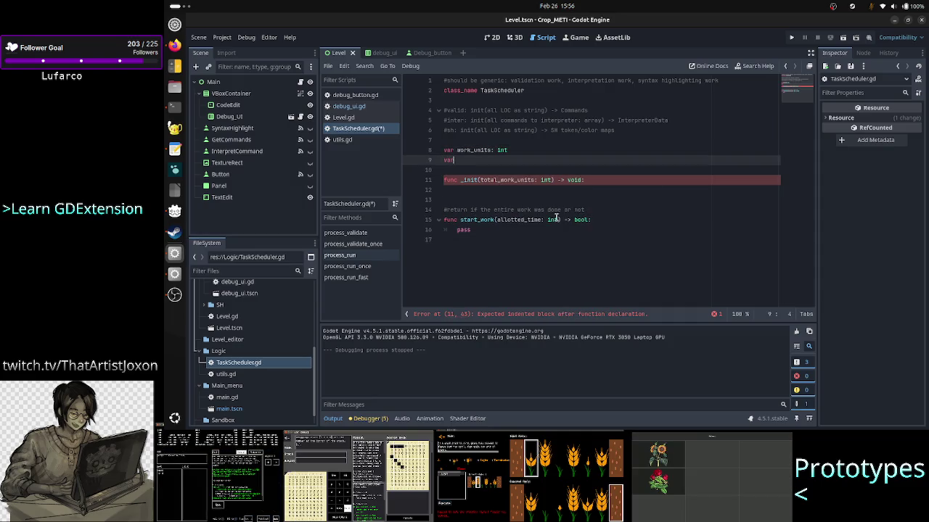
pyautogui.write(' current_unit')
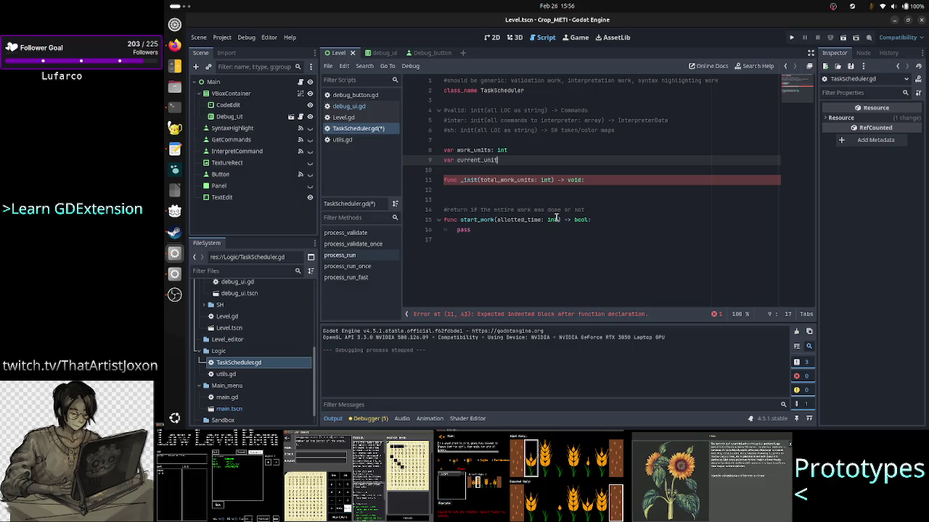
pyautogui.write(': int')
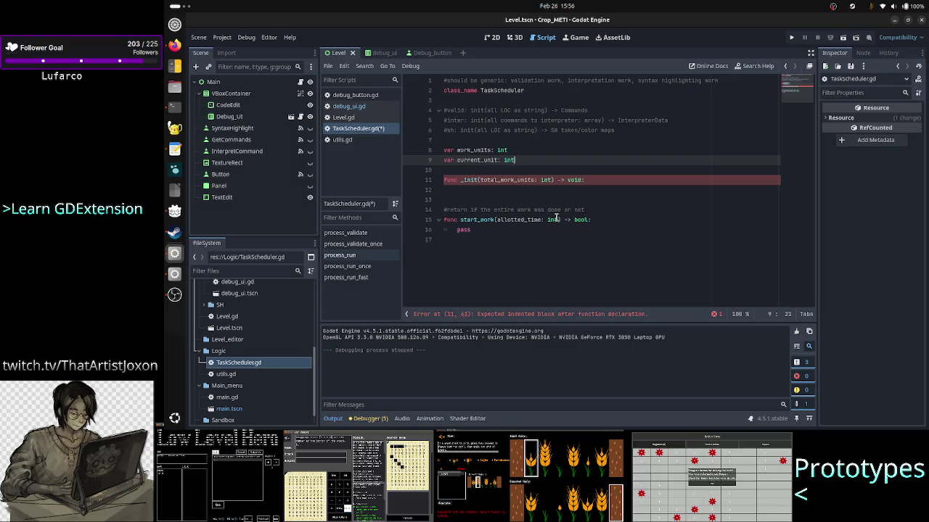
pyautogui.write('t')
pyautogui.press('Escape')
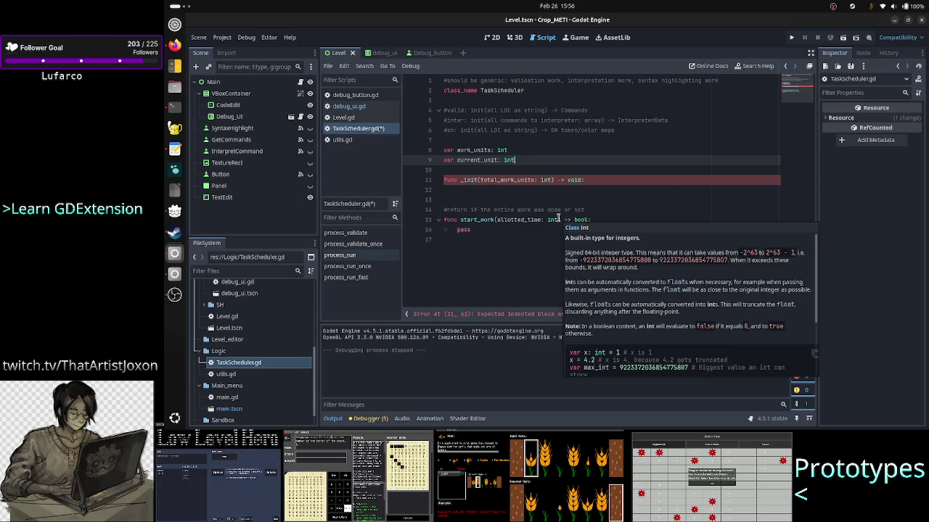
pyautogui.write('= 0')
# - Make the _init body assign work_units = total_work_units
pyautogui.press('Down')
pyautogui.press('Down')
pyautogui.press('Down')
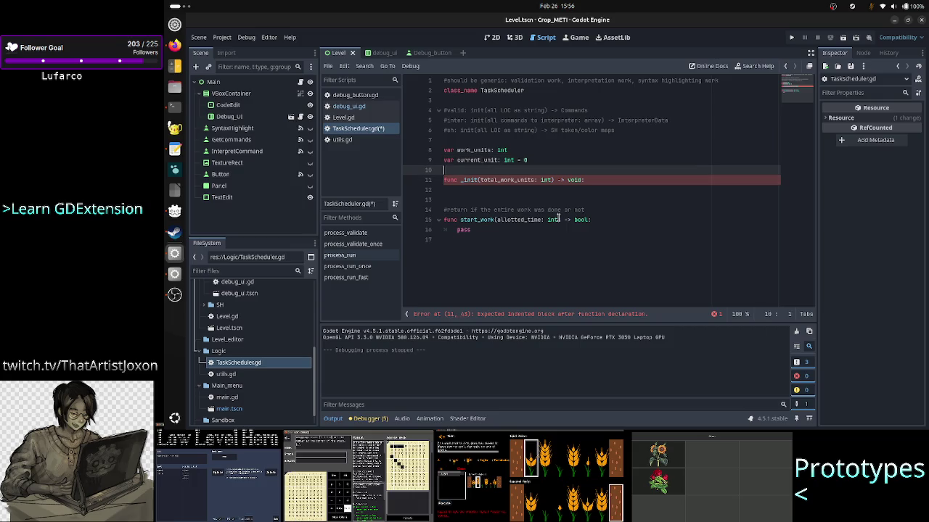
pyautogui.press('Tab')
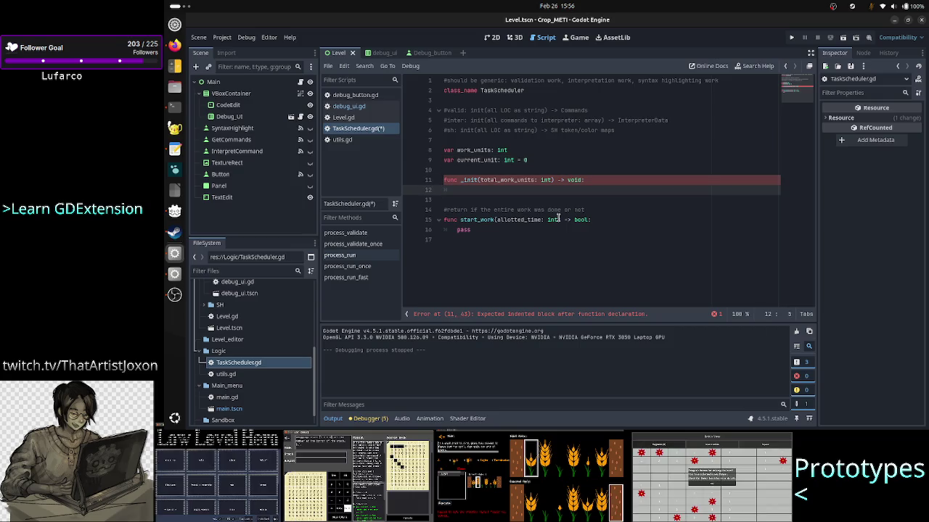
pyautogui.write('work_units = tot')
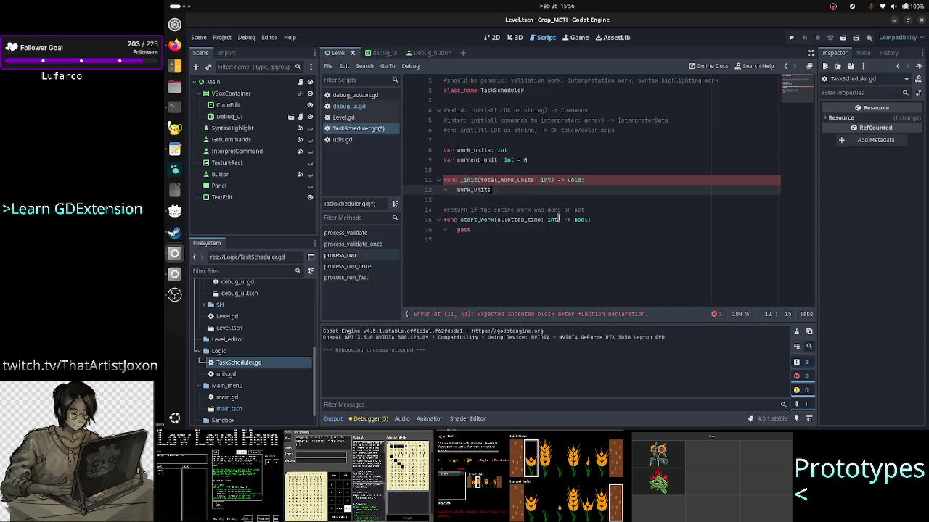
pyautogui.press('Return')
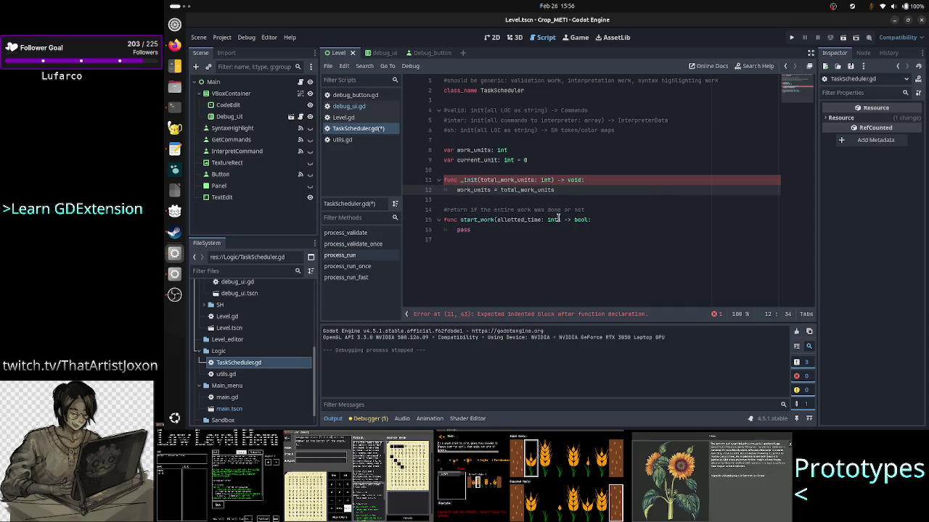
pyautogui.press('Up')
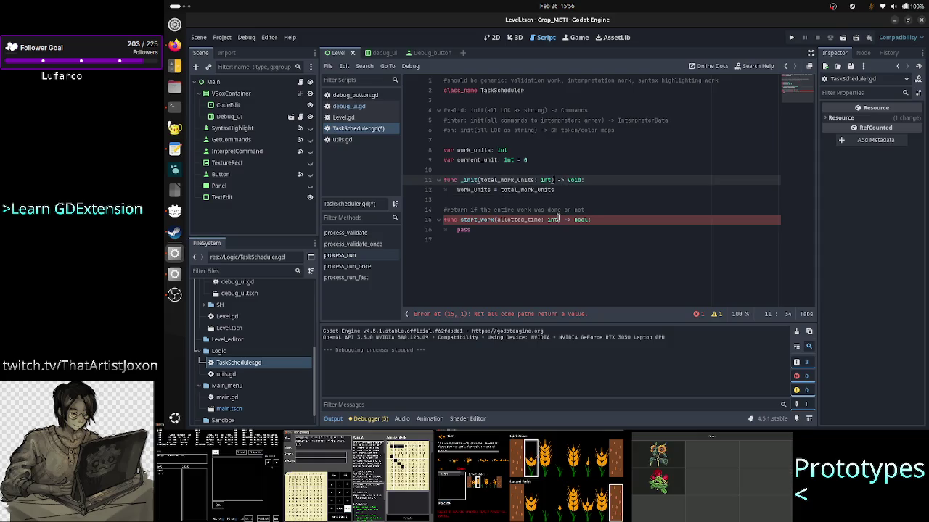
pyautogui.press('Left')
pyautogui.press('Left')
pyautogui.press('Left')
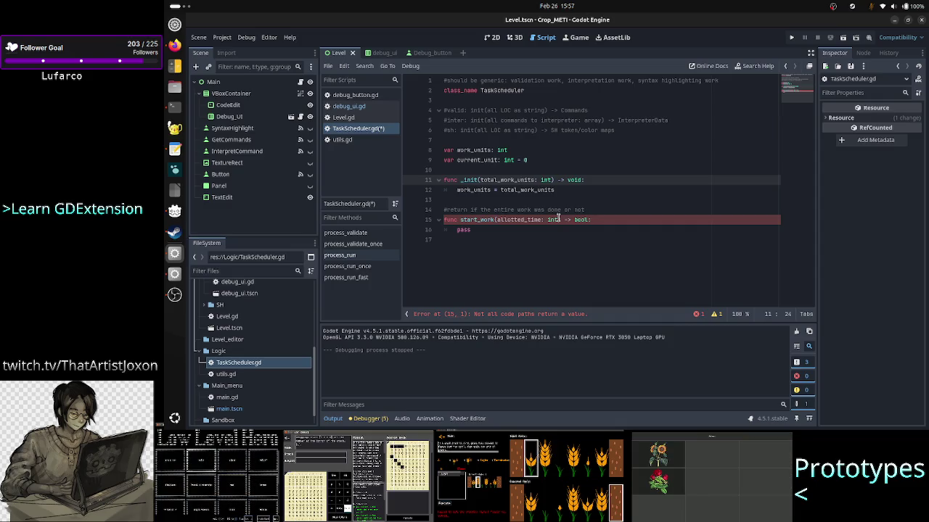
pyautogui.press('Down')
pyautogui.press('Down')
pyautogui.press('Down')
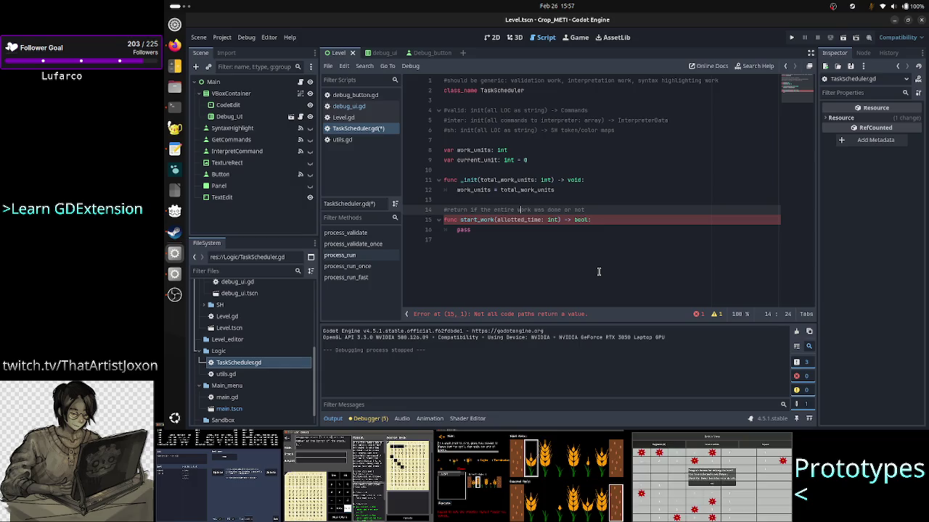
pyautogui.press('Up')
pyautogui.press('Up')
pyautogui.press('Up')
pyautogui.press('Down')
pyautogui.press('Down')
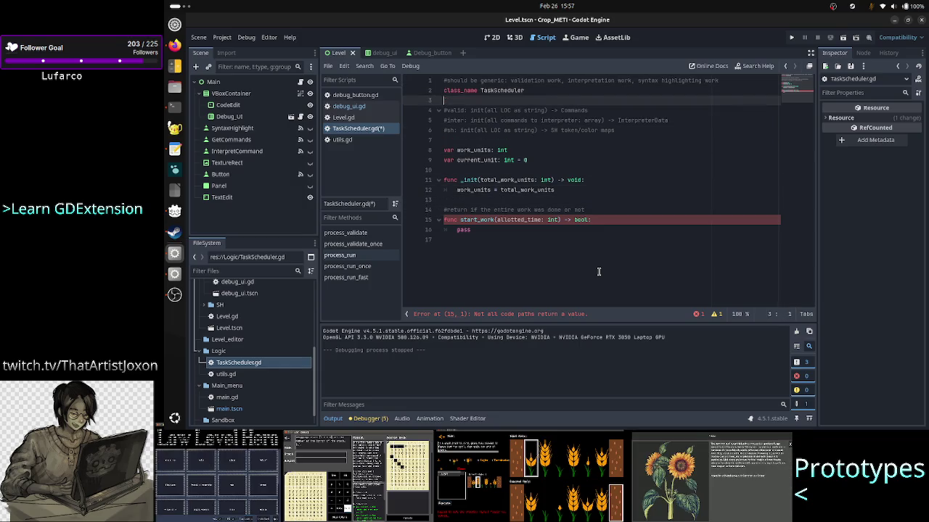
pyautogui.press('Down')
pyautogui.press('Up')
pyautogui.press('Up')
pyautogui.press('Down')
pyautogui.press('Down')
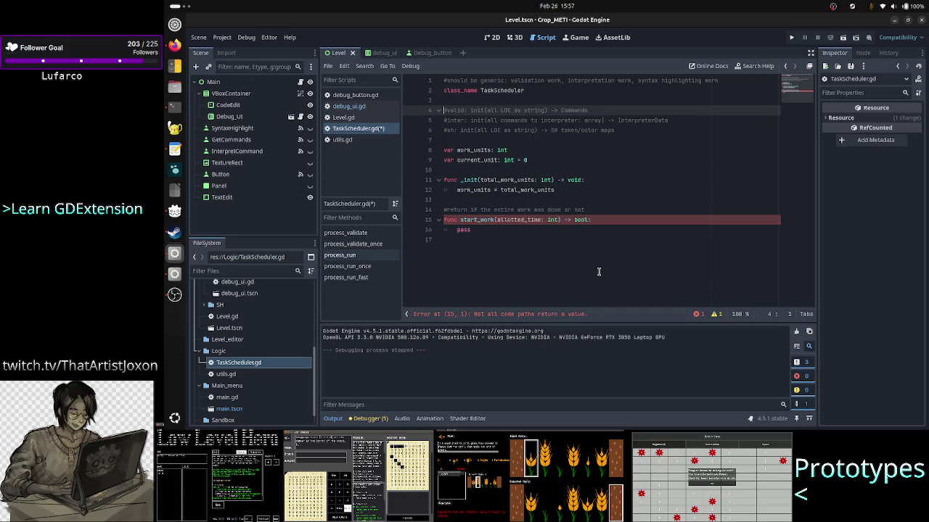
pyautogui.press('Down')
pyautogui.press('Down')
pyautogui.press('Down')
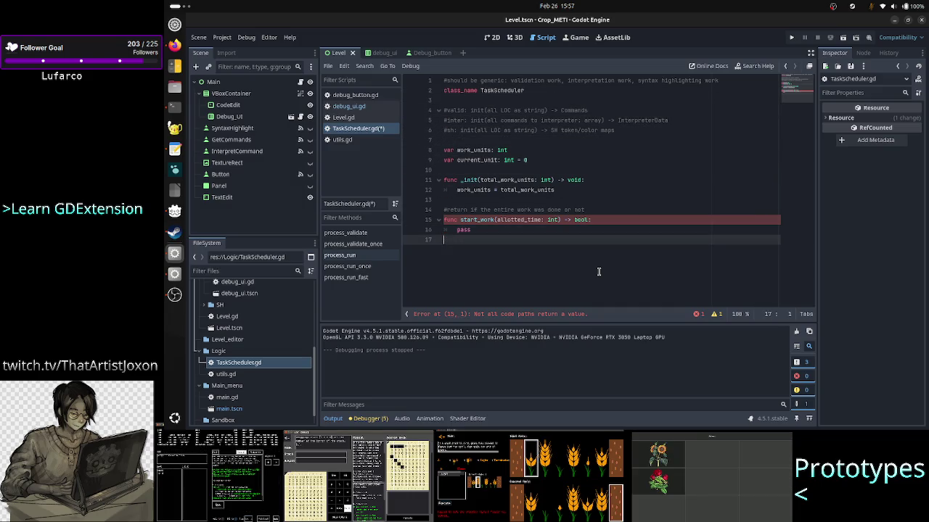
pyautogui.press('Up')
pyautogui.press('Up')
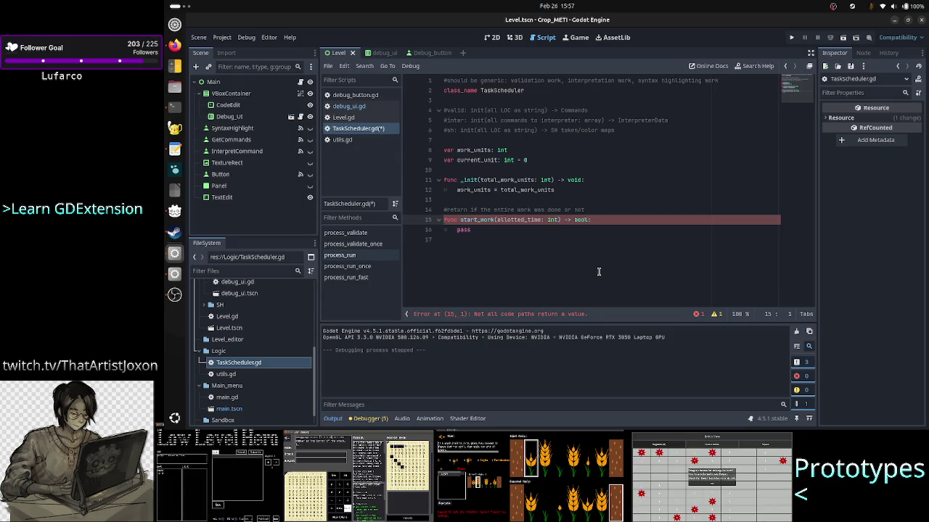
pyautogui.press('Up')
pyautogui.press('Up')
pyautogui.press('Up')
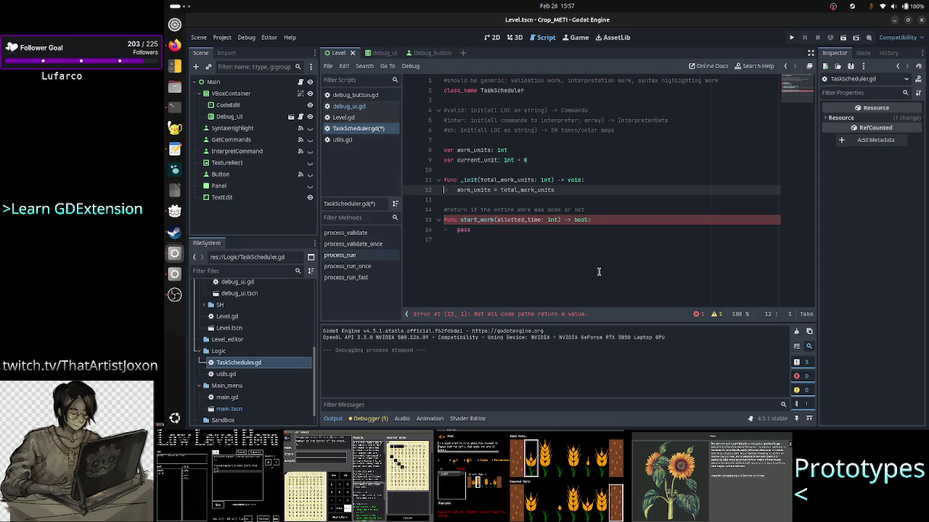
pyautogui.press('Left')
pyautogui.press('Left')
pyautogui.press('Left')
pyautogui.press('Left')
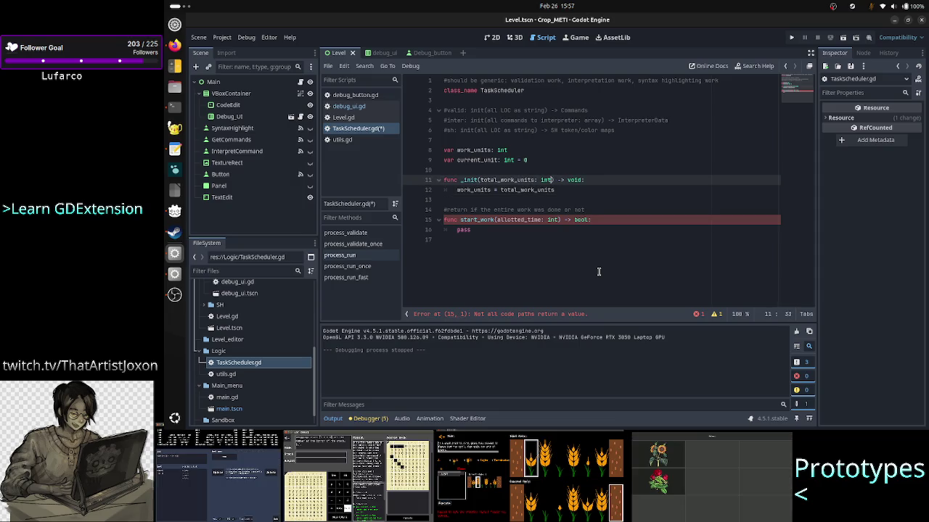
pyautogui.write(', work')
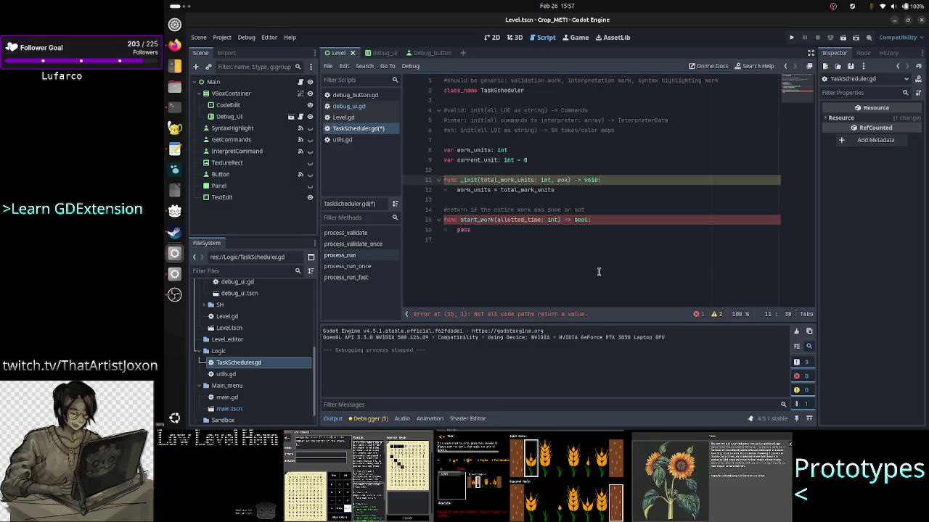
pyautogui.write('_type')
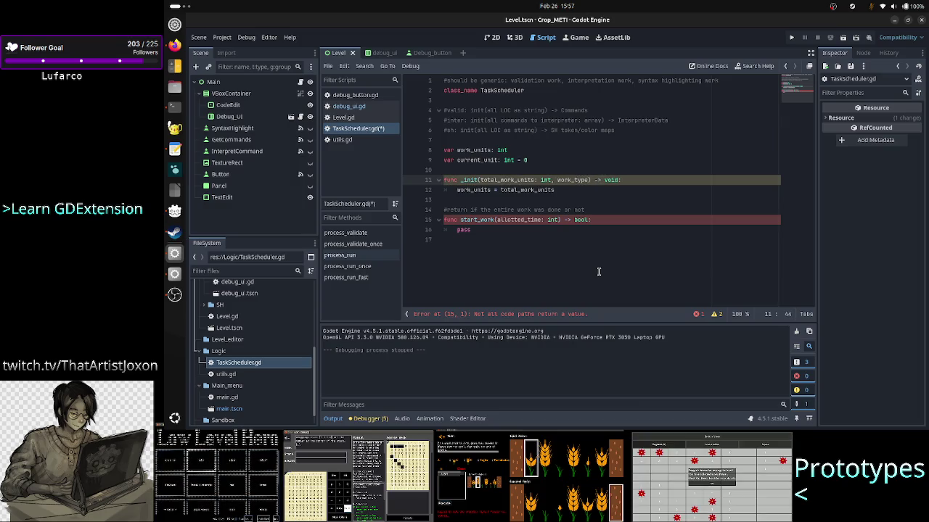
pyautogui.hotkey('shift', 'Left')
pyautogui.hotkey('shift', 'Left')
pyautogui.hotkey('shift', 'Left')
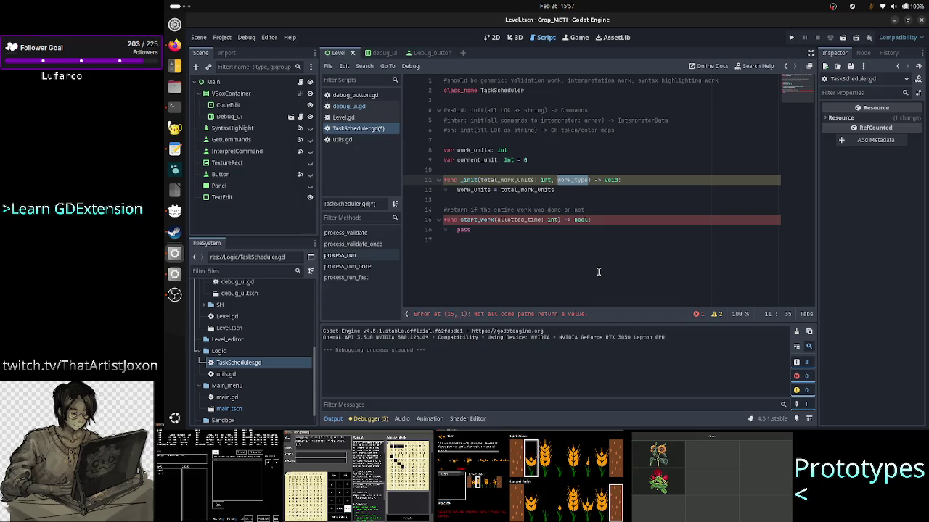
pyautogui.press('BackSpace')
pyautogui.press('BackSpace')
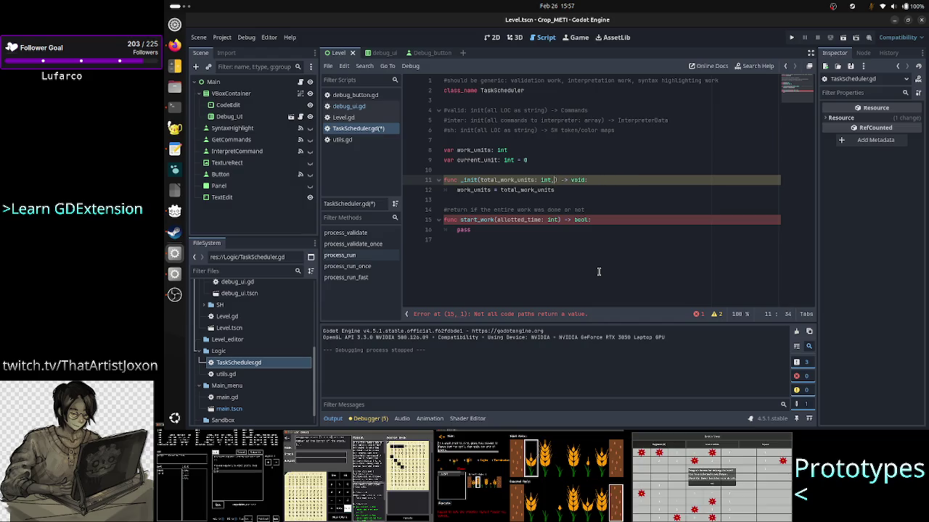
pyautogui.press('BackSpace')
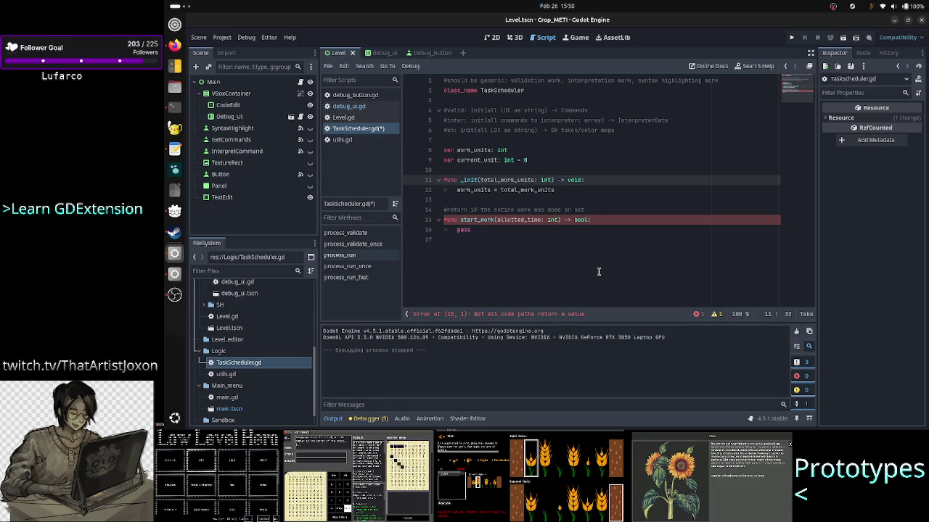
# - Look over the return comment and select the start_work declaration line below _init
pyautogui.press('Down')
pyautogui.press('Down')
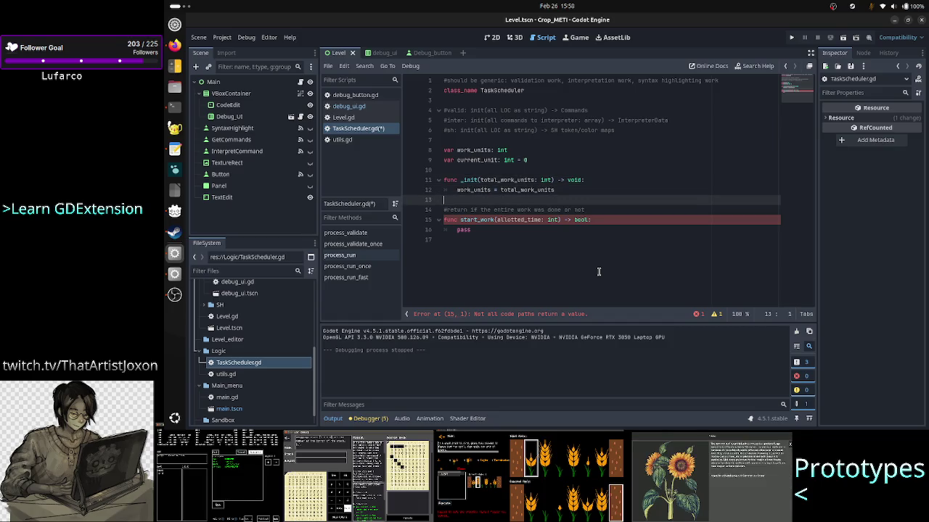
pyautogui.press('Down')
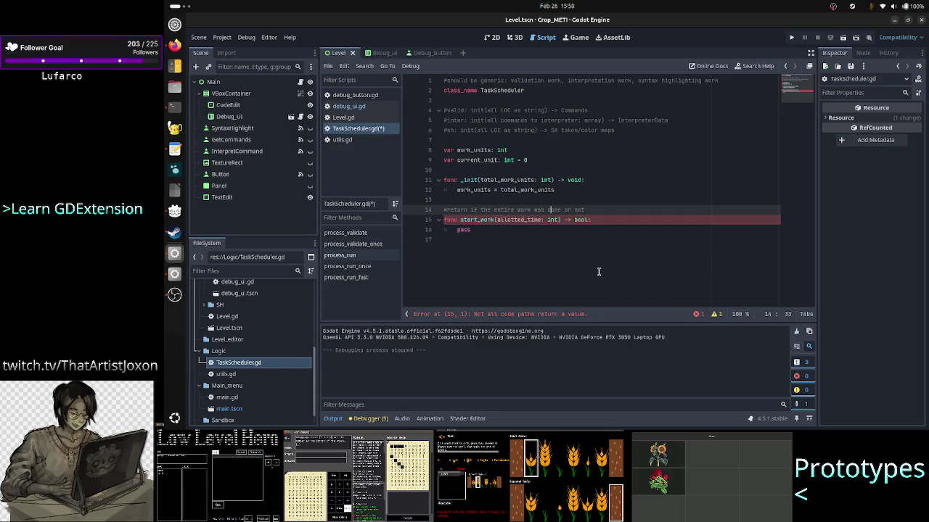
pyautogui.press('Up')
pyautogui.press('Up')
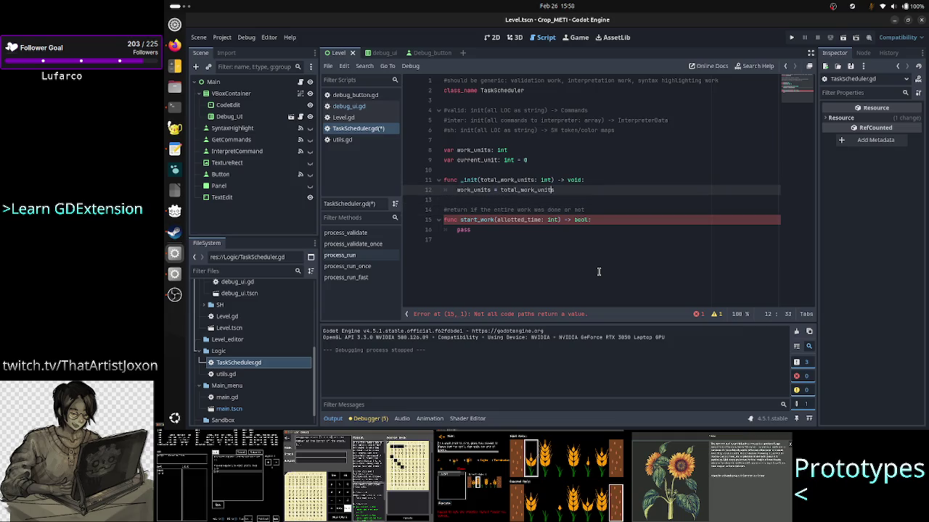
pyautogui.press('Down')
pyautogui.press('Down')
pyautogui.press('Down')
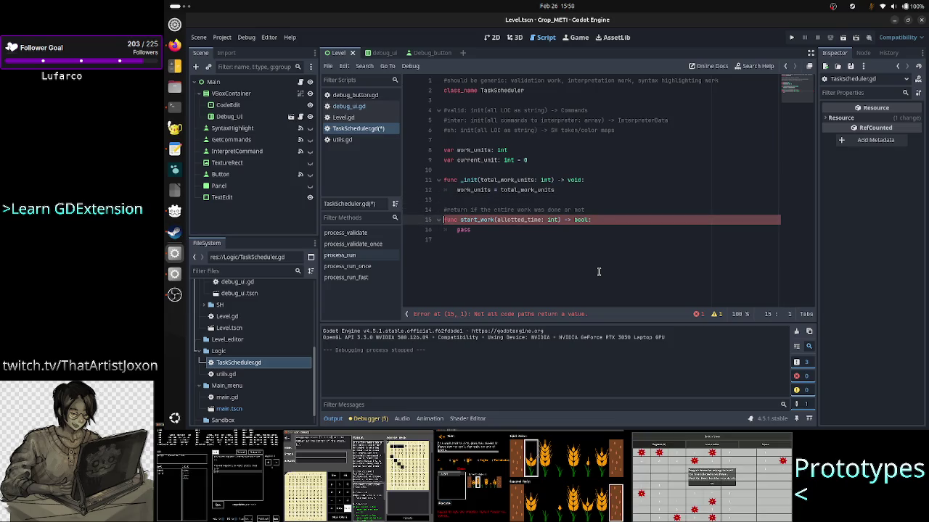
pyautogui.press('Home')
pyautogui.hotkey('shift', 'End')
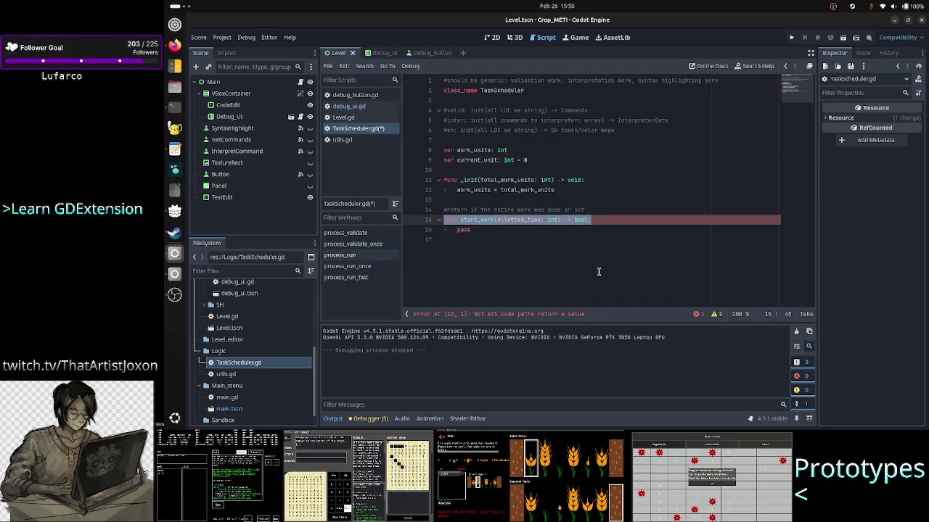
# - Give work_units a default value so it reads 'var work_units: int = 8'
pyautogui.press('Up')
pyautogui.press('Up')
pyautogui.press('Up')
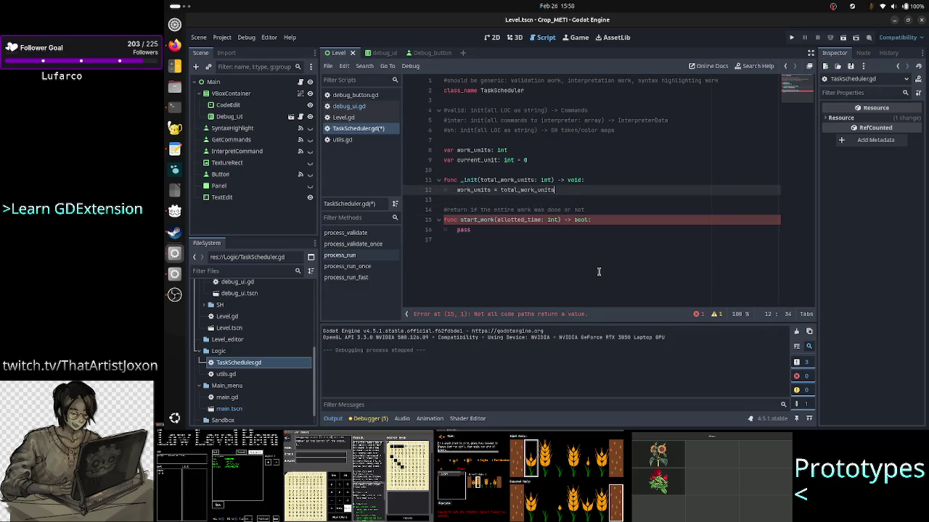
pyautogui.write('= ')
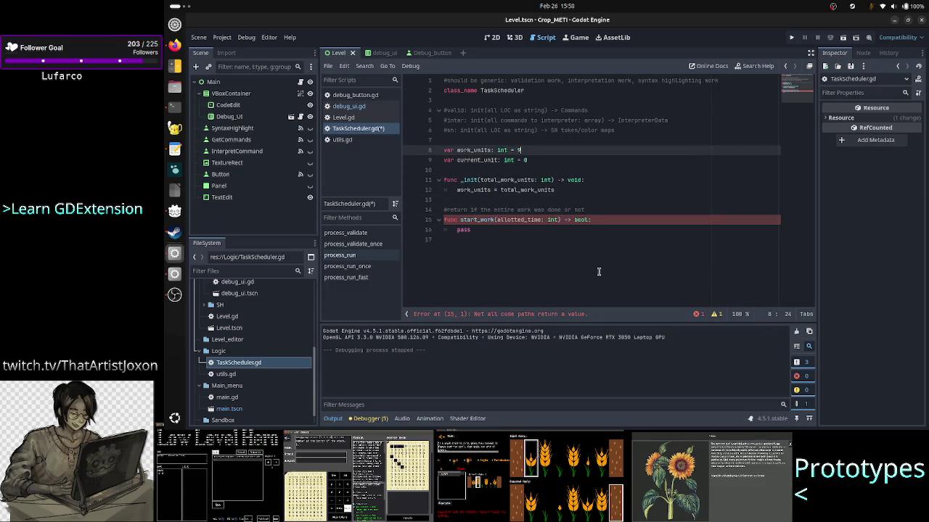
pyautogui.write('0 ')
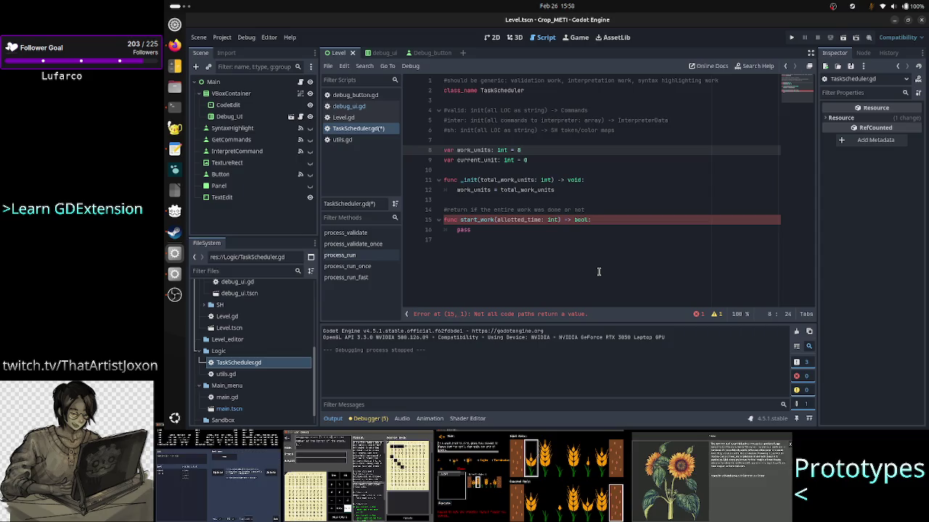
pyautogui.write('(w')
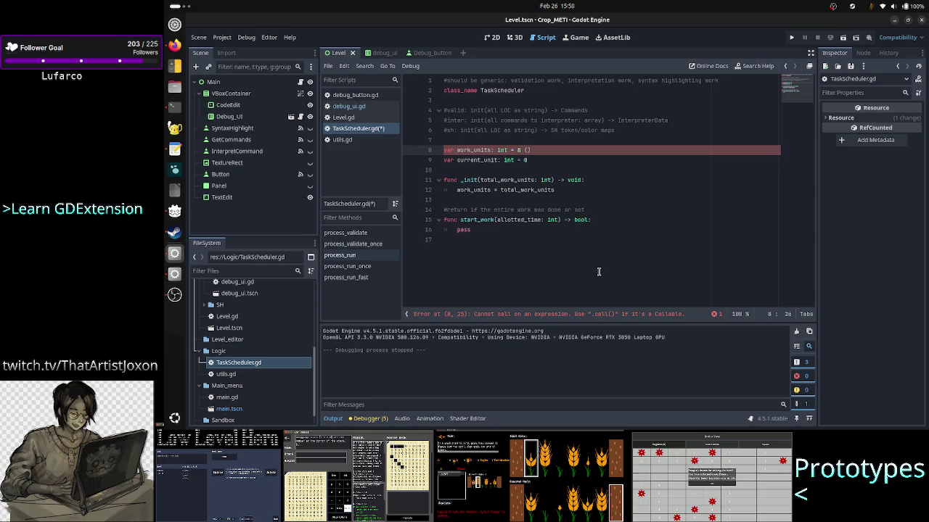
pyautogui.press('BackSpace')
pyautogui.write('8 lines o')
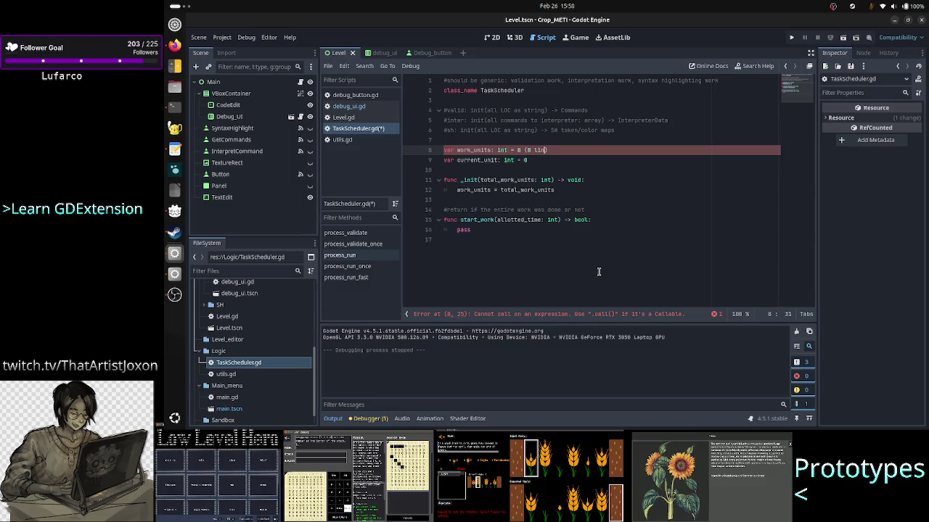
pyautogui.write('f code')
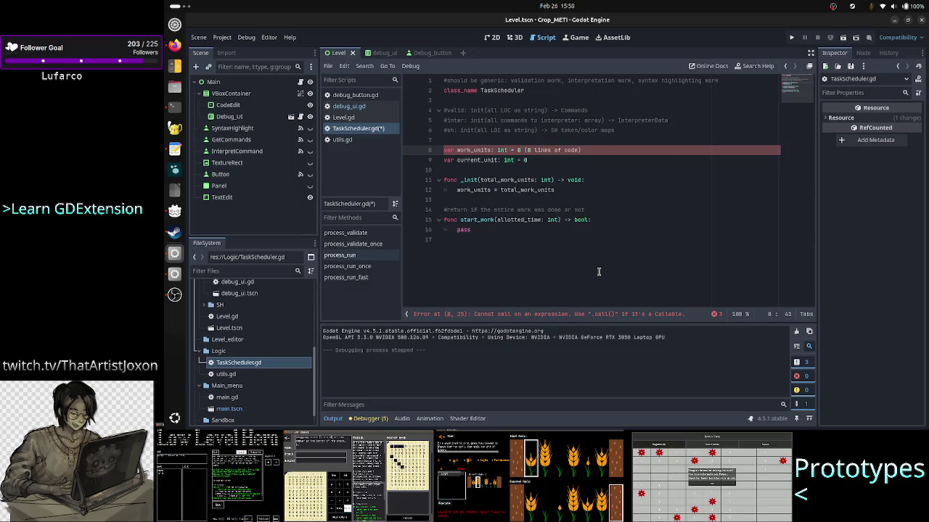
pyautogui.write(')')
pyautogui.press('BackSpace')
pyautogui.press('BackSpace')
pyautogui.press('BackSpace')
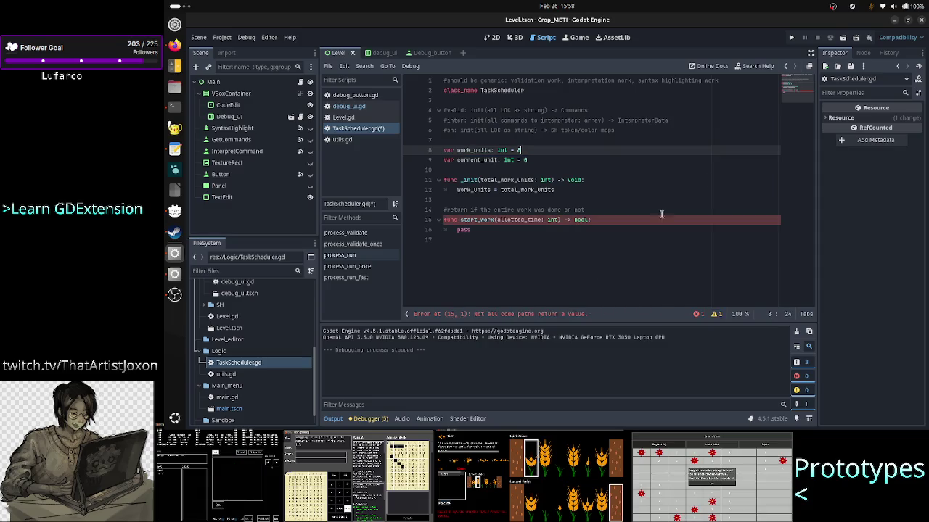
# - Run the project, then replace the GDInterpreter variable line with a 'worksthedule' note
pyautogui.click(793, 39)
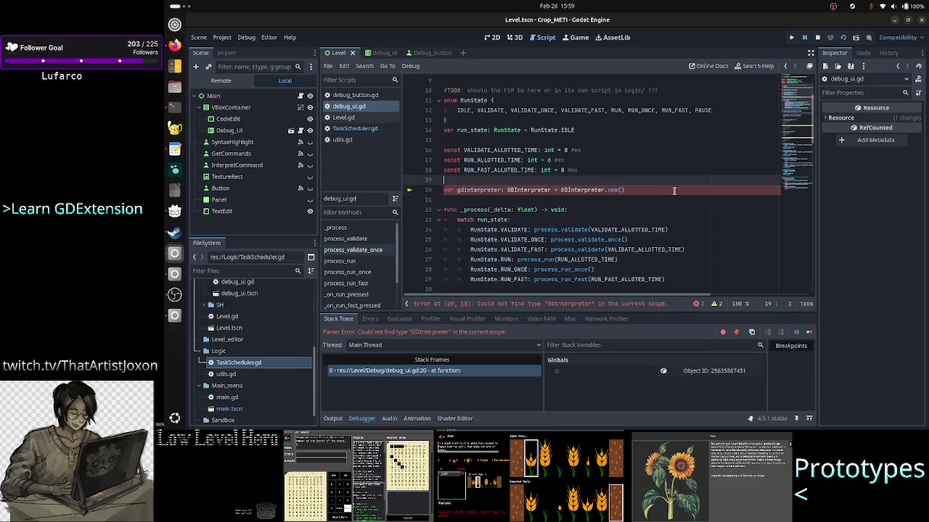
pyautogui.hotkey('shift', 'End')
pyautogui.press('Delete')
pyautogui.press('BackSpace')
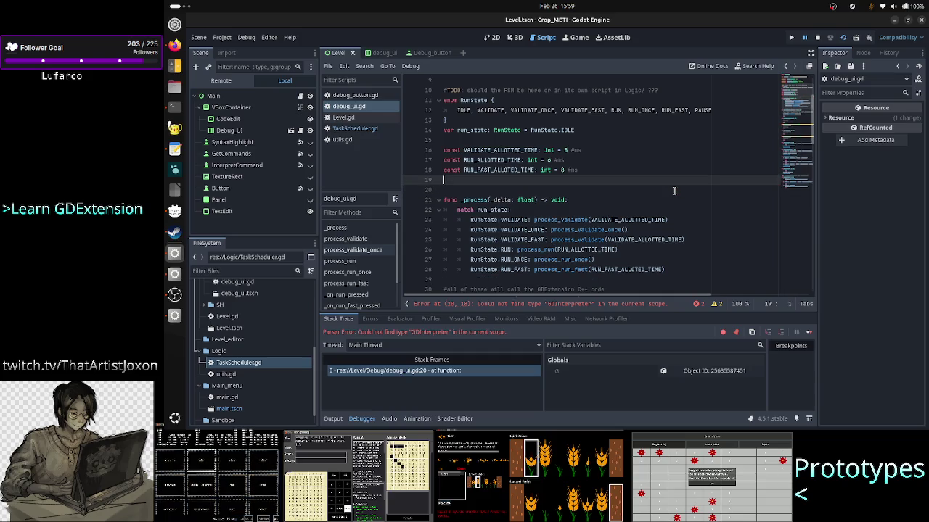
pyautogui.press('Return')
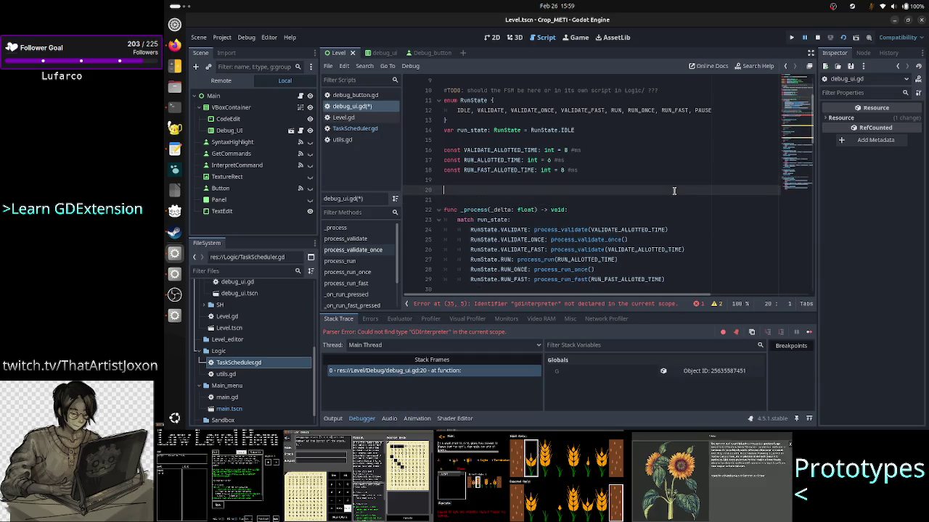
pyautogui.write('#workst')
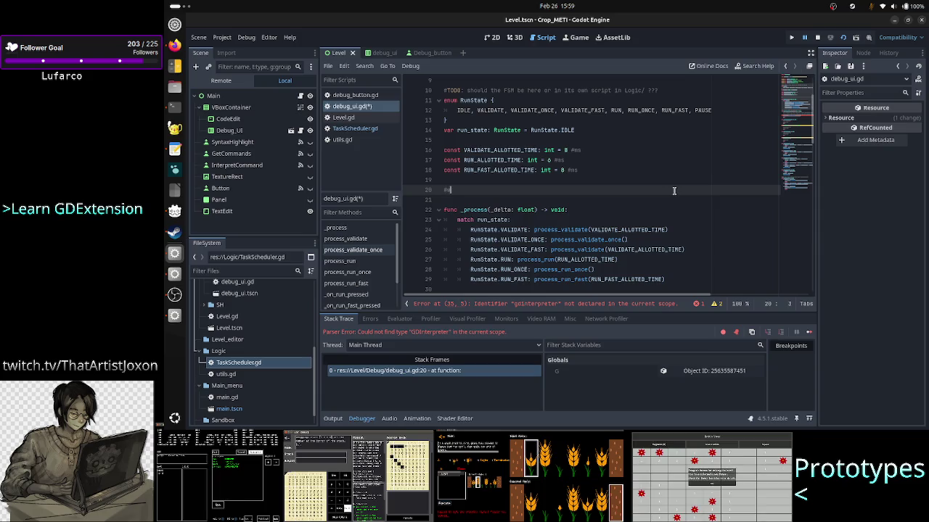
pyautogui.write('hed')
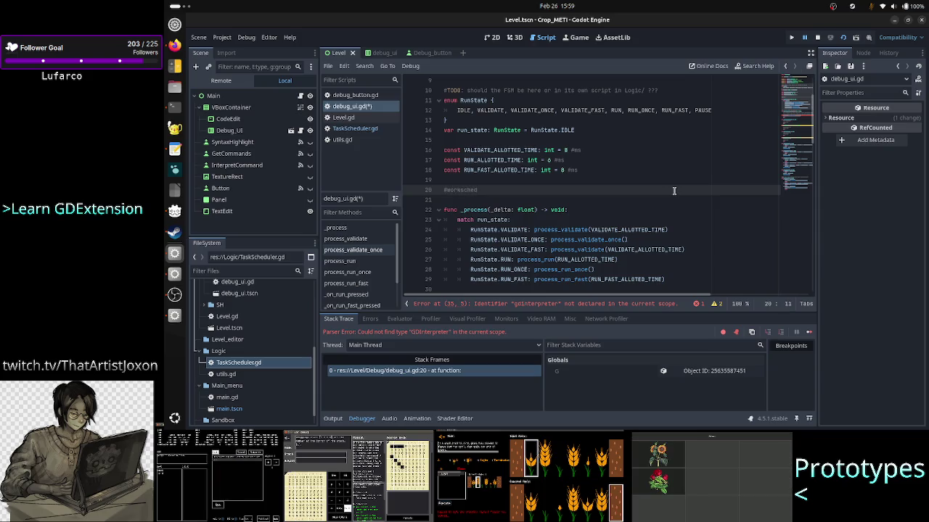
pyautogui.write('ule')
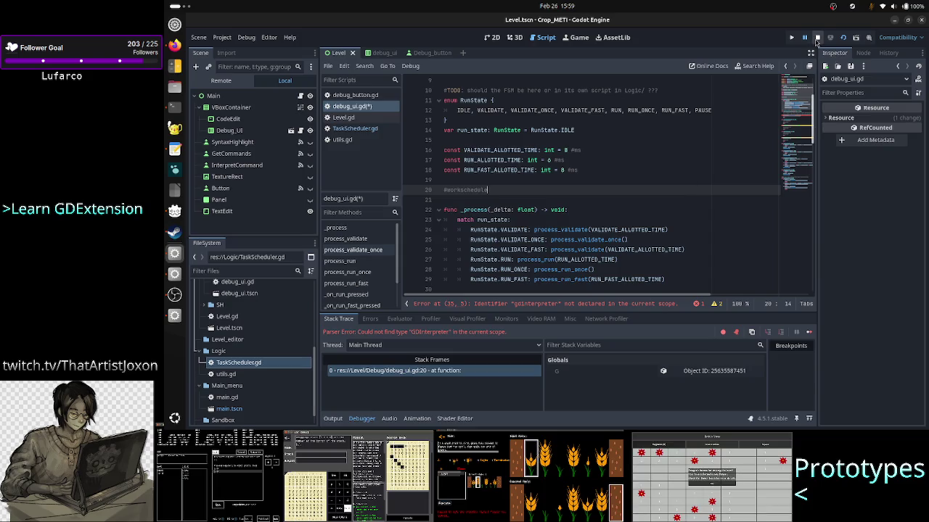
# - Rerun, comment out the gdinterpreter call with '#', and relaunch the game
pyautogui.click(817, 42)
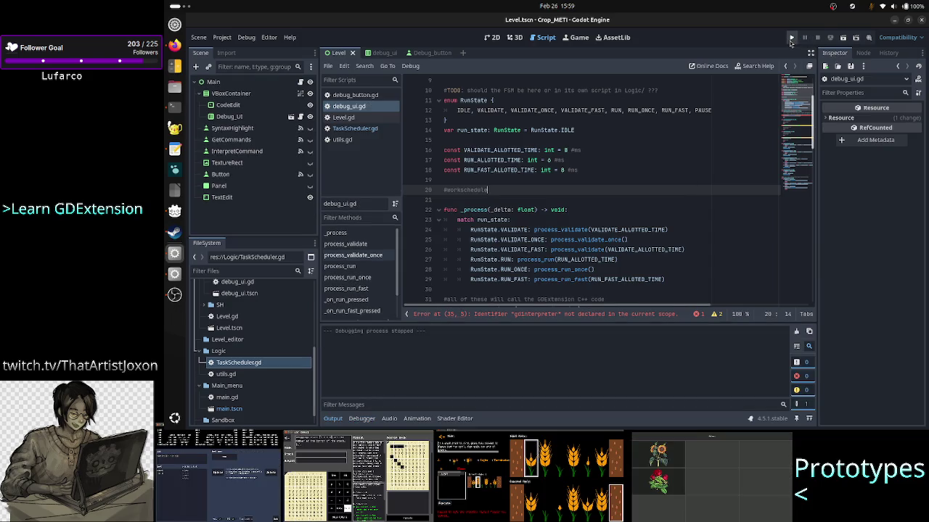
pyautogui.click(791, 39)
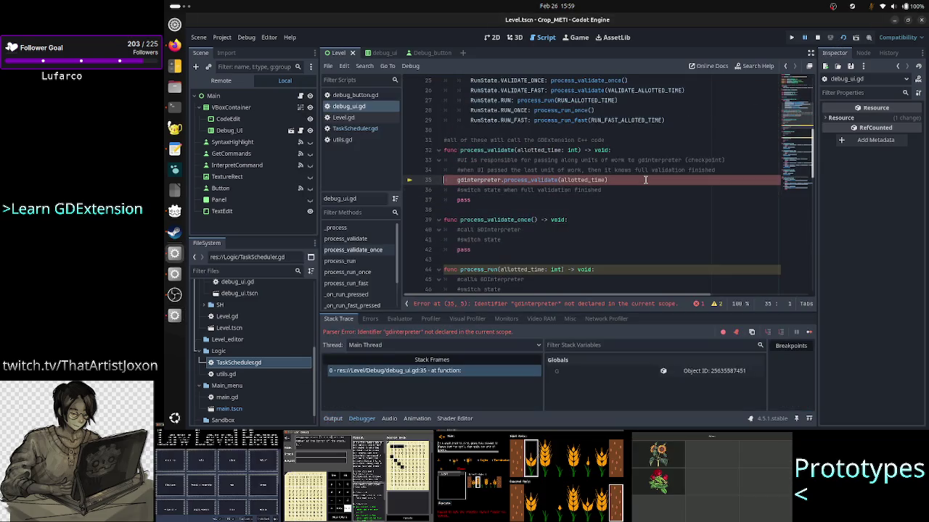
pyautogui.press('Right')
pyautogui.write('#')
pyautogui.press('Down')
pyautogui.press('Down')
pyautogui.press('Down')
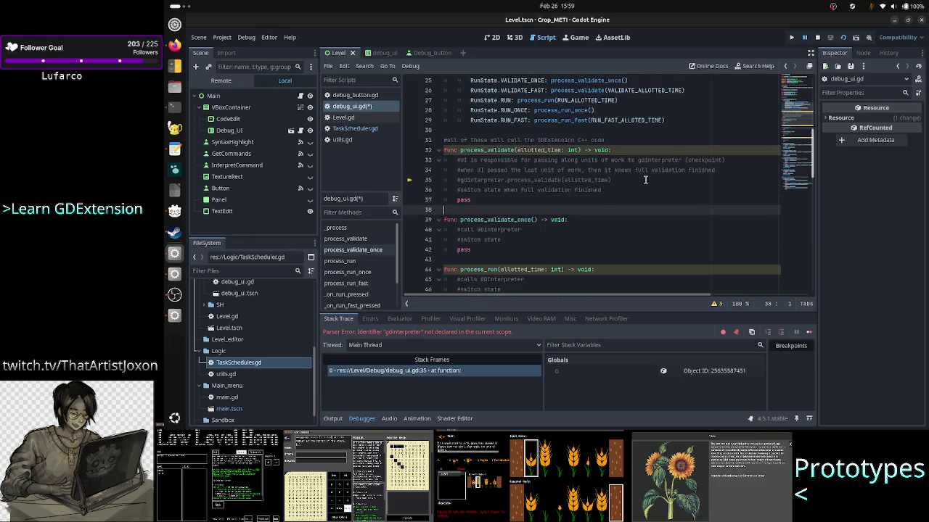
pyautogui.click(817, 37)
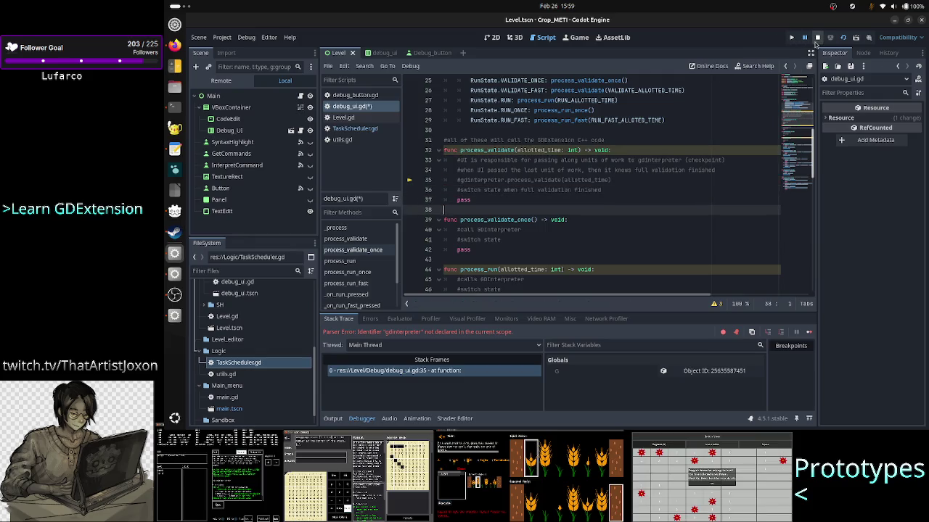
pyautogui.click(845, 39)
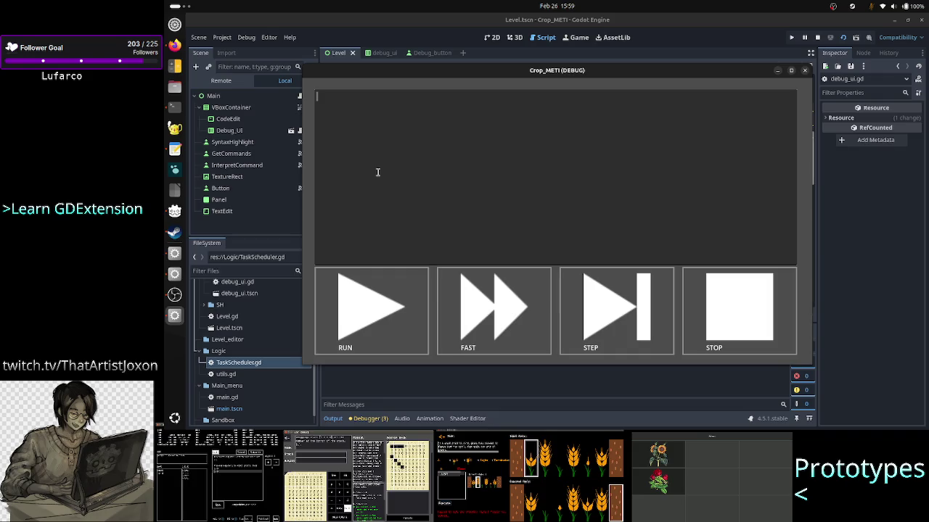
# - In the running game's text box, type c1, c2 c3 and c4, adding 'fails' after c3
pyautogui.write('c1')
pyautogui.press('Return')
pyautogui.write('c2 ')
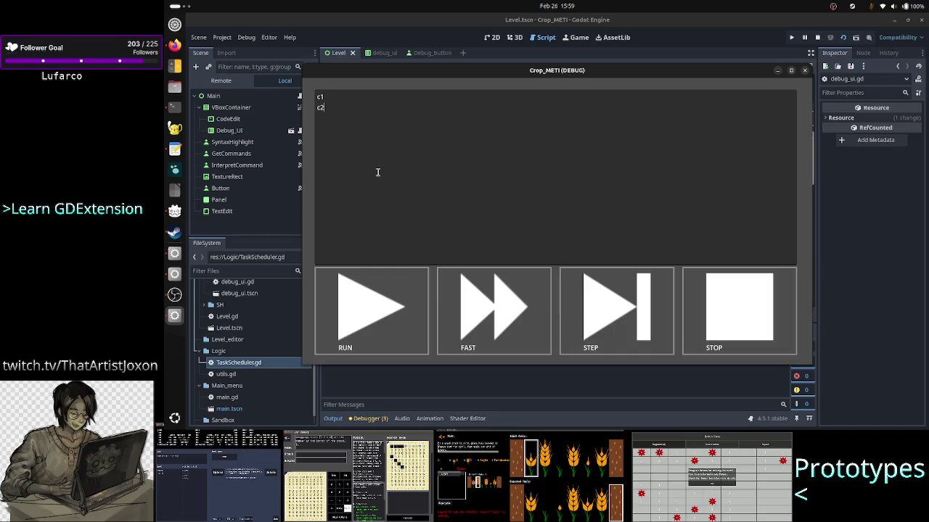
pyautogui.write('c3')
pyautogui.press('Return')
pyautogui.write('c4')
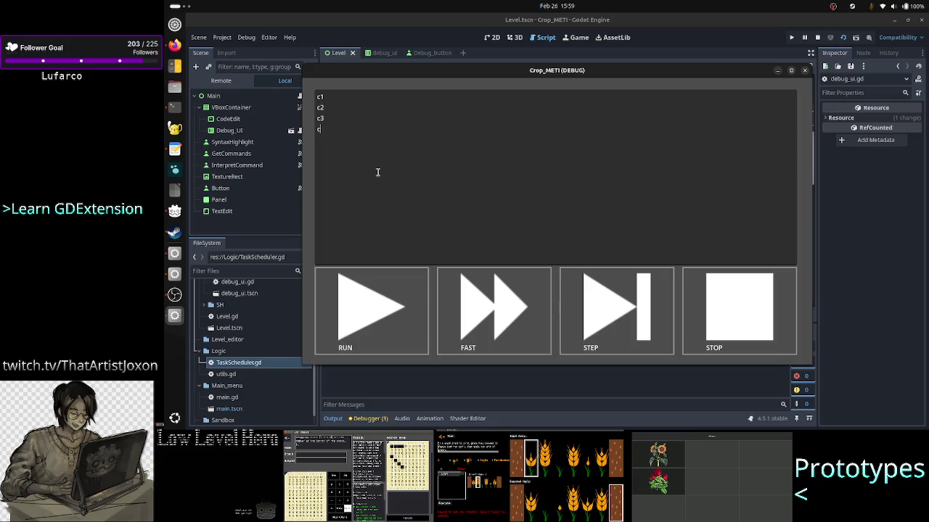
pyautogui.press('Up')
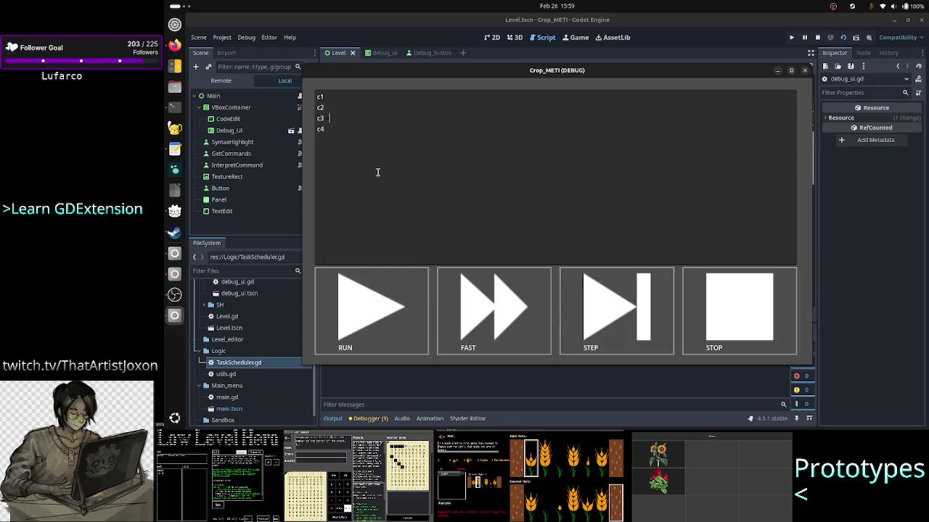
pyautogui.write('fails')
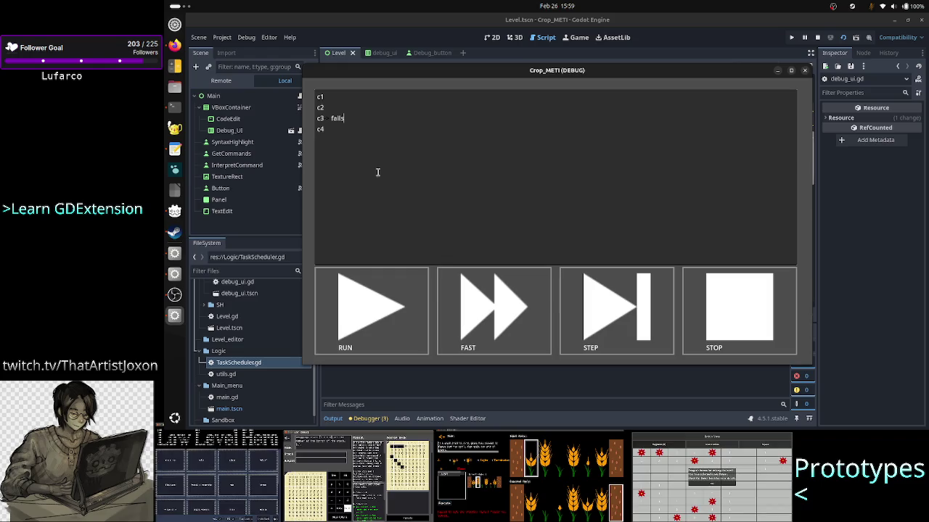
# - Add the note 'do we proceed w the next unit of work' and an 'SH' line below it
pyautogui.press('Return')
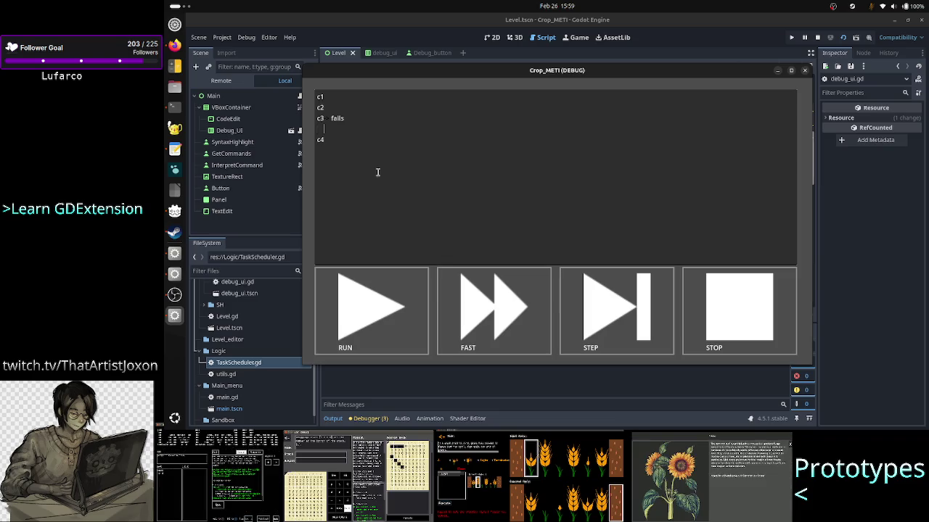
pyautogui.write('do we proc')
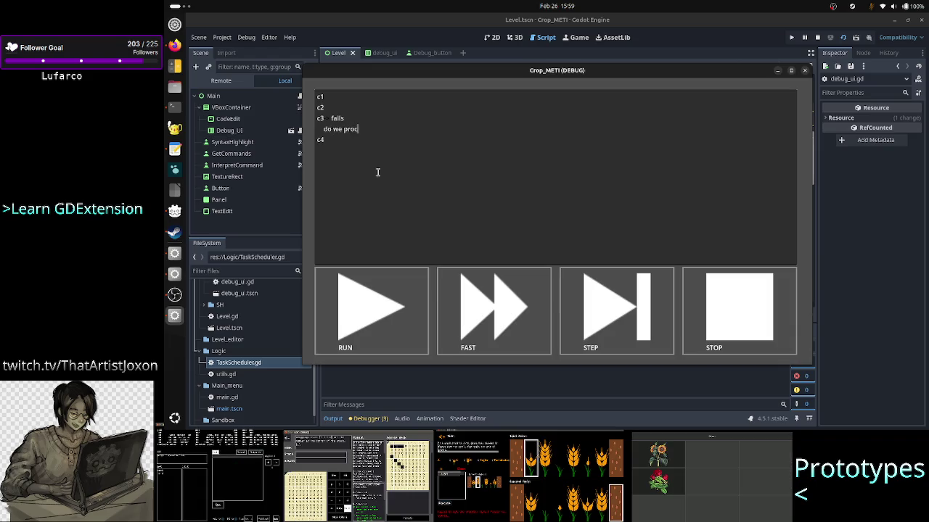
pyautogui.write('eed w  ')
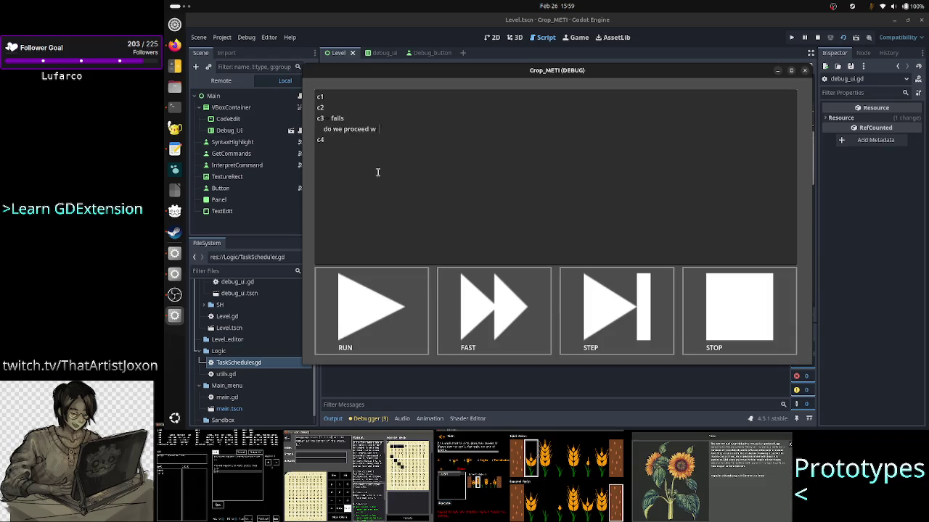
pyautogui.write('the next unit')
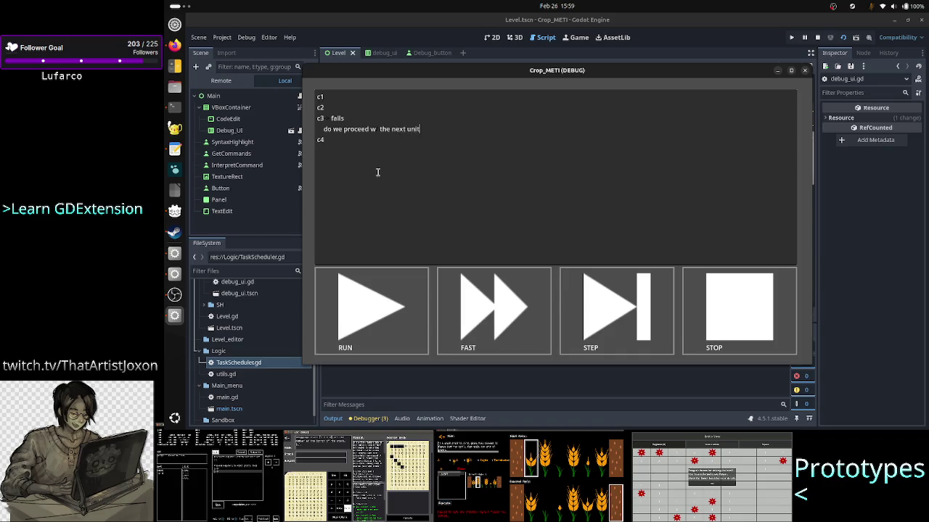
pyautogui.write(' of work')
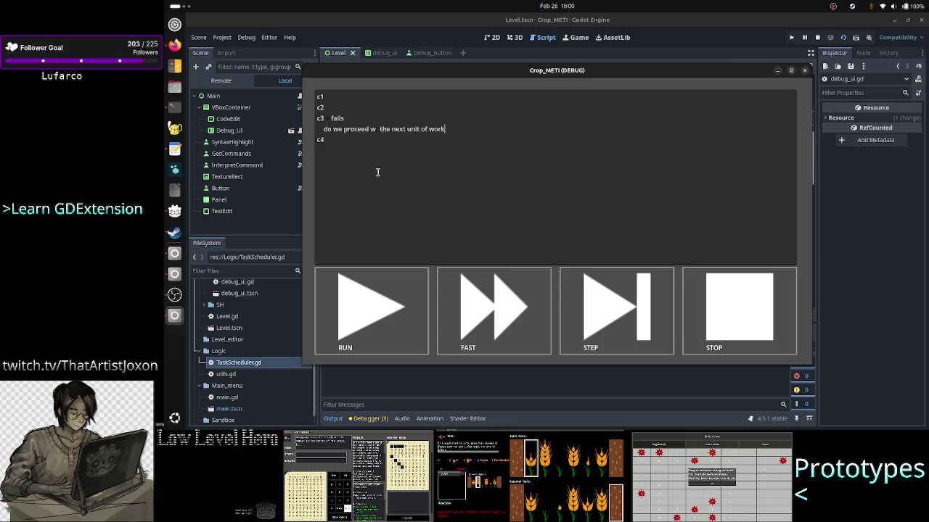
pyautogui.press('Return')
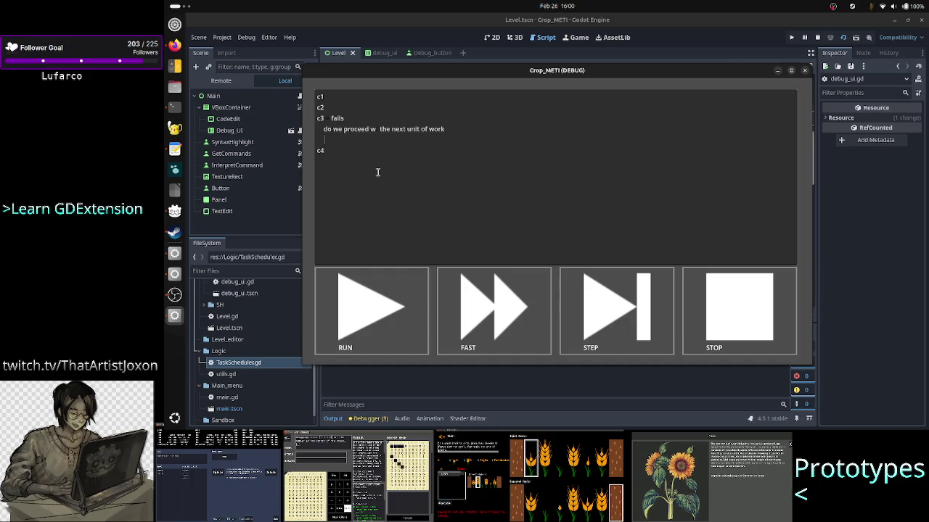
pyautogui.write('SH')
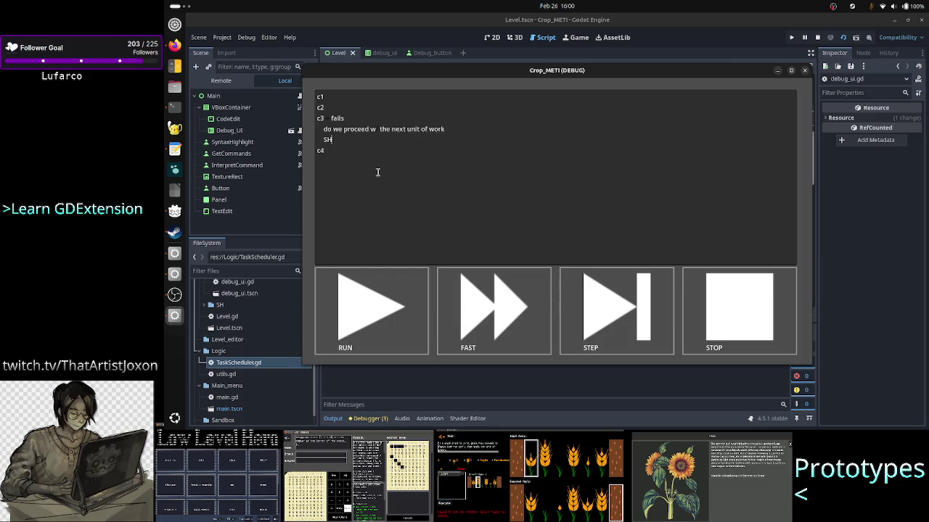
# - Select the 'c3 fails' line, then add a second c4 line below the first
pyautogui.press('Up')
pyautogui.press('Up')
pyautogui.press('Up')
pyautogui.press('Down')
pyautogui.press('Home')
pyautogui.hotkey('shift', 'Down')
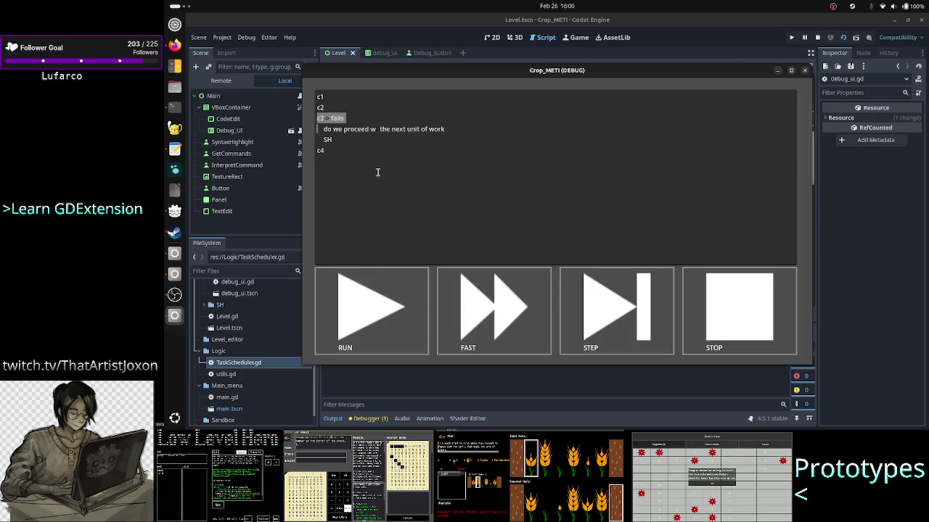
pyautogui.hotkey('shift', 'Left')
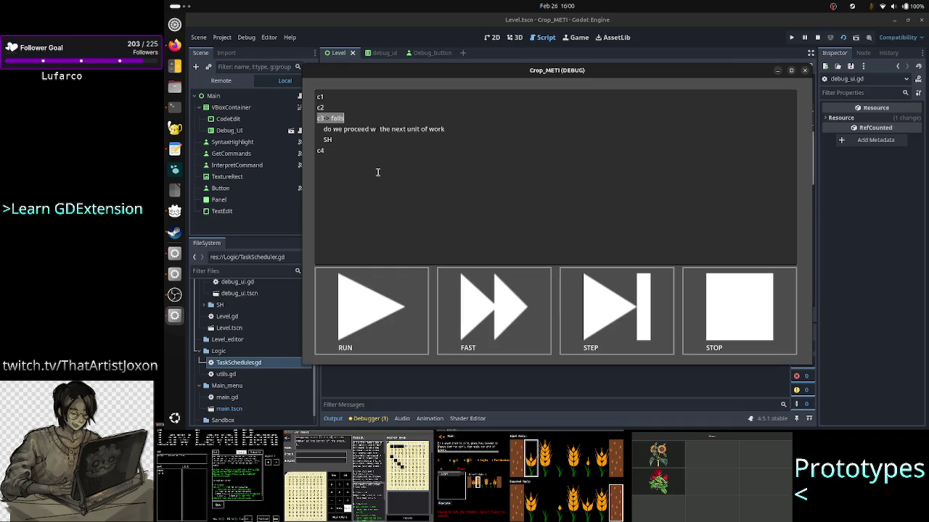
pyautogui.click(377, 172)
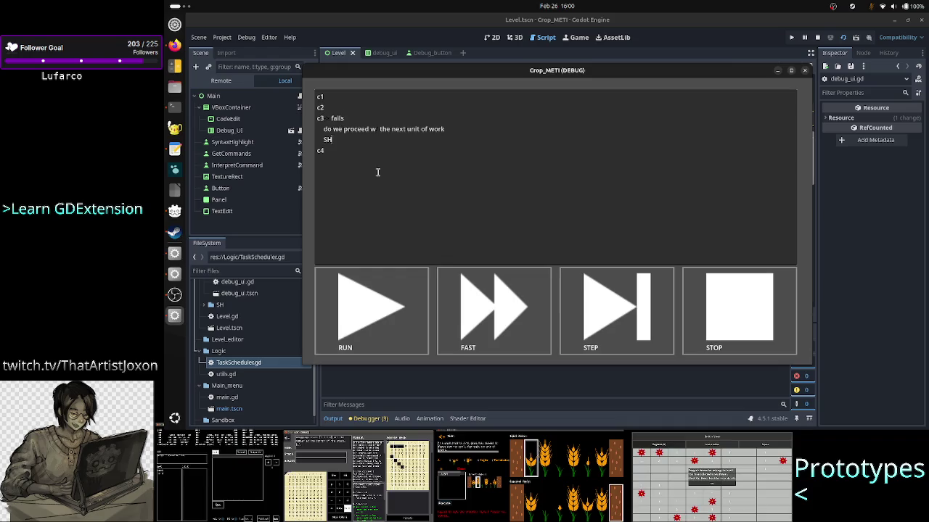
pyautogui.press('Home')
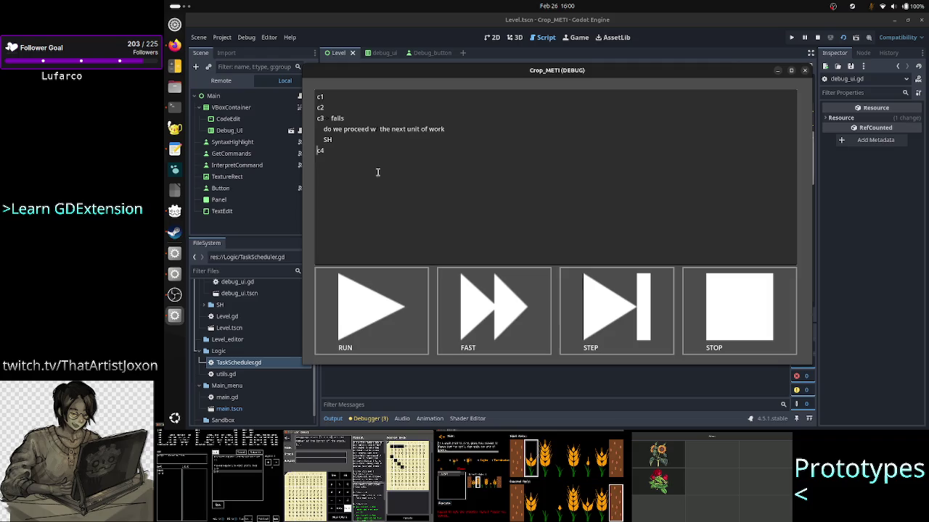
pyautogui.press('End')
pyautogui.press('Return')
pyautogui.write('c')
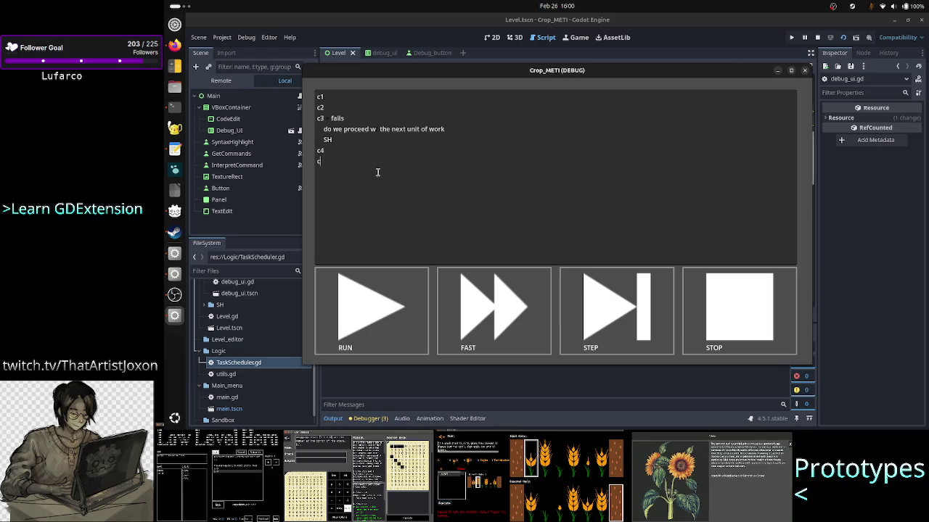
pyautogui.write('4')
# - Select the 'c3 fails' line and then both c4 lines
pyautogui.press('Up')
pyautogui.press('Up')
pyautogui.press('Up')
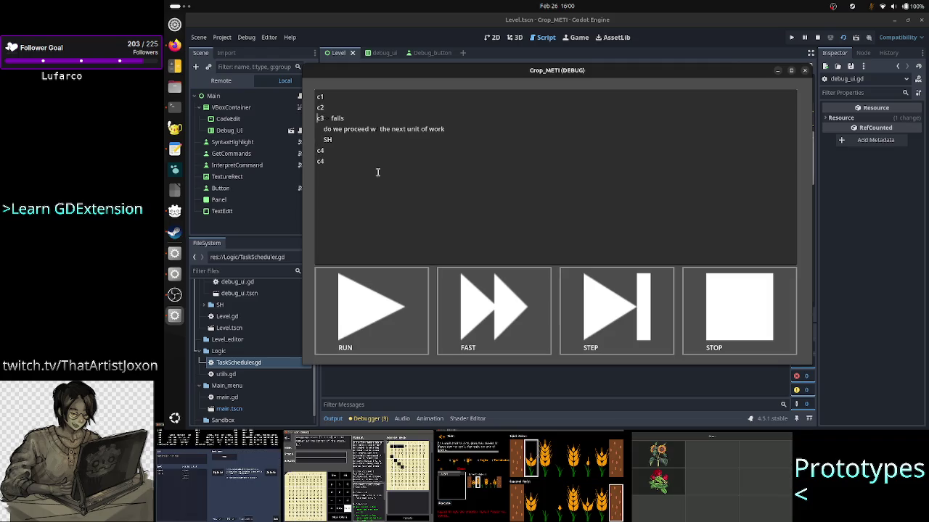
pyautogui.hotkey('shift', 'End')
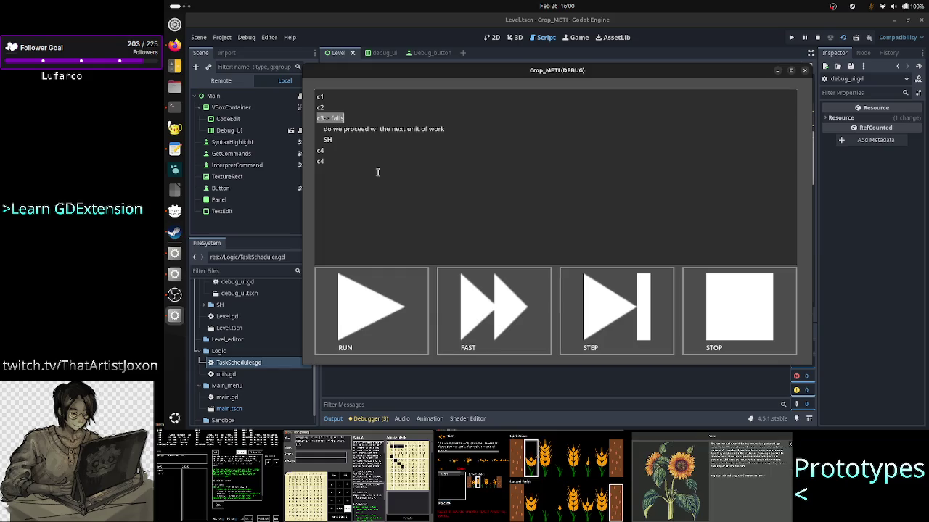
pyautogui.press('Left')
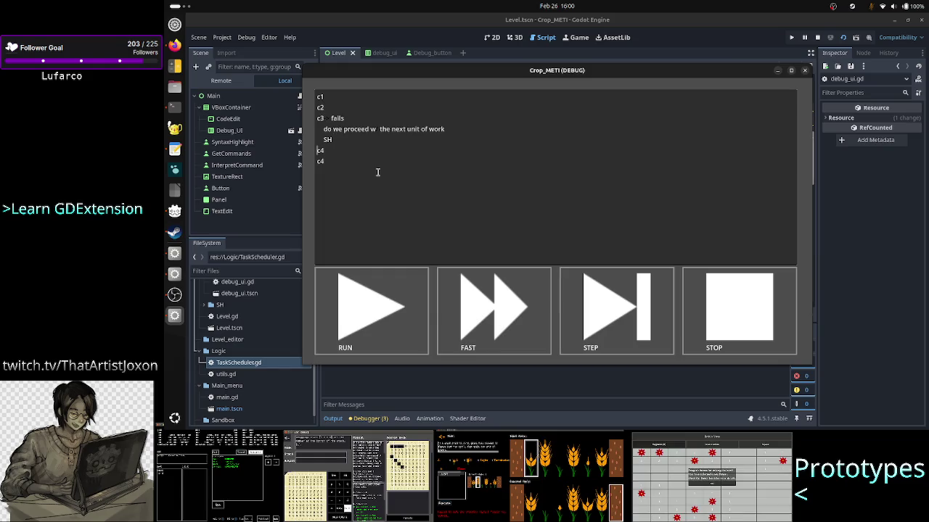
pyautogui.hotkey('shift', 'Down')
pyautogui.hotkey('shift', 'Left')
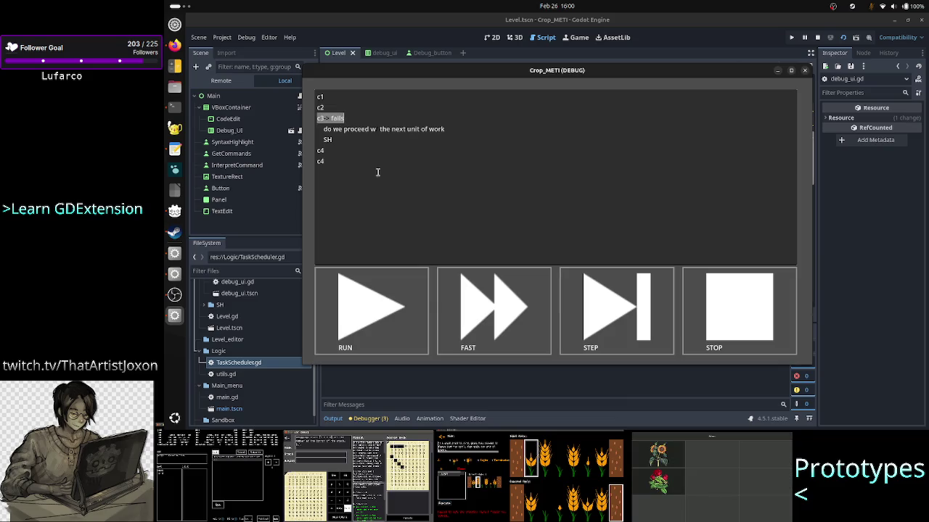
pyautogui.press('Right')
pyautogui.press('Down')
pyautogui.press('Down')
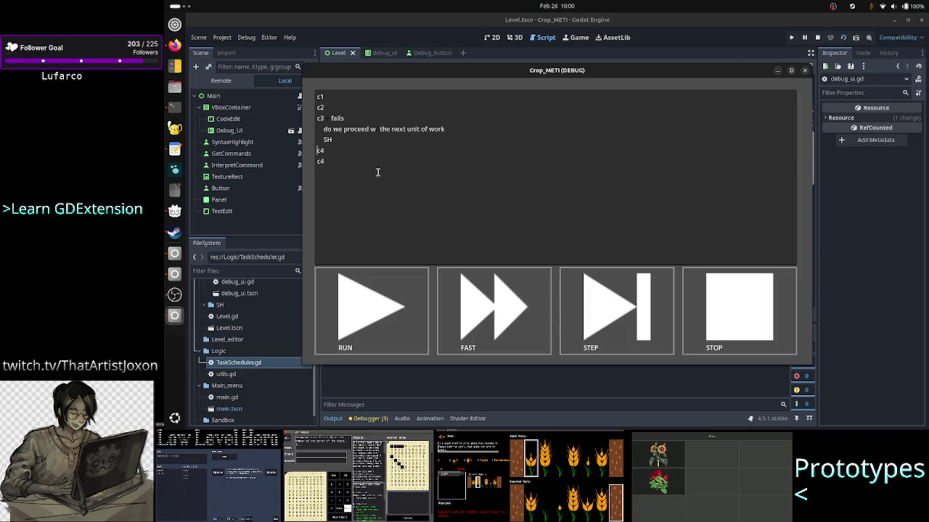
pyautogui.hotkey('shift', 'Down')
pyautogui.hotkey('shift', 'End')
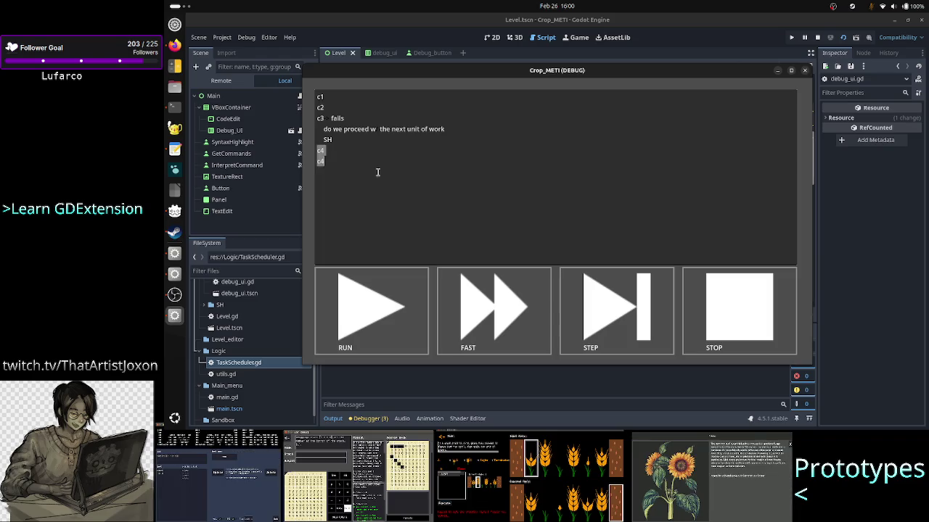
# - Erase the SH note and its empty line, then push the c4 lines down with blank lines
pyautogui.press('Up')
pyautogui.press('Up')
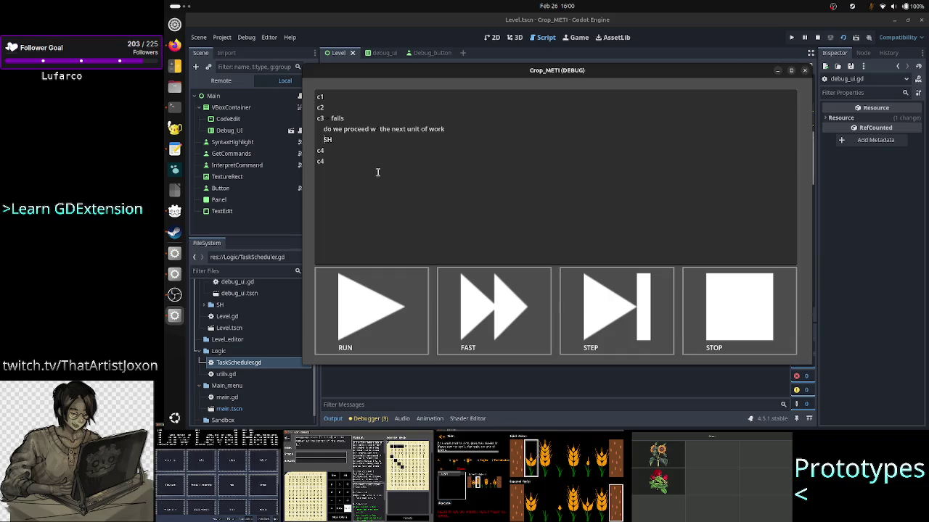
pyautogui.press('End')
pyautogui.press('BackSpace')
pyautogui.press('BackSpace')
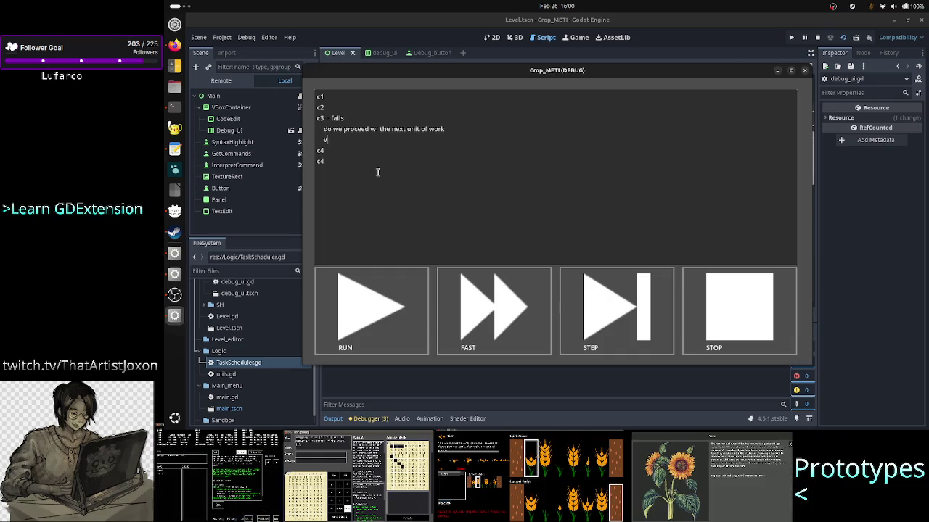
pyautogui.write('val')
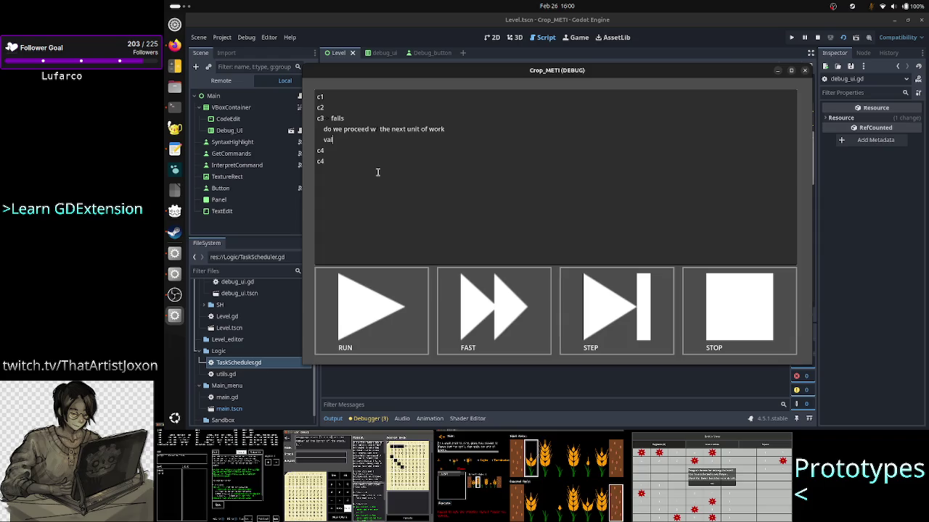
pyautogui.press('BackSpace')
pyautogui.press('BackSpace')
pyautogui.press('BackSpace')
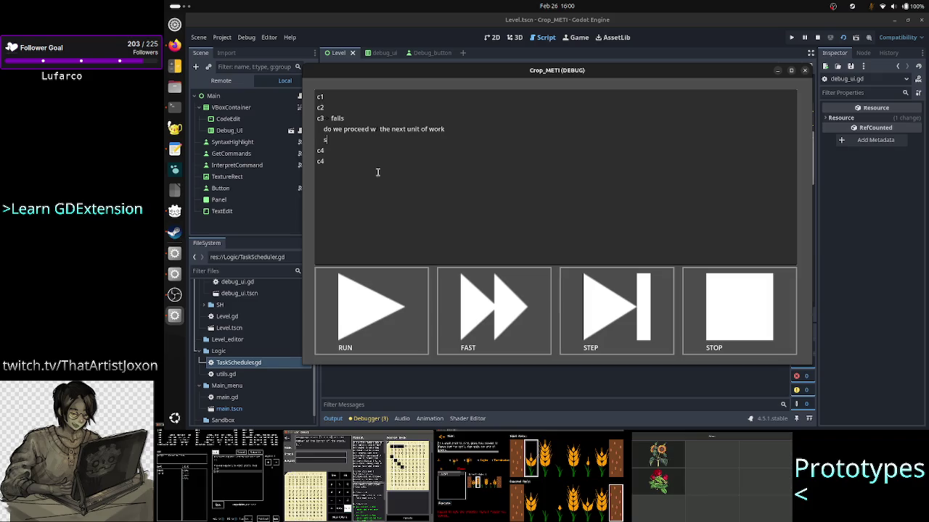
pyautogui.press('BackSpace')
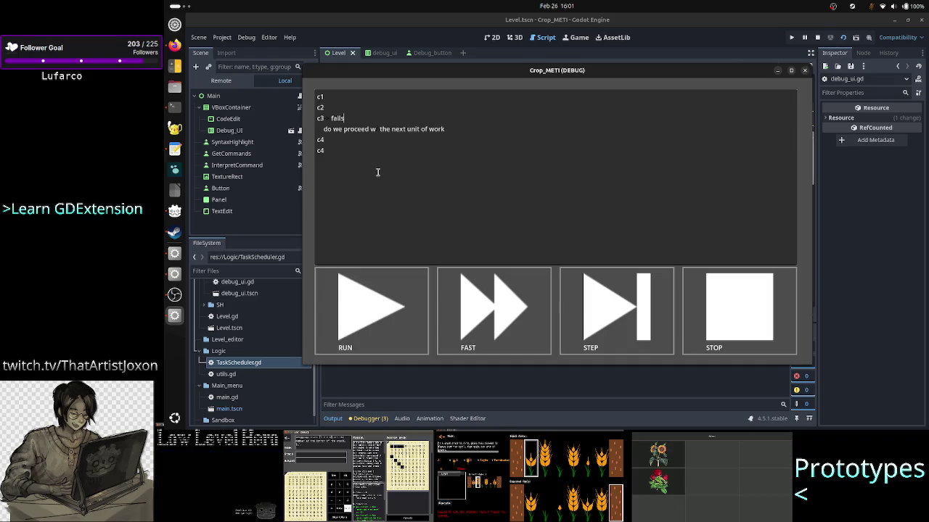
pyautogui.press('Down')
pyautogui.press('Down')
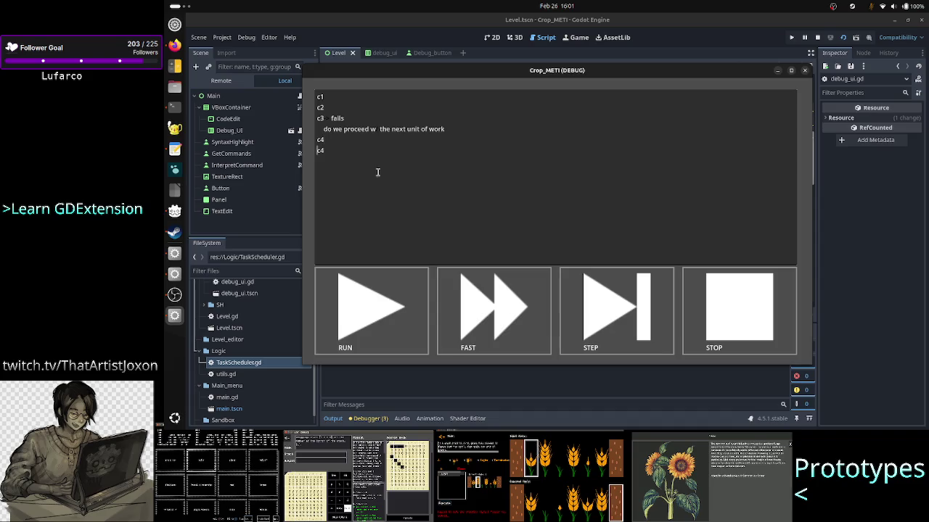
pyautogui.press('Return')
pyautogui.press('Return')
pyautogui.press('Return')
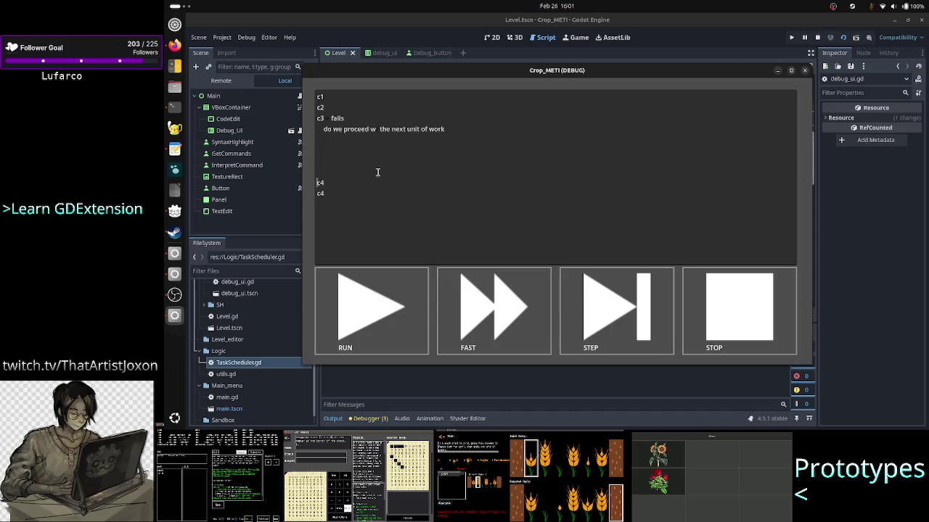
pyautogui.press('Up')
pyautogui.press('Up')
pyautogui.press('Up')
pyautogui.press('Up')
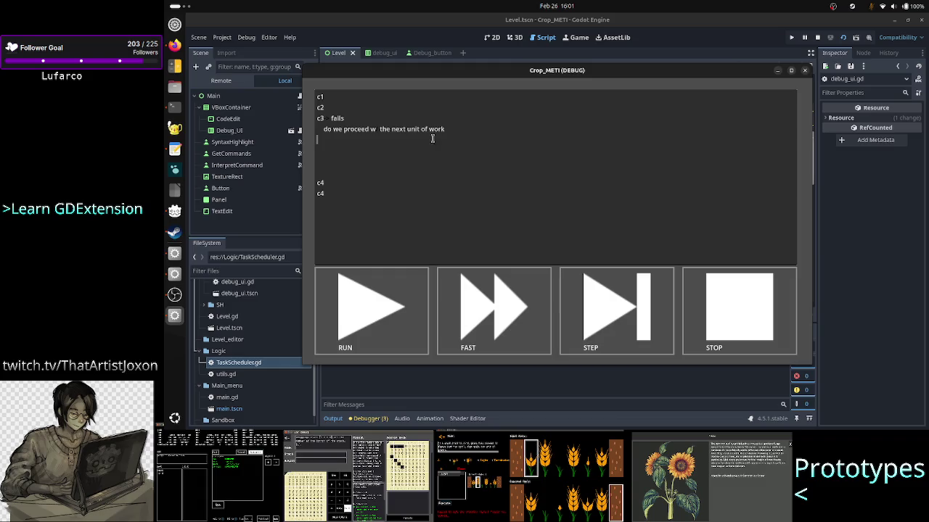
# - Stop the game, open TaskScheduler.gd, and select the bool return type on line 15
pyautogui.click(806, 70)
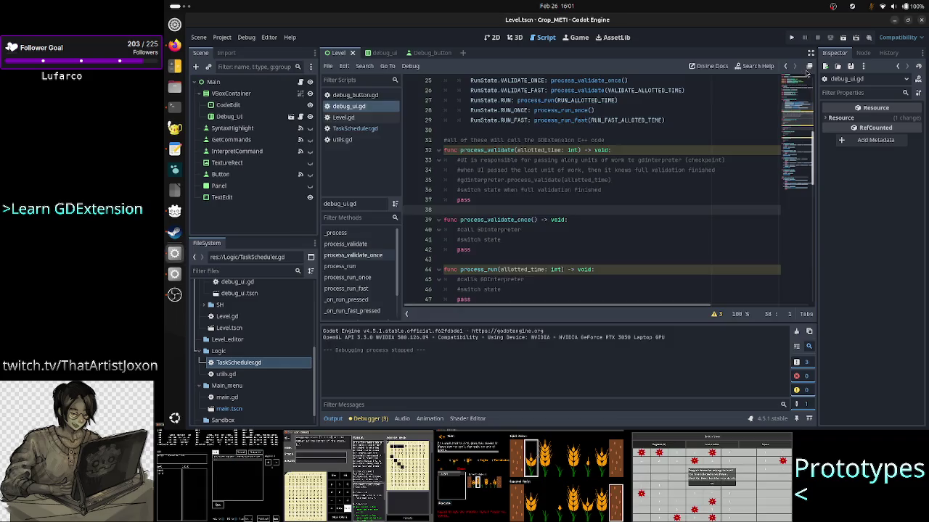
pyautogui.click(343, 117)
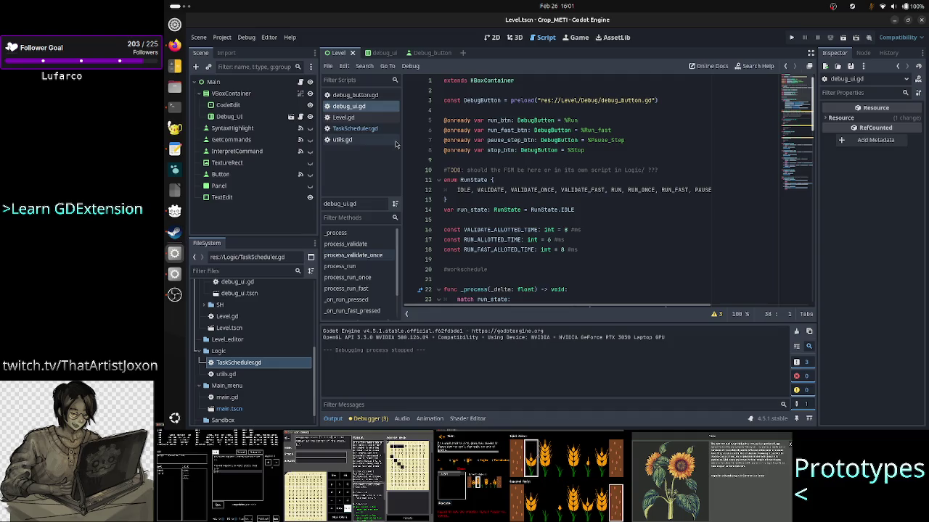
pyautogui.click(354, 128)
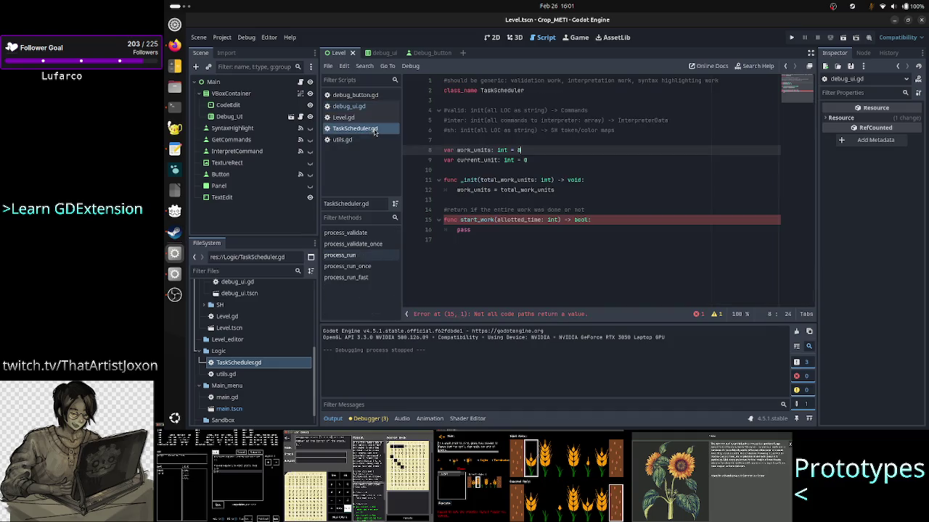
pyautogui.doubleClick(580, 219)
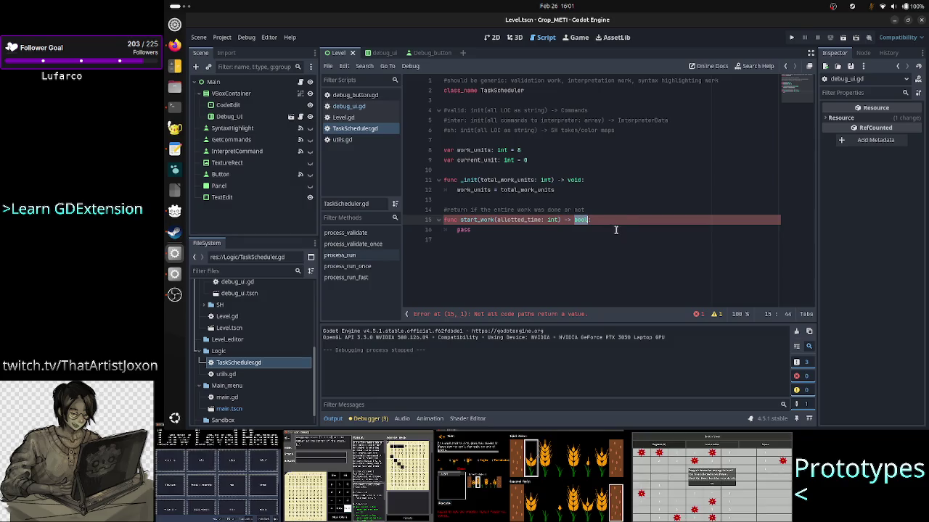
pyautogui.click(621, 220)
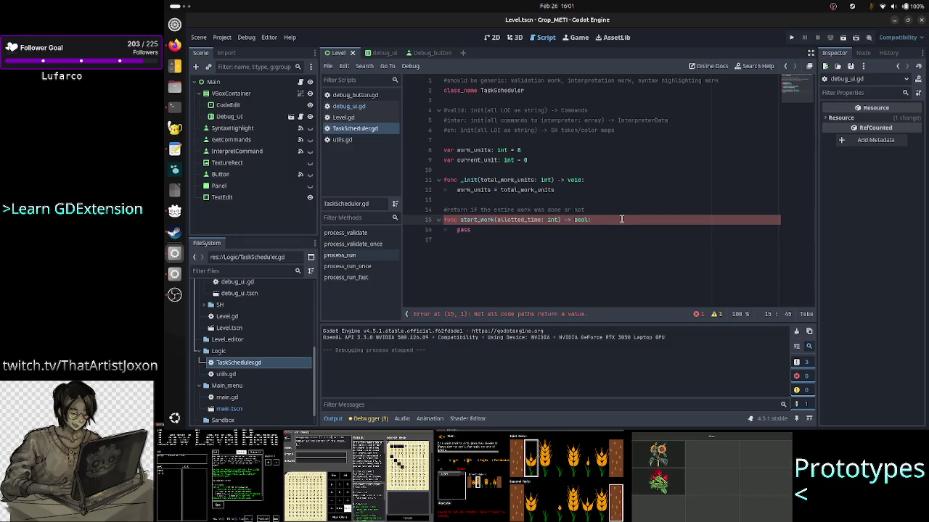
pyautogui.hotkey('shift', 'Left')
pyautogui.hotkey('shift', 'Left')
pyautogui.hotkey('shift', 'Left')
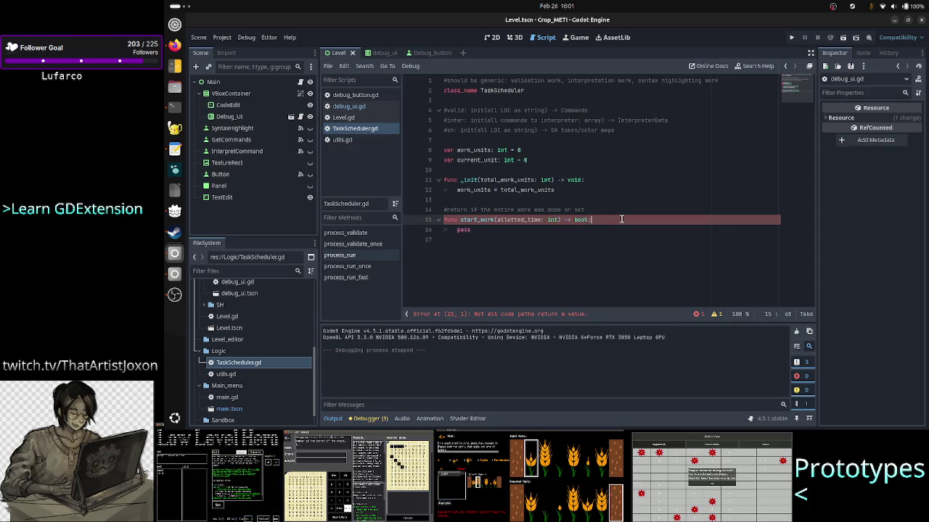
# - Move up through the script to the '#sh: init(all LOC as string)' comment on line 6
pyautogui.press('Up')
pyautogui.press('Up')
pyautogui.press('Up')
pyautogui.press('Up')
pyautogui.press('Up')
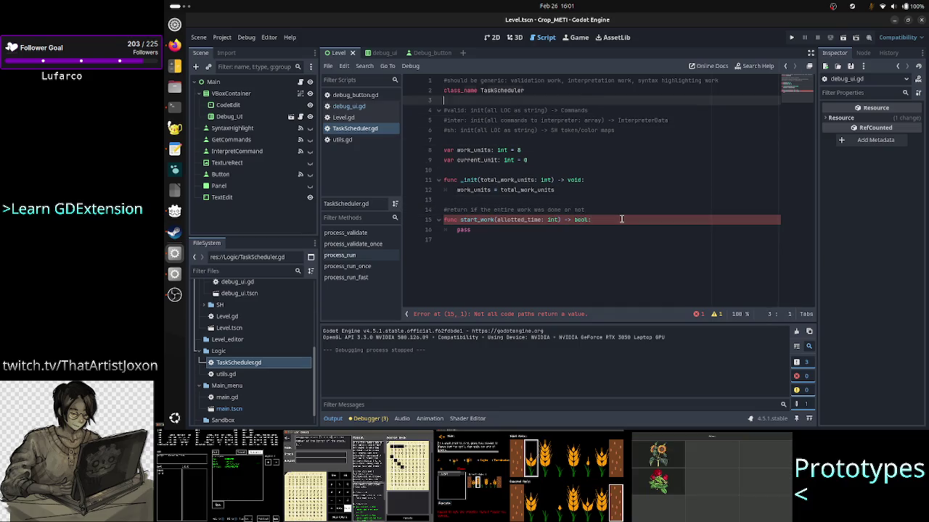
pyautogui.press('End')
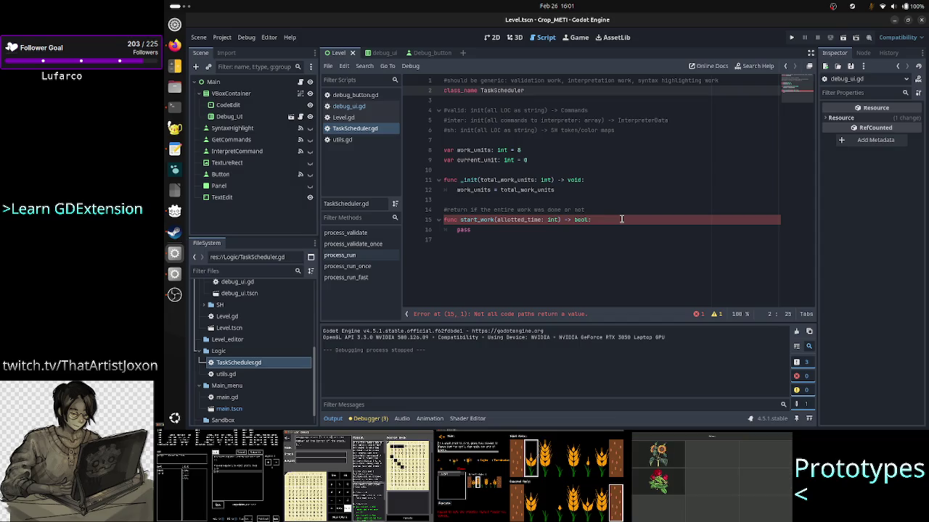
pyautogui.press('Down')
pyautogui.press('Down')
pyautogui.press('Down')
pyautogui.press('Down')
pyautogui.press('Down')
pyautogui.press('Down')
pyautogui.press('End')
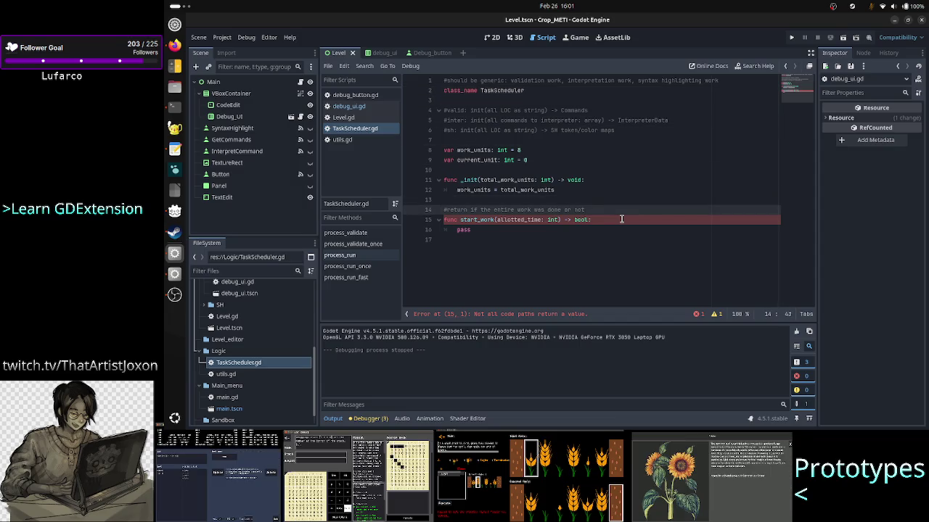
pyautogui.press('Down')
pyautogui.press('End')
pyautogui.press('Up')
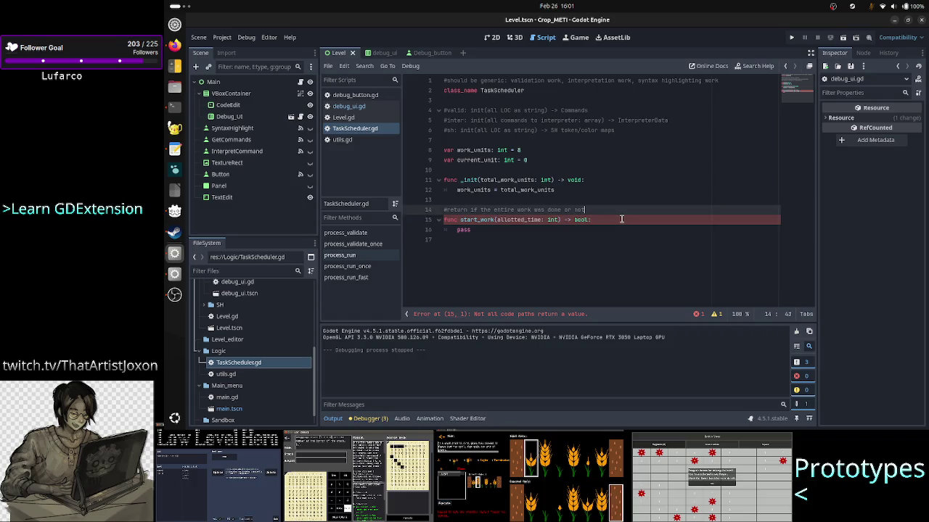
pyautogui.doubleClick(449, 130)
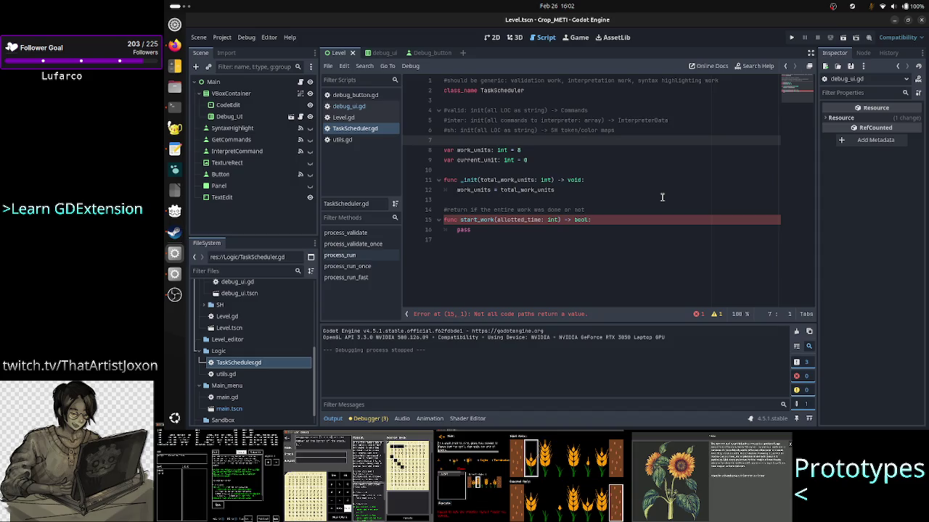
# - Add a commented note after line 6 that on error the line is highlighted in red
pyautogui.press('Return')
pyautogui.press('Tab')
pyautogui.write('on error ')
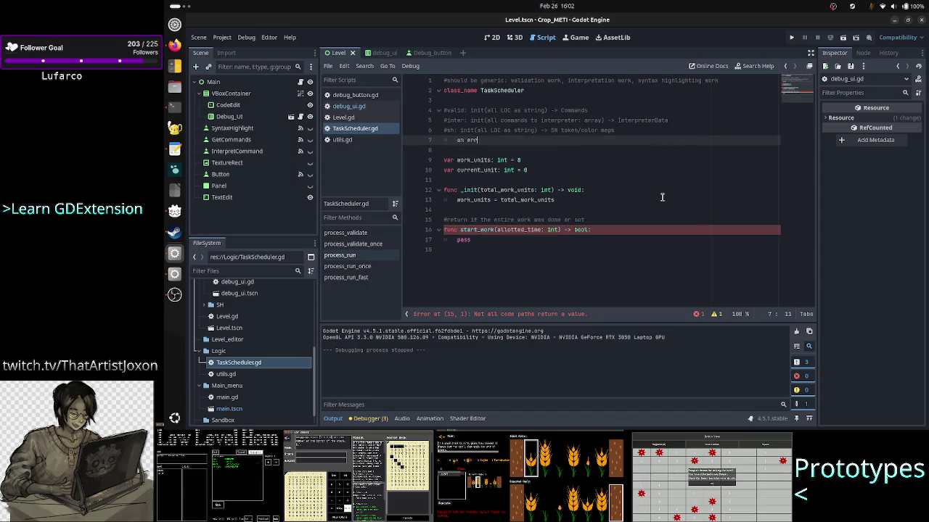
pyautogui.write('the ')
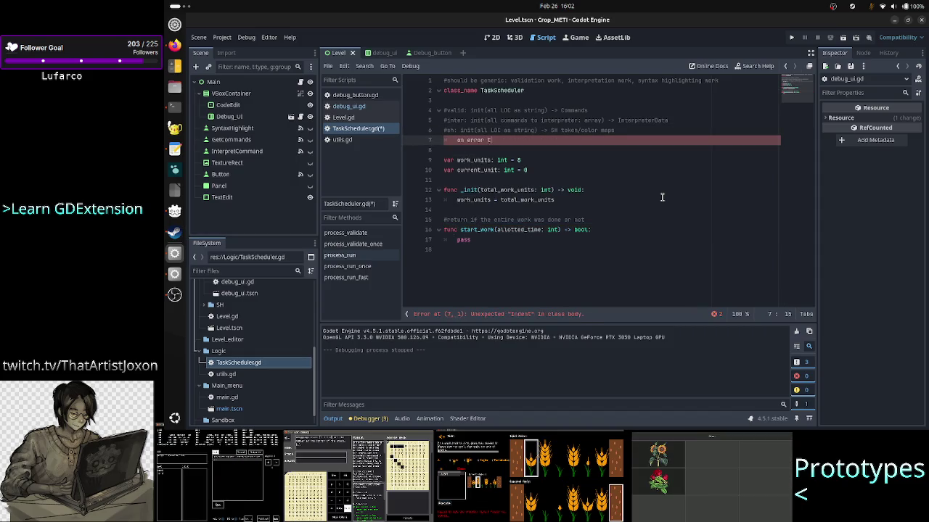
pyautogui.write('ine ')
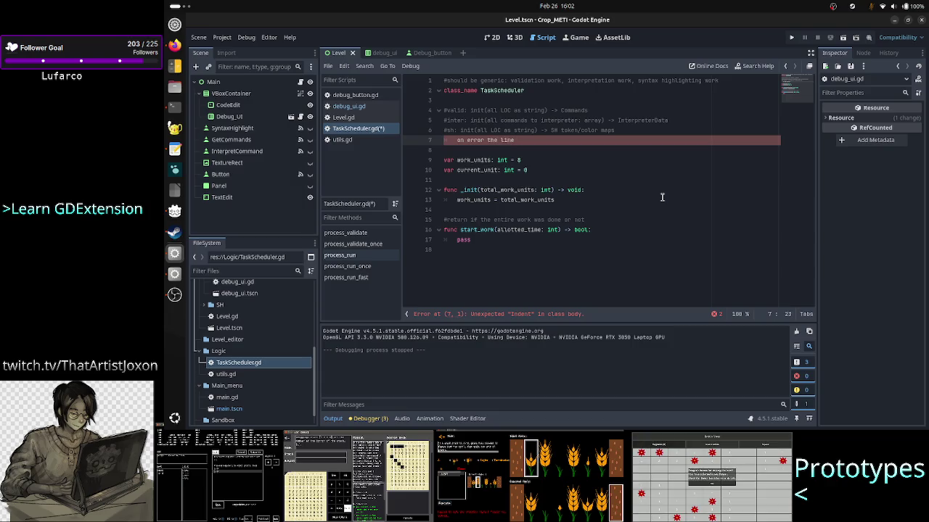
pyautogui.write('is ')
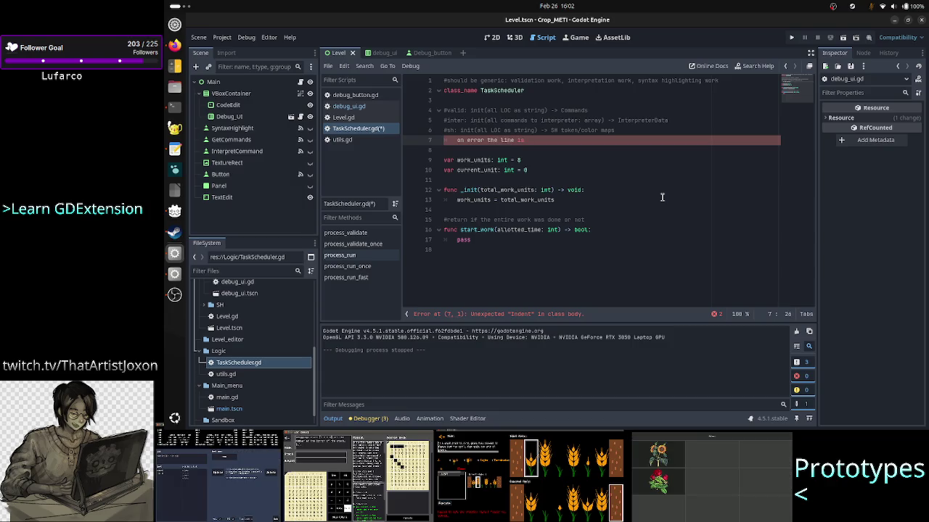
pyautogui.write('high')
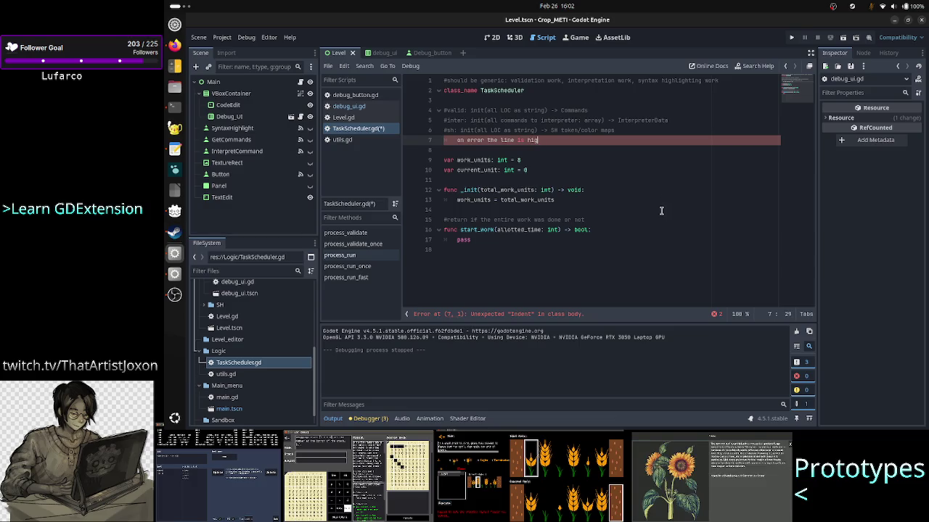
pyautogui.write('hlighte')
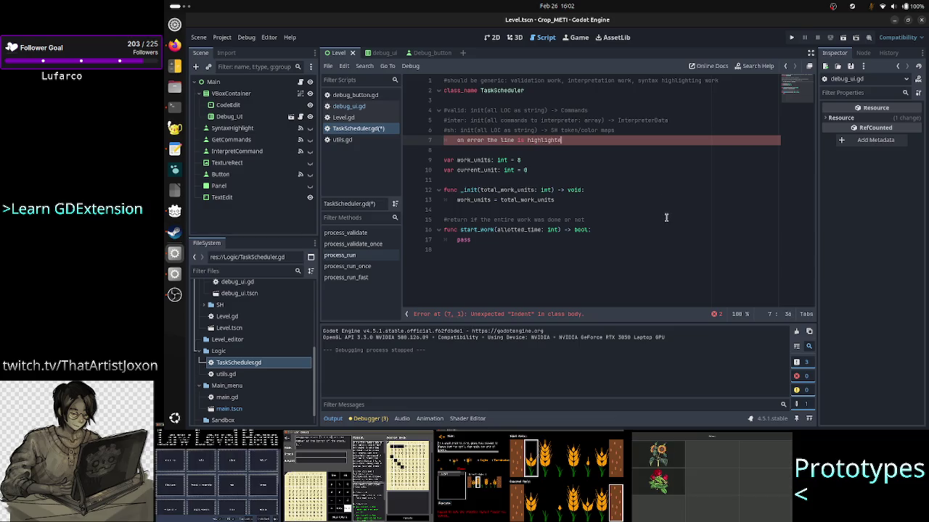
pyautogui.write('d in red')
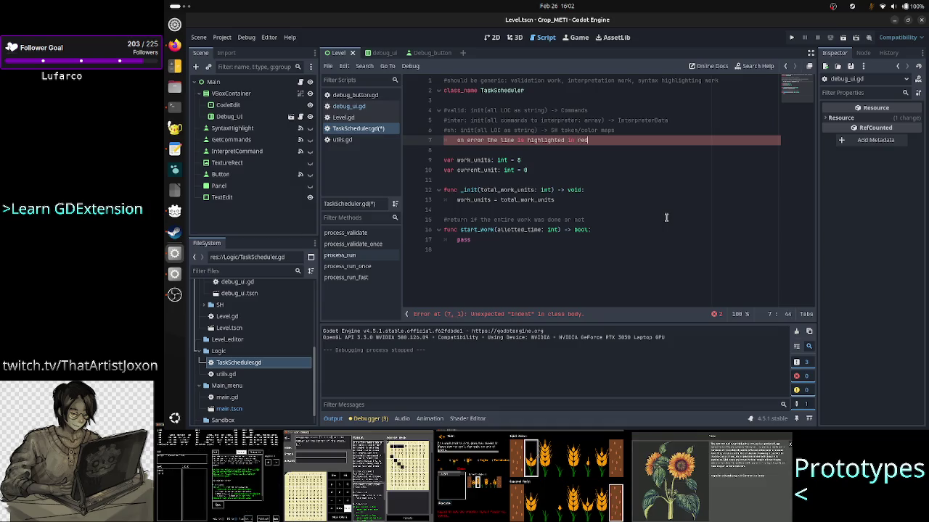
pyautogui.press('Home')
pyautogui.write('#')
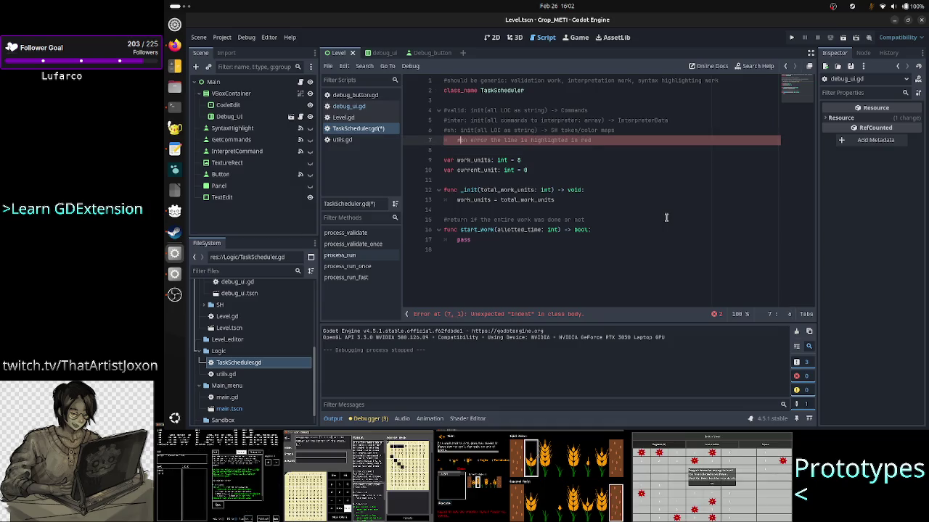
# - Start an indented '#on error' note under the interpreter comment line
pyautogui.press('Up')
pyautogui.press('Up')
pyautogui.press('End')
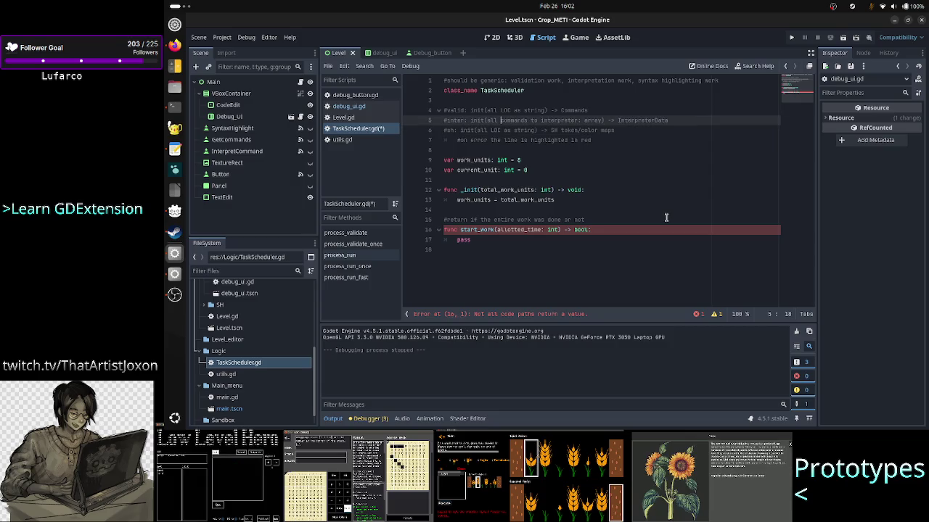
pyautogui.press('Up')
pyautogui.press('Up')
pyautogui.press('Down')
pyautogui.press('Down')
pyautogui.press('Down')
pyautogui.press('Up')
pyautogui.press('Return')
pyautogui.press('Tab')
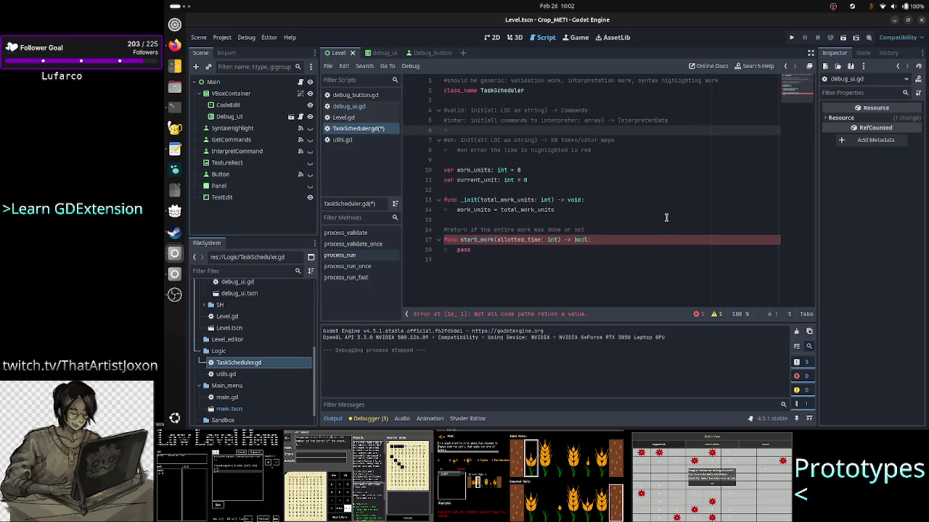
pyautogui.write('#')
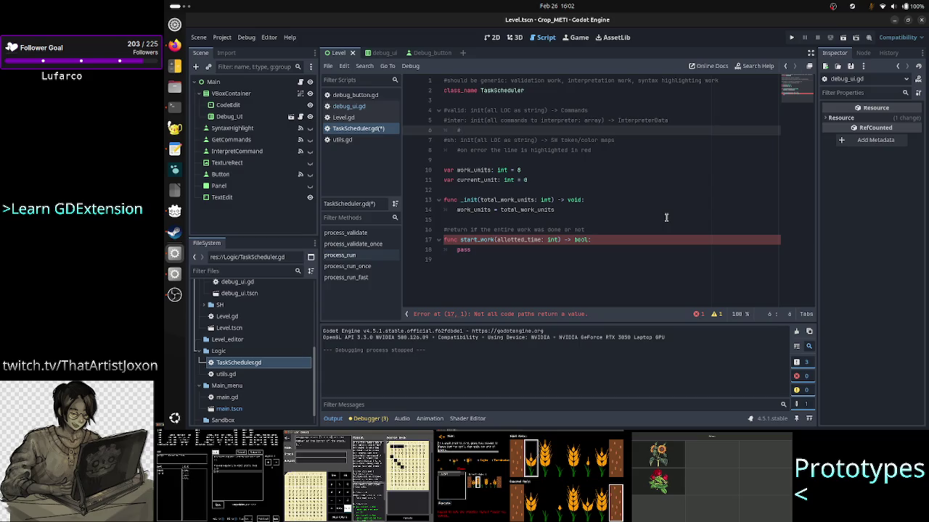
pyautogui.write('on error')
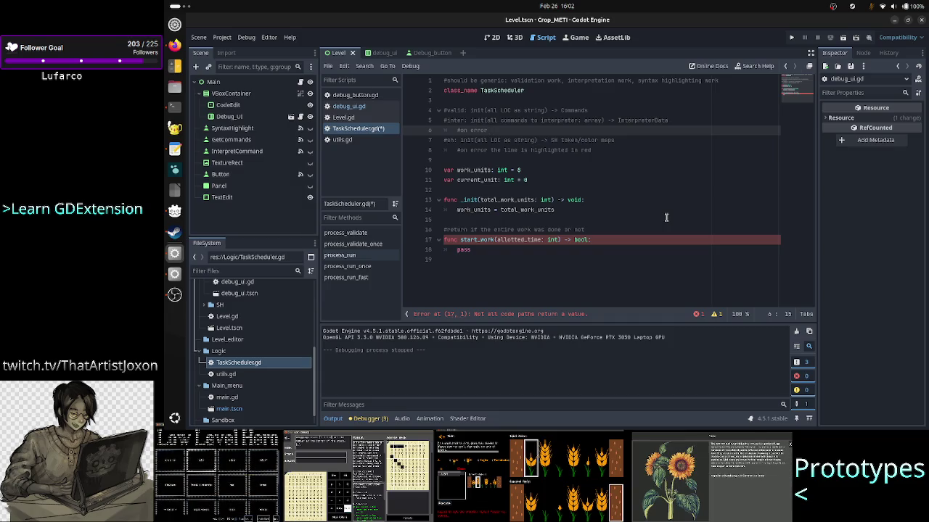
# - Complete the note as 'previous work is deleted, signal UI the failure data'
pyautogui.press('BackSpace')
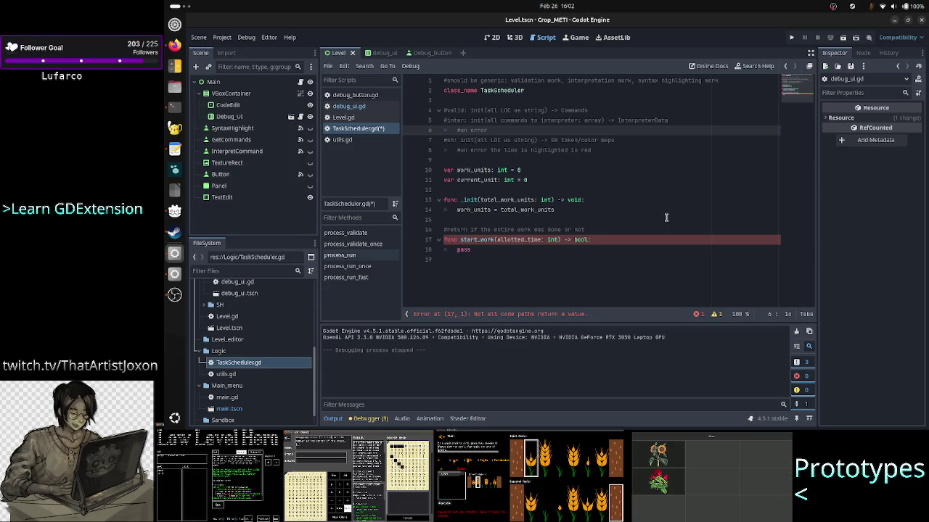
pyautogui.write('previous work ')
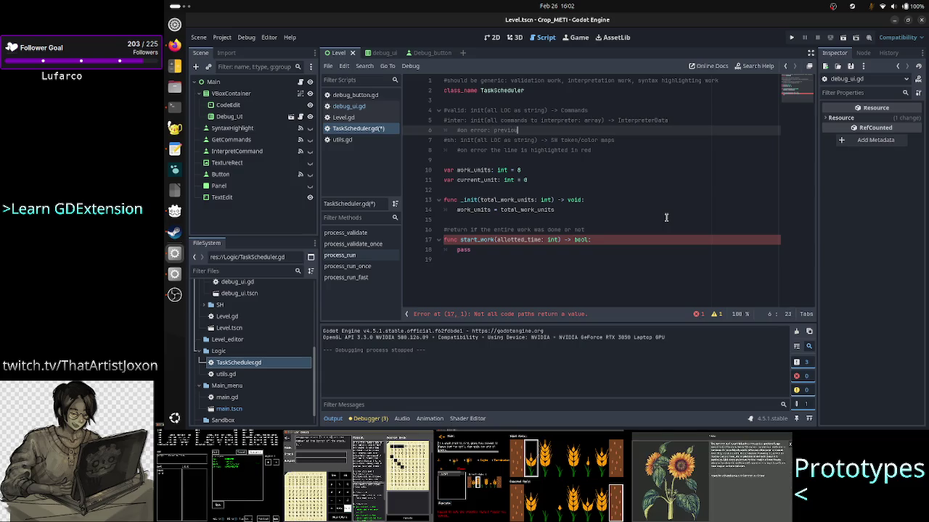
pyautogui.write('is deleted')
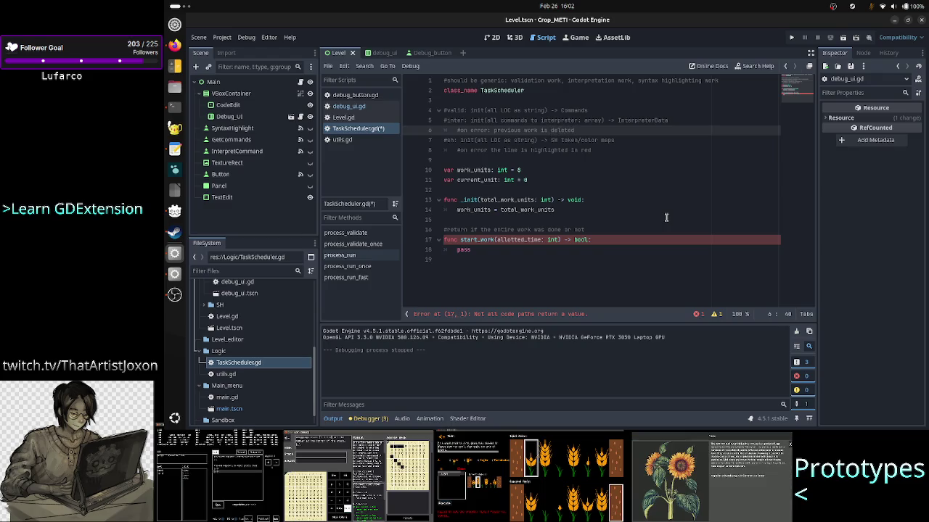
pyautogui.write(',')
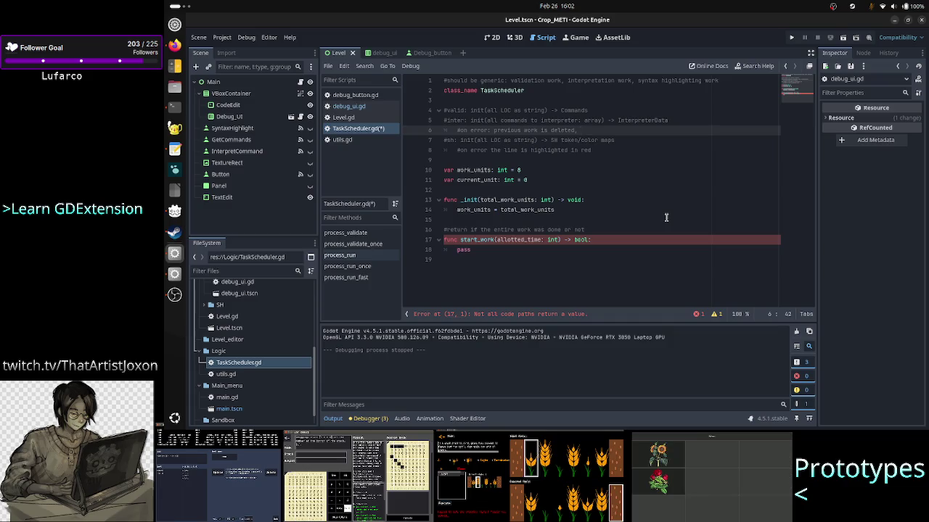
pyautogui.write(' signal')
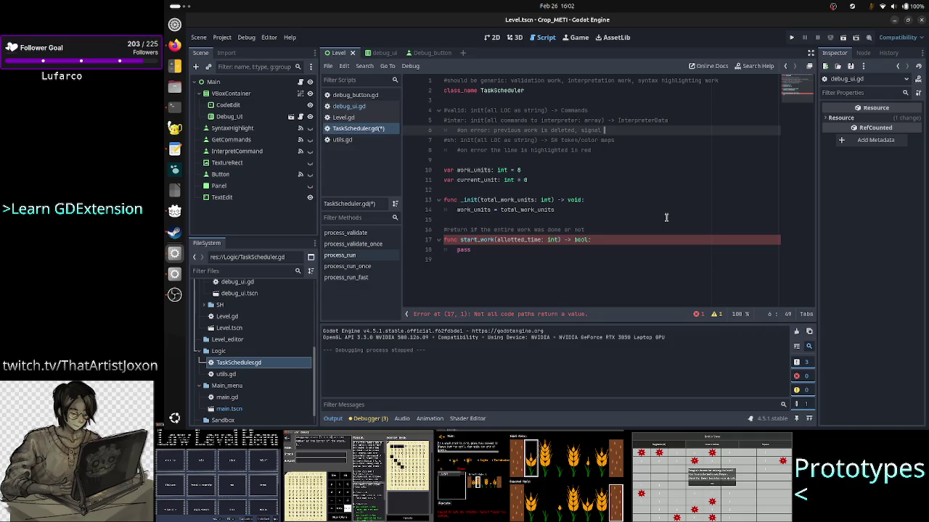
pyautogui.write(' UI')
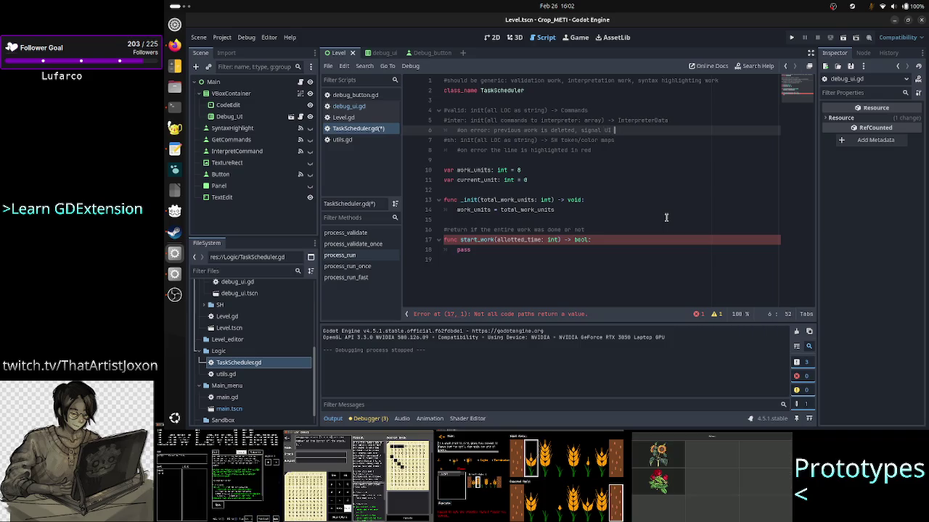
pyautogui.write(' that')
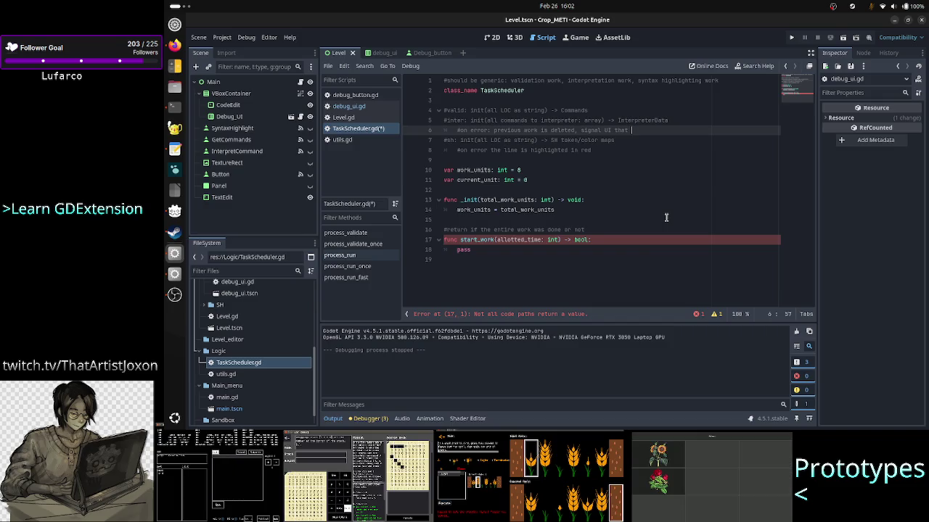
pyautogui.write(' it')
pyautogui.press('BackSpace')
pyautogui.press('BackSpace')
pyautogui.press('BackSpace')
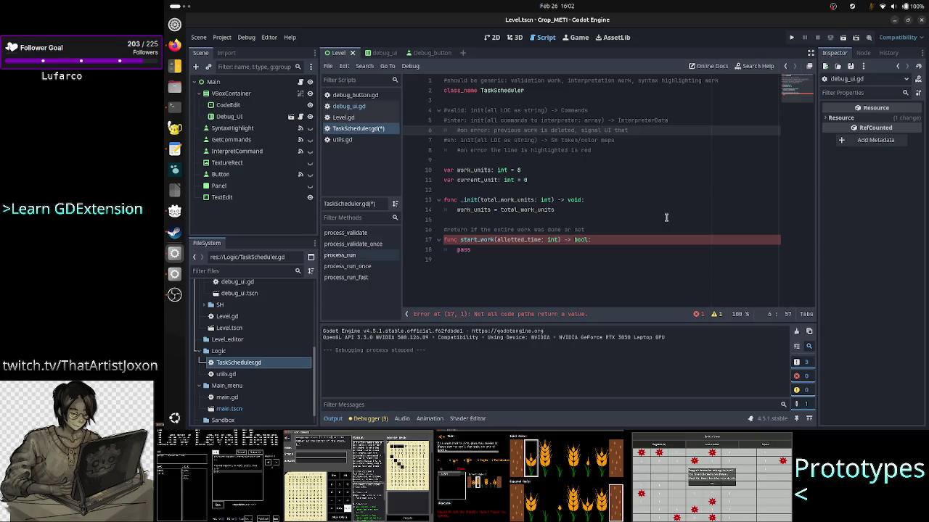
pyautogui.press('BackSpace')
pyautogui.press('BackSpace')
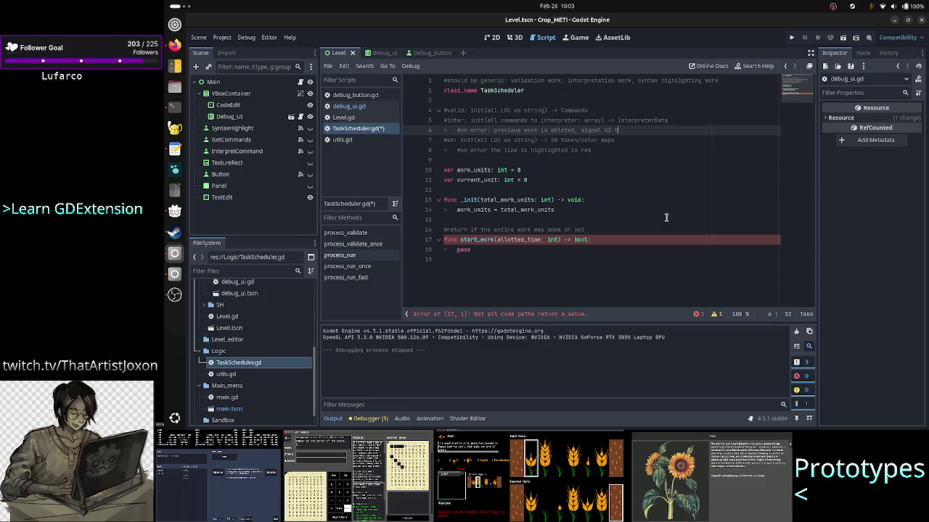
pyautogui.write('the failure ca')
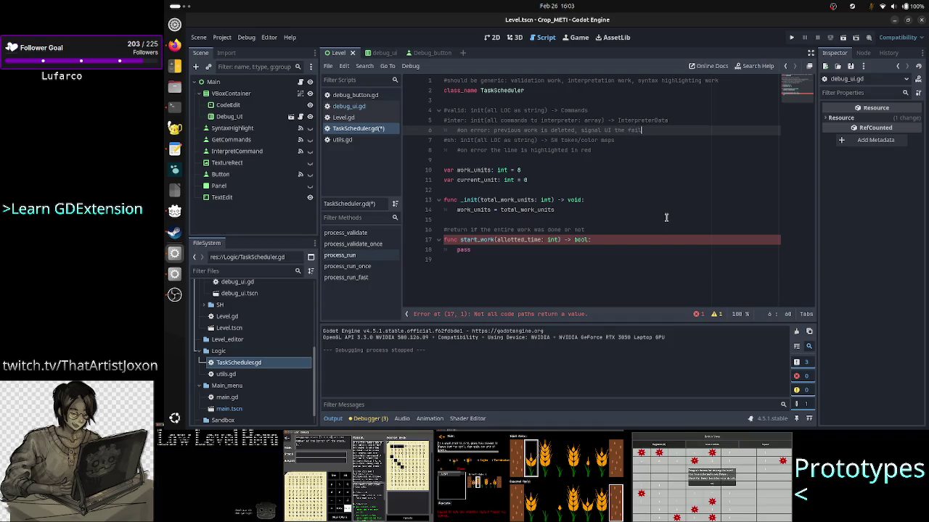
pyautogui.write('ta')
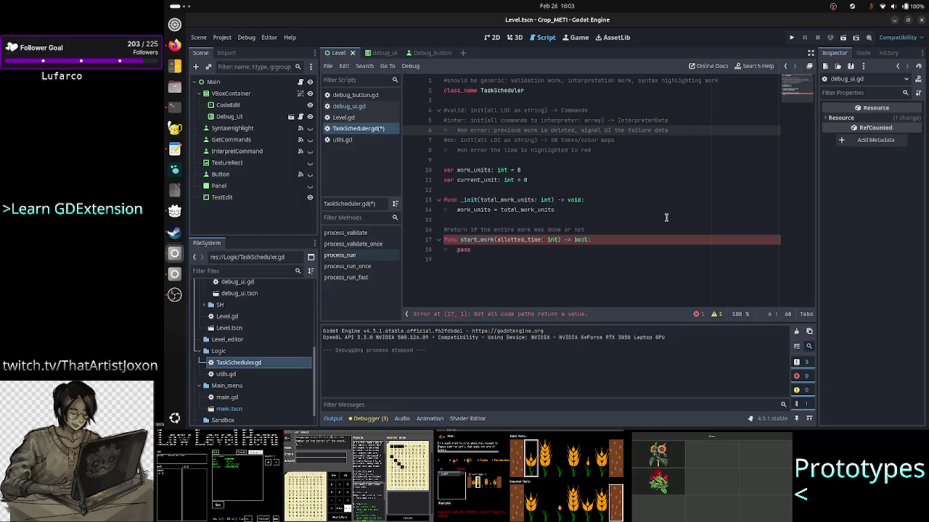
pyautogui.hotkey('shift', 'Left')
pyautogui.hotkey('shift', 'Left')
pyautogui.hotkey('shift', 'Left')
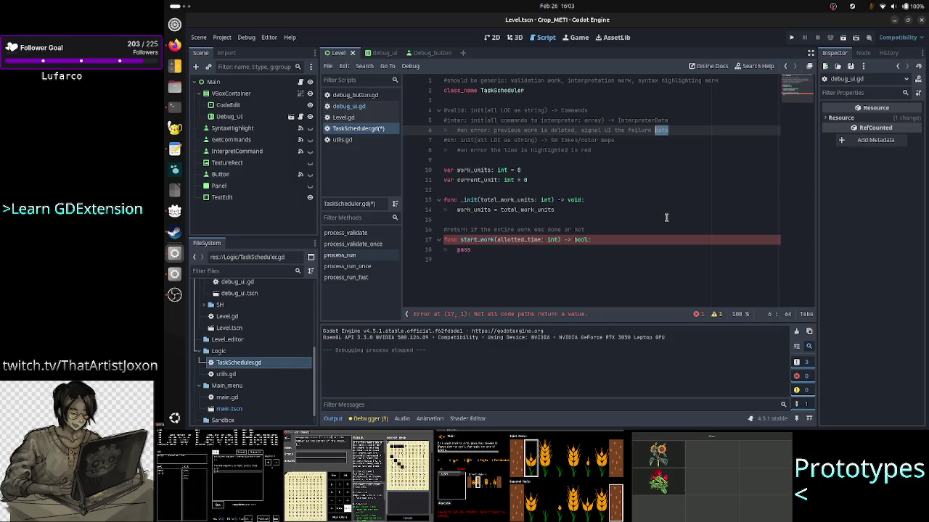
pyautogui.hotkey('alt', 'Tab')
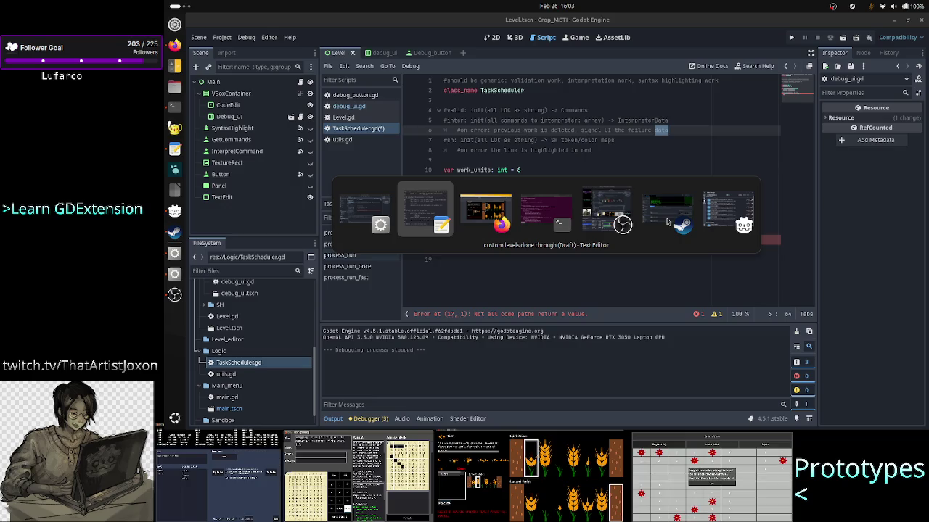
# - Paste a copy of the 'previous work is deleted, signal UI the failure data' note below the validation comment
pyautogui.click(688, 132)
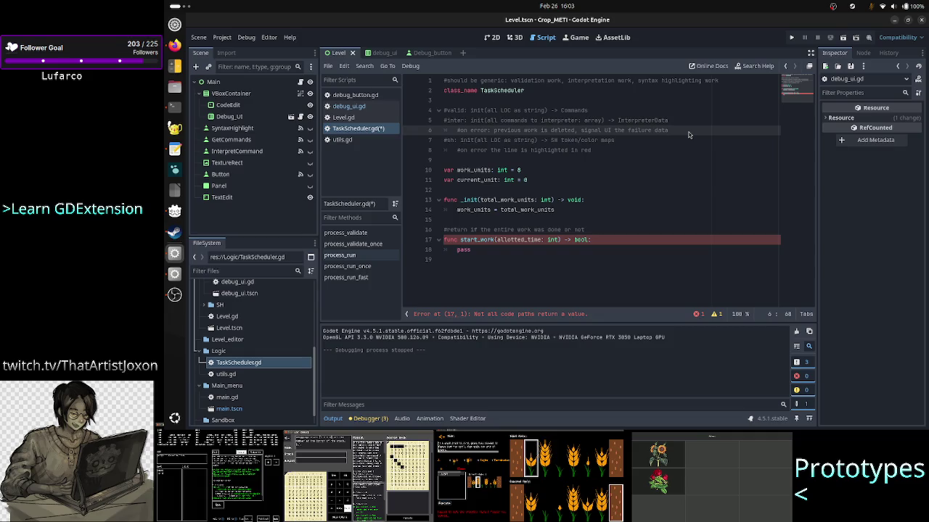
pyautogui.press('Home')
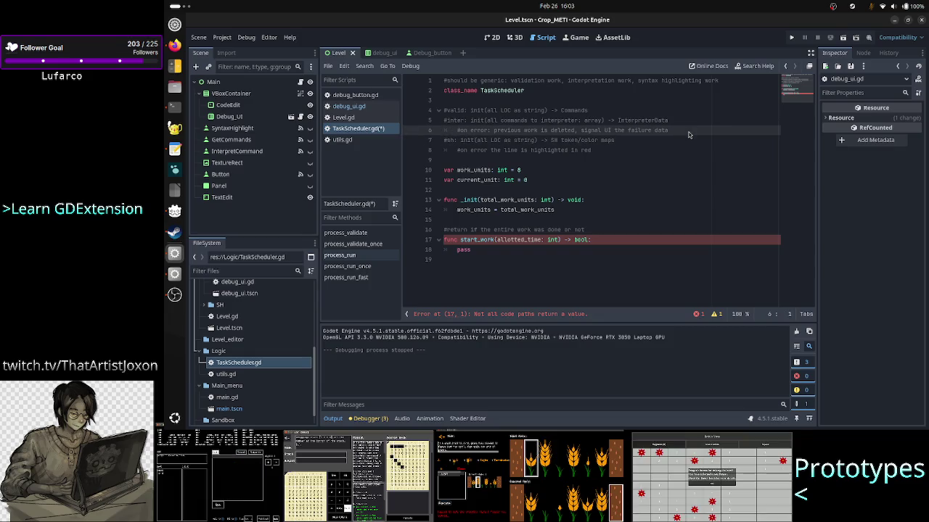
pyautogui.press('Left')
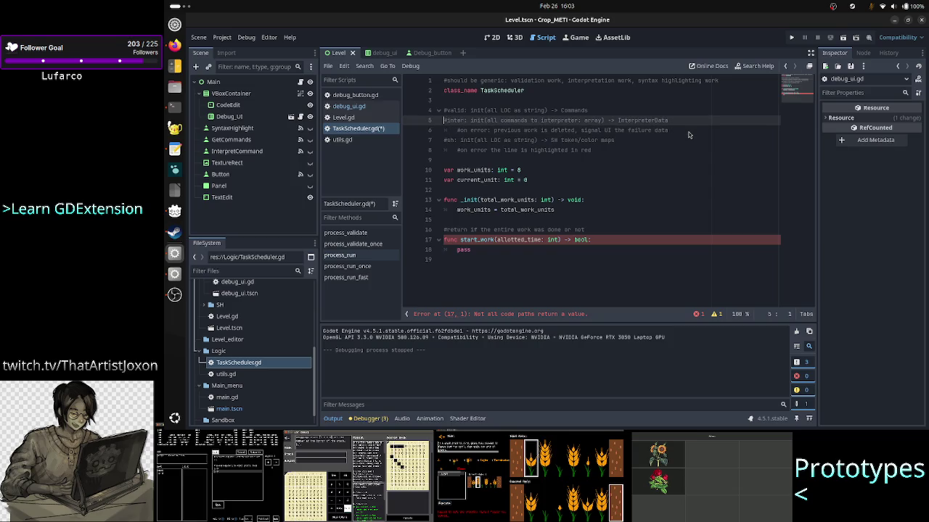
pyautogui.press('Up')
pyautogui.press('Return')
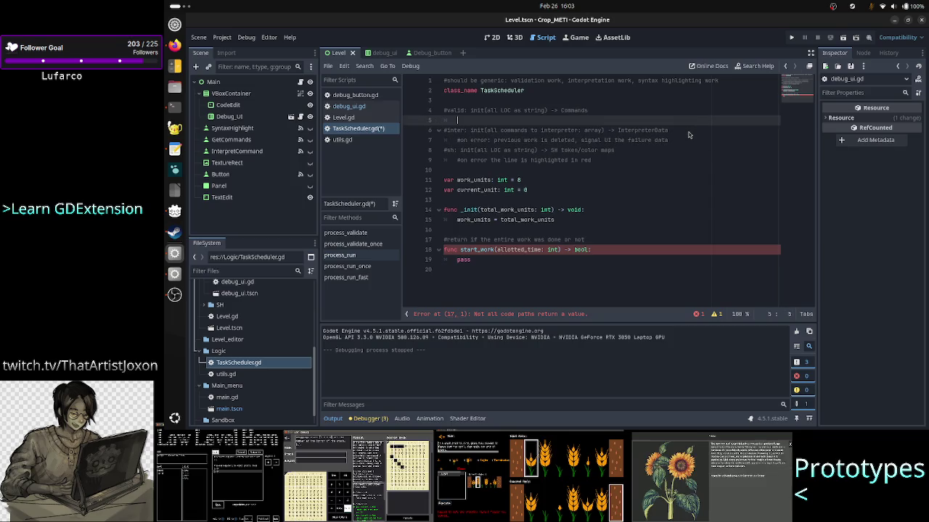
pyautogui.press('Down')
pyautogui.press('Down')
pyautogui.hotkey('shift', 'End')
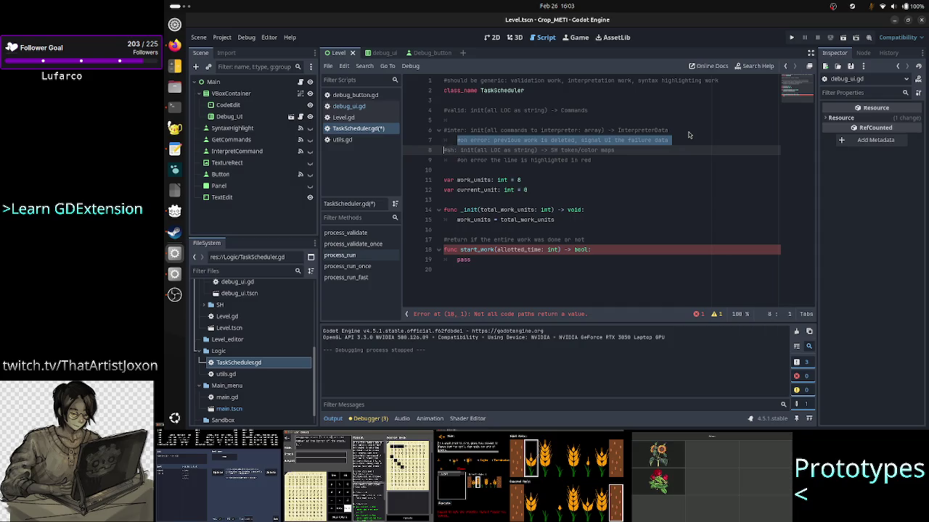
pyautogui.hotkey('ctrl', 'c')
pyautogui.press('Up')
pyautogui.press('Up')
pyautogui.hotkey('ctrl', 'v')
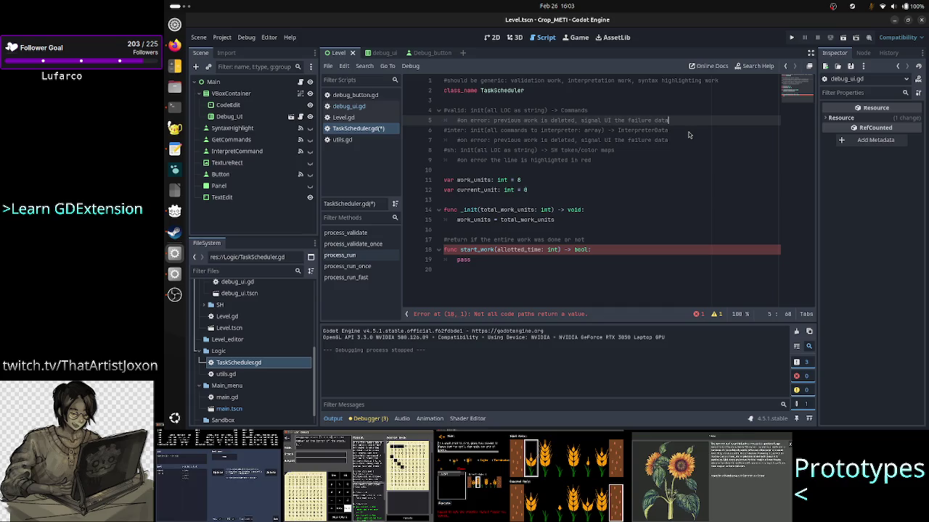
# - Save TaskScheduler.gd
pyautogui.press('Down')
pyautogui.press('Down')
pyautogui.press('Down')
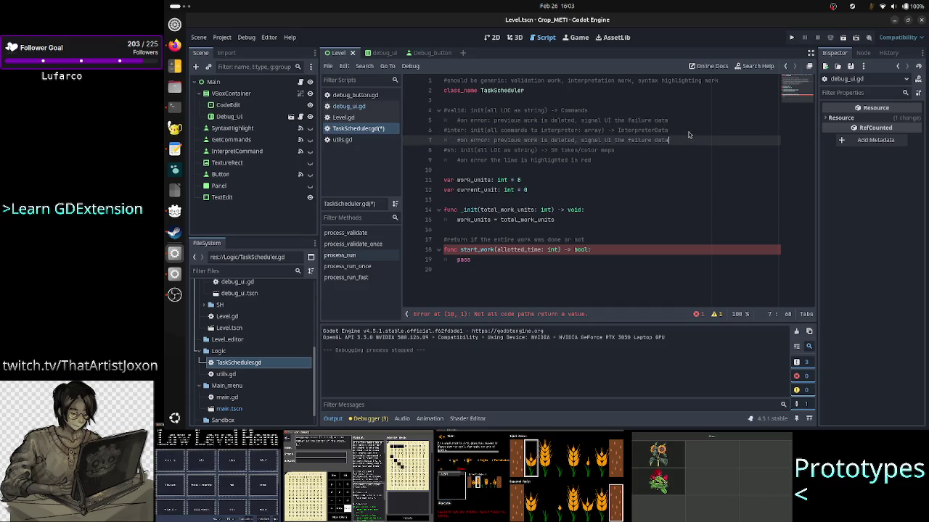
pyautogui.press('Up')
pyautogui.press('Up')
pyautogui.press('Up')
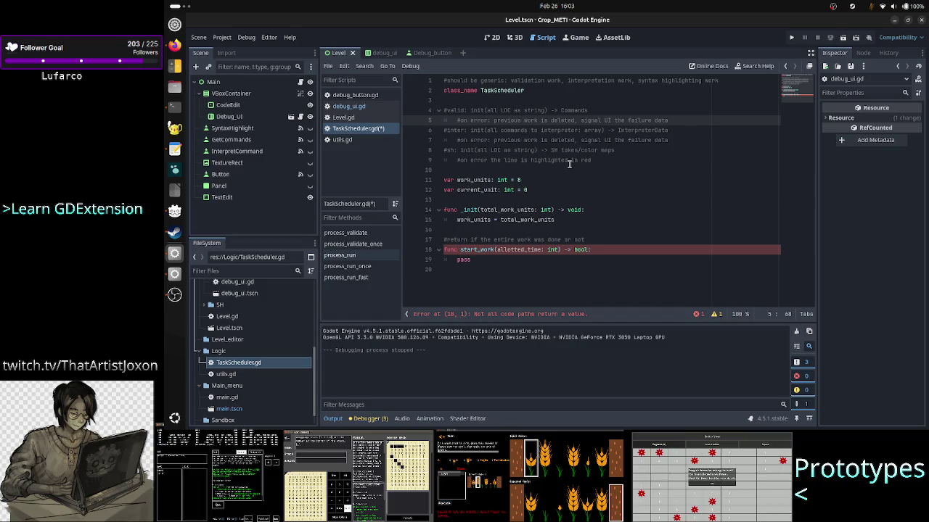
pyautogui.hotkey('ctrl', 's')
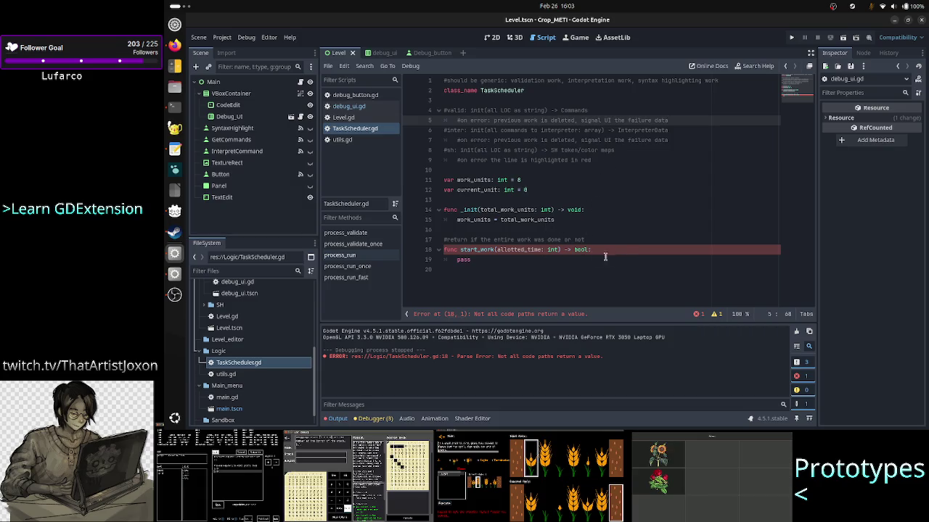
# - Add '#Q: how do you report if it failed?' on a new line below the return comment
pyautogui.moveTo(588, 252)
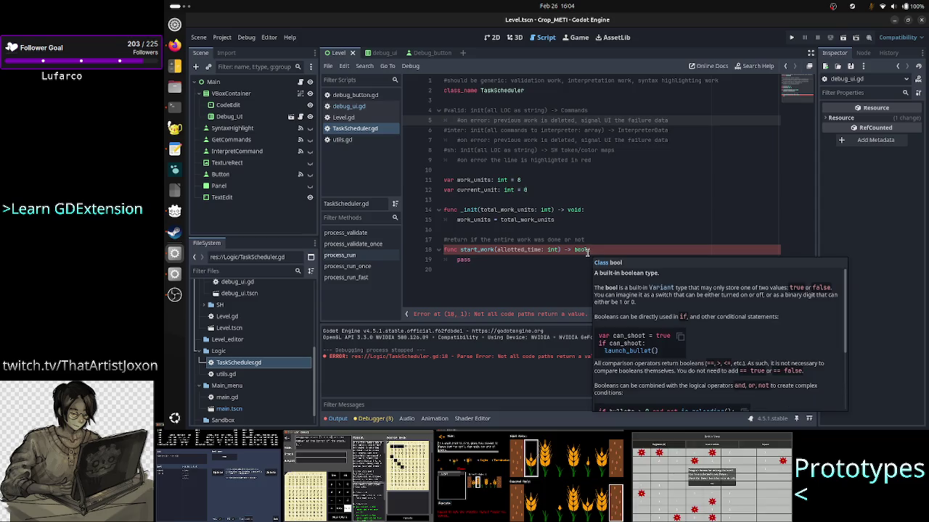
pyautogui.doubleClick(476, 249)
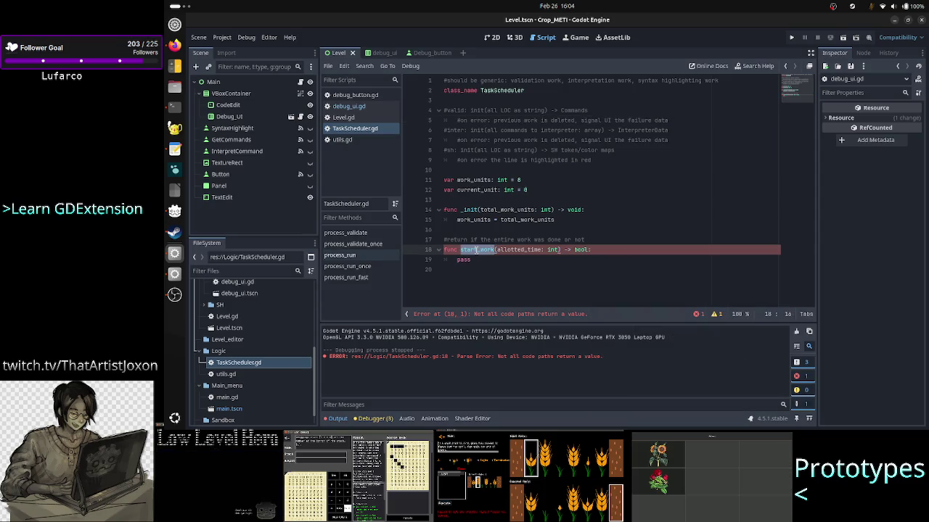
pyautogui.doubleClick(581, 250)
pyautogui.click(617, 244)
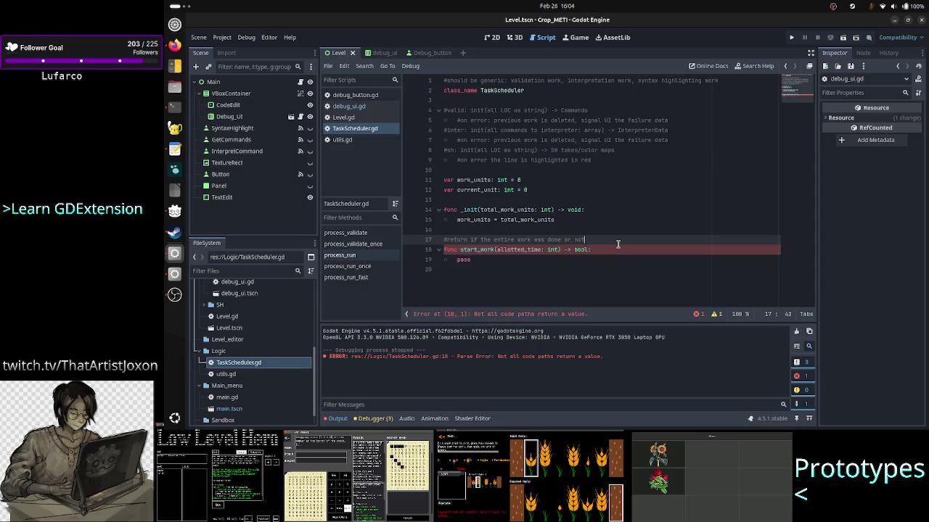
pyautogui.press('Return')
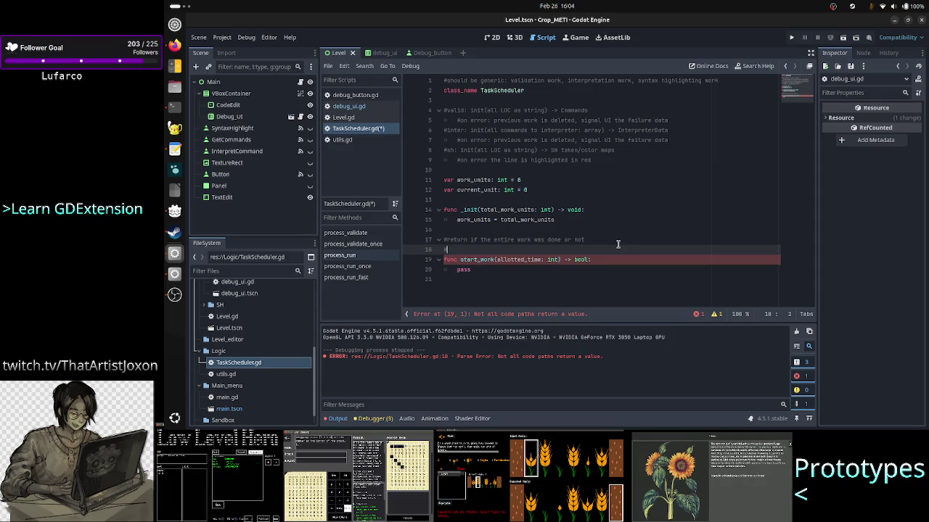
pyautogui.write('#Q: how do ')
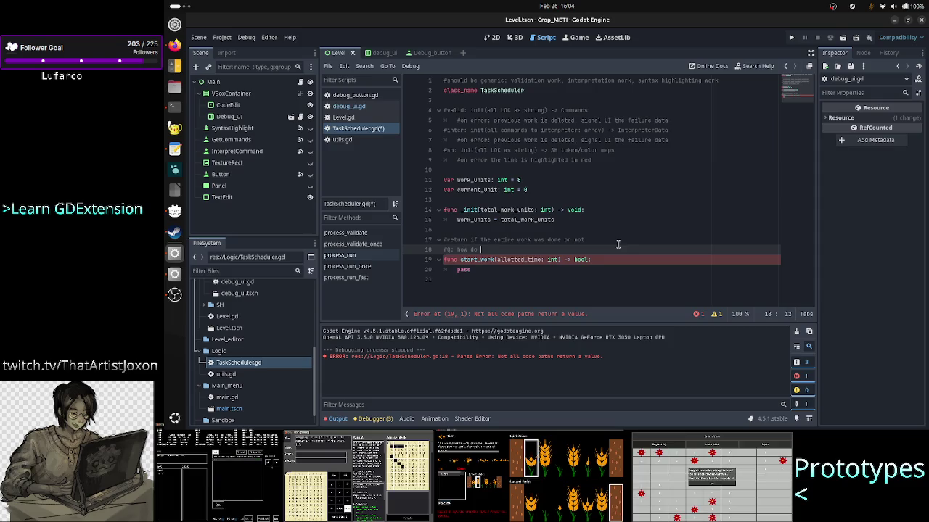
pyautogui.write('you report i')
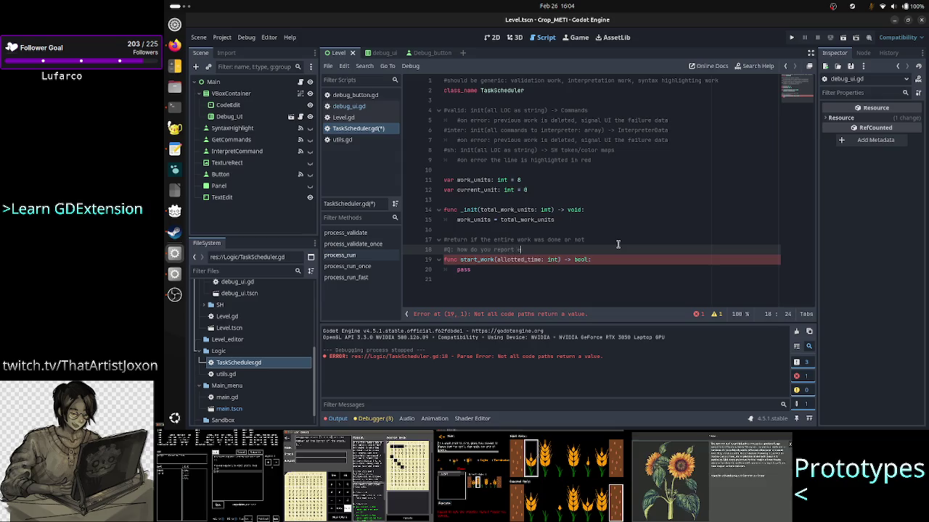
pyautogui.write('f the')
pyautogui.press('BackSpace')
pyautogui.press('BackSpace')
pyautogui.press('BackSpace')
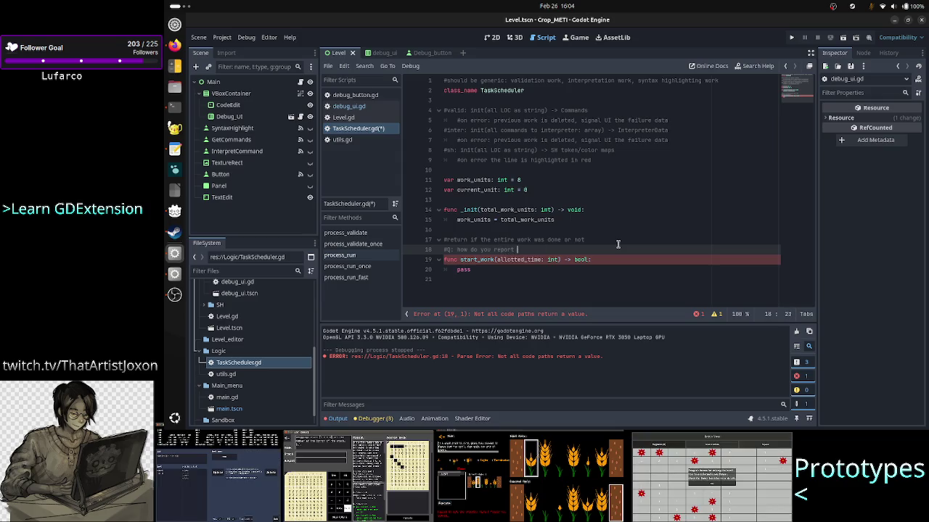
pyautogui.write('if it failed')
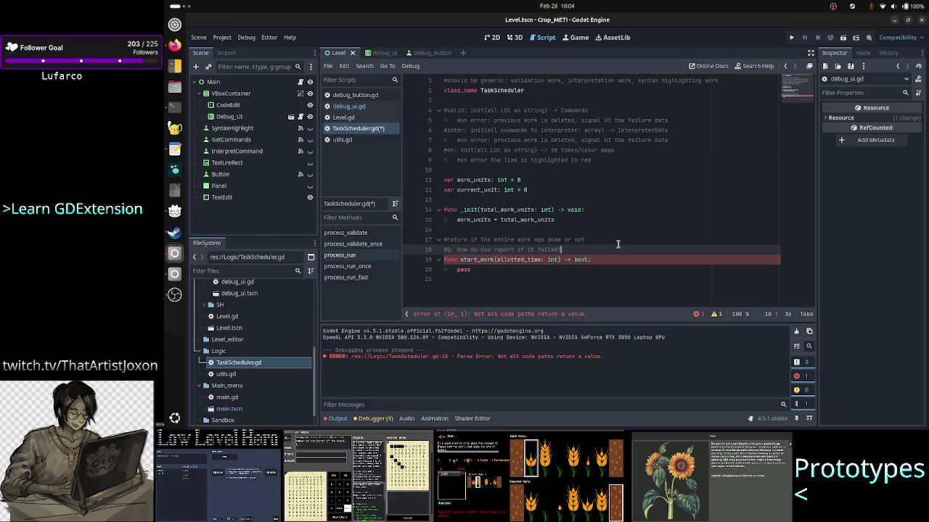
# - Check the start_work line below, selecting its bool return type
pyautogui.press('Up')
pyautogui.press('Up')
pyautogui.press('Up')
pyautogui.press('Down')
pyautogui.press('Down')
pyautogui.press('Down')
pyautogui.hotkey('ctrl', 'Right')
pyautogui.hotkey('ctrl', 'Right')
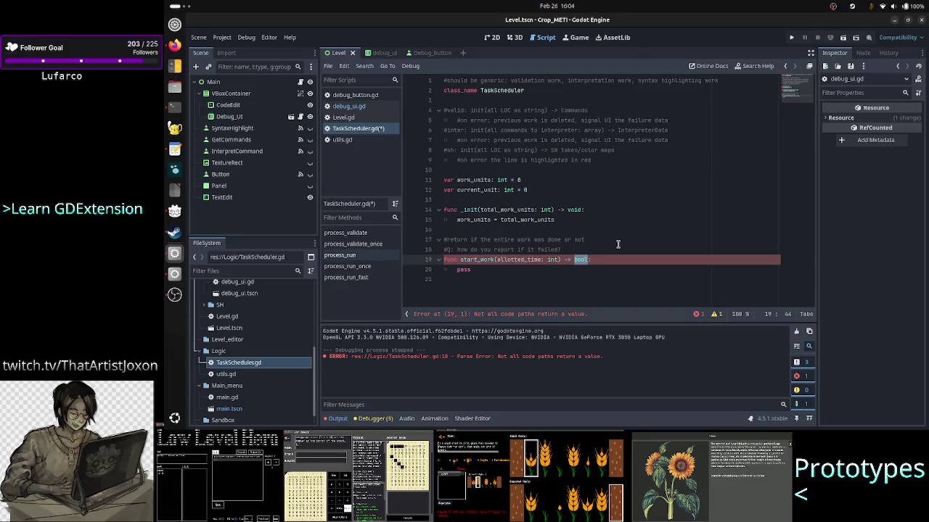
pyautogui.press('Up')
pyautogui.press('Up')
pyautogui.press('Up')
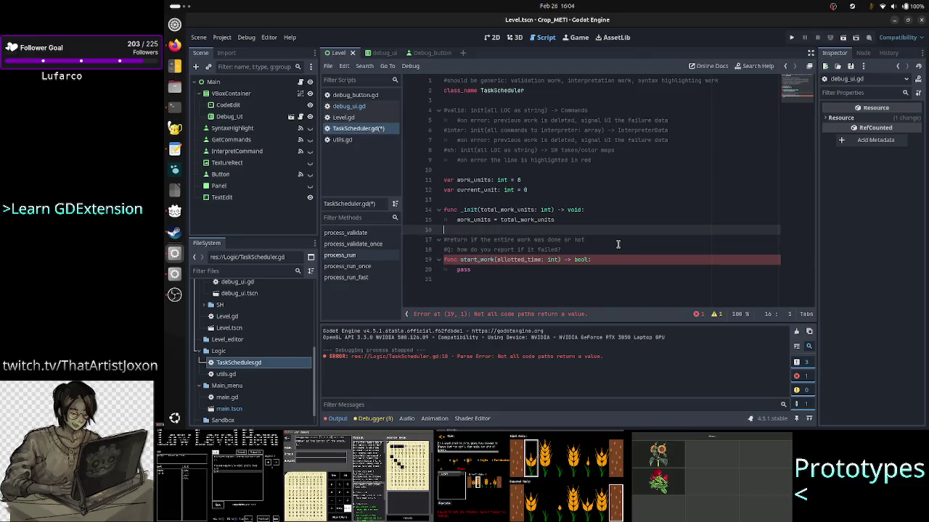
pyautogui.press('Down')
pyautogui.press('Down')
pyautogui.press('Down')
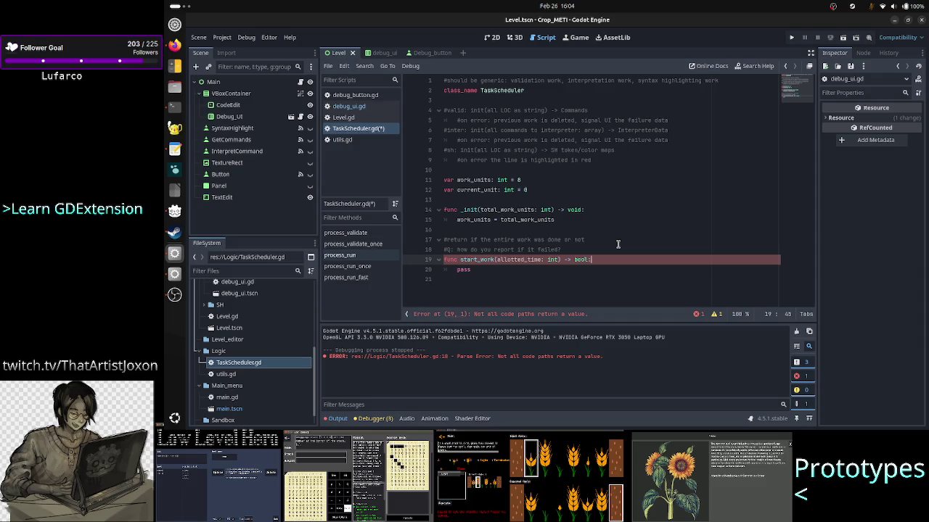
pyautogui.hotkey('shift', 'Left')
pyautogui.hotkey('shift', 'Left')
pyautogui.hotkey('shift', 'Left')
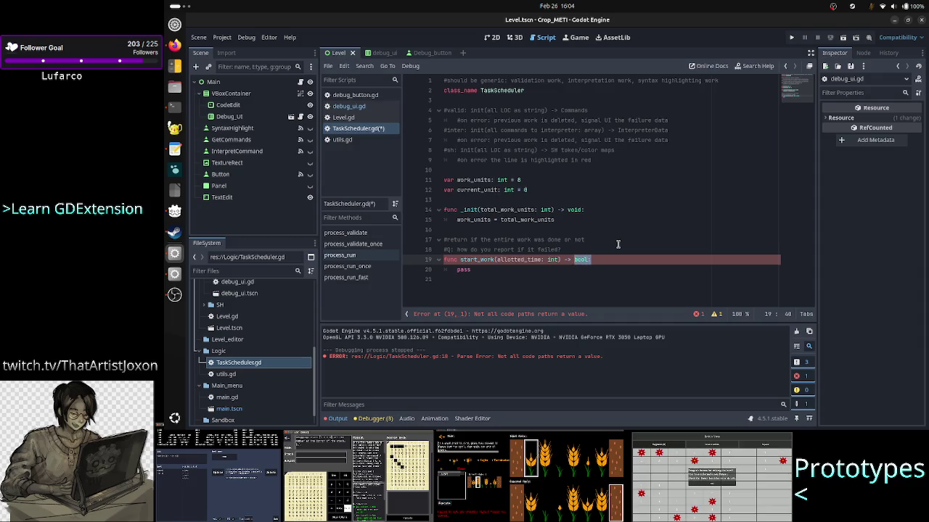
pyautogui.press('Up')
# - Add blank lines after the variables and above the return comment, then declare 'var finished: bool = false' on line 14
pyautogui.press('Up')
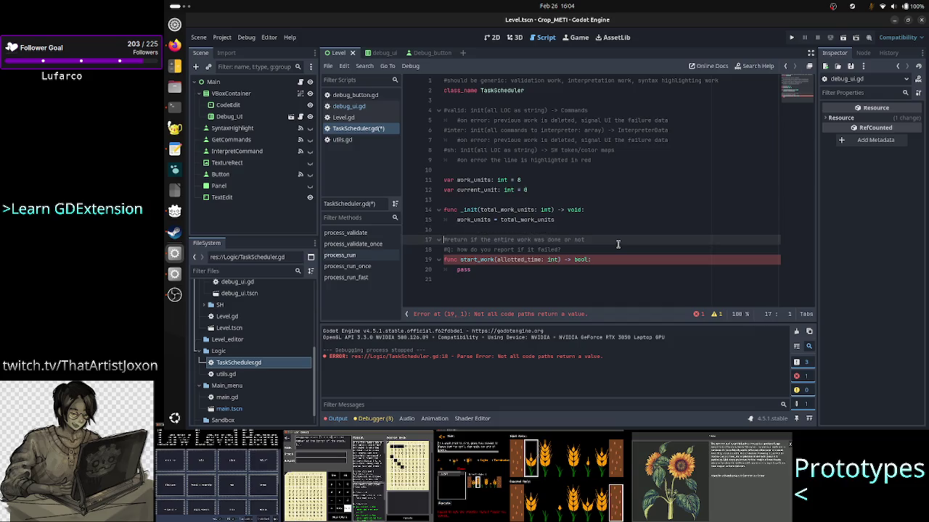
pyautogui.press('Home')
pyautogui.hotkey('shift', 'End')
pyautogui.press('Up')
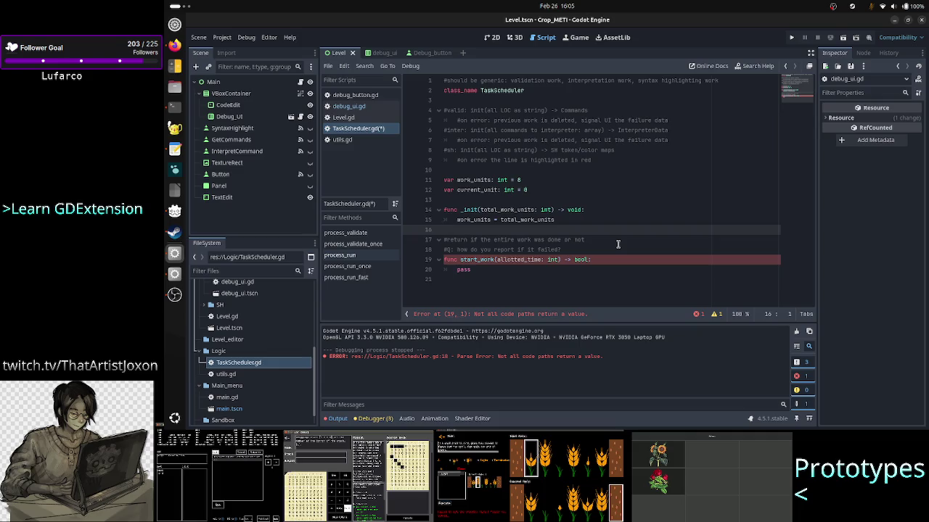
pyautogui.press('Return')
pyautogui.press('Return')
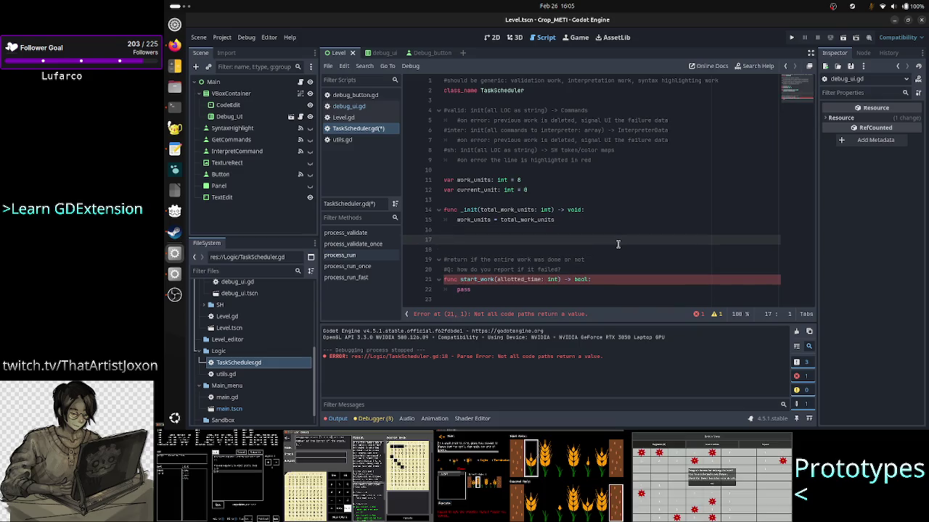
pyautogui.press('Up')
pyautogui.press('Up')
pyautogui.press('Up')
pyautogui.press('Down')
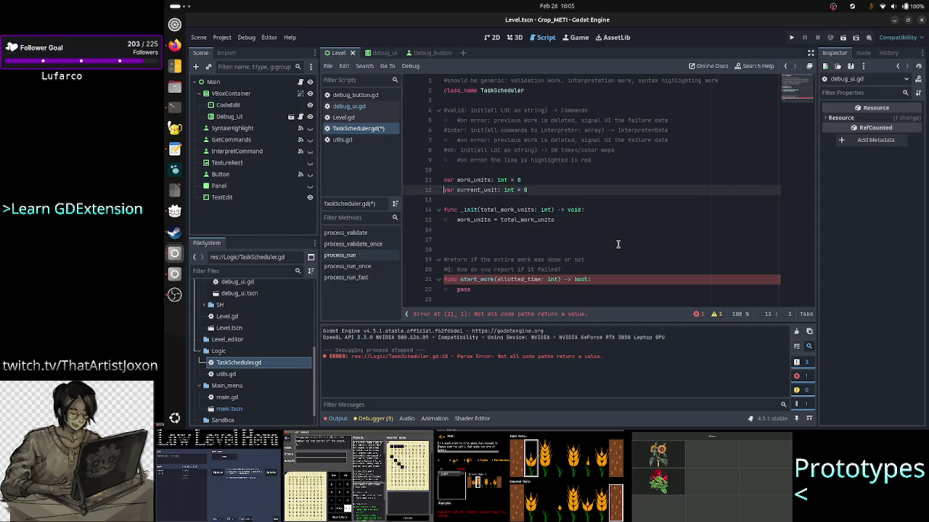
pyautogui.press('Down')
pyautogui.press('Return')
pyautogui.press('Return')
pyautogui.press('Up')
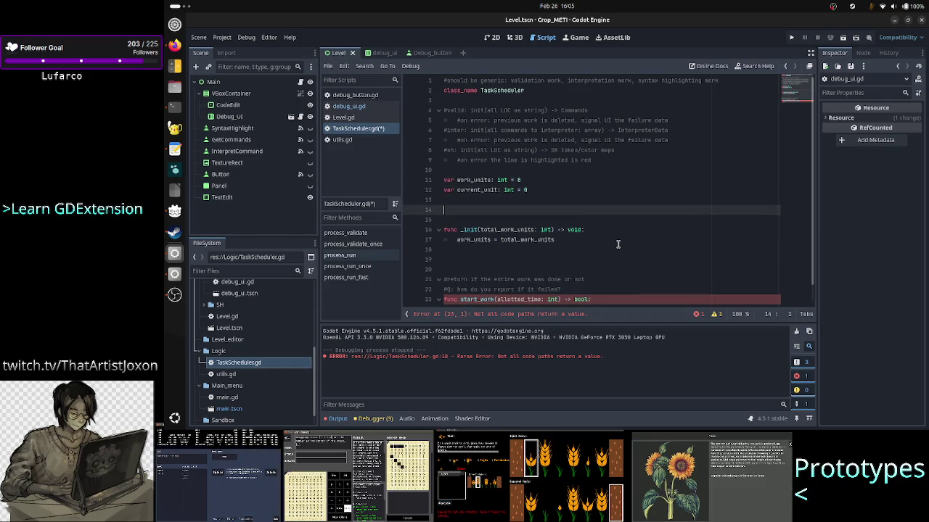
pyautogui.write('var ')
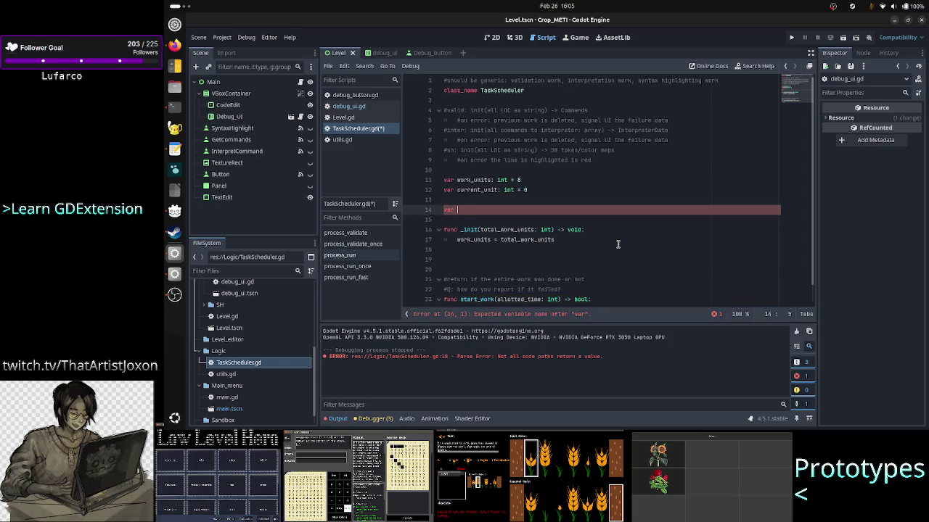
pyautogui.write('finished: ')
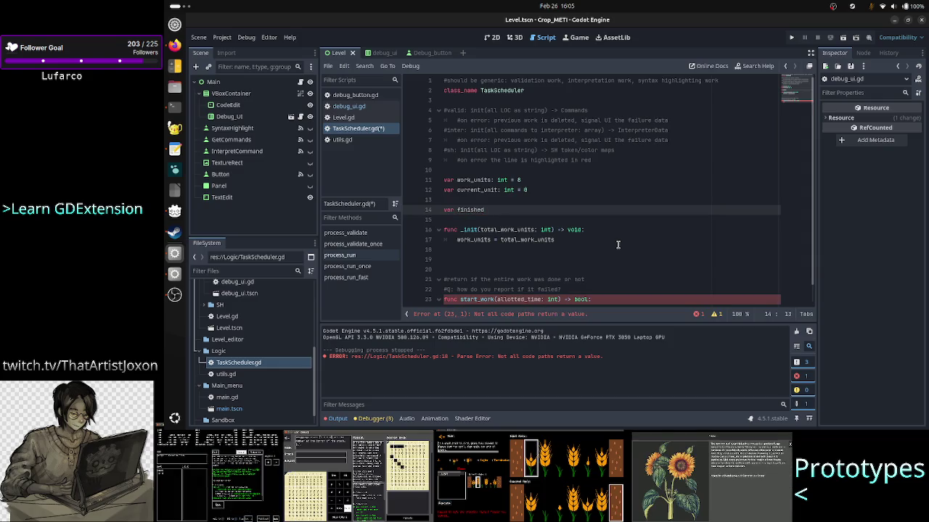
pyautogui.write('bool ')
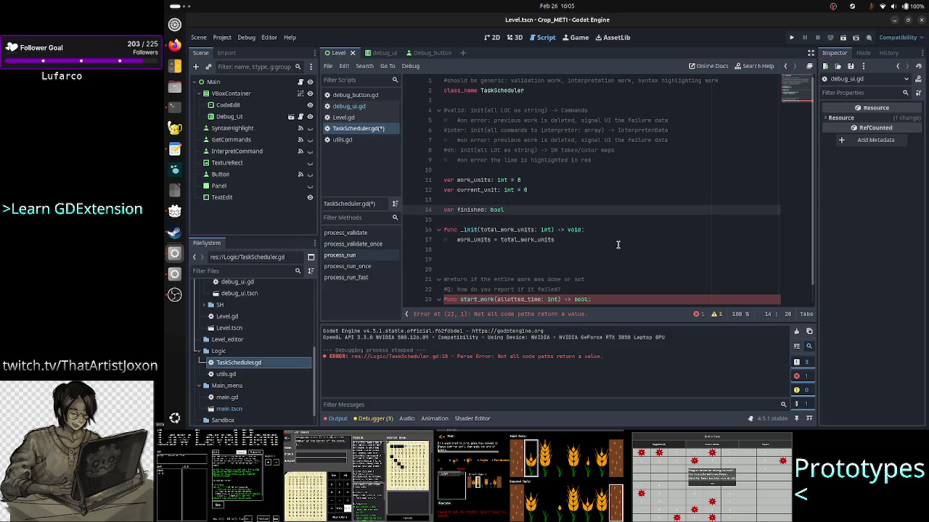
pyautogui.write('= false')
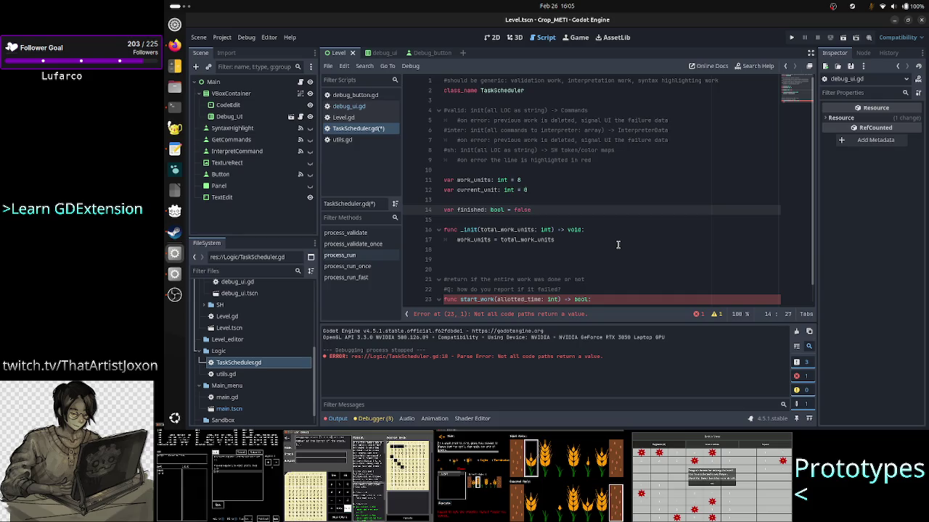
pyautogui.scroll(-1, 646, 208)
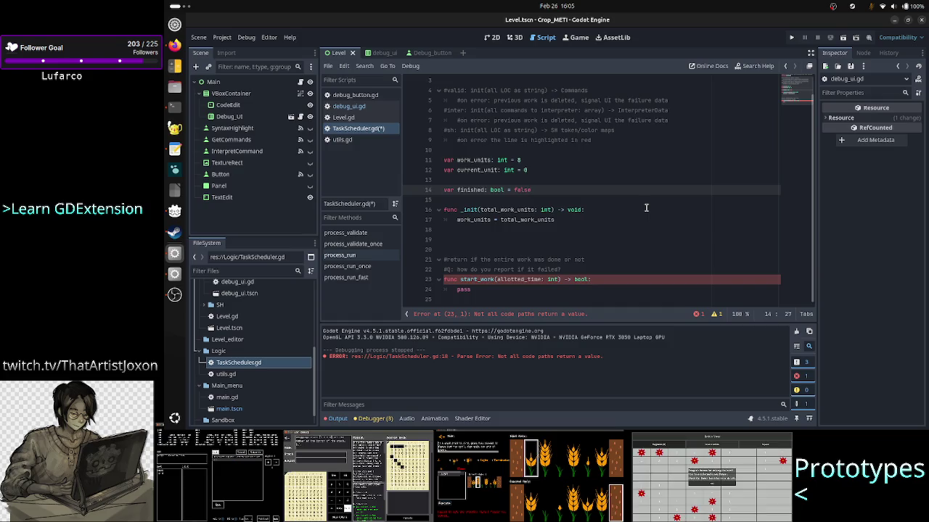
# - In debug_ui.gd, change GDInterpreter to 'the task scheduler' in the line 40 comment
pyautogui.click(367, 107)
pyautogui.scroll(-9, 535, 210)
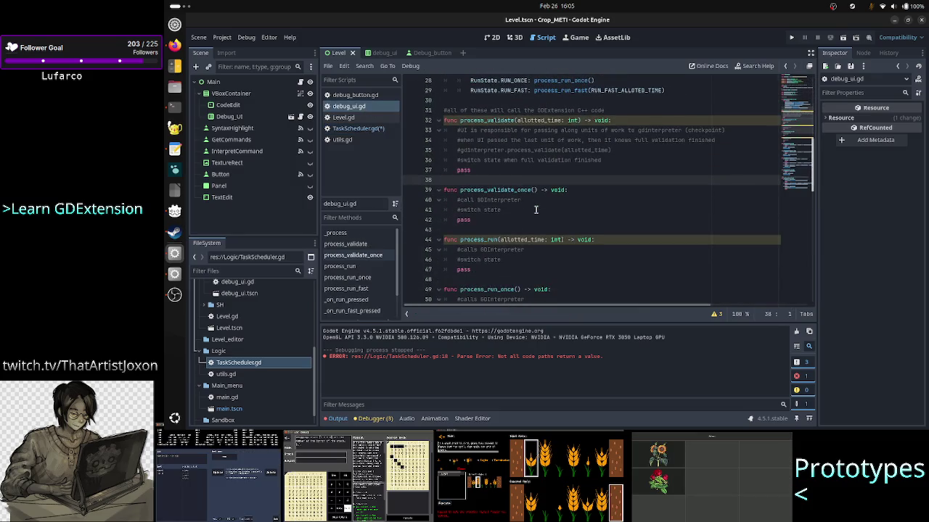
pyautogui.doubleClick(543, 201)
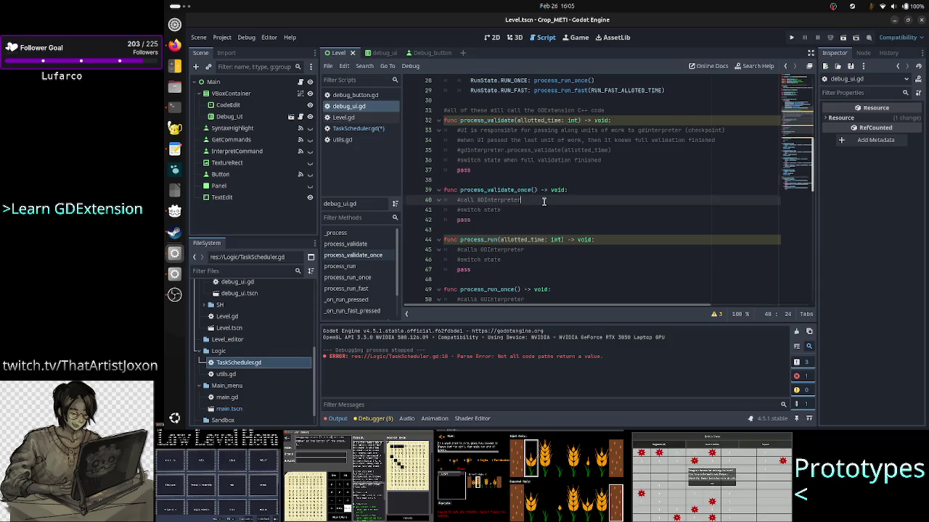
pyautogui.press('BackSpace')
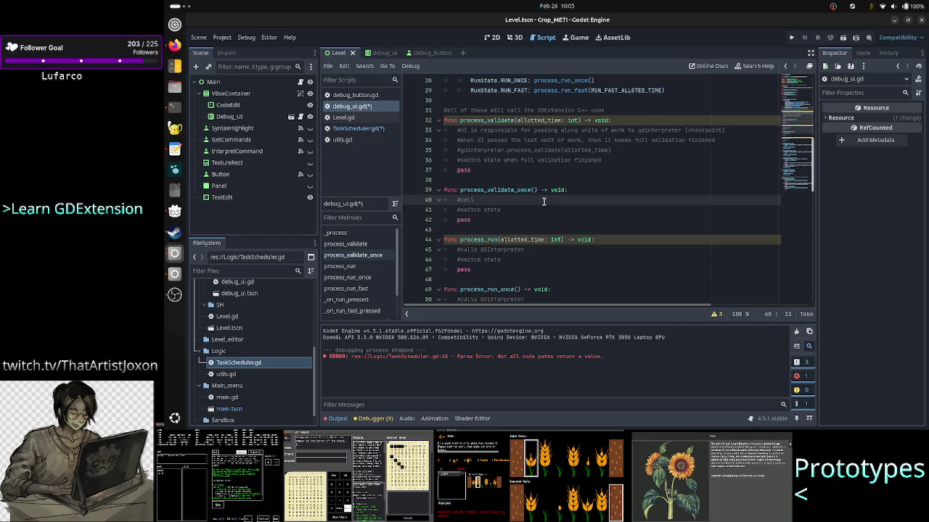
pyautogui.write('the task schedu')
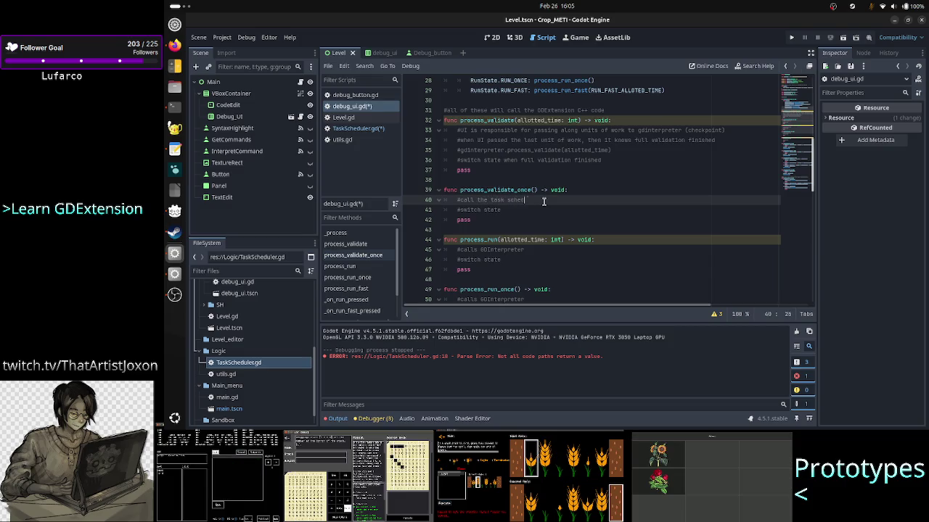
pyautogui.write('ler')
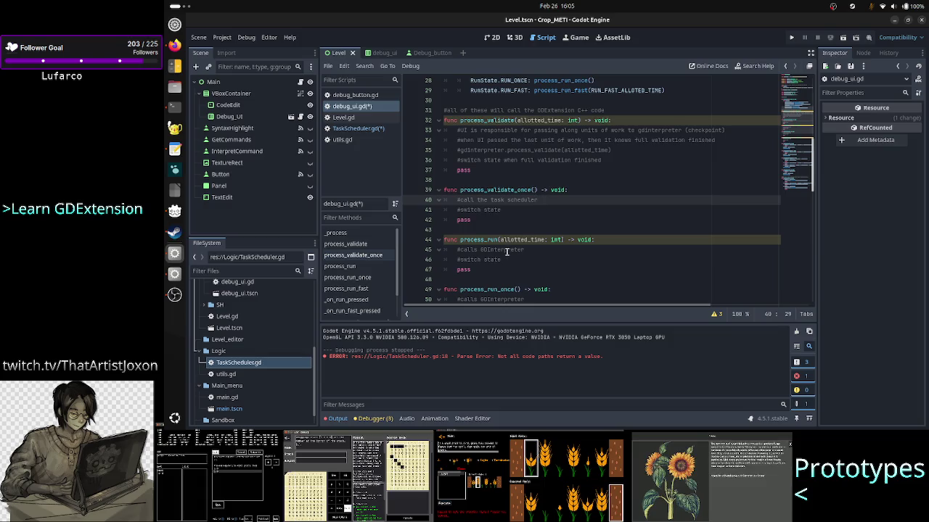
# - Replace GDInterpreter with 'the task scheduler' in the remaining comments, through process_run_fast
pyautogui.doubleClick(506, 251)
pyautogui.write('the task ')
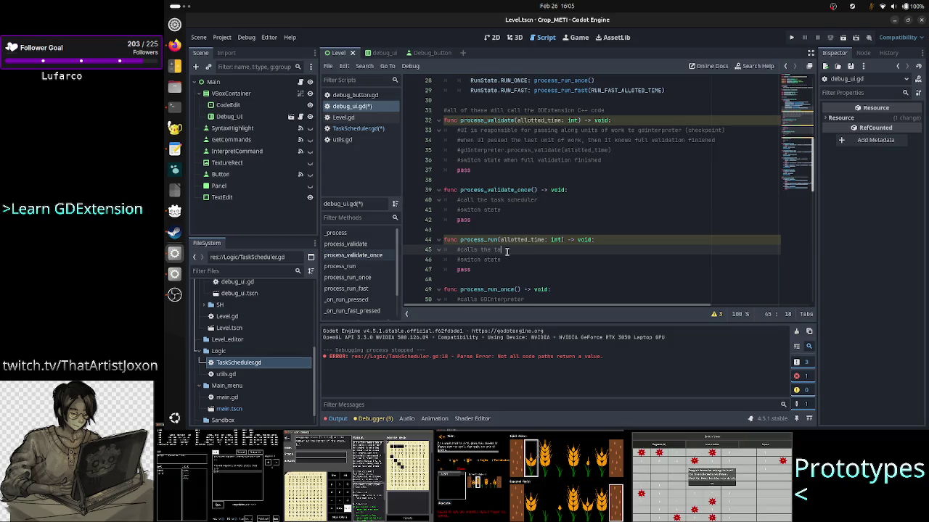
pyautogui.write('scheduler')
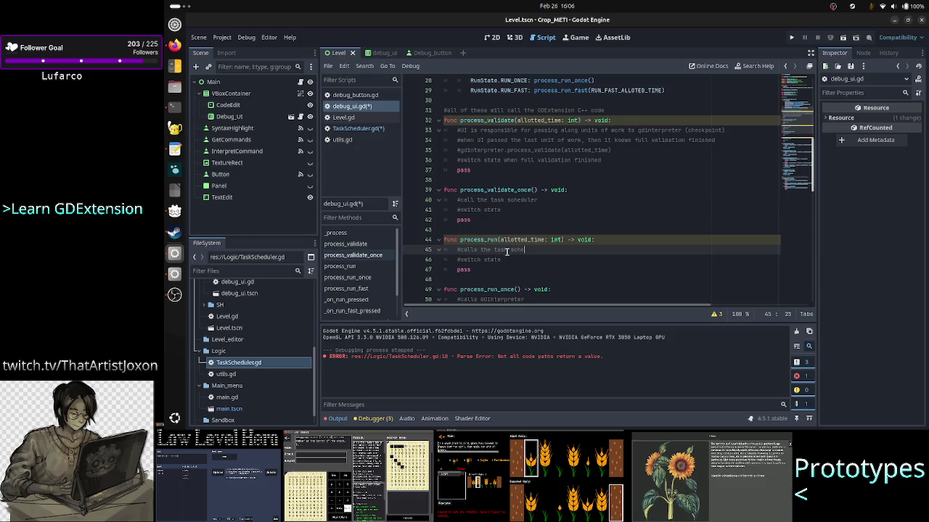
pyautogui.doubleClick(500, 299)
pyautogui.write('the task sch')
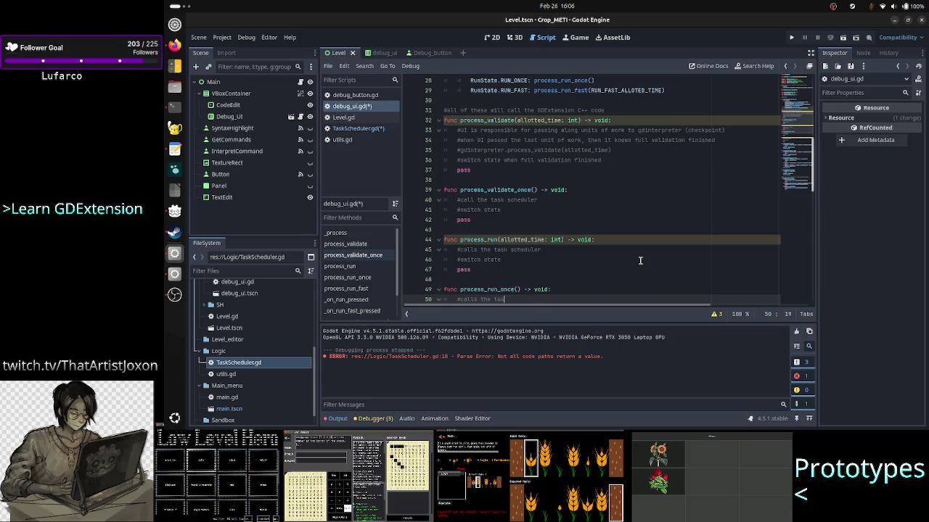
pyautogui.write('eduler')
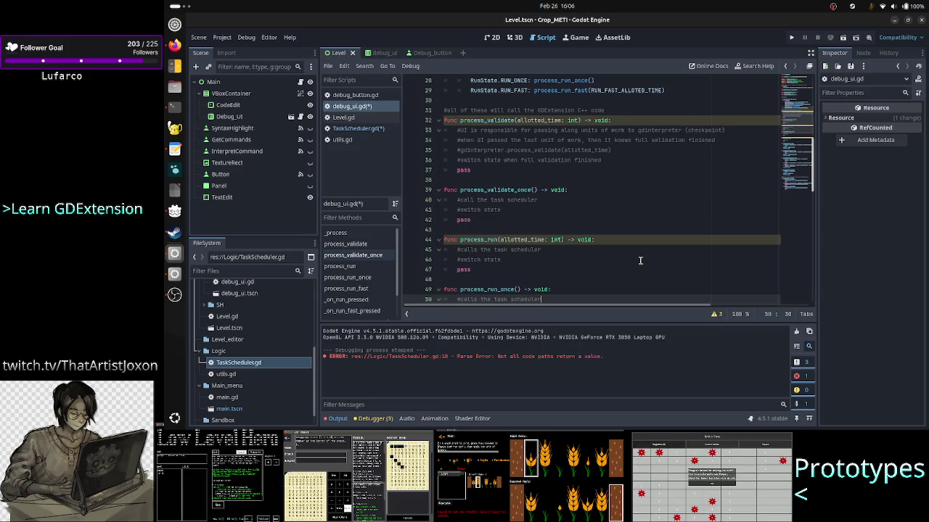
pyautogui.scroll(-2, 652, 225)
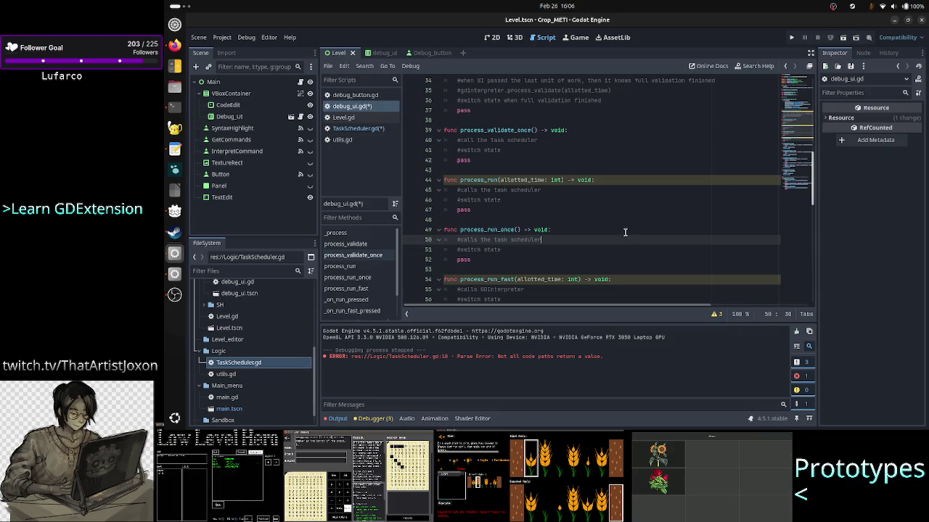
pyautogui.scroll(-2, 556, 274)
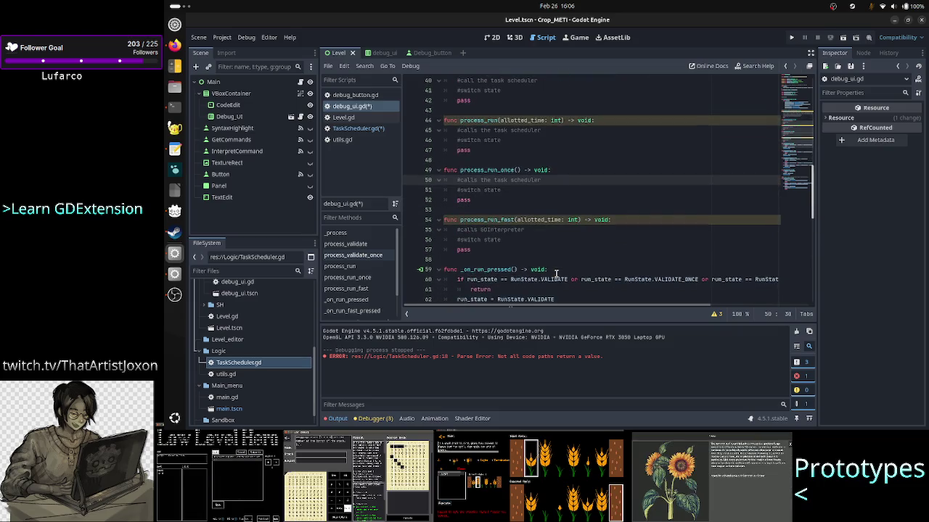
pyautogui.doubleClick(517, 229)
pyautogui.write('the task sche')
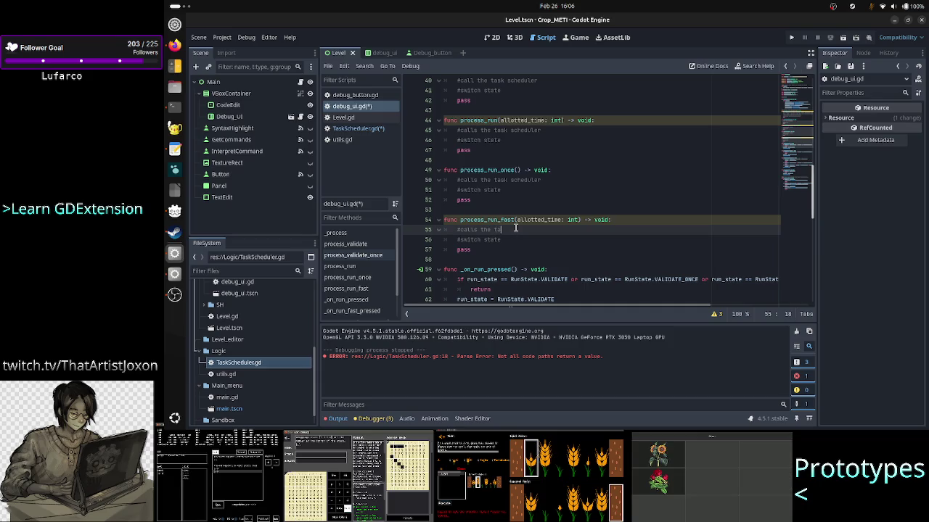
pyautogui.write('duler')
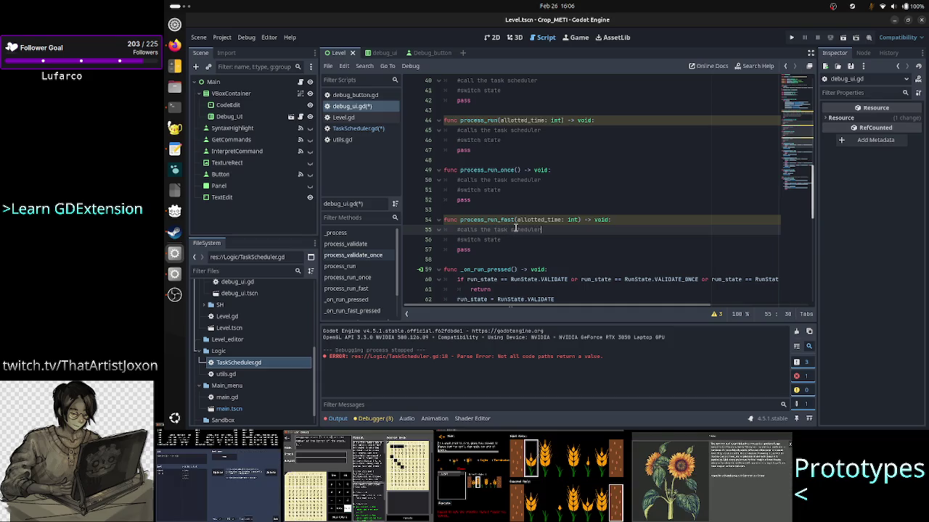
pyautogui.scroll(2, 561, 158)
pyautogui.hscroll(2, 561, 158)
pyautogui.hscroll(-2, 561, 158)
pyautogui.scroll(2, 561, 158)
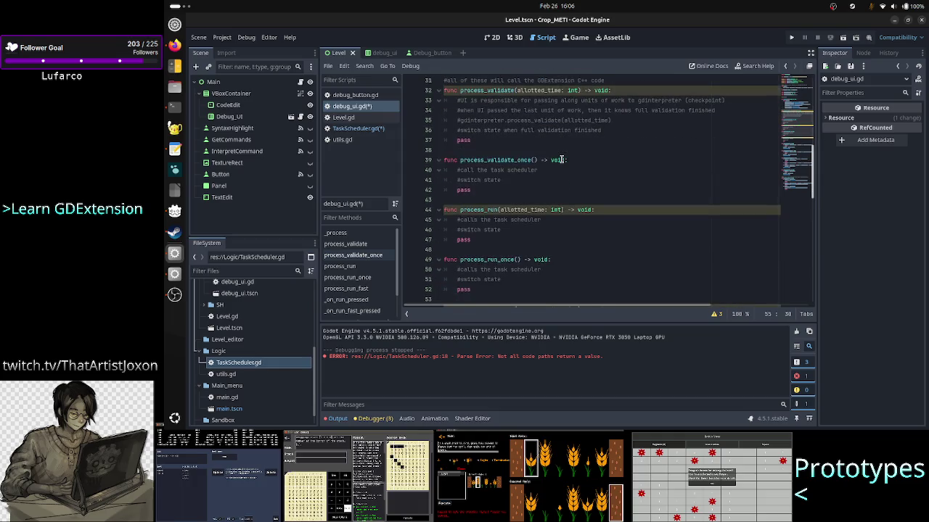
# - Under process_validate_once, add indented notes: init the TS, call start_work w/ allotted time, check if a false response indicates an error
pyautogui.click(585, 169)
pyautogui.press('Return')
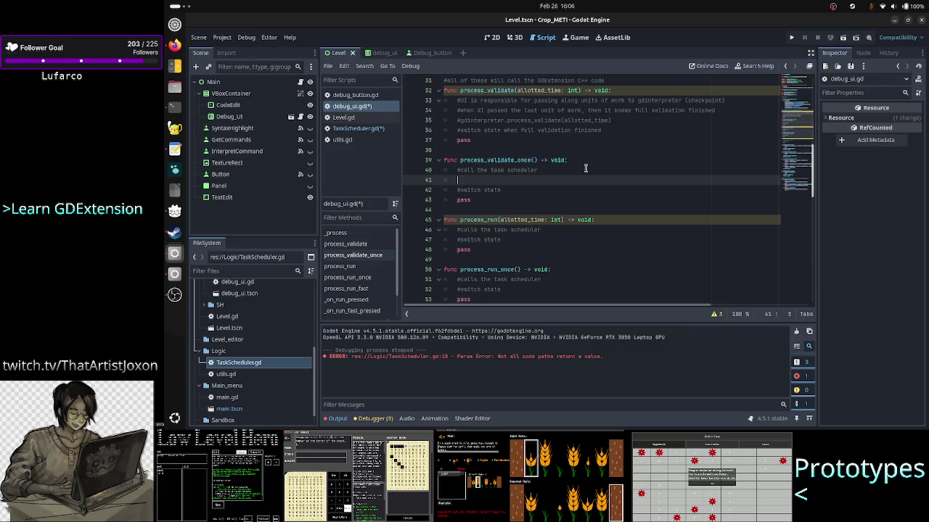
pyautogui.press('Tab')
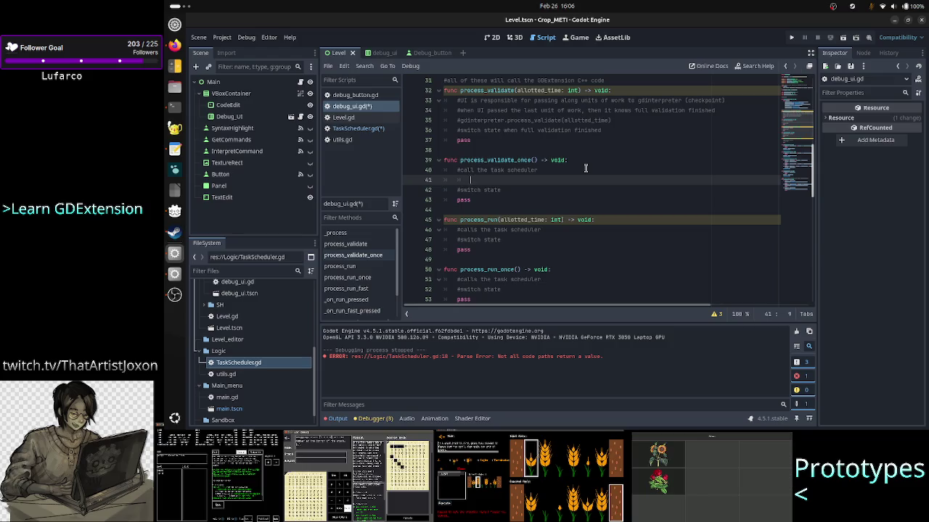
pyautogui.write('#cnit the')
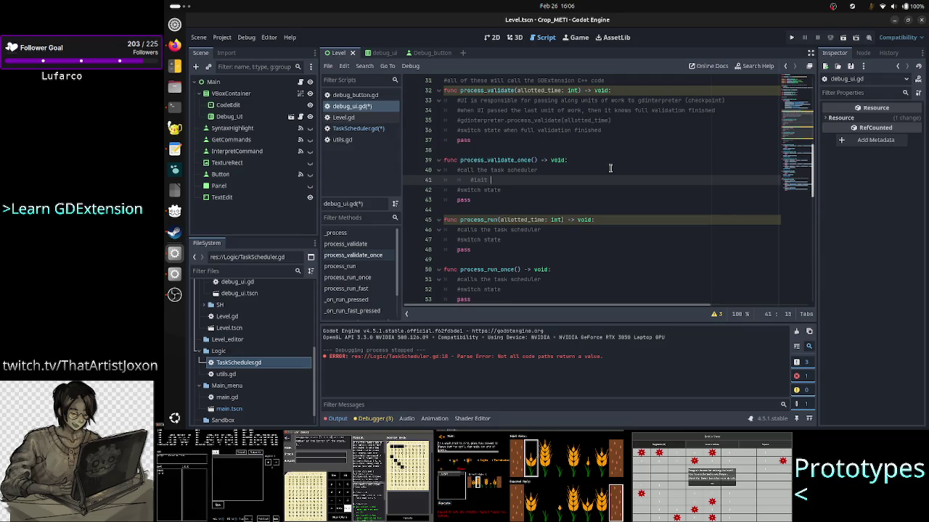
pyautogui.write(' Ta')
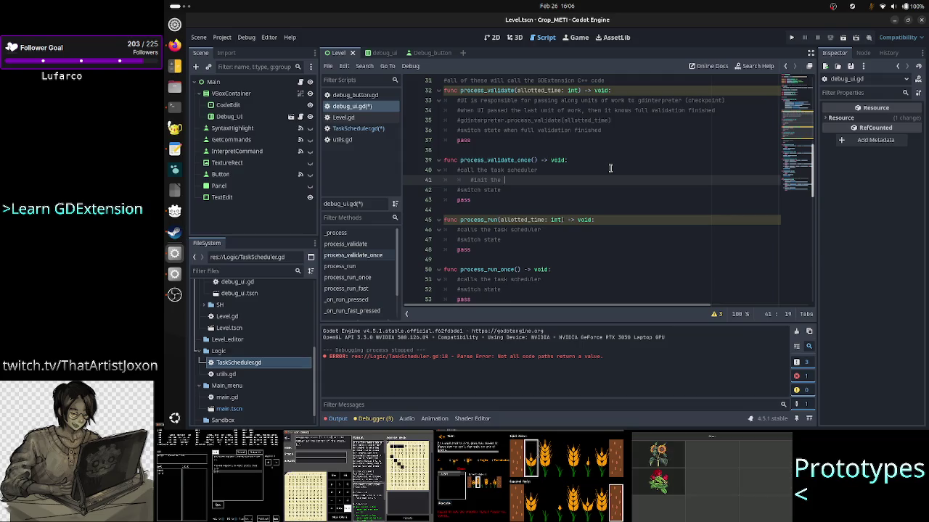
pyautogui.press('Return')
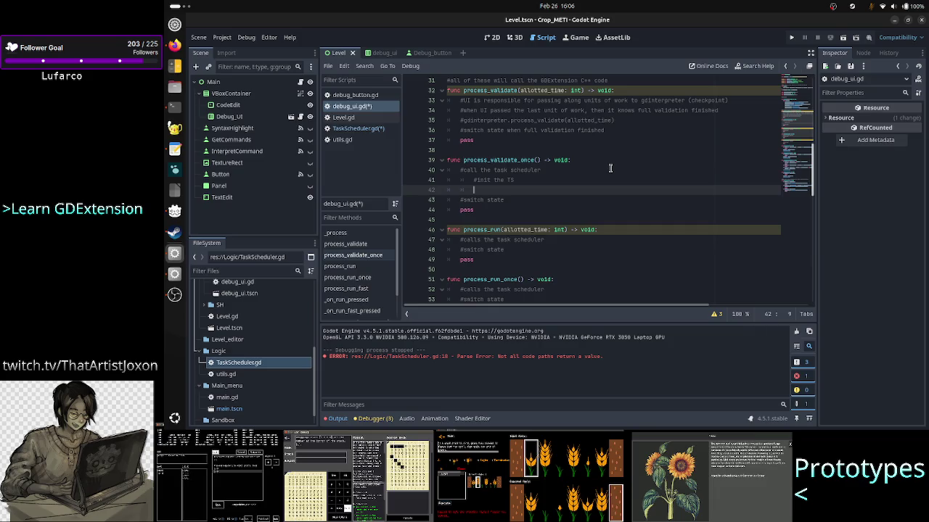
pyautogui.write('#')
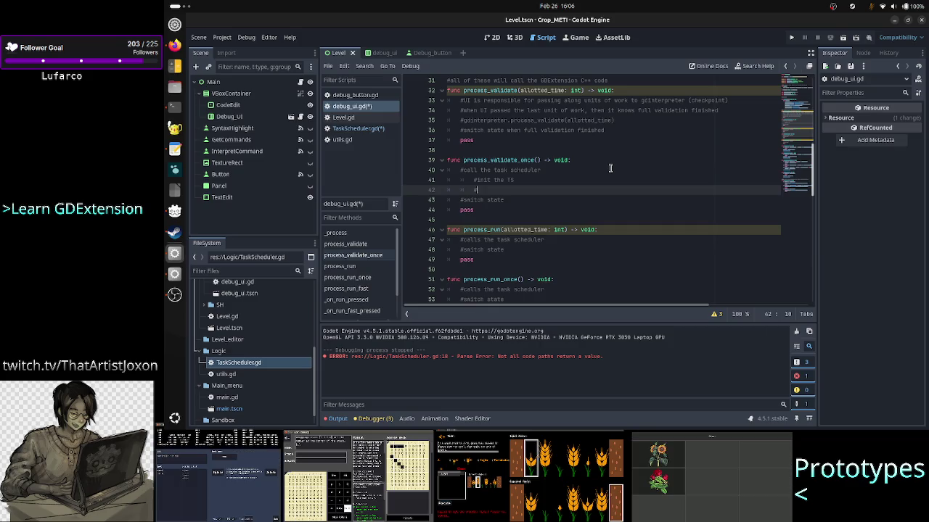
pyautogui.write('call mo')
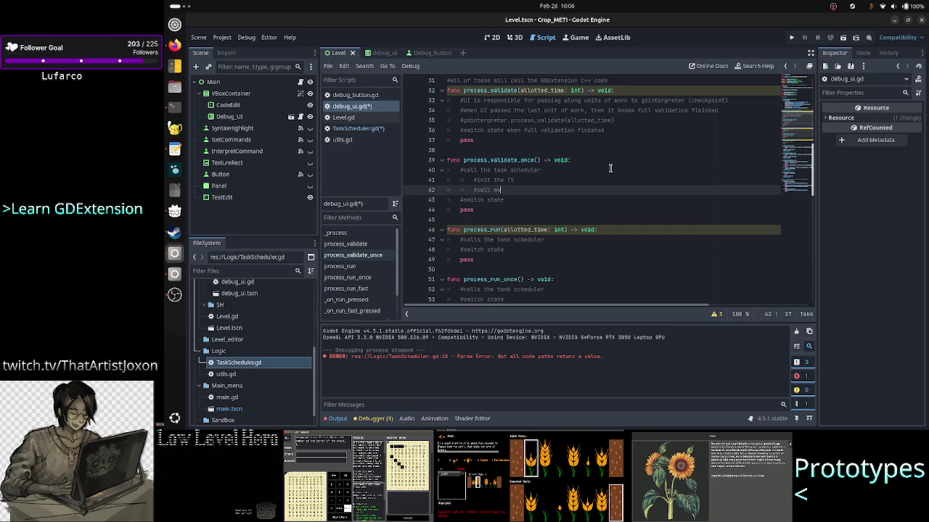
pyautogui.press('BackSpace')
pyautogui.write('start_work ')
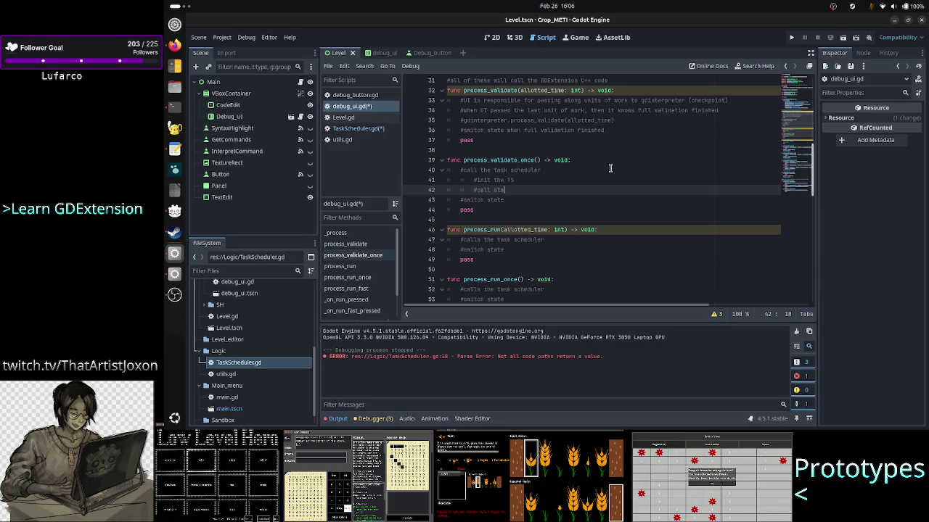
pyautogui.write('w/ ')
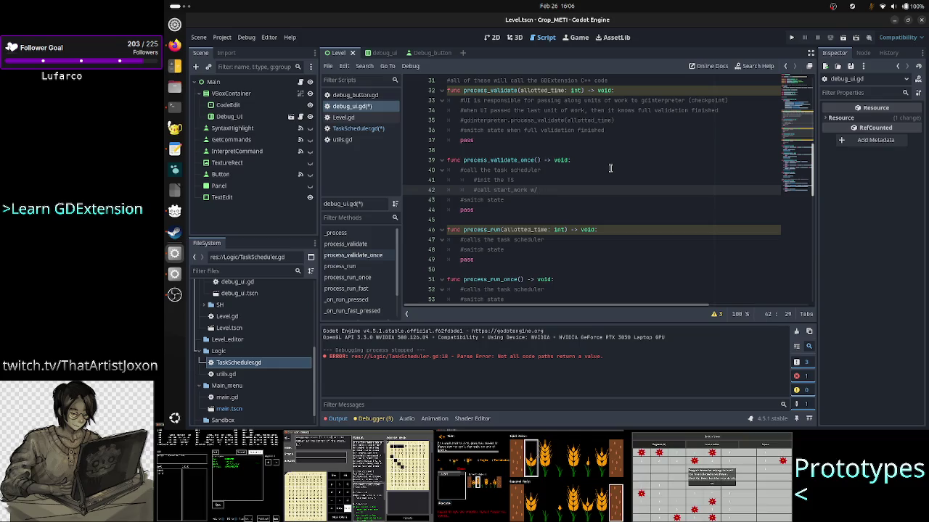
pyautogui.write('allo')
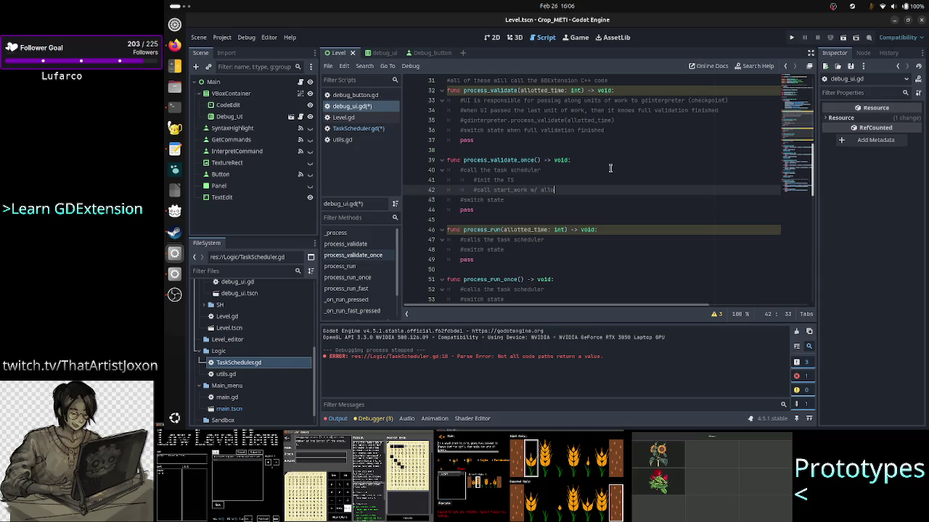
pyautogui.write('tted time')
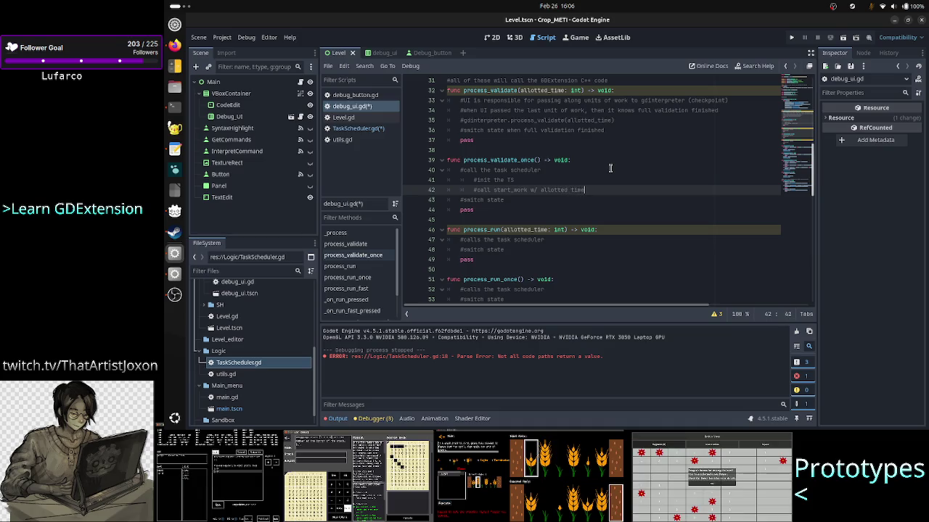
pyautogui.press('Return')
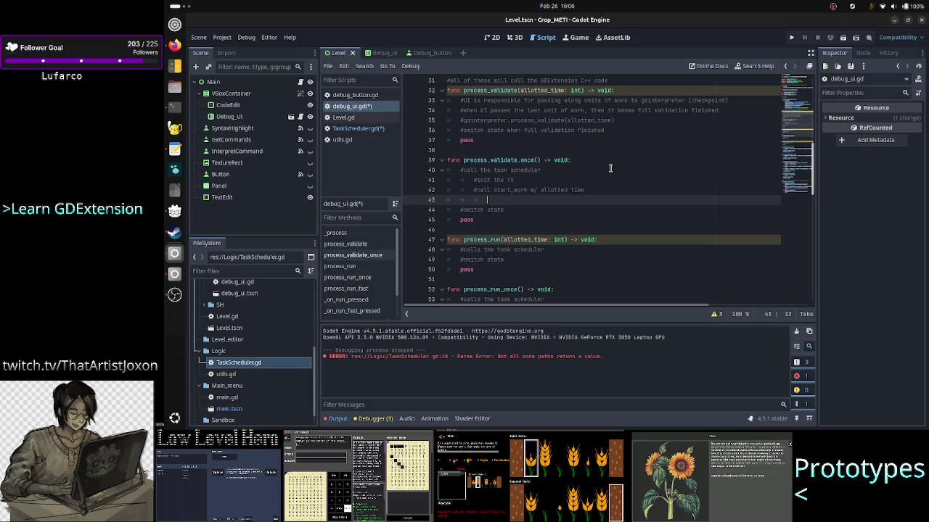
pyautogui.write('#check if')
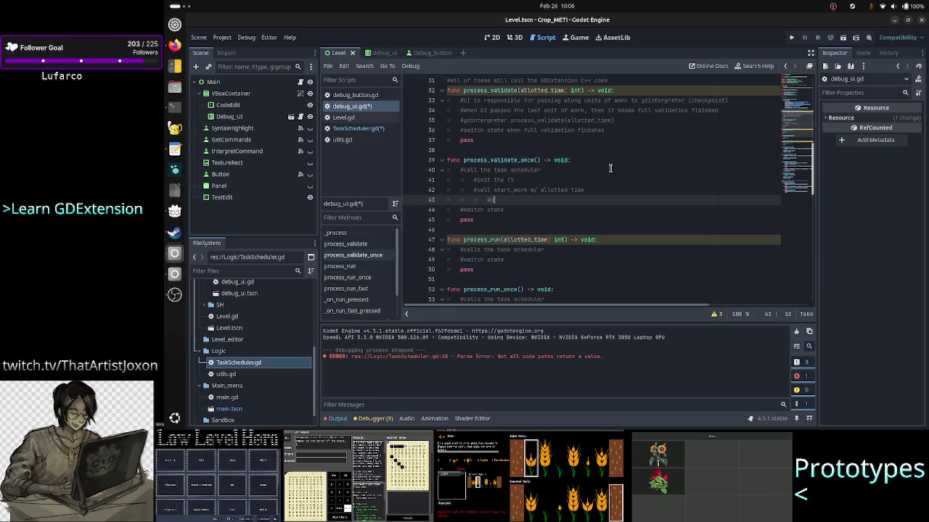
pyautogui.write('response is')
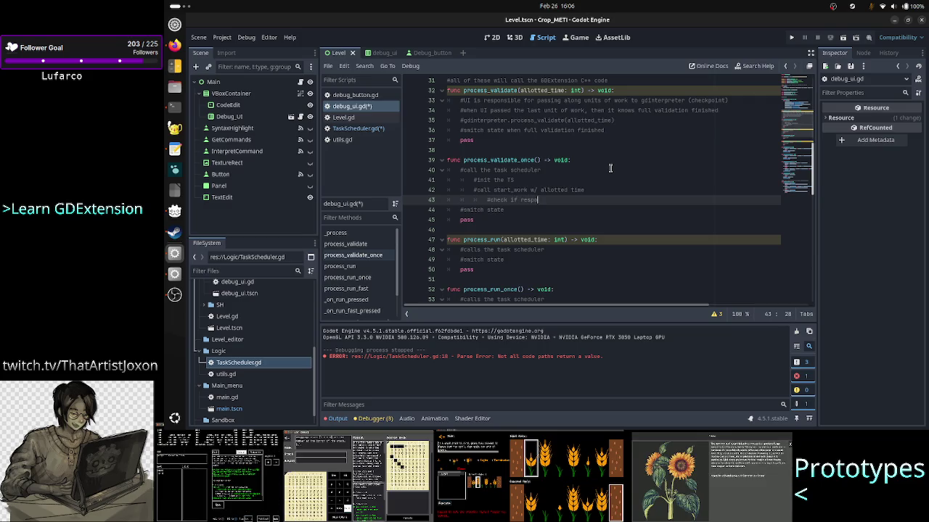
pyautogui.write(' false')
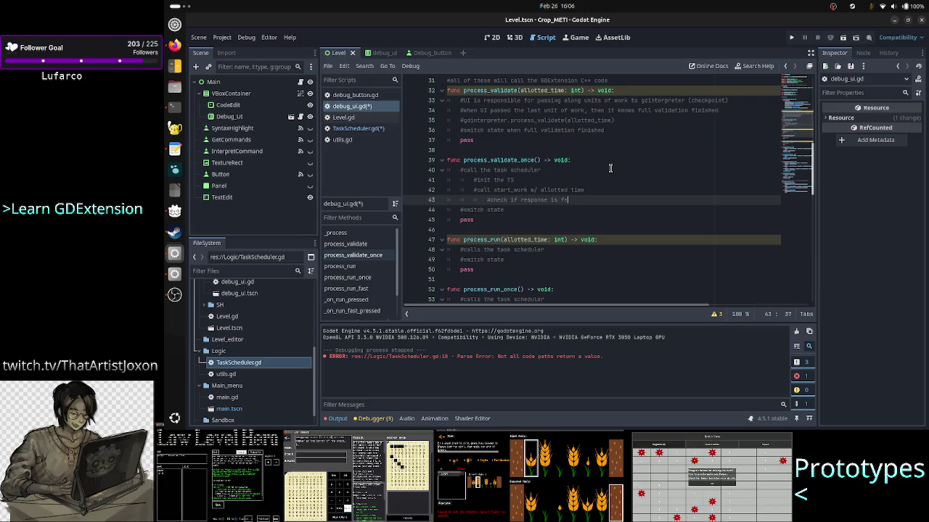
pyautogui.write(', and')
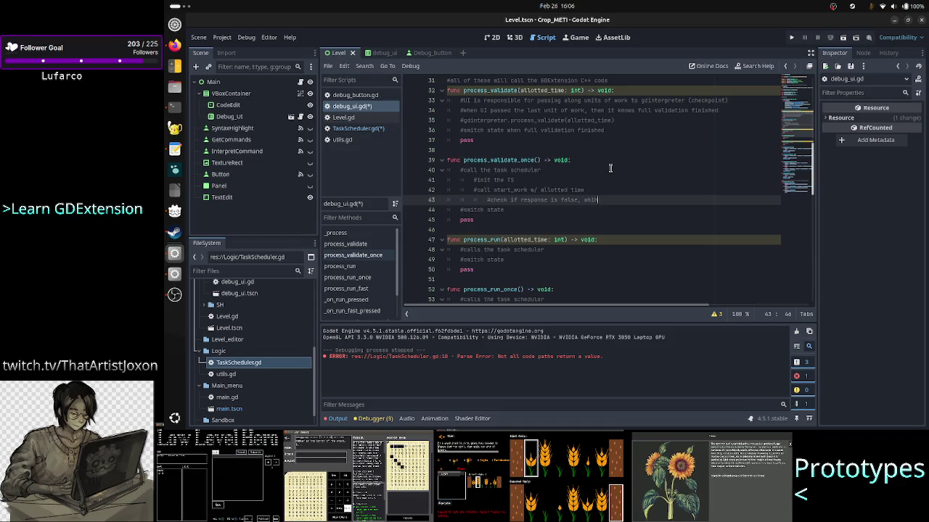
pyautogui.write('indicates an ')
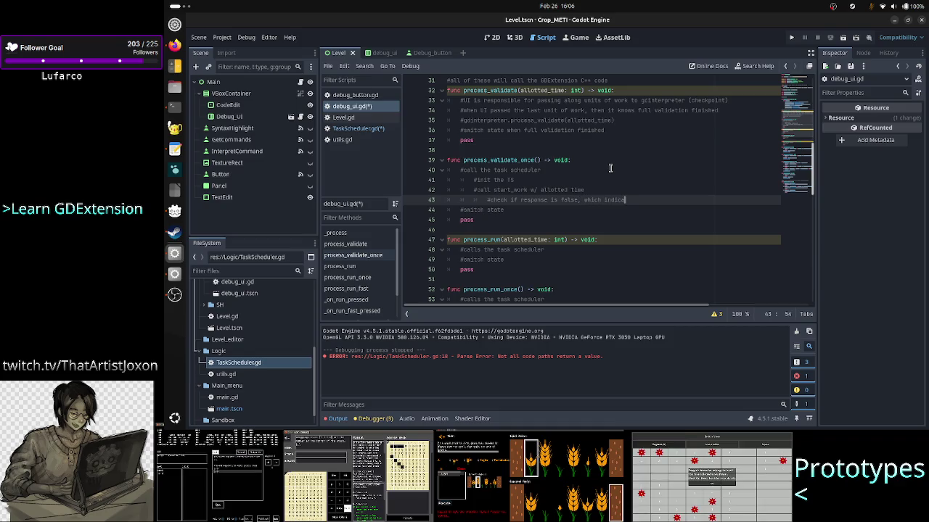
pyautogui.write('error')
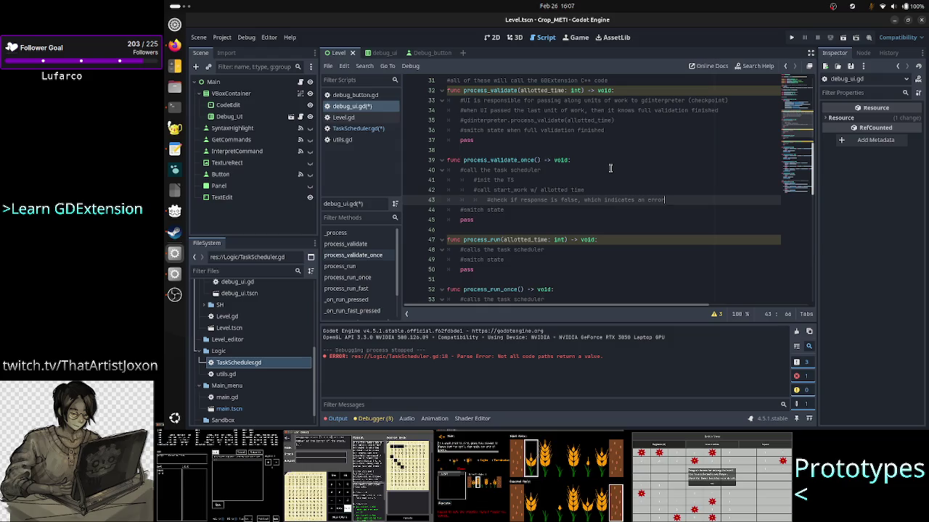
# - Switch to TaskScheduler.gd, highlight the word 'error', and scroll to the header notes at the top
pyautogui.click(380, 131)
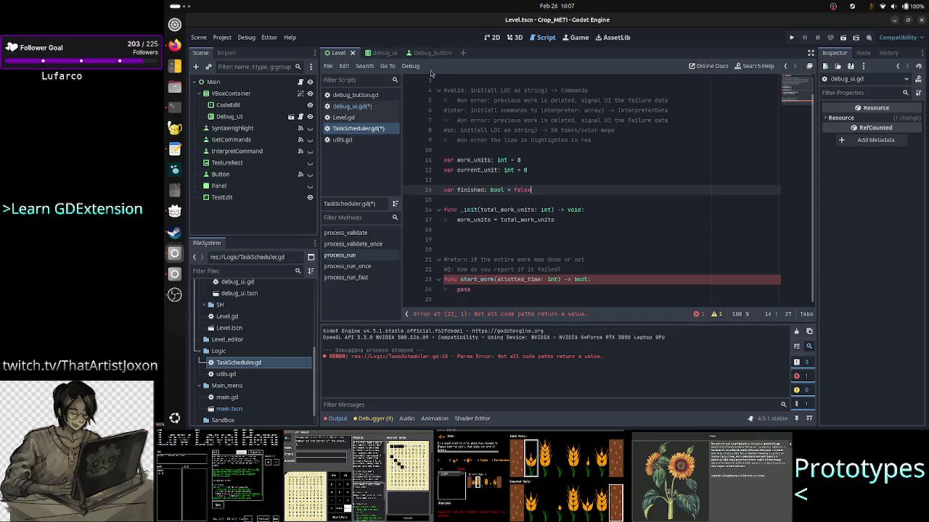
pyautogui.doubleClick(477, 140)
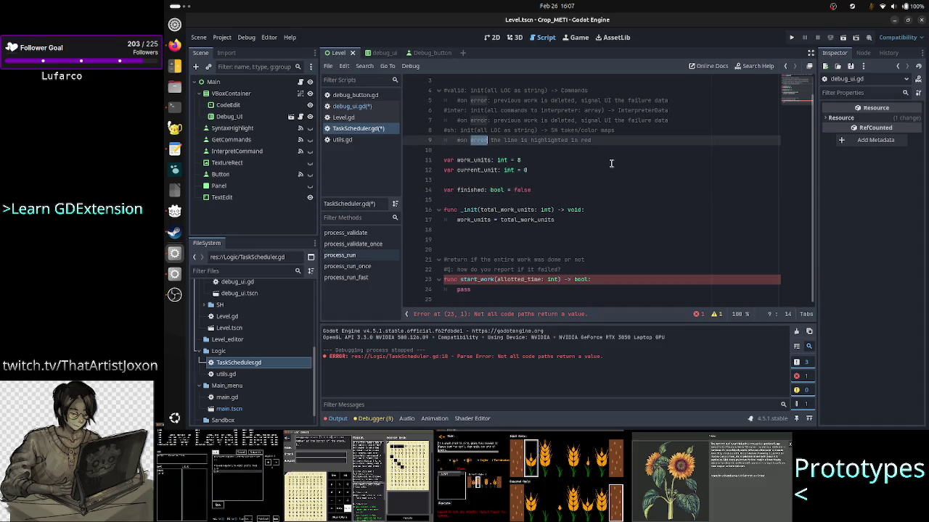
pyautogui.scroll(1, 611, 163)
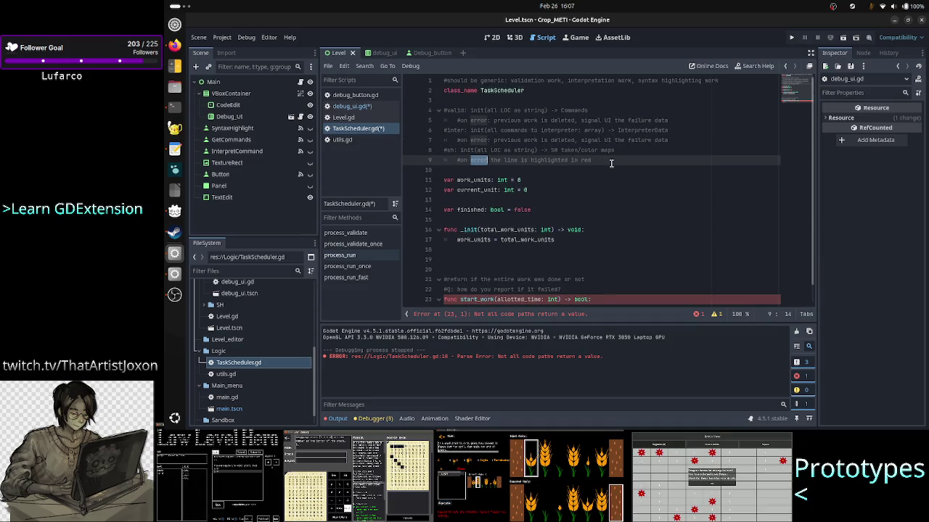
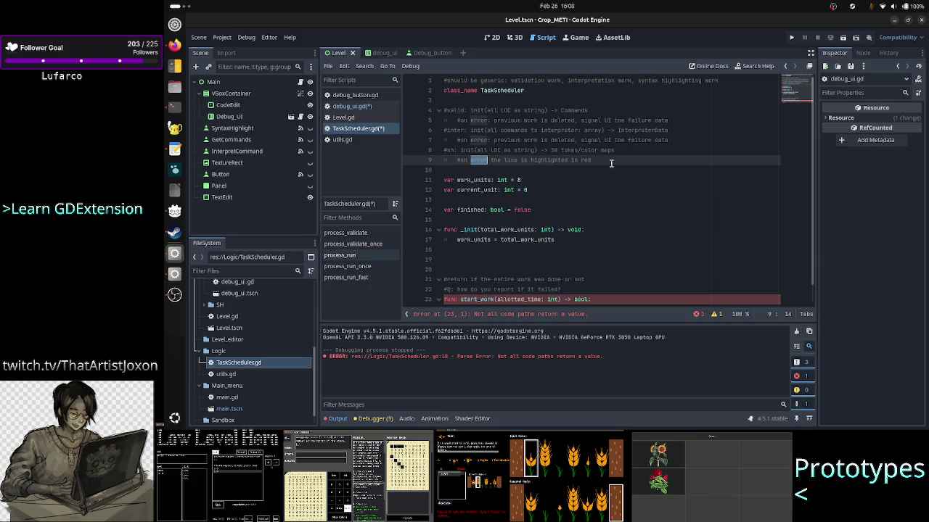
# - Add a 'func reset() -> void:' header at the end of the script after start_work
pyautogui.click(596, 161)
pyautogui.press('Down')
pyautogui.press('Up')
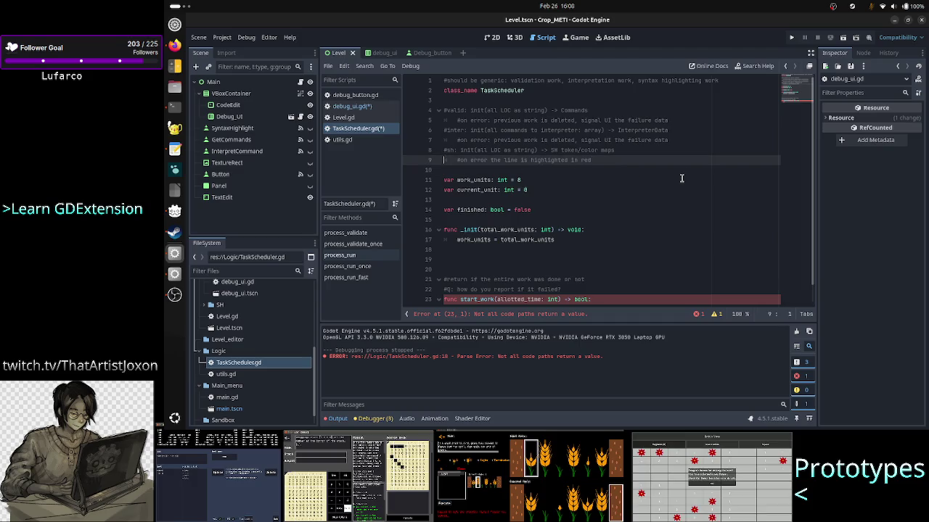
pyautogui.press('Home')
pyautogui.hotkey('shift', 'End')
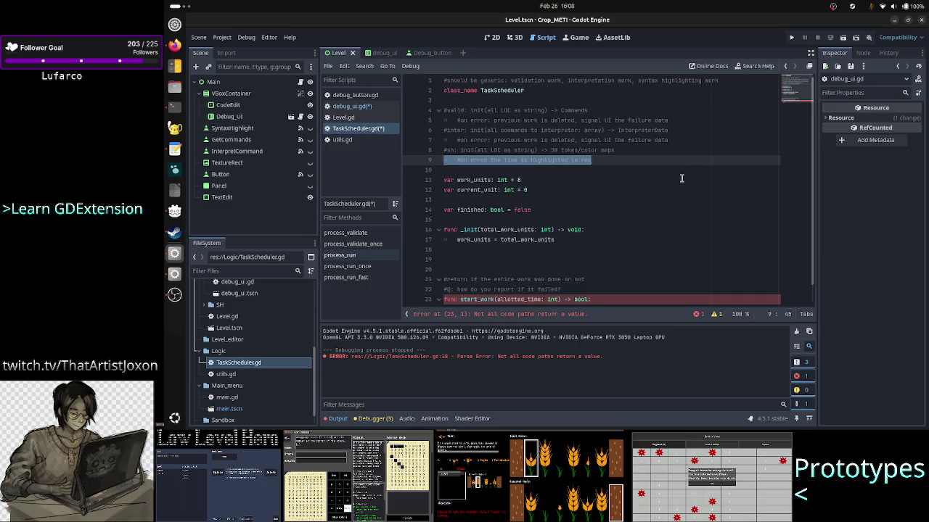
pyautogui.press('Down')
pyautogui.press('Down')
pyautogui.press('Down')
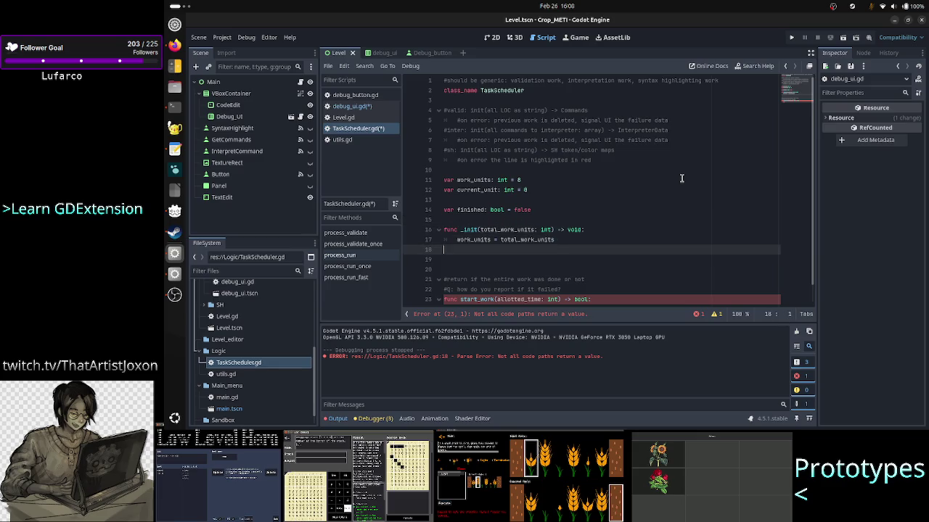
pyautogui.press('Down')
pyautogui.scroll(-1, 694, 190)
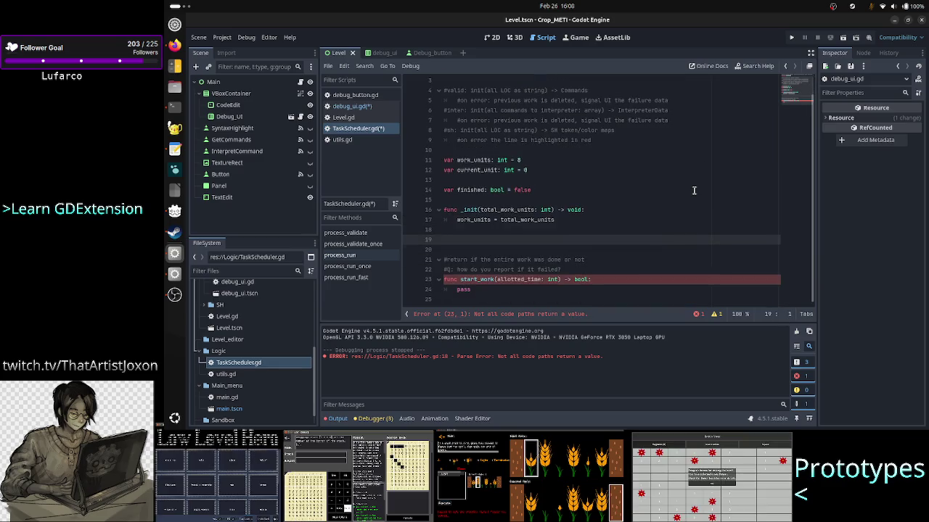
pyautogui.press('Down')
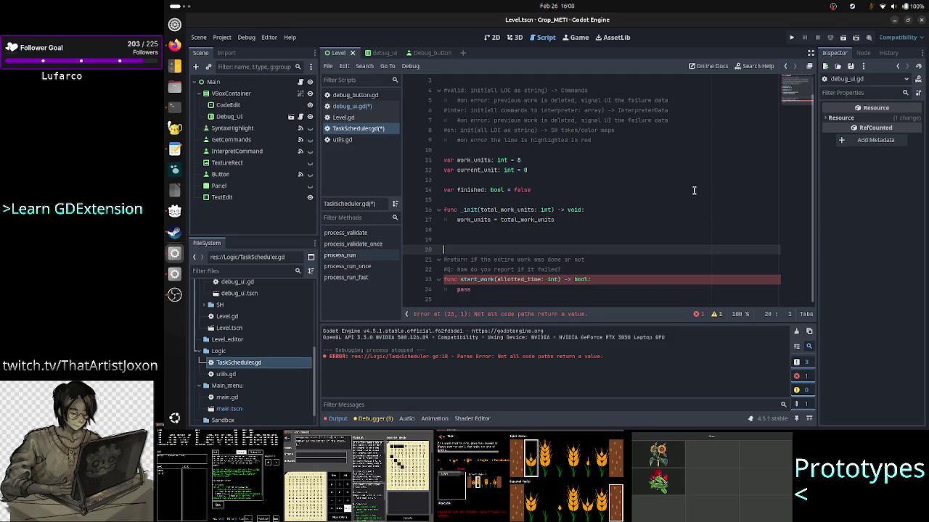
pyautogui.press('Down')
pyautogui.press('Down')
pyautogui.press('Down')
pyautogui.press('Return')
pyautogui.write('func ')
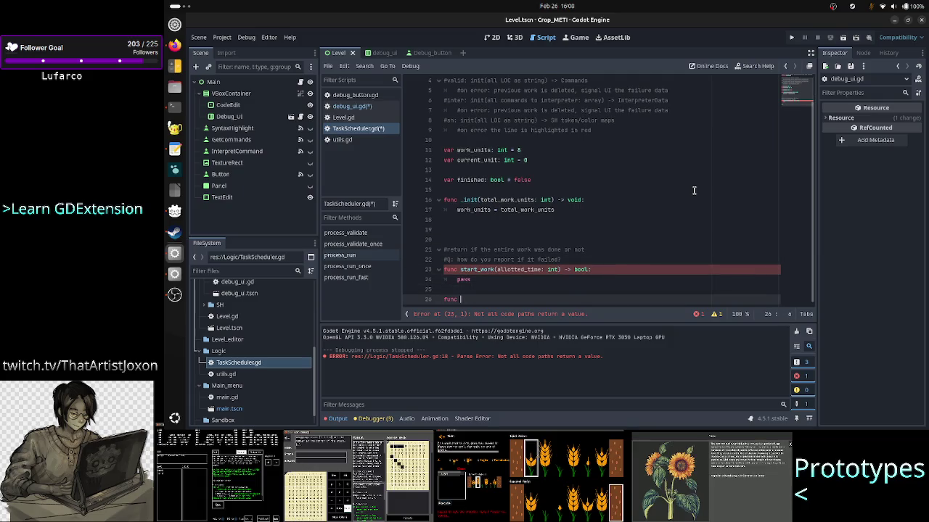
pyautogui.write('reset')
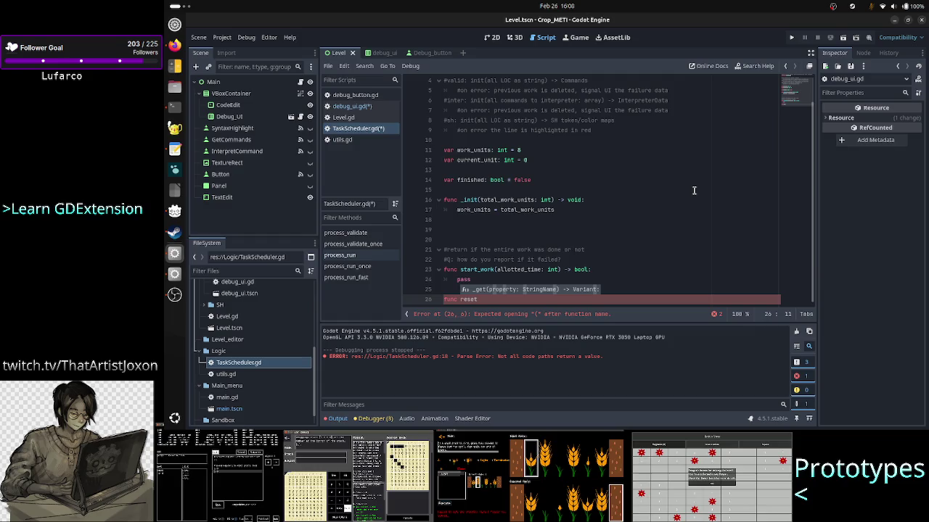
pyautogui.write('() -> ')
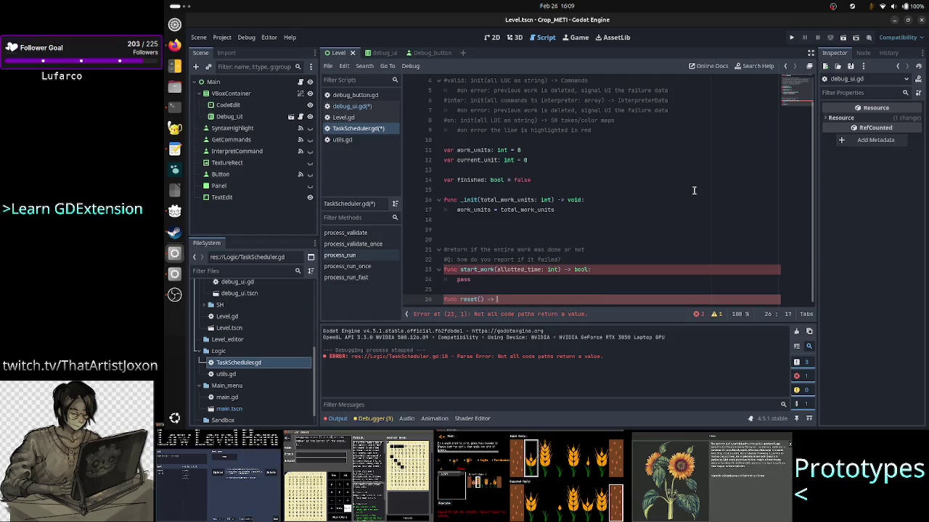
pyautogui.write('void:')
pyautogui.press('Return')
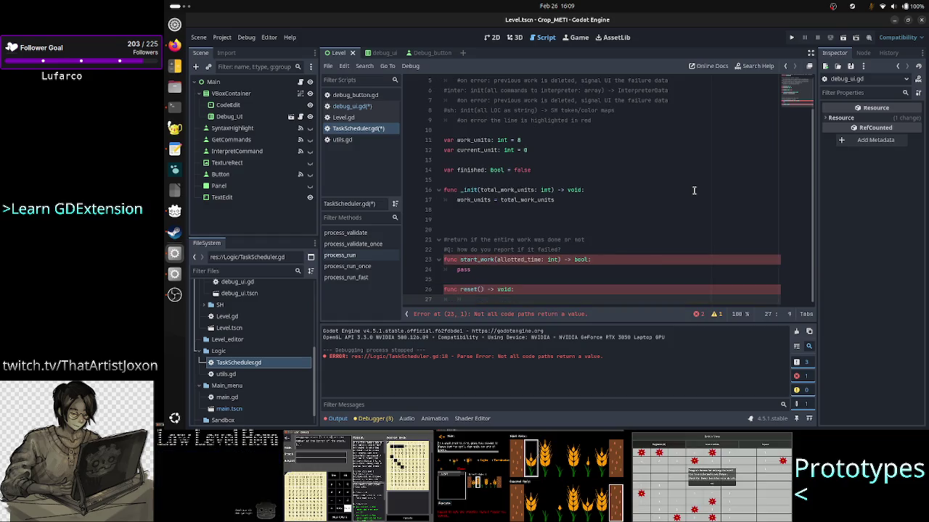
# - Give reset() a pass body and open a blank line above it
pyautogui.press('BackSpace')
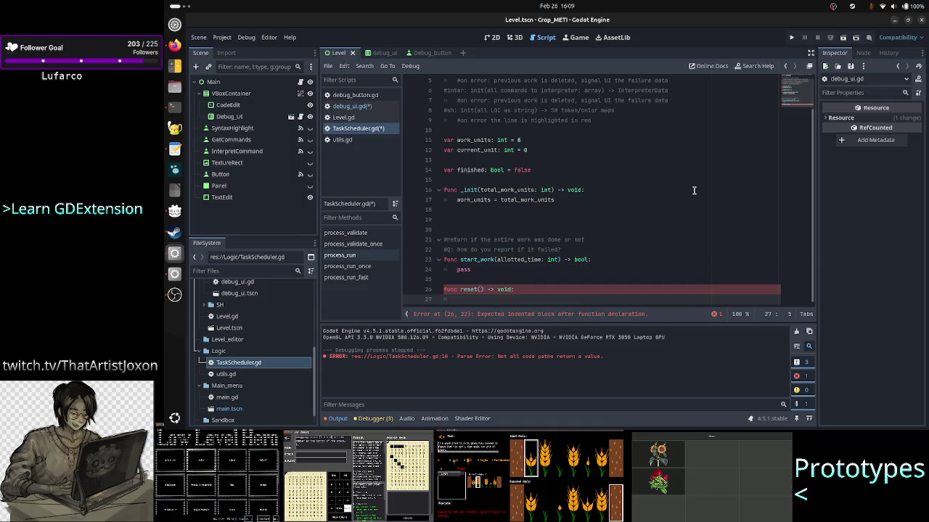
pyautogui.write('paa')
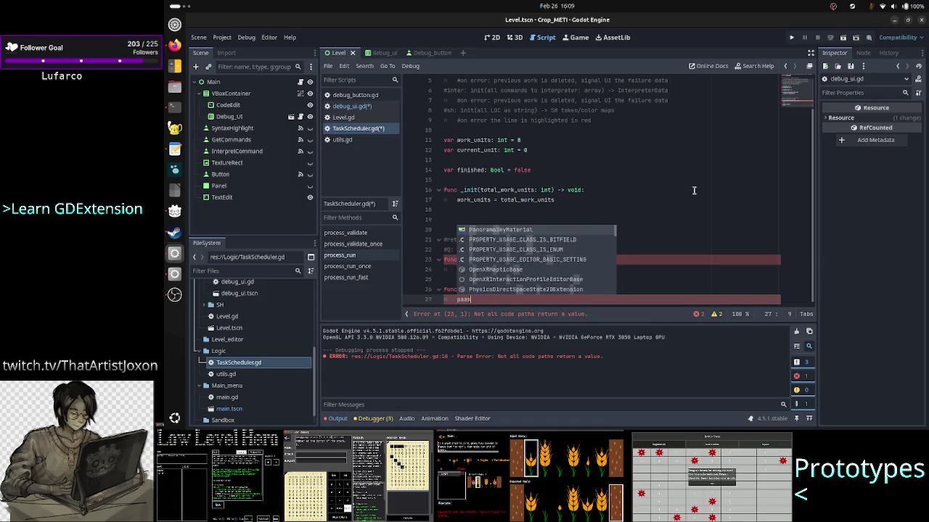
pyautogui.press('BackSpace')
pyautogui.write('ss')
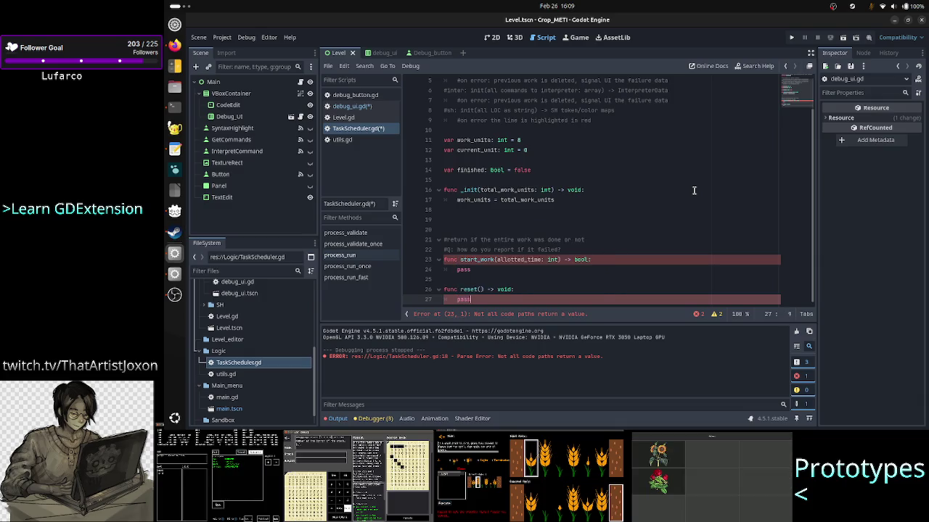
pyautogui.press('Home')
pyautogui.press('Home')
pyautogui.press('End')
pyautogui.hotkey('ctrl', 'BackSpace')
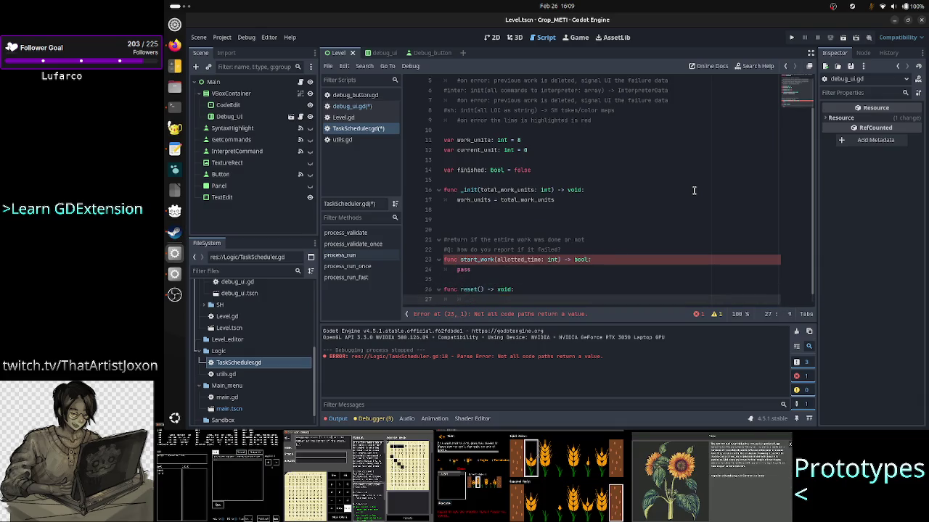
pyautogui.hotkey('ctrl', 'z')
pyautogui.press('Return')
# - Write '#delete previous work saved' and '#reset current_unit to 0' comments inside reset()
pyautogui.press('Up')
pyautogui.write('#')
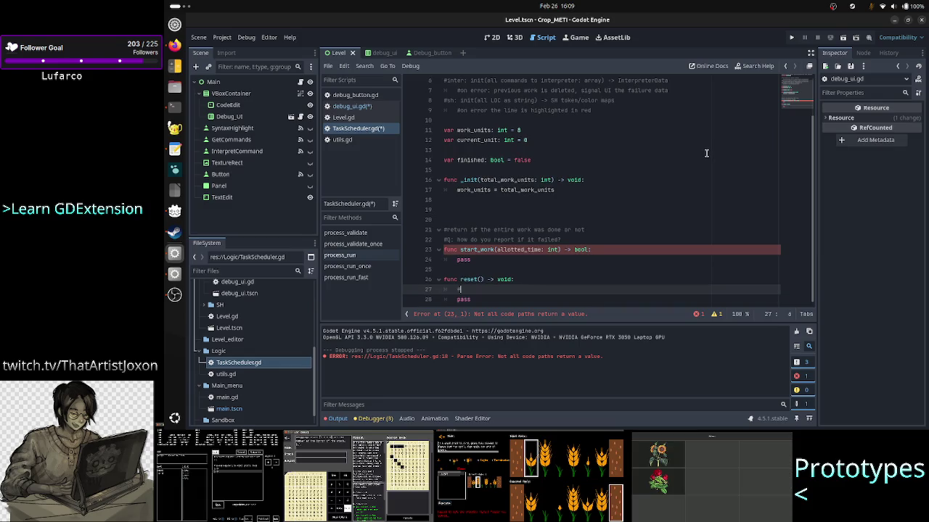
pyautogui.write('delete ')
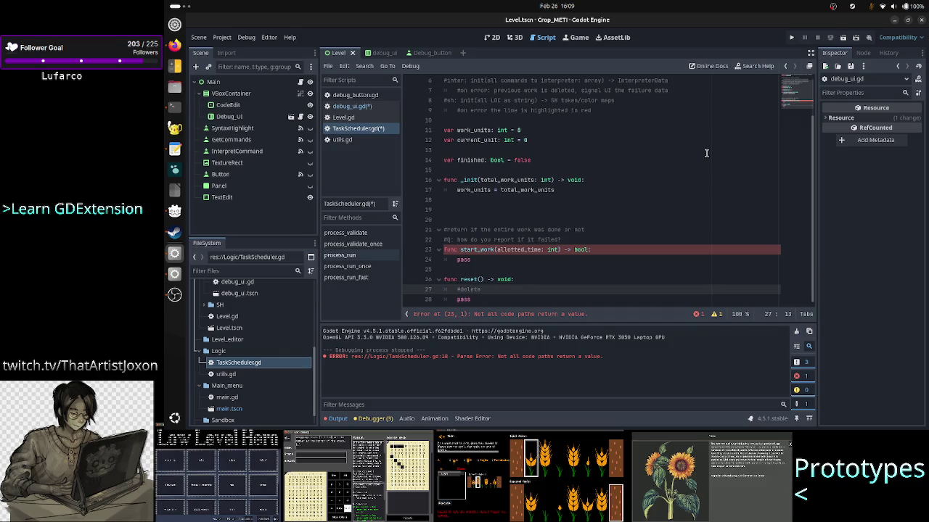
pyautogui.write(' previous ')
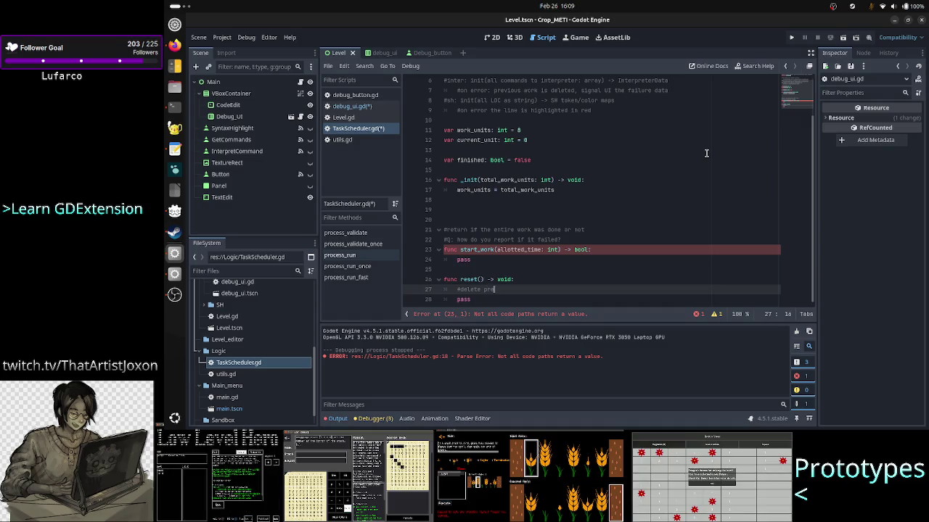
pyautogui.write('work')
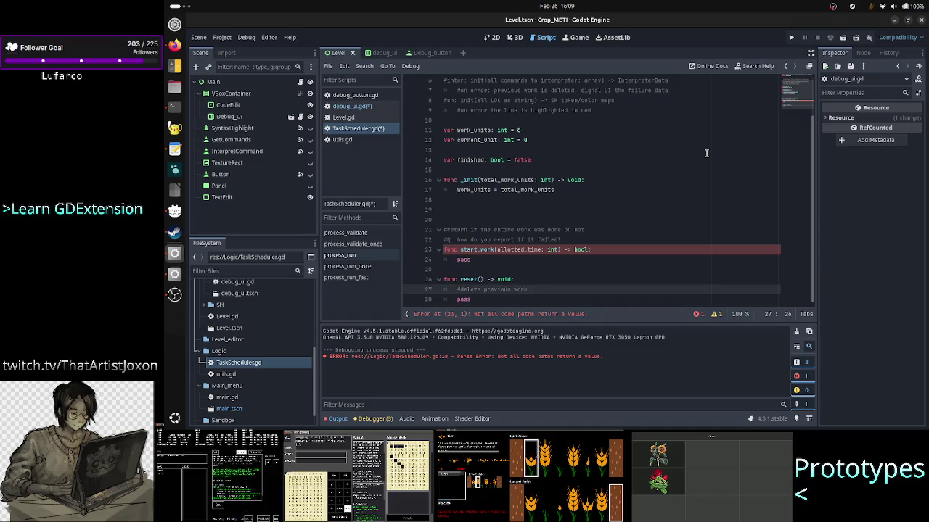
pyautogui.write(' saved')
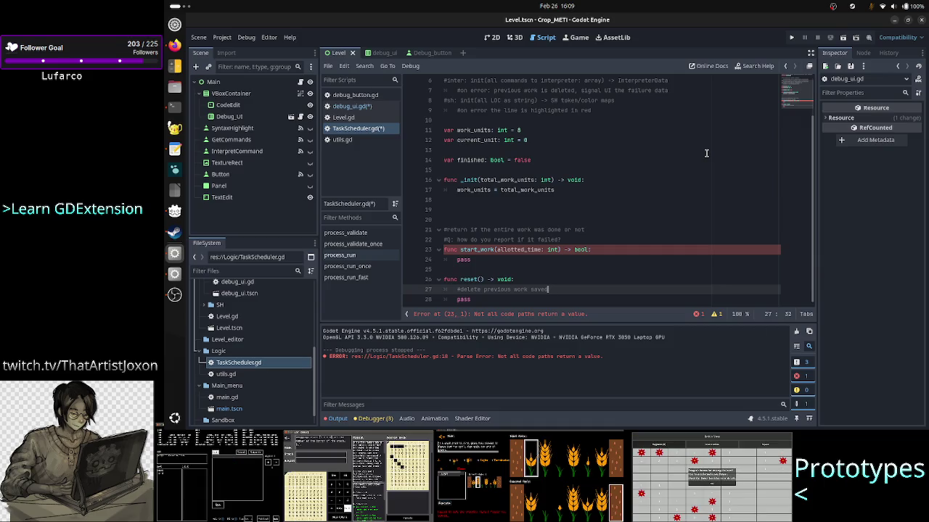
pyautogui.press('Return')
pyautogui.write('#de')
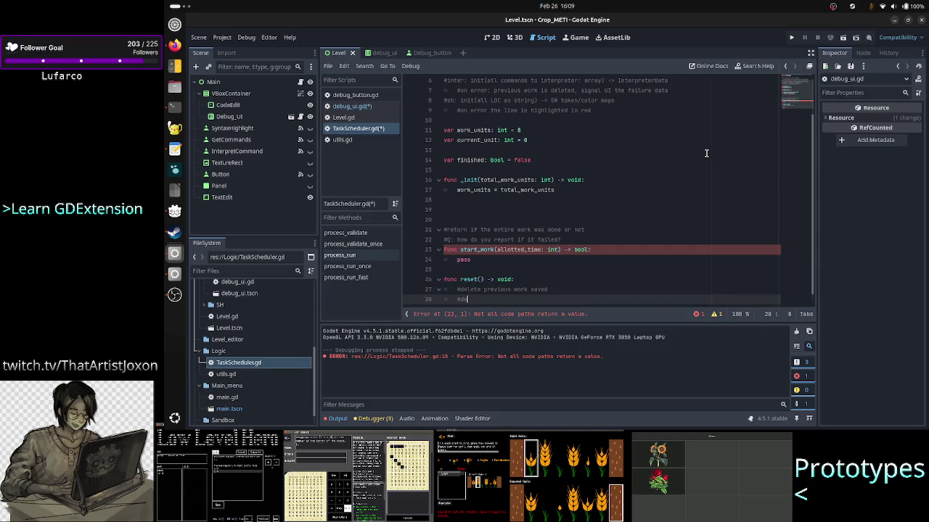
pyautogui.write('lete the')
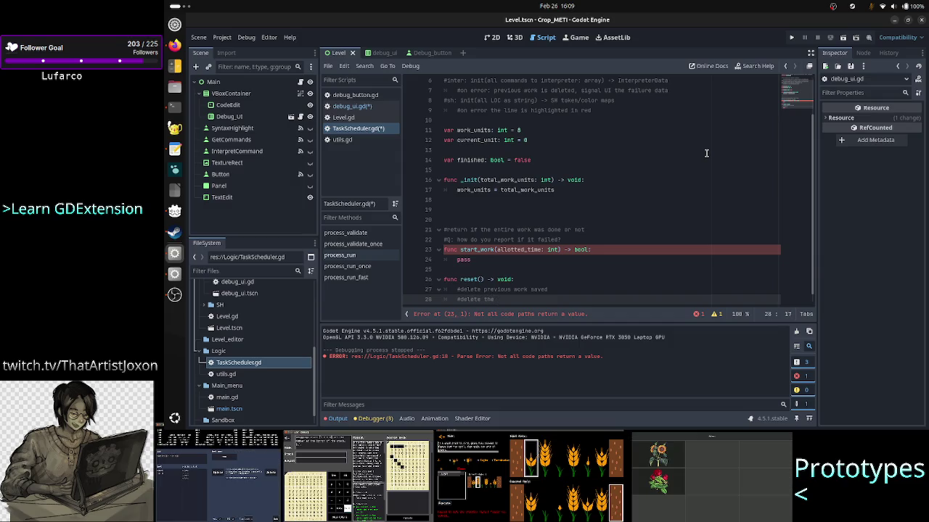
pyautogui.press('BackSpace')
pyautogui.press('BackSpace')
pyautogui.press('BackSpace')
pyautogui.press('BackSpace')
pyautogui.press('BackSpace')
pyautogui.press('BackSpace')
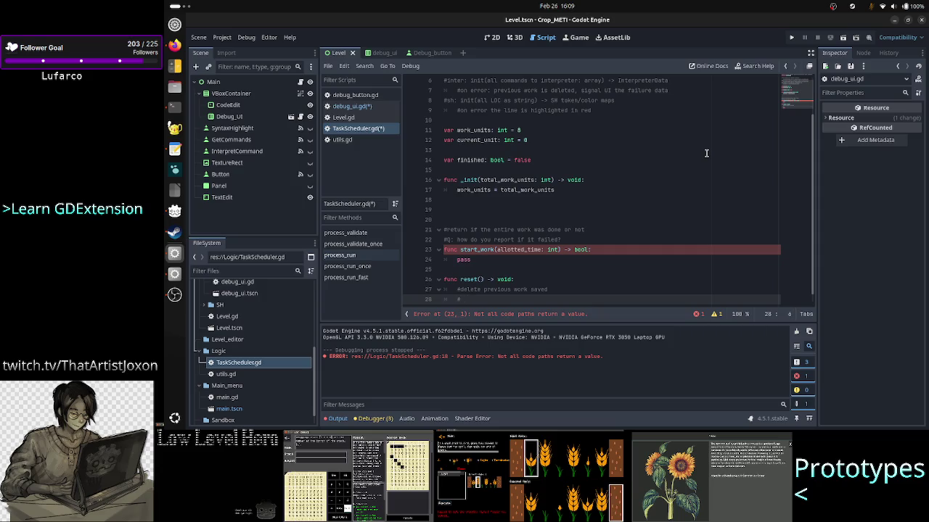
pyautogui.write('reset ')
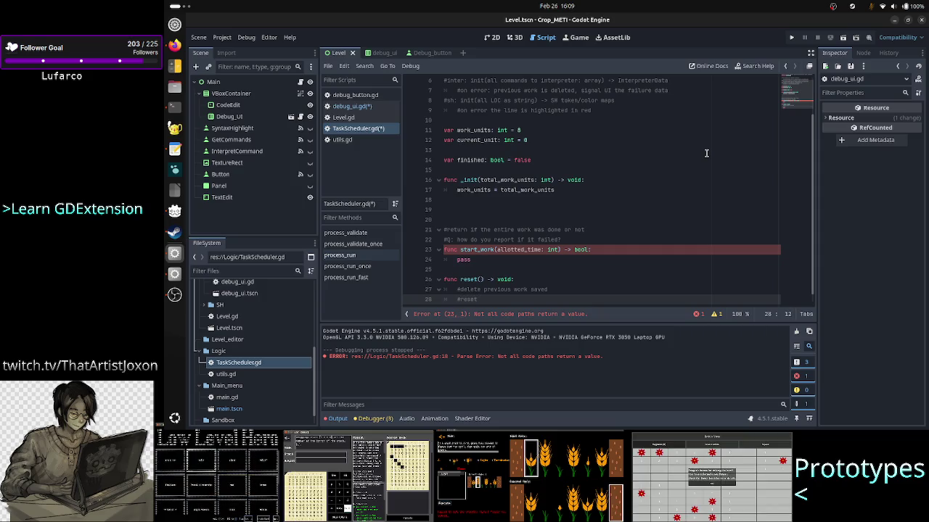
pyautogui.write('current_u')
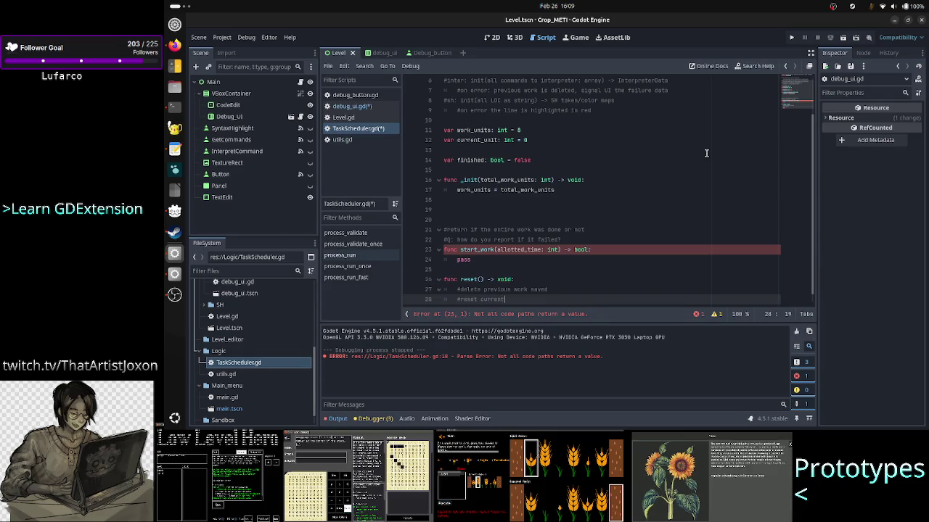
pyautogui.write('nit to 0')
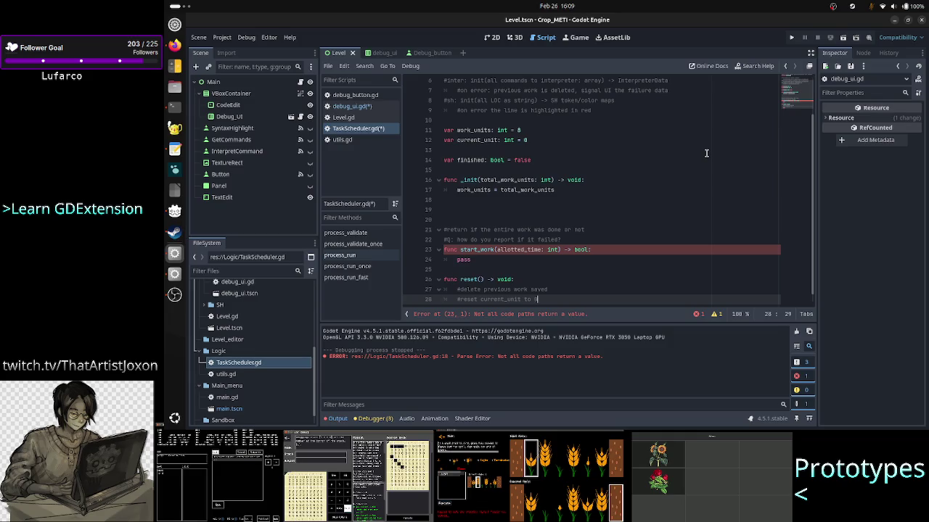
pyautogui.click(539, 139)
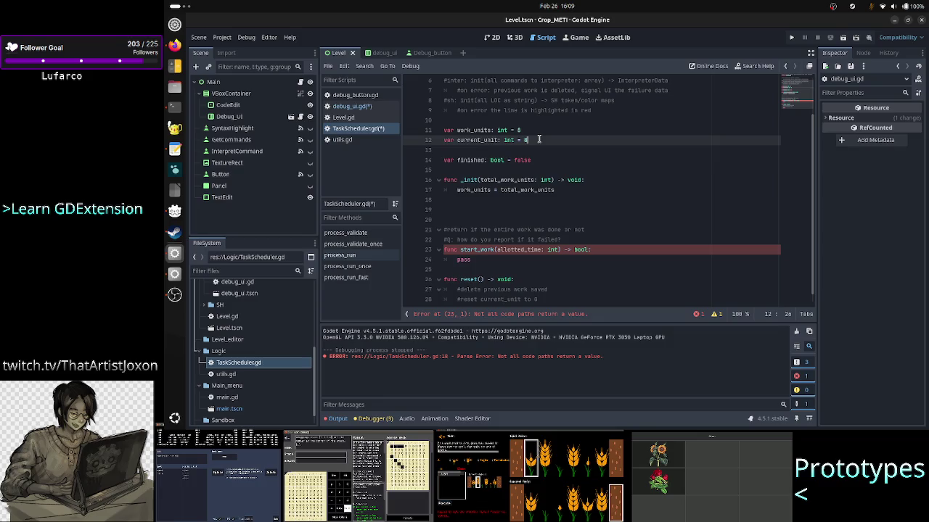
pyautogui.press('BackSpace')
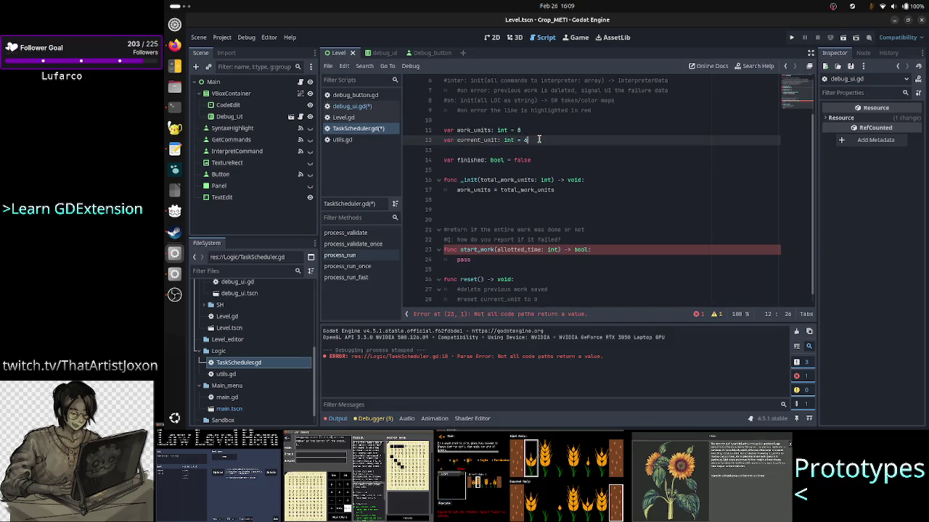
pyautogui.hotkey('shift', 'Left')
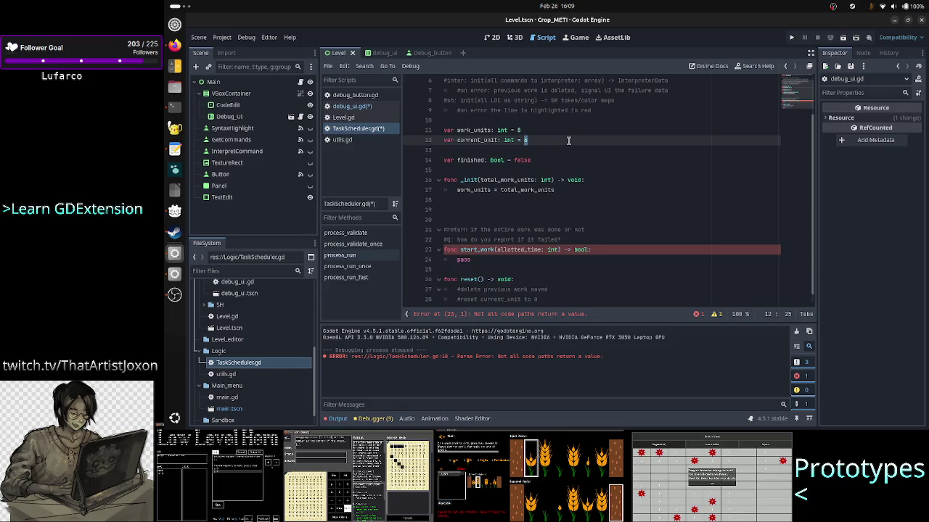
pyautogui.press('Right')
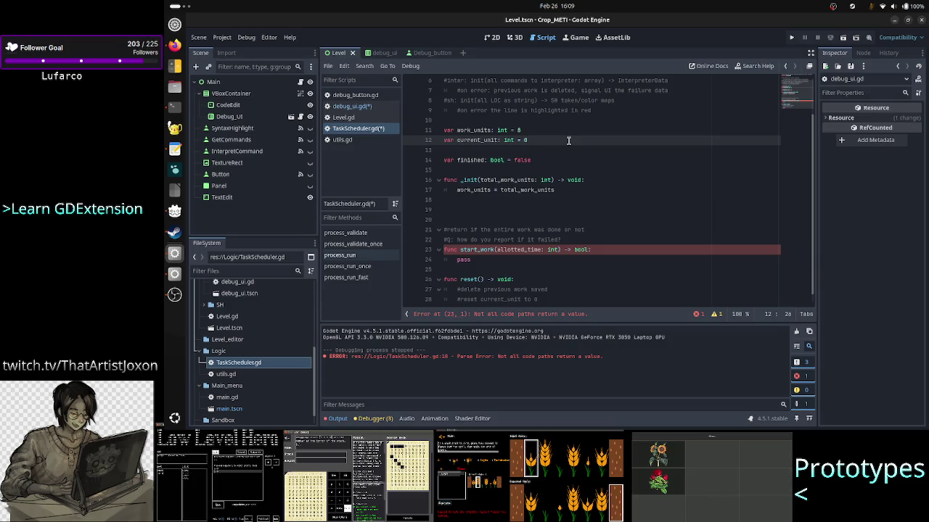
pyautogui.press('Up')
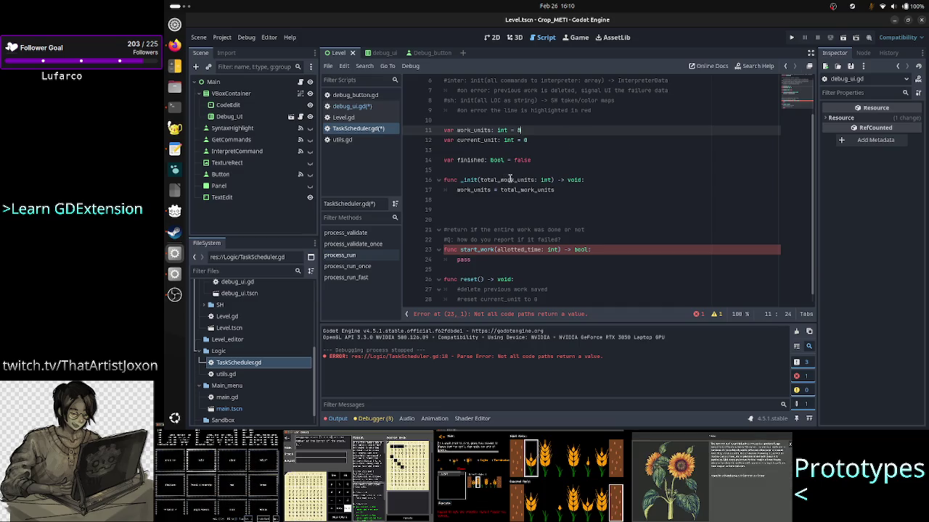
pyautogui.doubleClick(469, 180)
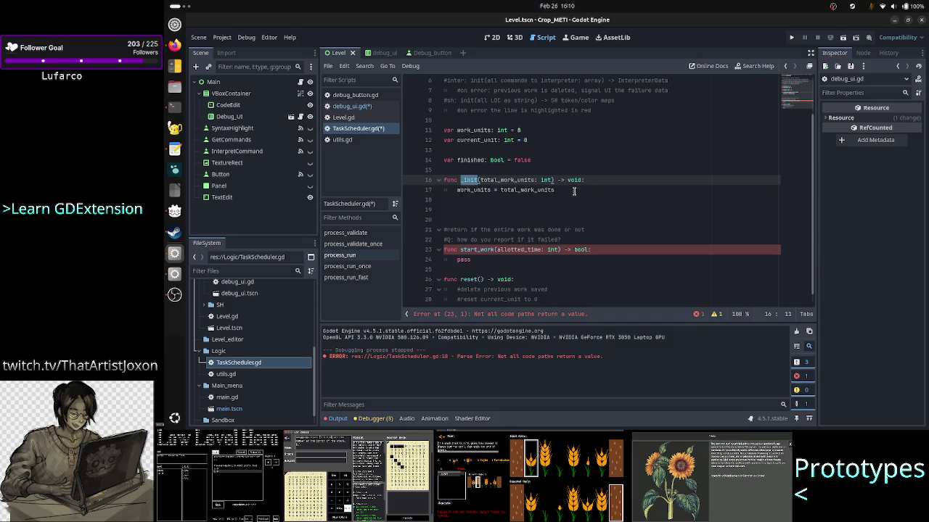
# - Rename _init to set_total_work_units with a units parameter and assign units in its body
pyautogui.press('Home')
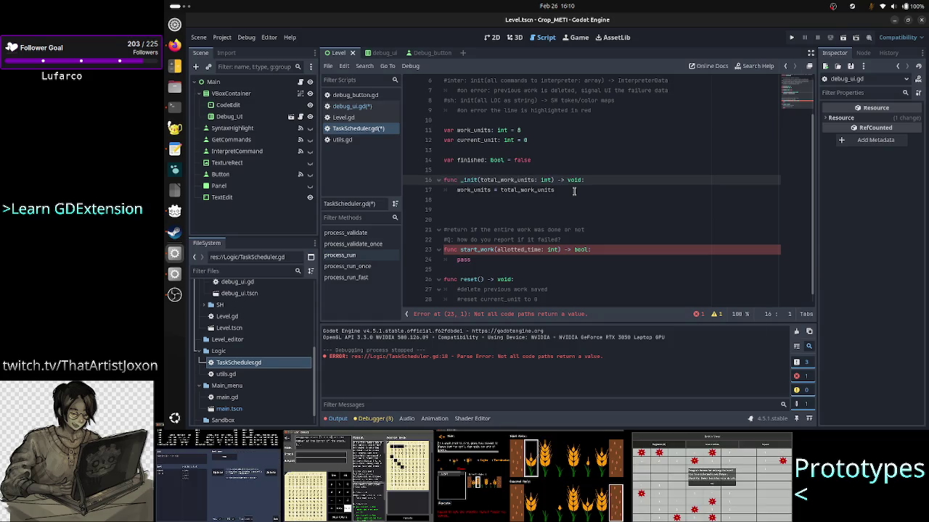
pyautogui.hotkey('ctrl', 'Right')
pyautogui.hotkey('ctrl', 'Right')
pyautogui.press('BackSpace')
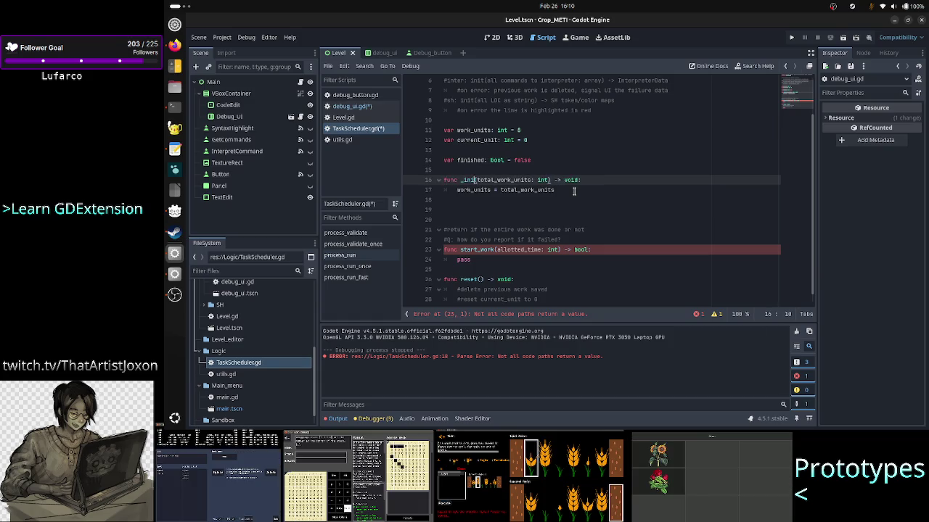
pyautogui.press('BackSpace')
pyautogui.press('BackSpace')
pyautogui.press('BackSpace')
pyautogui.write('set_')
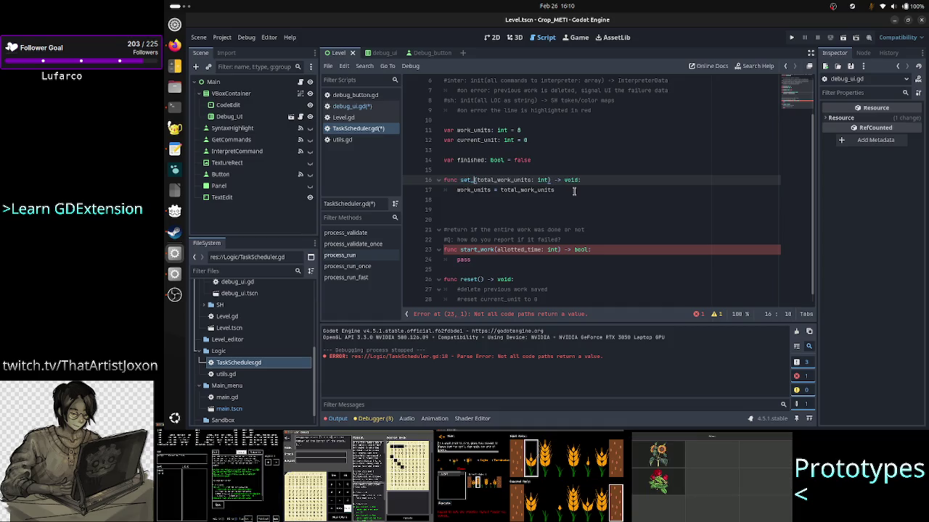
pyautogui.write('total_work_')
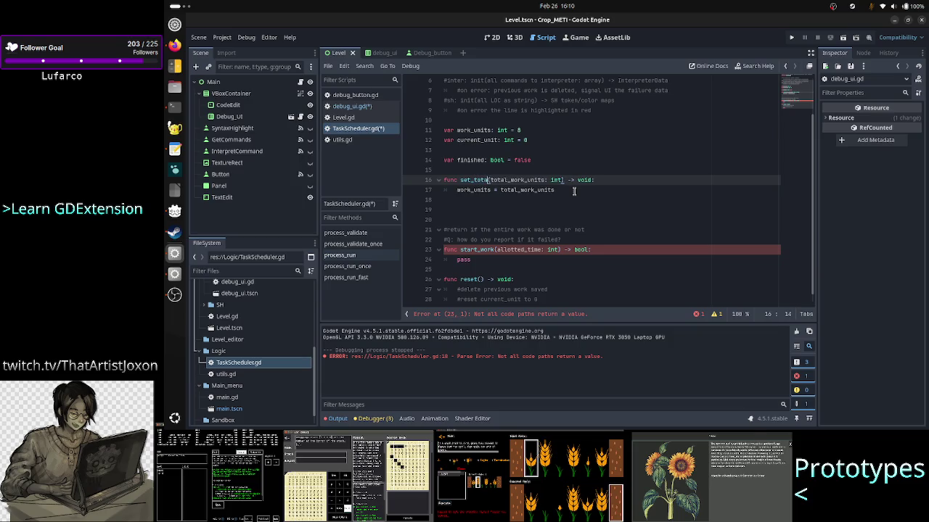
pyautogui.write('units')
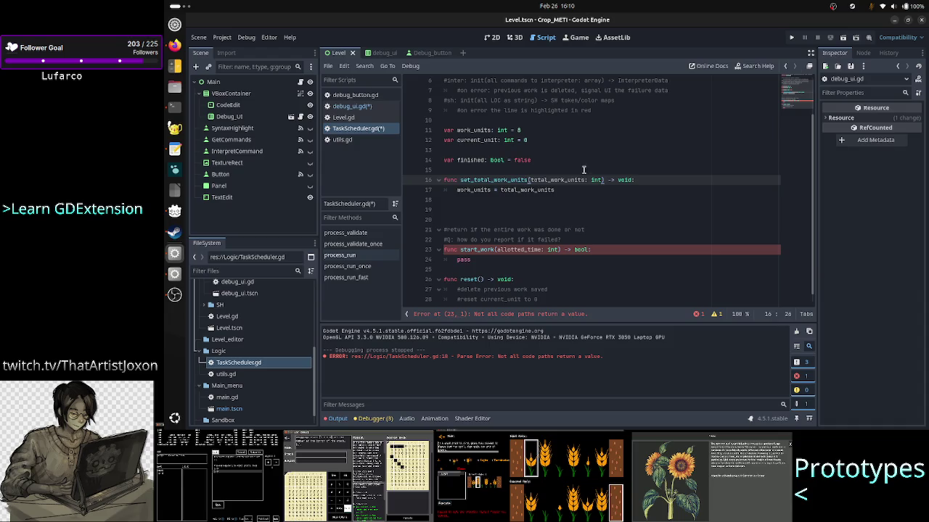
pyautogui.click(583, 180)
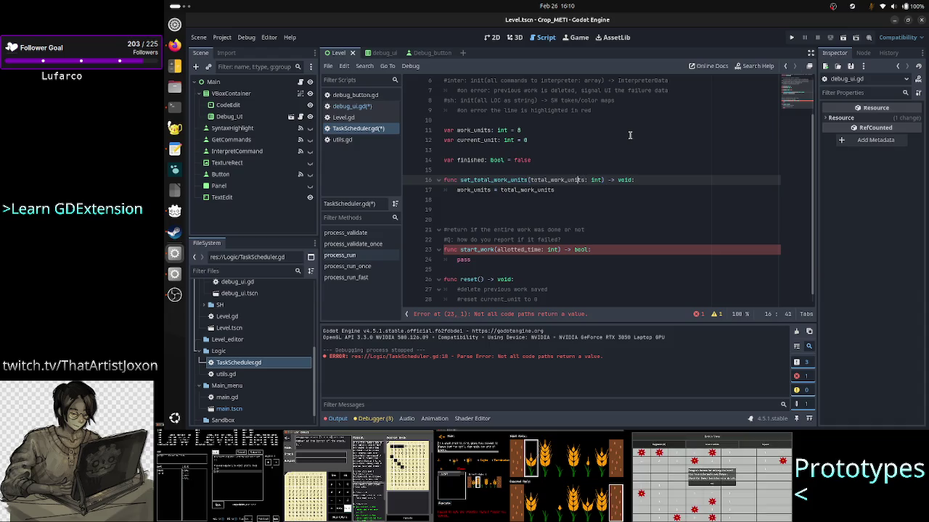
pyautogui.press('Left')
pyautogui.press('Left')
pyautogui.press('Left')
pyautogui.press('BackSpace')
pyautogui.press('BackSpace')
pyautogui.press('BackSpace')
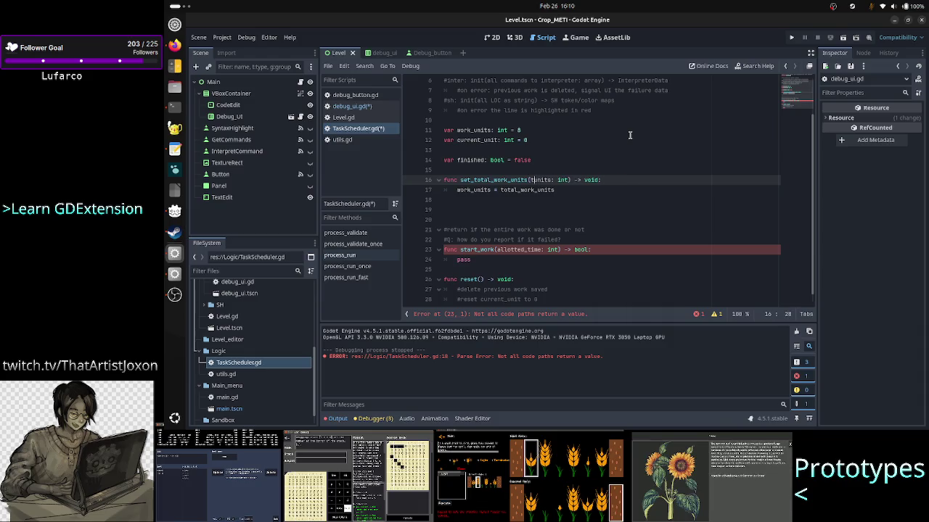
pyautogui.press('Down')
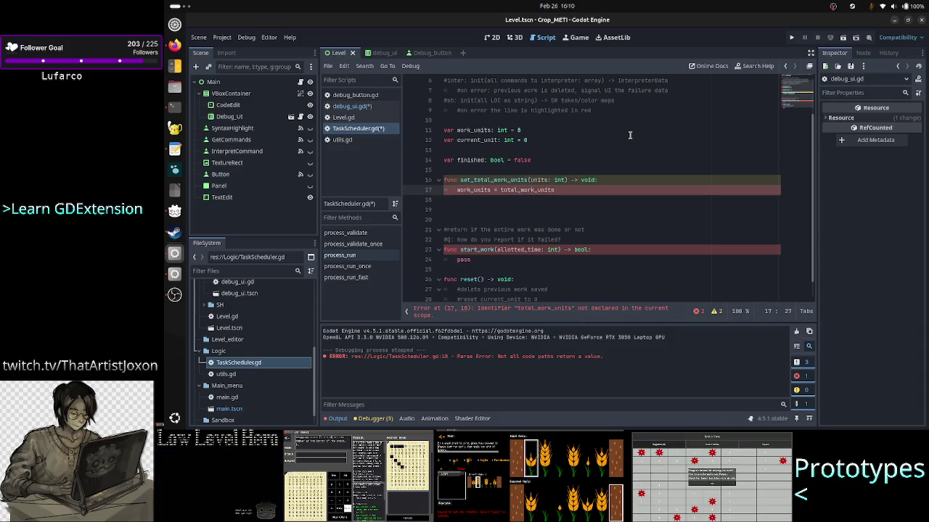
pyautogui.press('Right')
pyautogui.press('Delete')
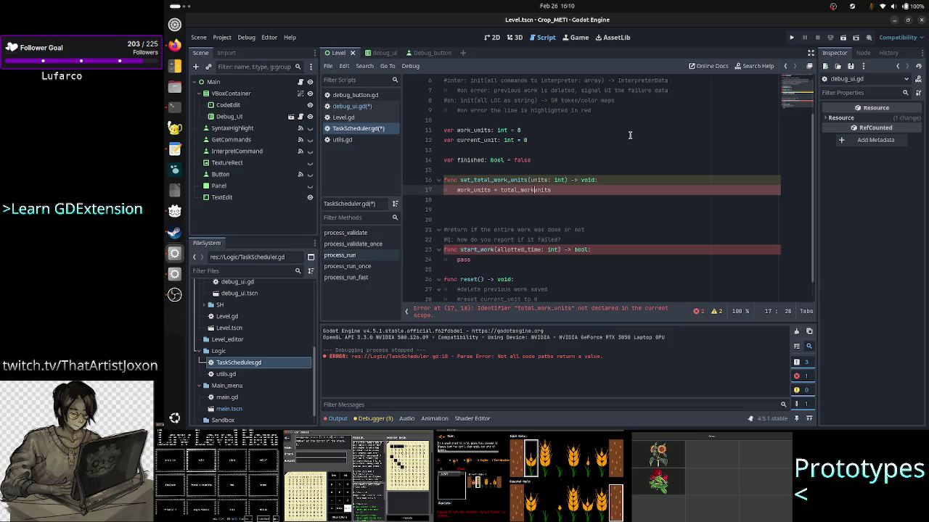
pyautogui.press('BackSpace')
pyautogui.press('BackSpace')
pyautogui.press('BackSpace')
# - Rename the work_units variable to total_work_units in its declaration and the assignment
pyautogui.press('Up')
pyautogui.press('Up')
pyautogui.press('Up')
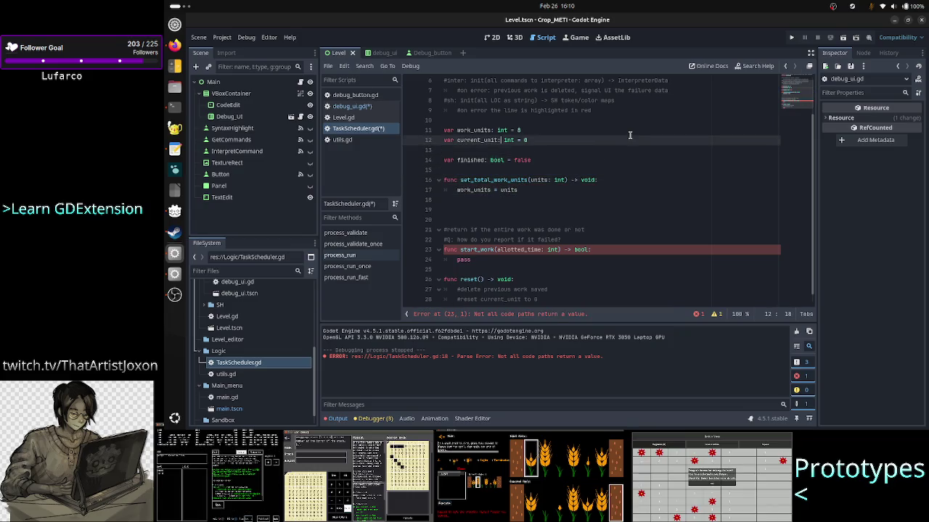
pyautogui.press('Up')
pyautogui.press('Up')
pyautogui.press('Down')
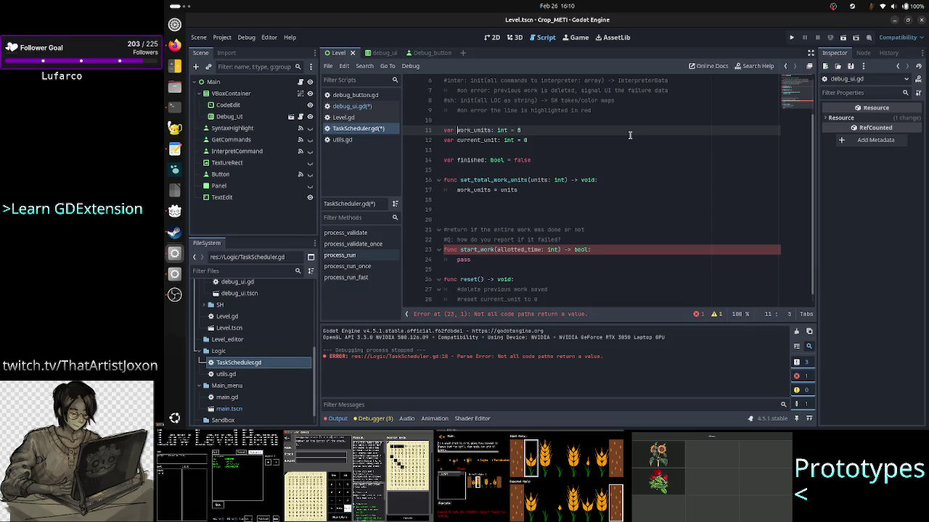
pyautogui.write('total_')
pyautogui.press('Down')
pyautogui.press('Down')
pyautogui.press('Down')
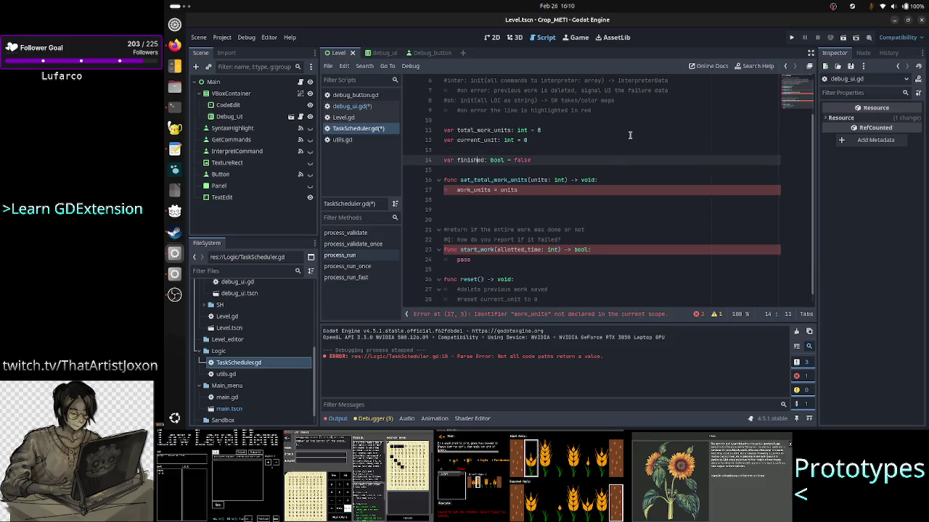
pyautogui.press('Down')
pyautogui.press('Down')
pyautogui.press('Down')
pyautogui.press('Home')
pyautogui.write('tot')
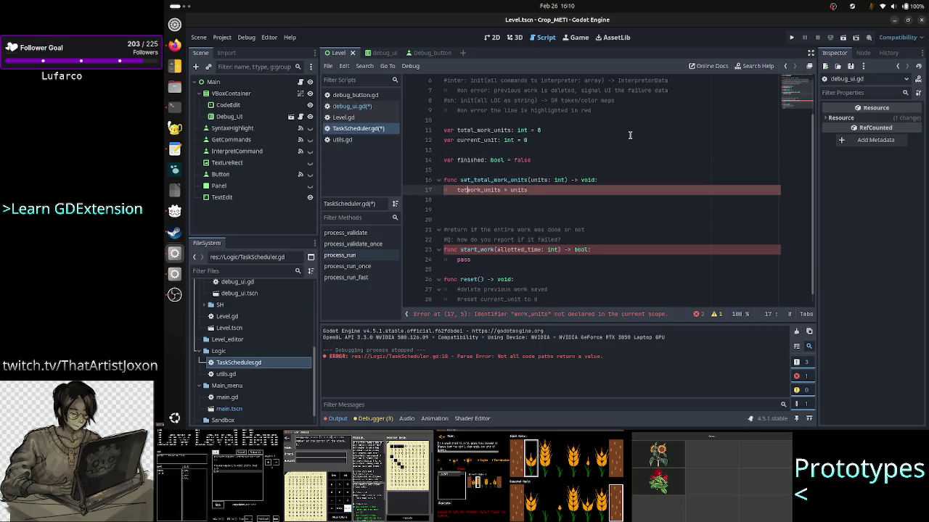
pyautogui.write('al_')
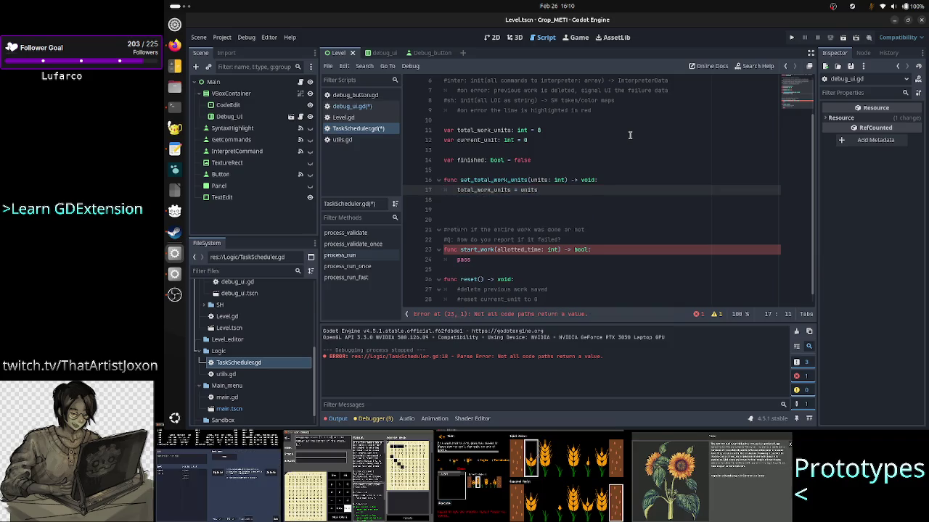
pyautogui.press('Up')
pyautogui.press('Up')
pyautogui.press('Up')
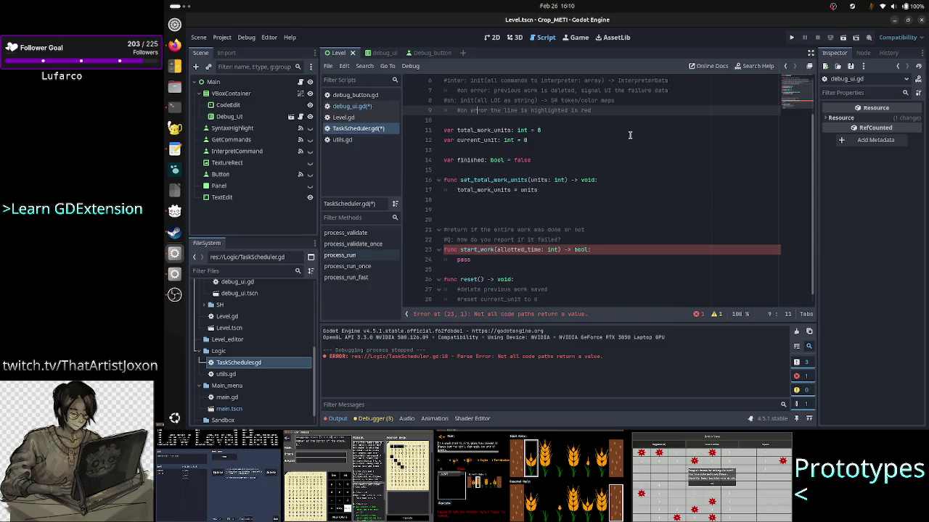
pyautogui.press('Down')
pyautogui.press('Down')
pyautogui.press('Down')
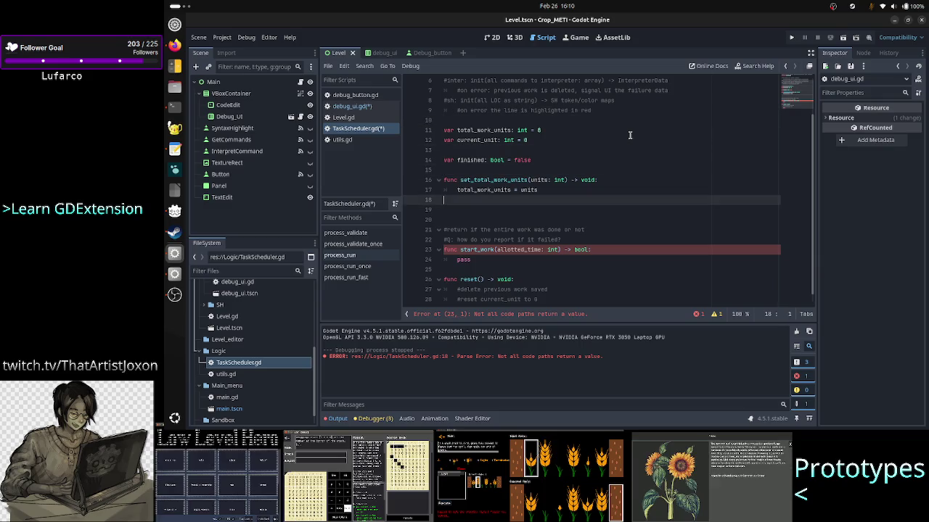
# - Delete the two old comments above start_work
pyautogui.press('Down')
pyautogui.press('Down')
pyautogui.press('Down')
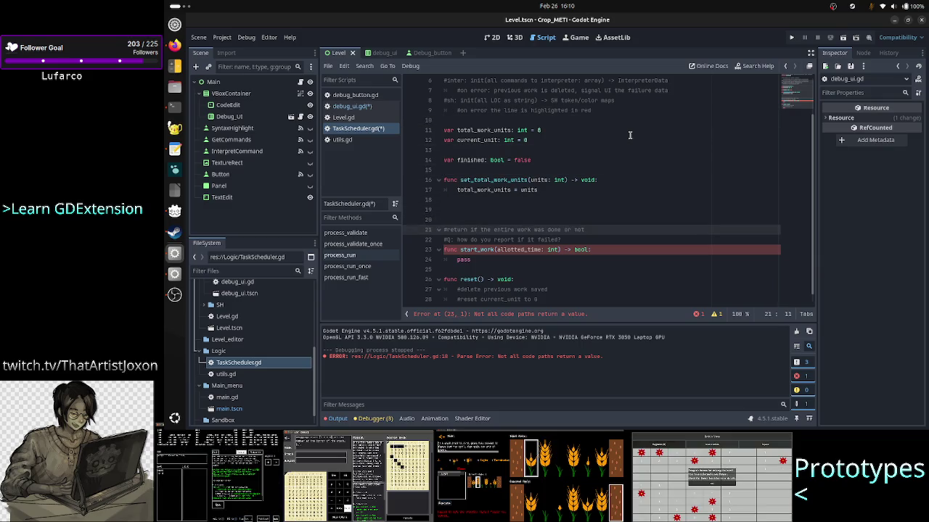
pyautogui.hotkey('ctrl', 'Left')
pyautogui.hotkey('ctrl', 'Left')
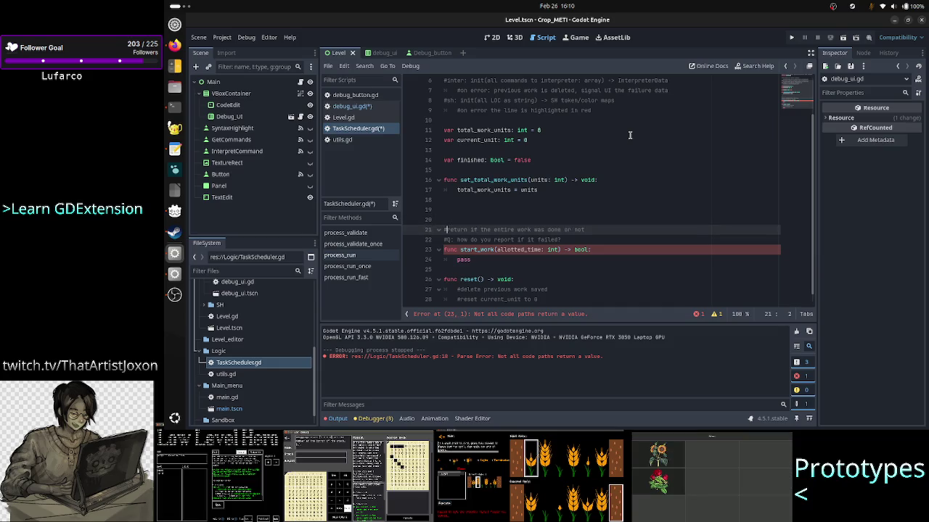
pyautogui.hotkey('shift', 'Down')
pyautogui.press('Up')
pyautogui.press('Home')
pyautogui.hotkey('shift', 'End')
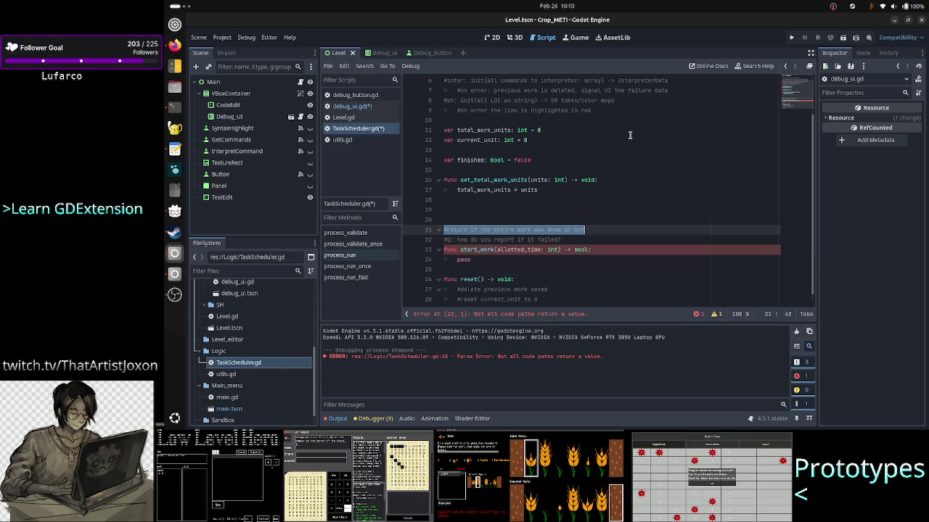
pyautogui.press('BackSpace')
pyautogui.press('Down')
pyautogui.hotkey('shift', 'Down')
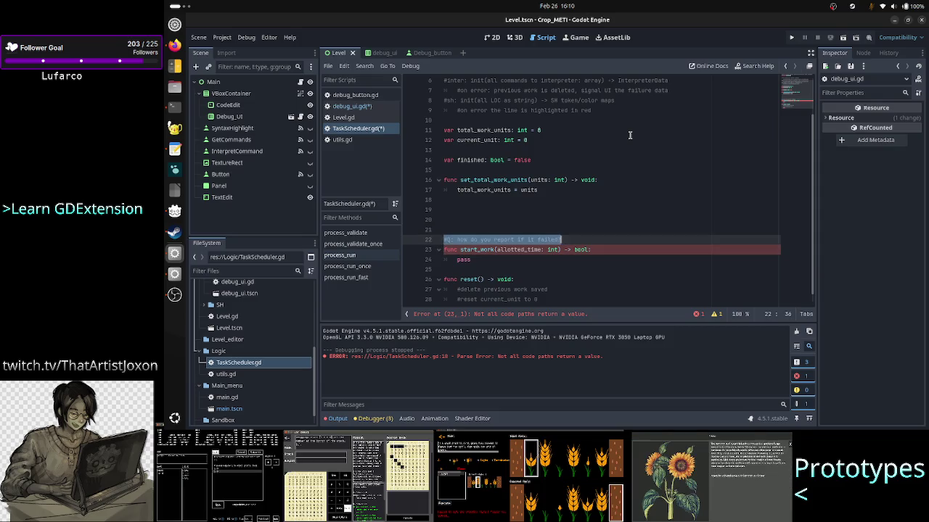
pyautogui.press('BackSpace')
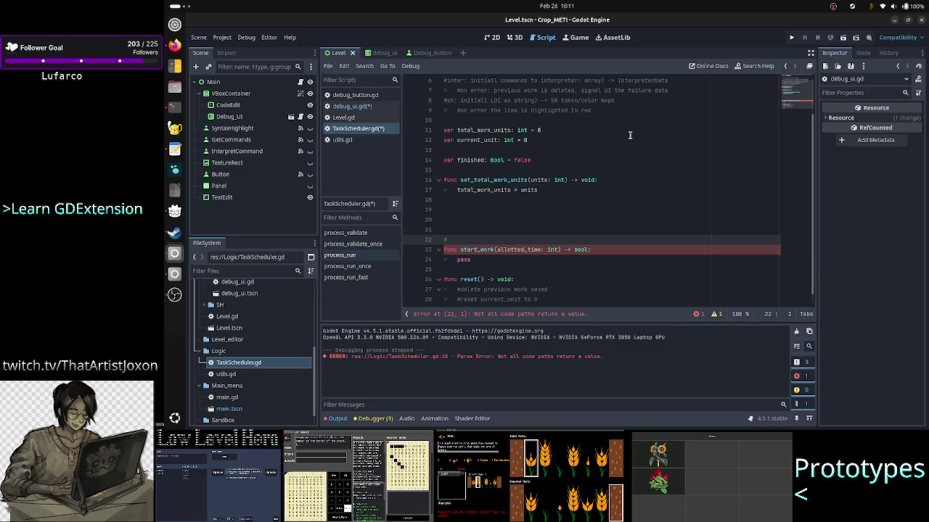
# - Write '#return if this unit of work was successfull or not' above start_work and trim blank lines
pyautogui.write('if')
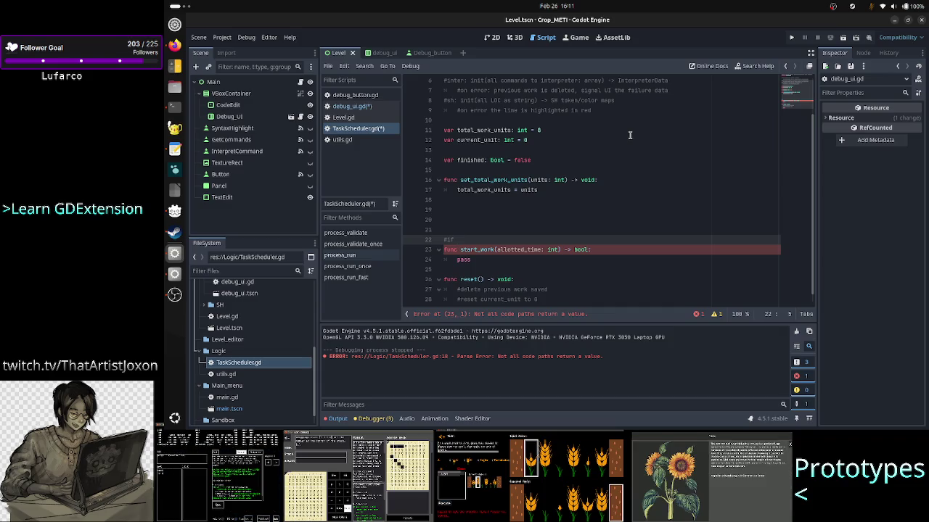
pyautogui.press('BackSpace')
pyautogui.press('BackSpace')
pyautogui.write('return ')
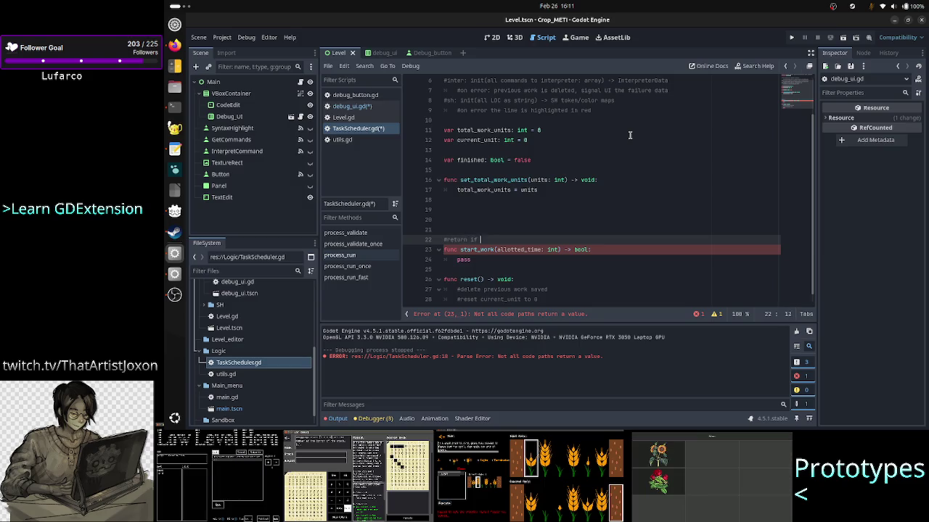
pyautogui.write('if this unit of ')
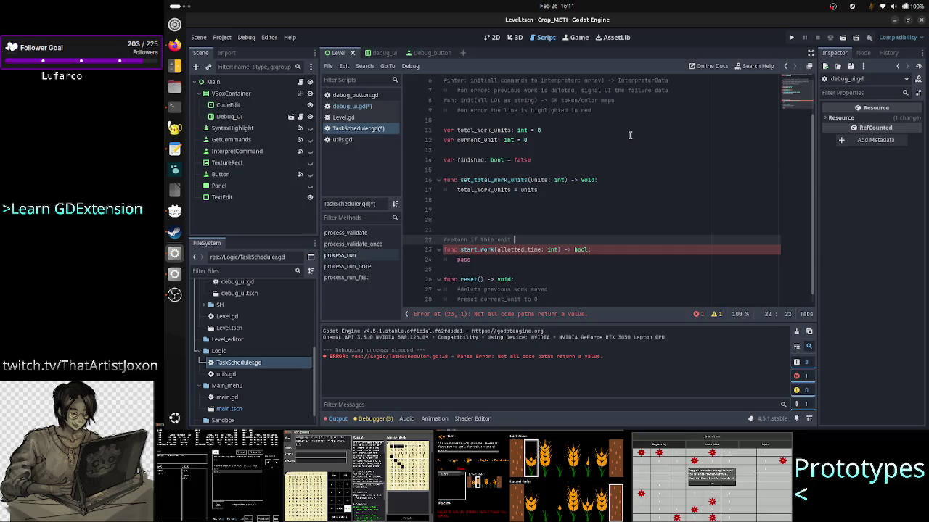
pyautogui.write('work was ')
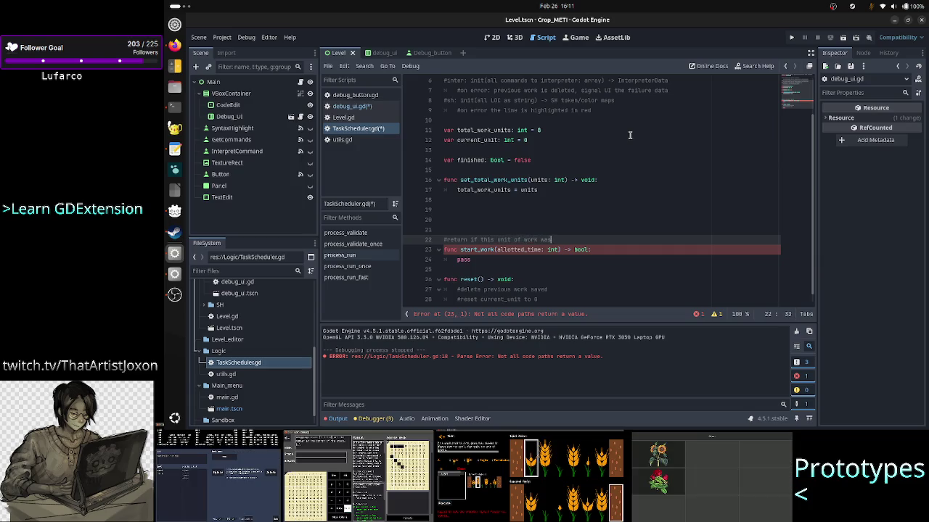
pyautogui.write('succe')
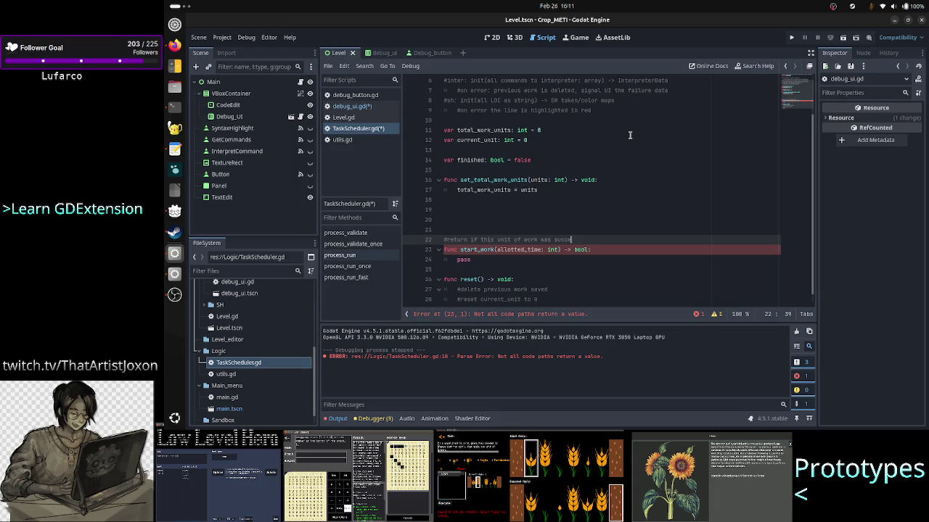
pyautogui.write('ssful')
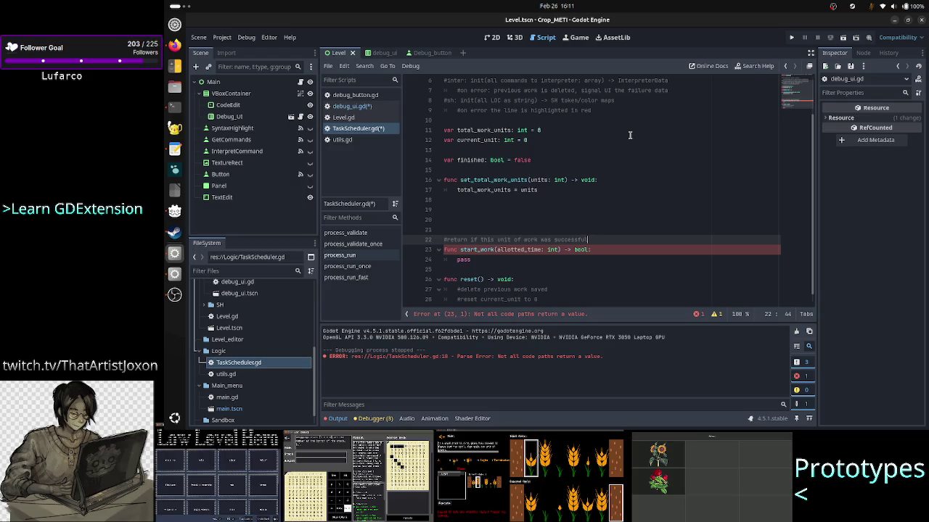
pyautogui.write('l or not')
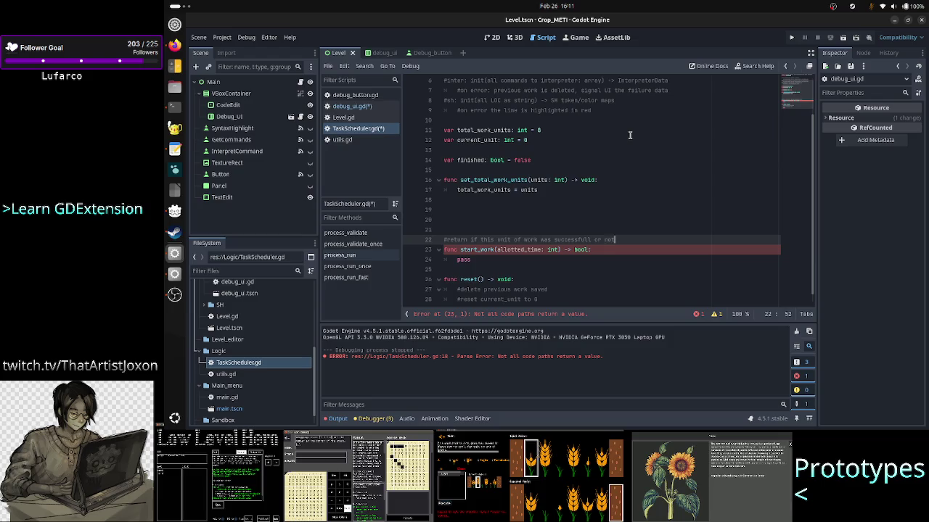
pyautogui.press('Up')
pyautogui.press('Up')
pyautogui.press('Down')
# - Replace start_work's pass with 'success = false', a '#do the work' comment and 'return success'
pyautogui.press('BackSpace')
pyautogui.press('BackSpace')
pyautogui.press('BackSpace')
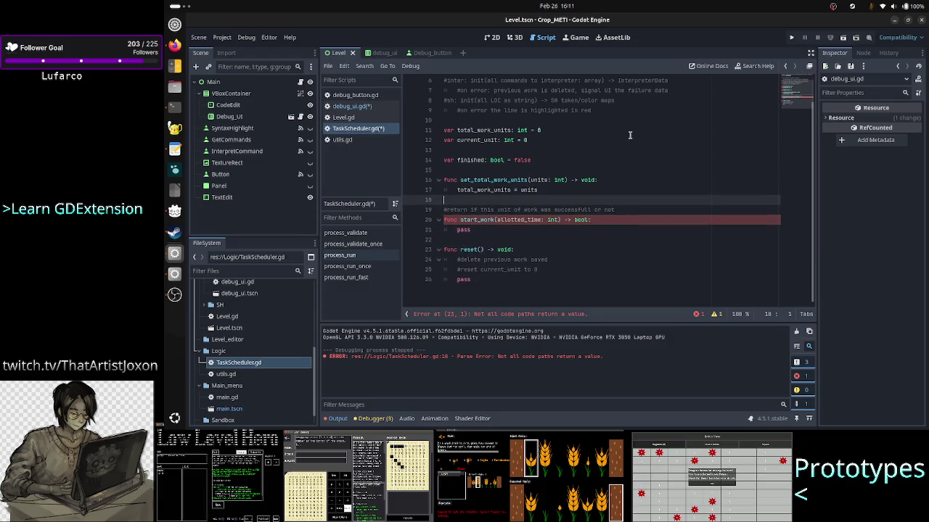
pyautogui.press('Down')
pyautogui.press('Down')
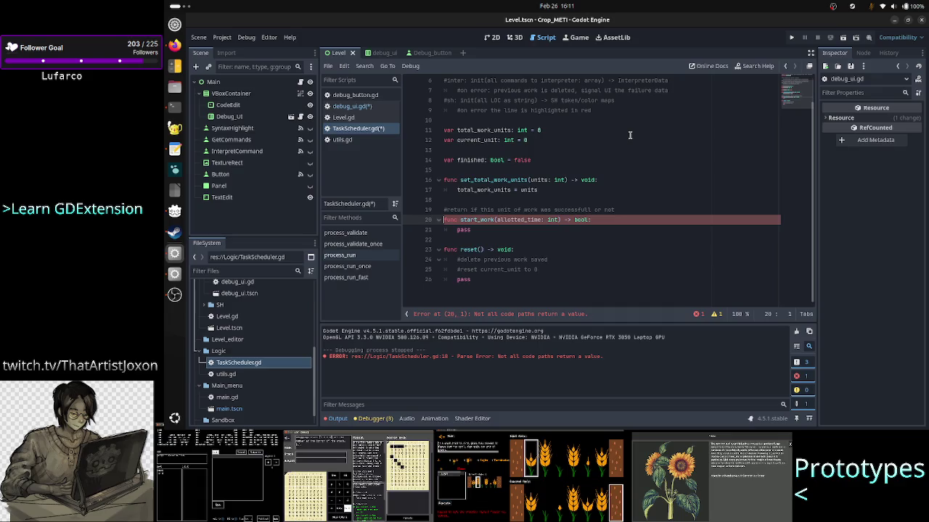
pyautogui.press('Down')
pyautogui.press('Down')
pyautogui.press('Left')
pyautogui.press('BackSpace')
pyautogui.press('BackSpace')
pyautogui.press('BackSpace')
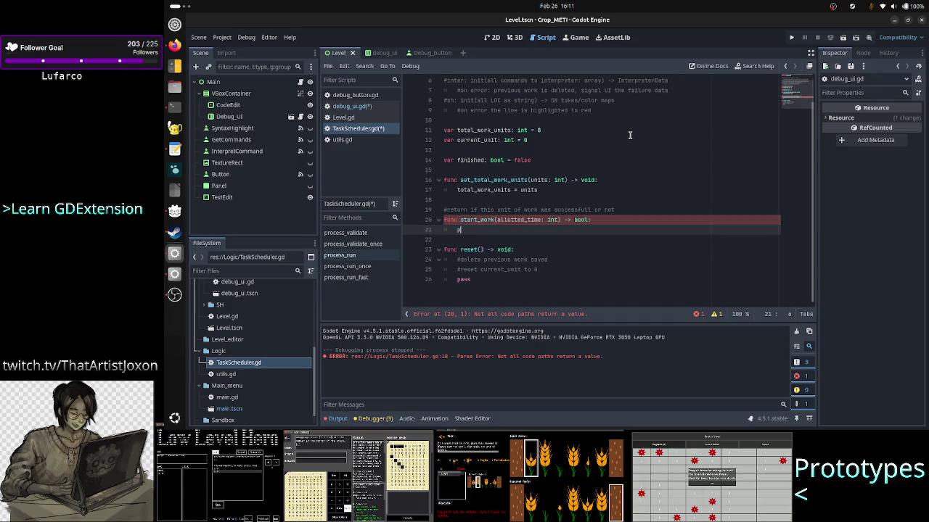
pyautogui.write('return')
pyautogui.press('BackSpace')
pyautogui.press('BackSpace')
pyautogui.press('BackSpace')
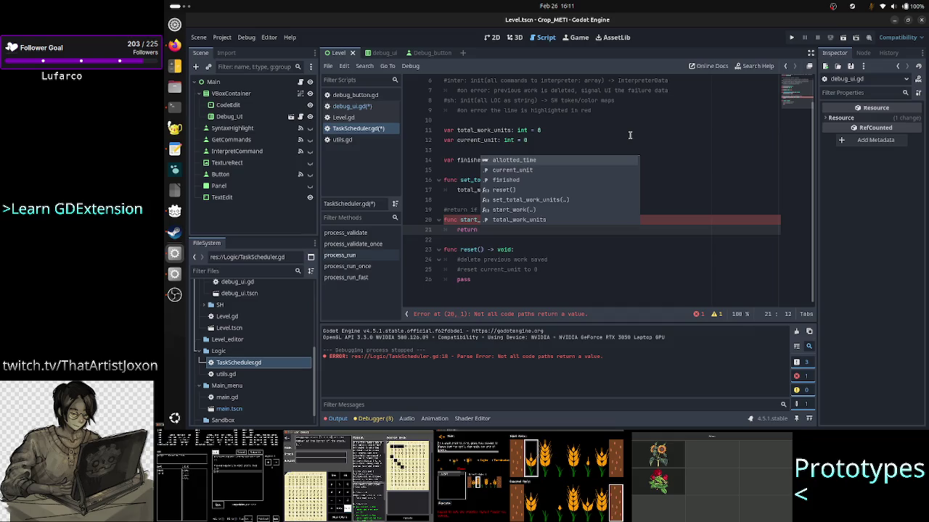
pyautogui.press('BackSpace')
pyautogui.write('su')
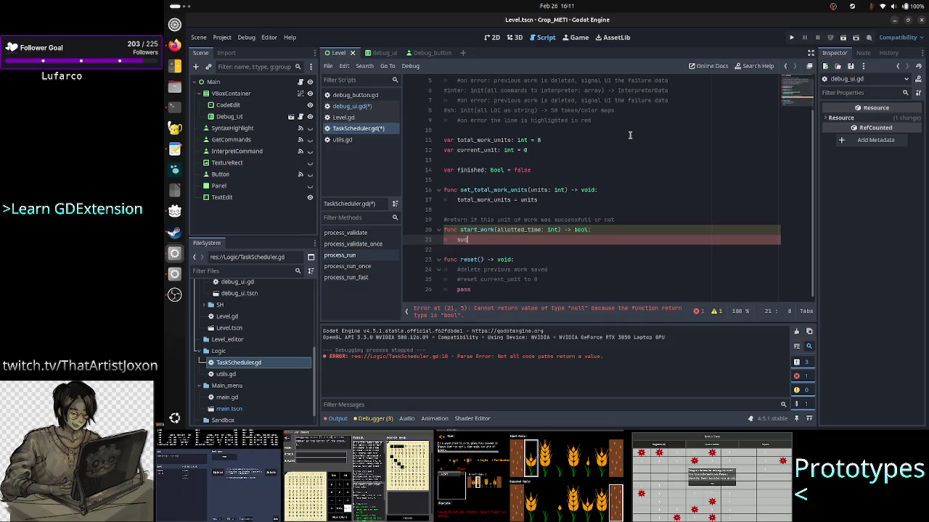
pyautogui.write('cess')
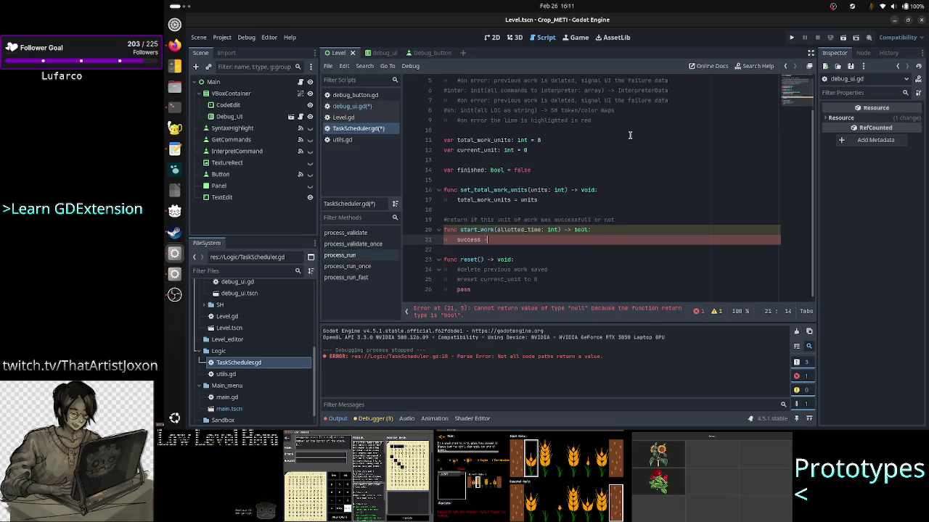
pyautogui.write(' = ')
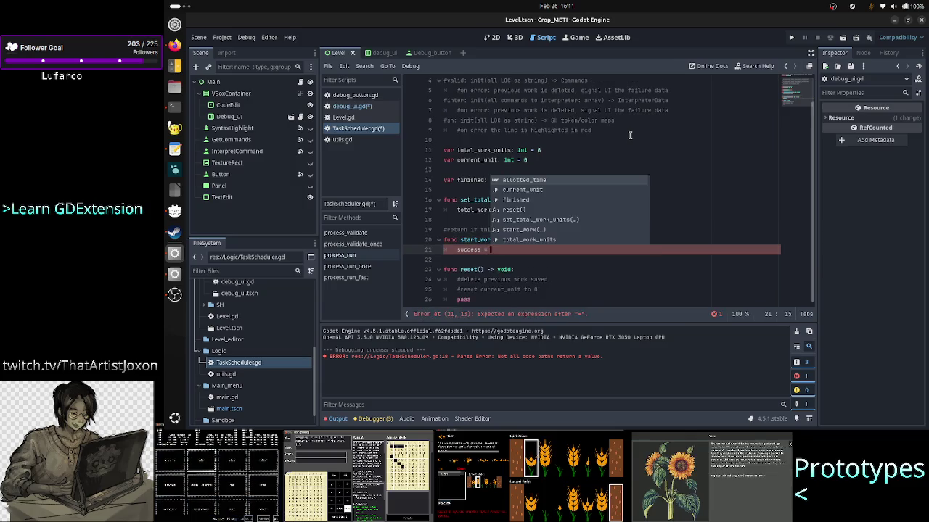
pyautogui.write('false')
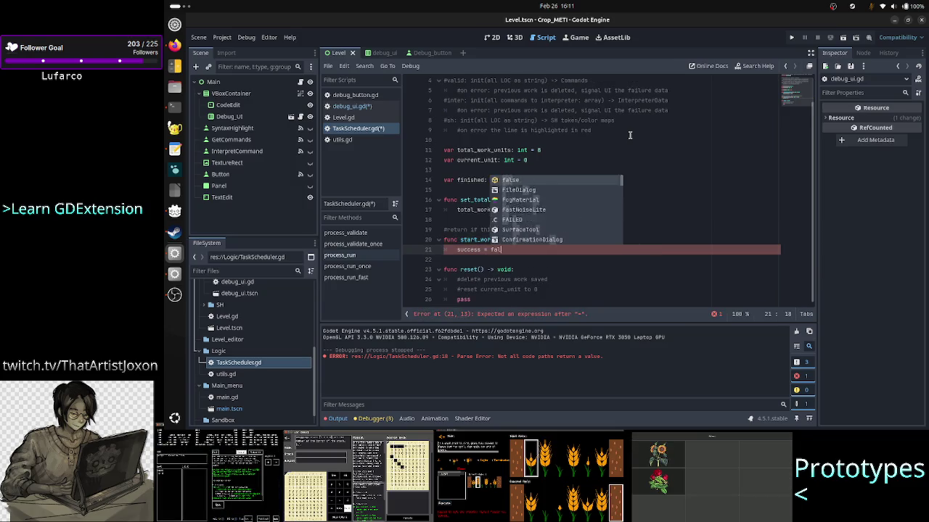
pyautogui.press('Return')
pyautogui.write('#d')
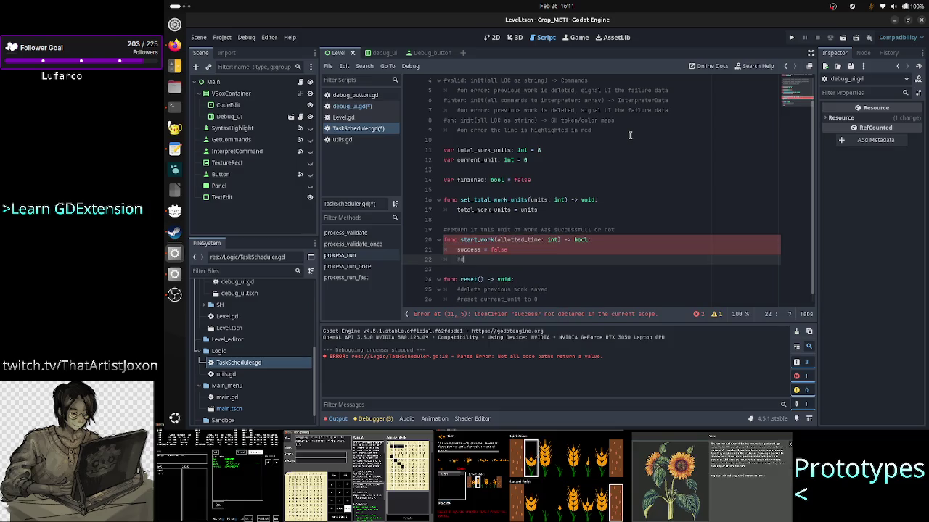
pyautogui.write('o the ')
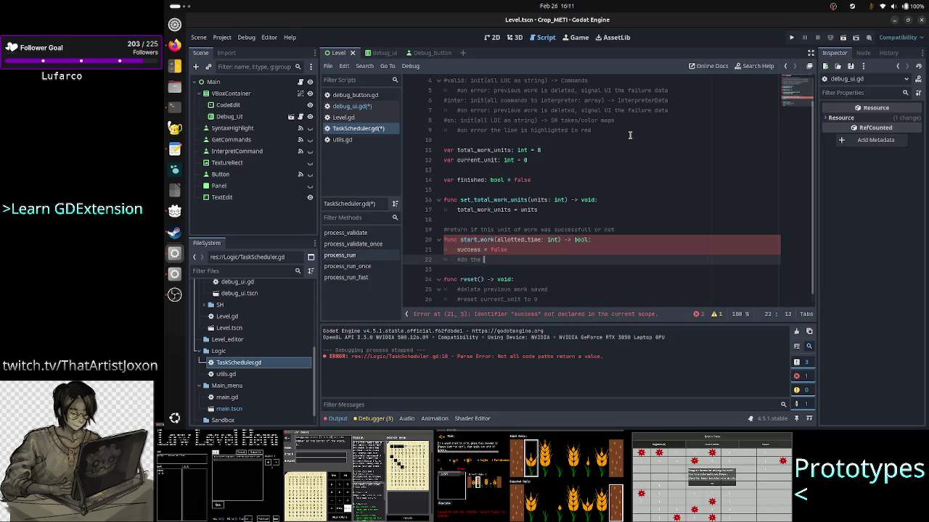
pyautogui.write('work')
pyautogui.press('Return')
pyautogui.write('return ')
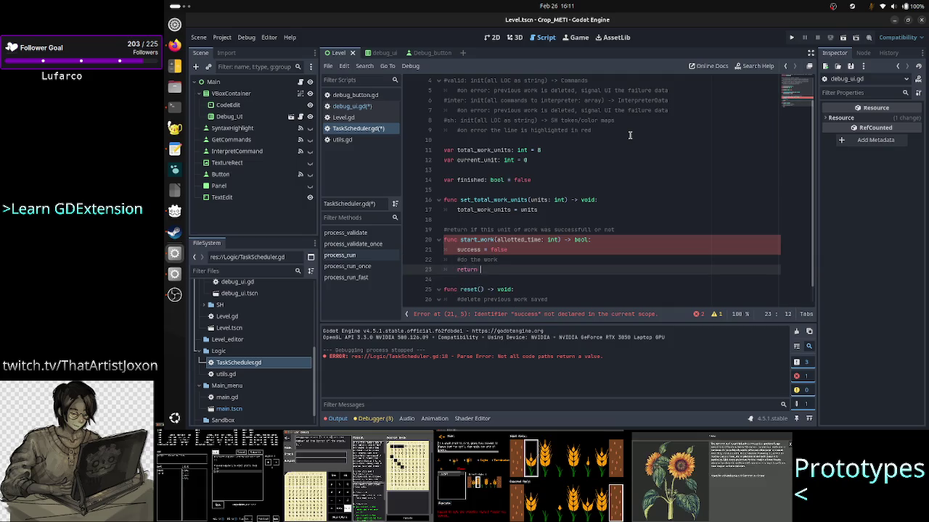
pyautogui.write('success')
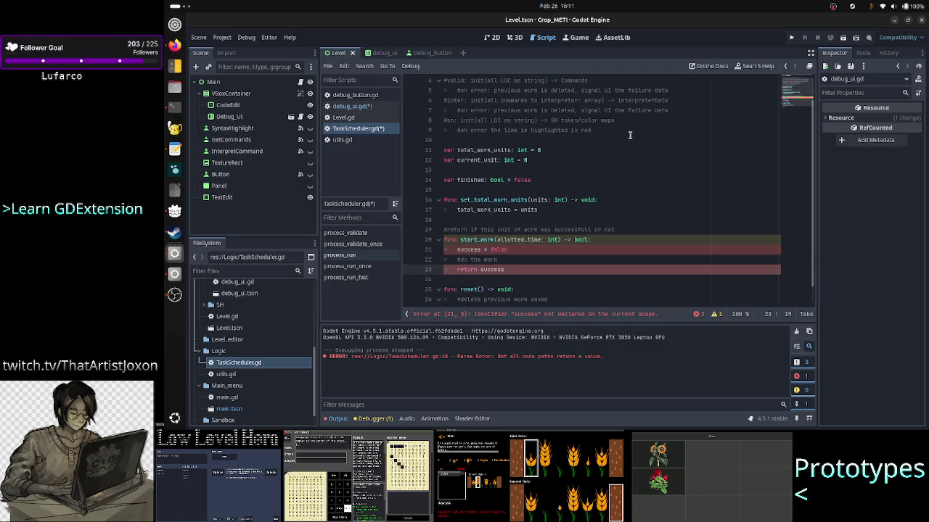
# - Declare success as a local 'var success: bool = false'
pyautogui.press('Up')
pyautogui.press('Up')
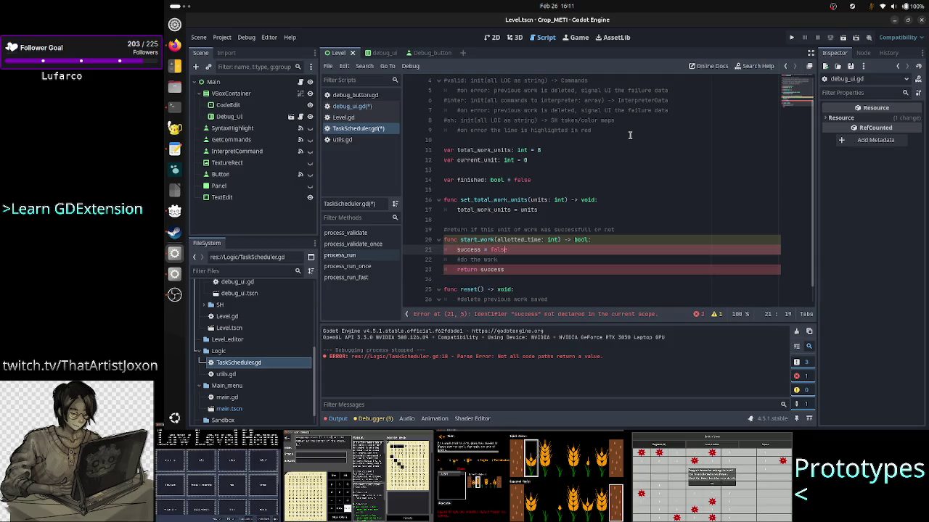
pyautogui.press('Home')
pyautogui.write('var')
pyautogui.hotkey('ctrl', 'Right')
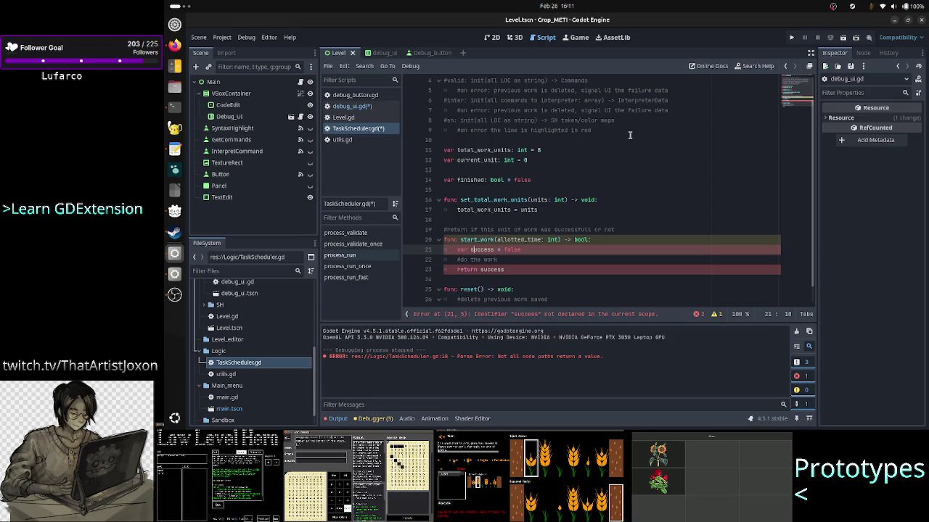
pyautogui.write(': bool')
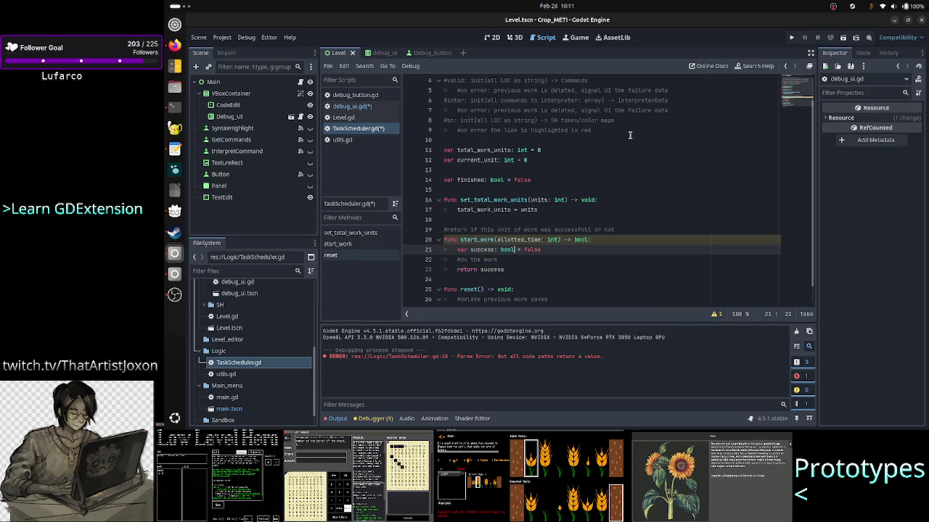
pyautogui.press('Escape')
pyautogui.press('Down')
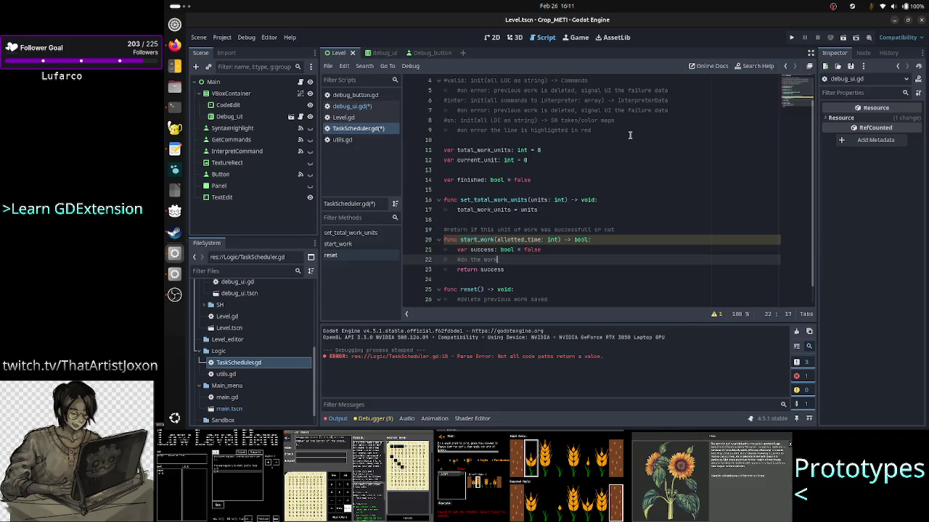
# - Extend the work comment with 'and at the end change success to true'
pyautogui.press('Up')
pyautogui.press('Down')
pyautogui.press('Up')
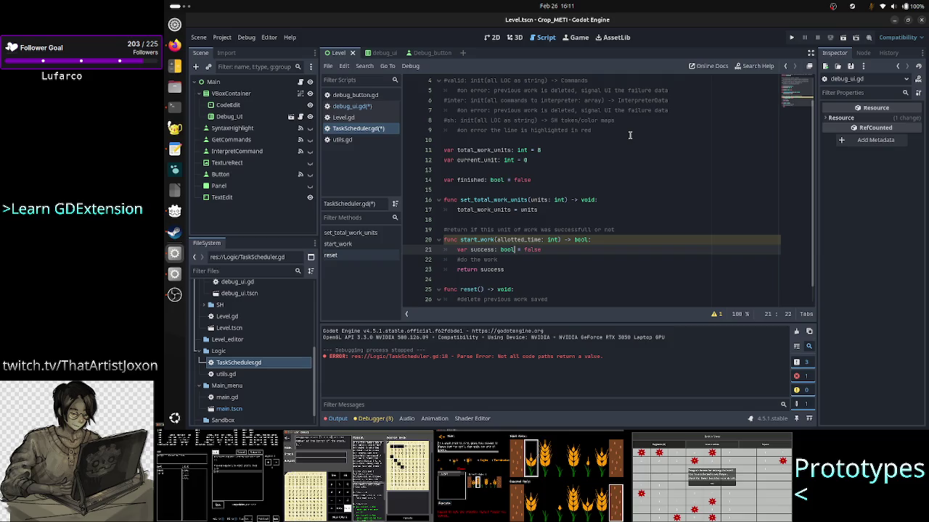
pyautogui.press('Down')
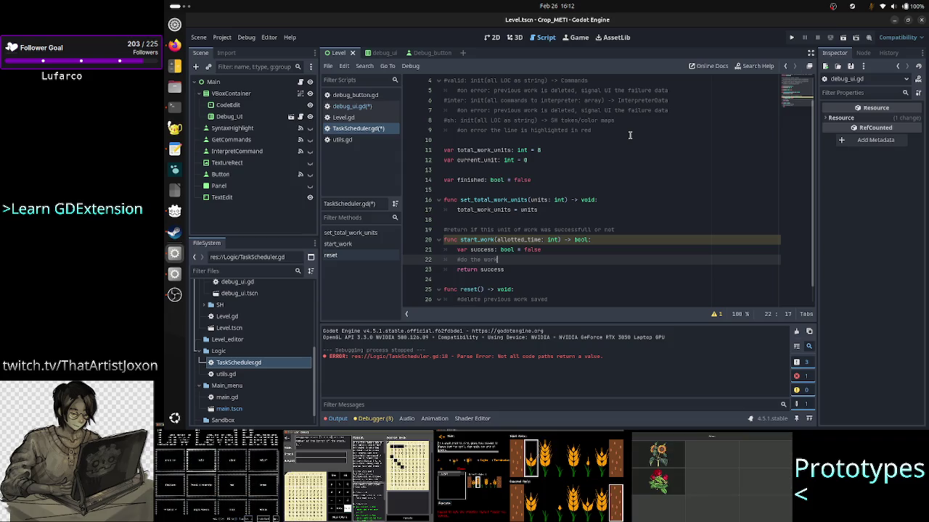
pyautogui.press('Down')
pyautogui.press('End')
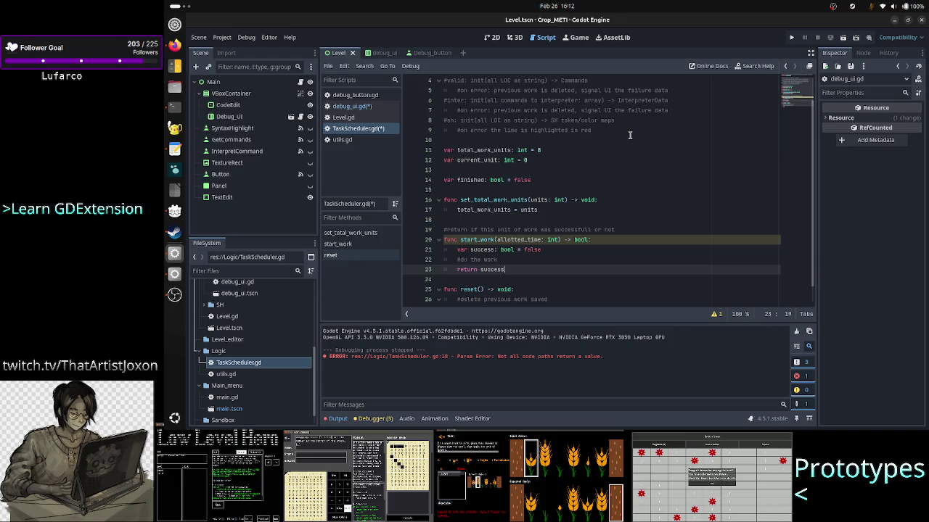
pyautogui.press('Up')
pyautogui.write('and a')
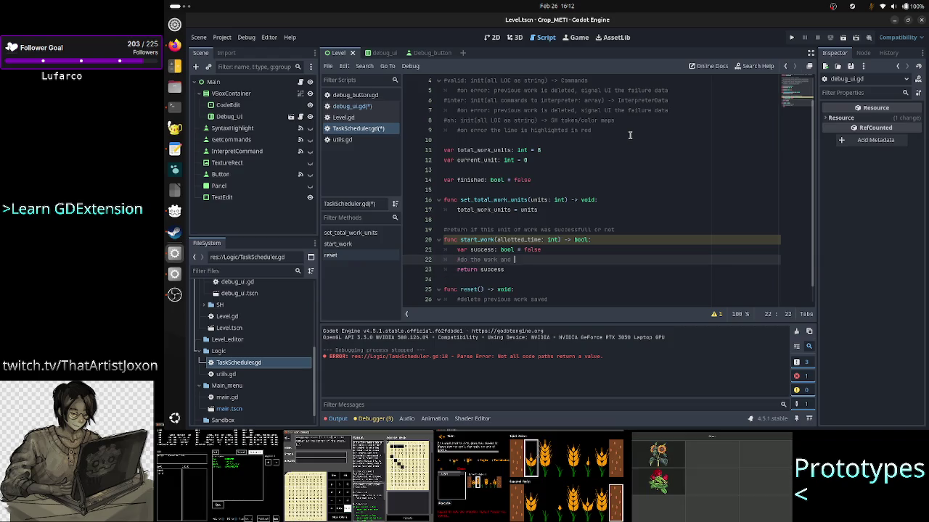
pyautogui.write('t the end chance')
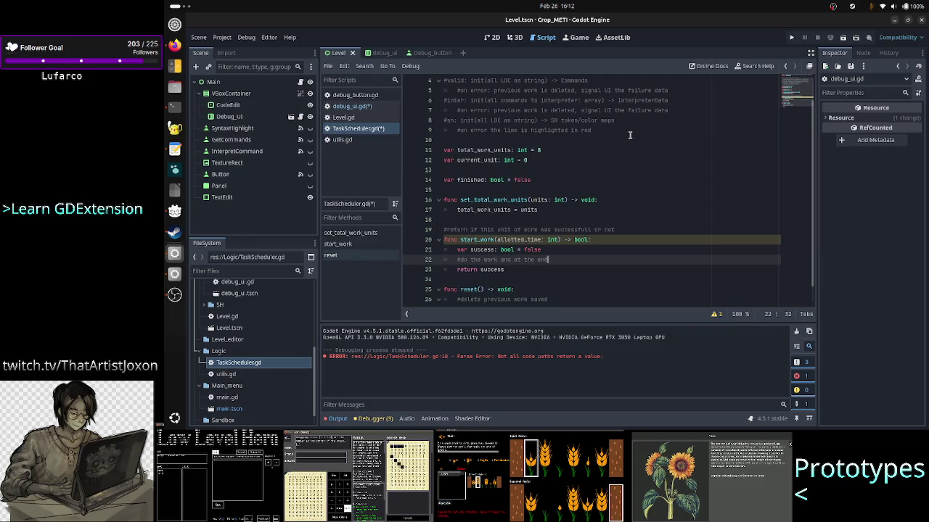
pyautogui.press('BackSpace')
pyautogui.press('BackSpace')
pyautogui.write('ge success ')
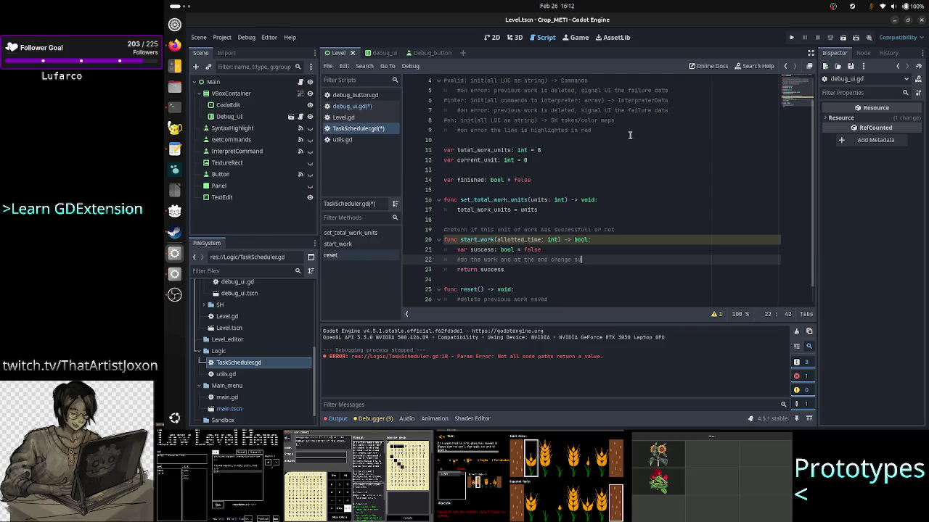
pyautogui.write('to t')
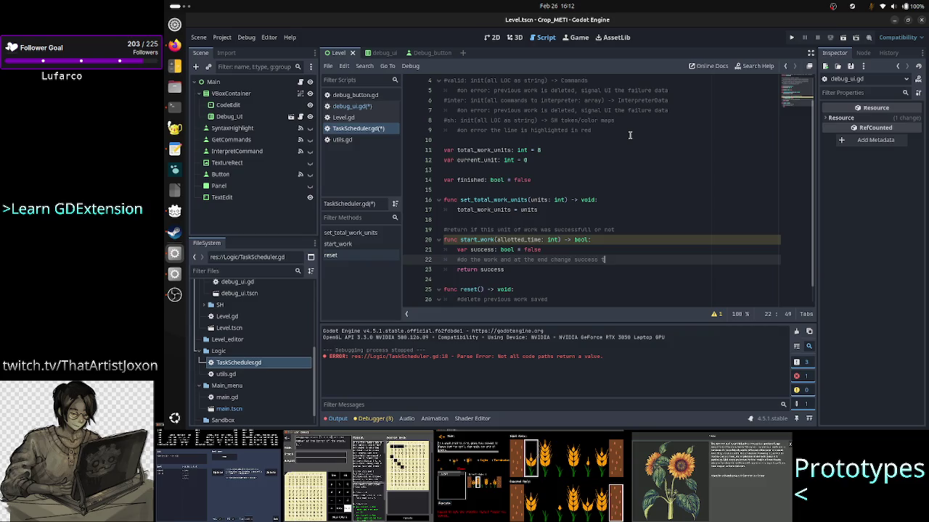
pyautogui.write('rue')
pyautogui.press('Down')
pyautogui.press('Down')
pyautogui.press('Down')
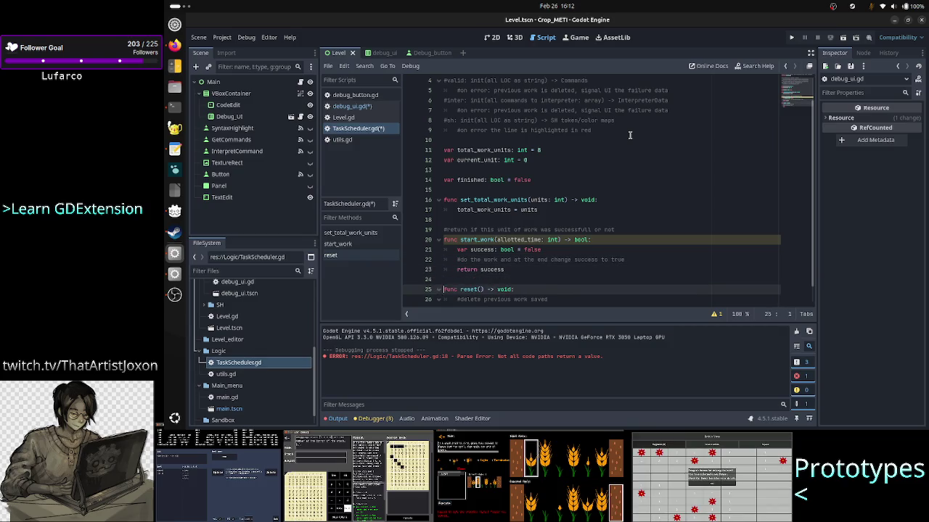
pyautogui.press('Up')
pyautogui.press('Up')
pyautogui.press('Up')
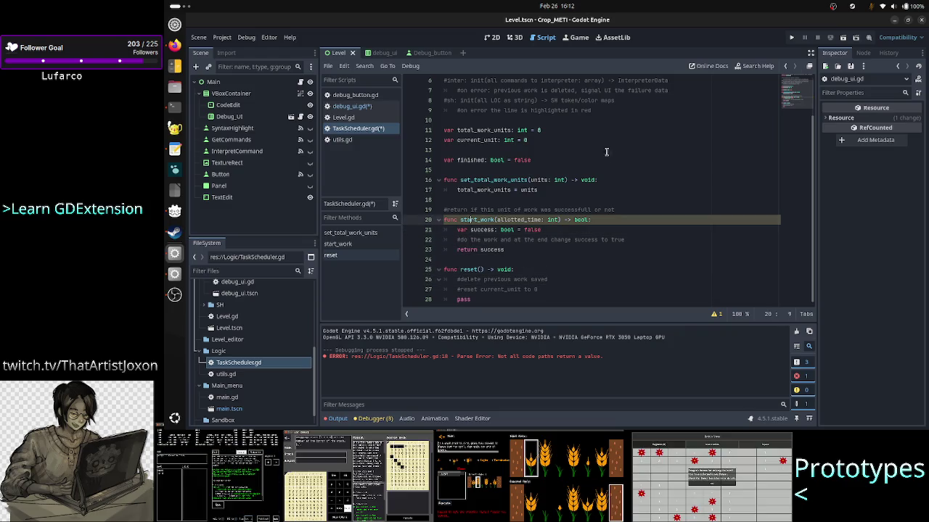
pyautogui.doubleClick(580, 220)
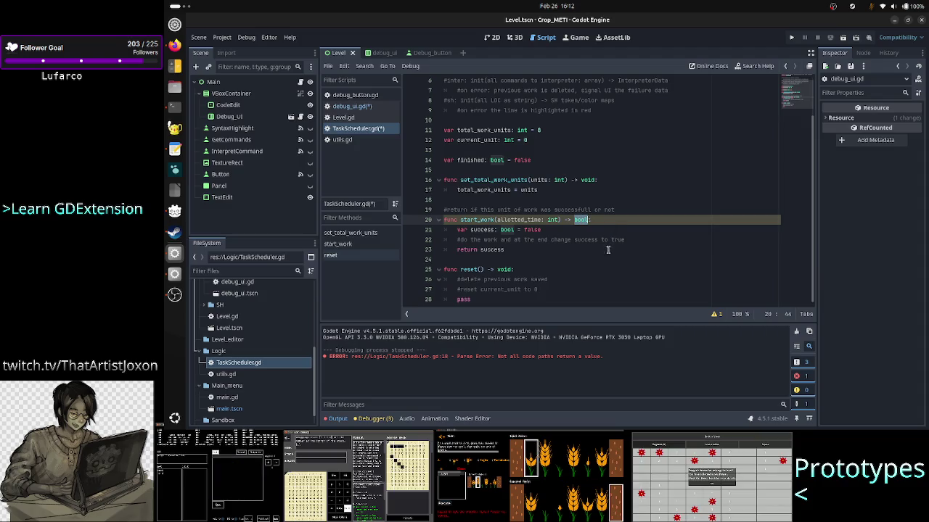
pyautogui.click(352, 106)
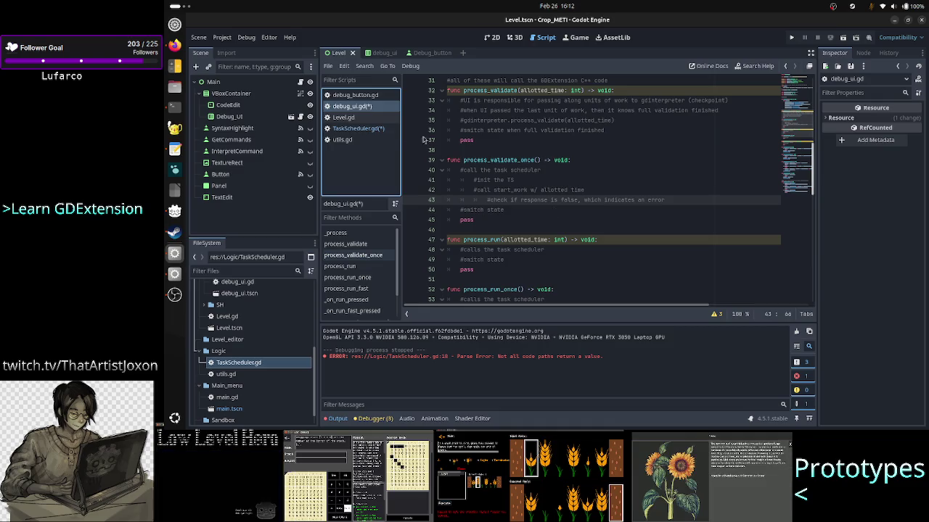
pyautogui.click(371, 128)
pyautogui.click(481, 219)
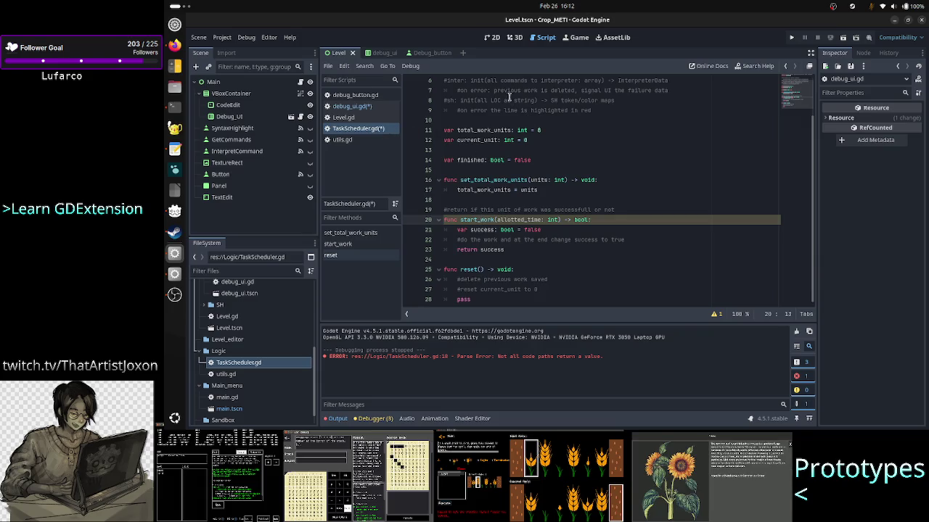
pyautogui.scroll(2, 508, 95)
pyautogui.scroll(-2, 507, 168)
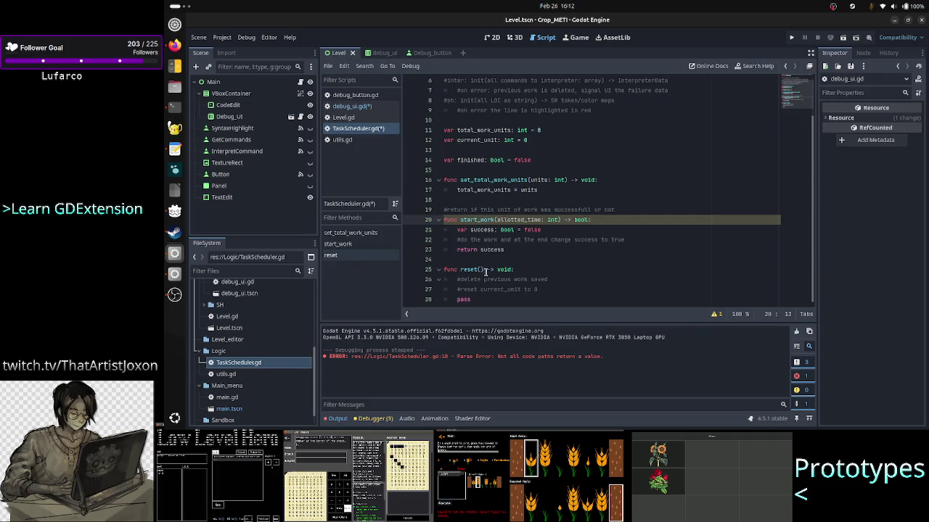
# - Append 'and also total_work_units to 0' to the '#reset current_unit to 0' comment
pyautogui.click(533, 270)
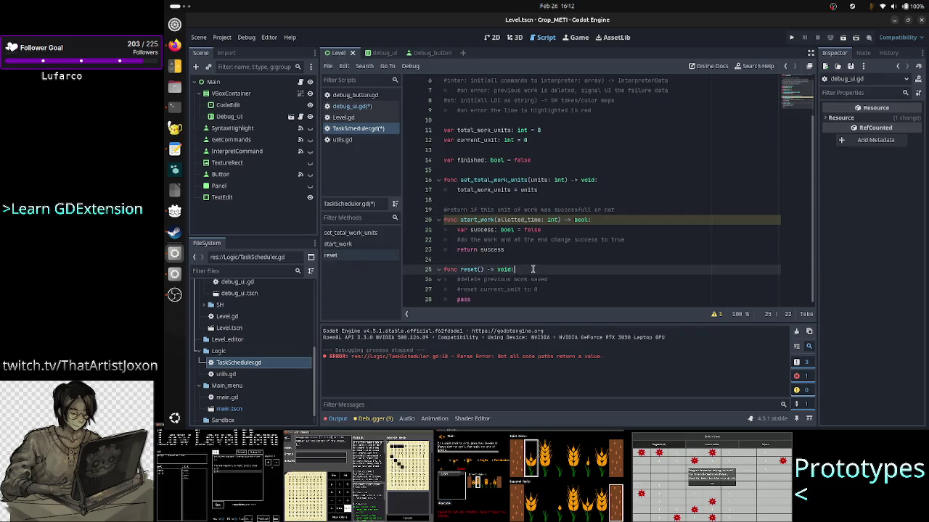
pyautogui.tripleClick(532, 269)
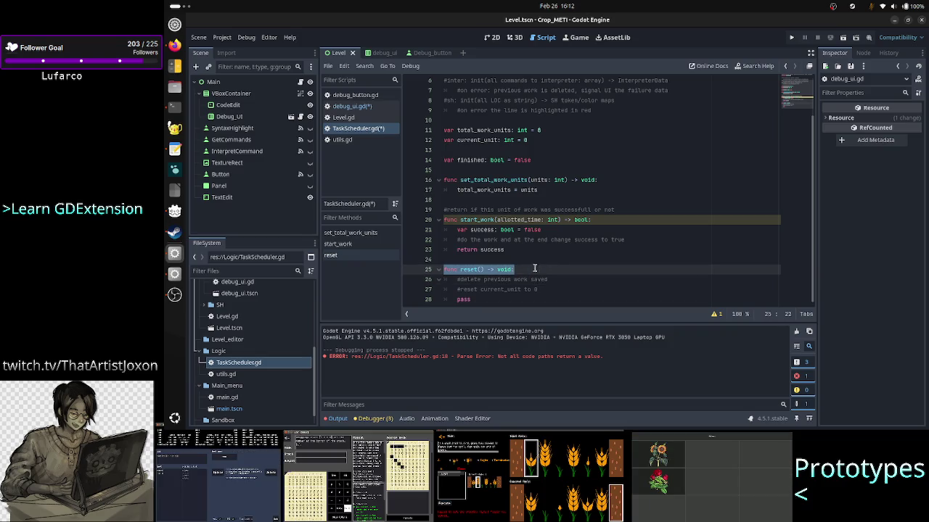
pyautogui.press('Right')
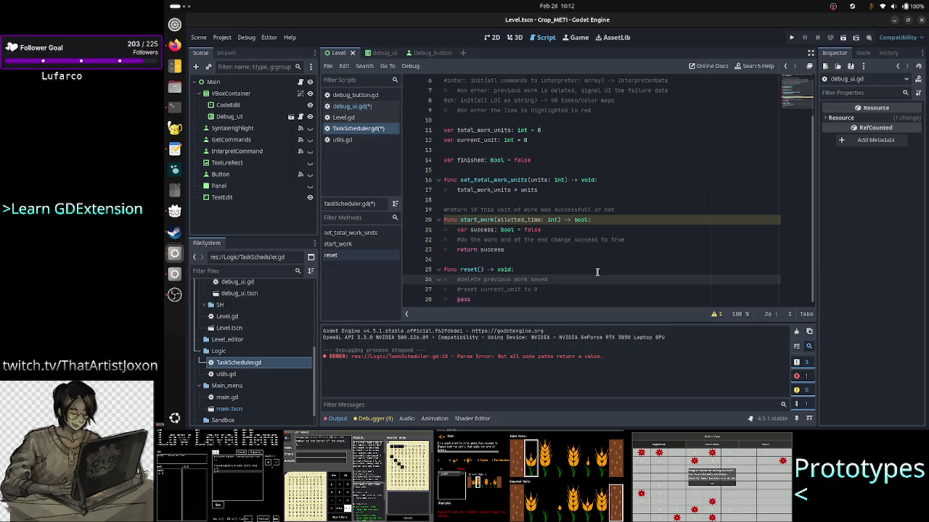
pyautogui.press('Right')
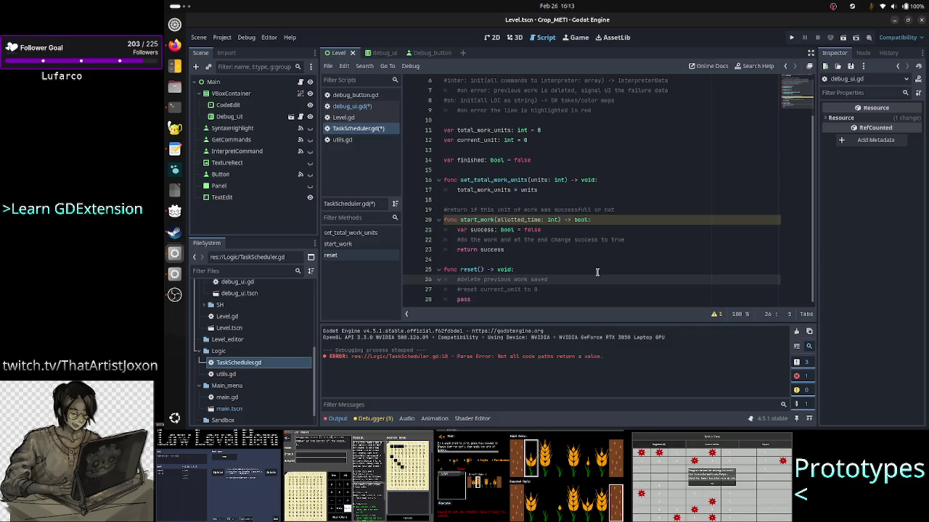
pyautogui.press('Up')
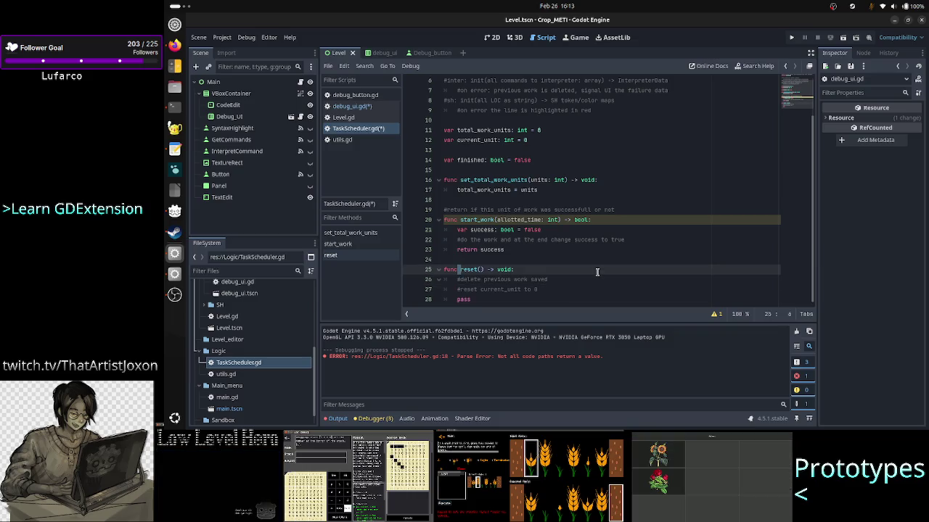
pyautogui.press('Down')
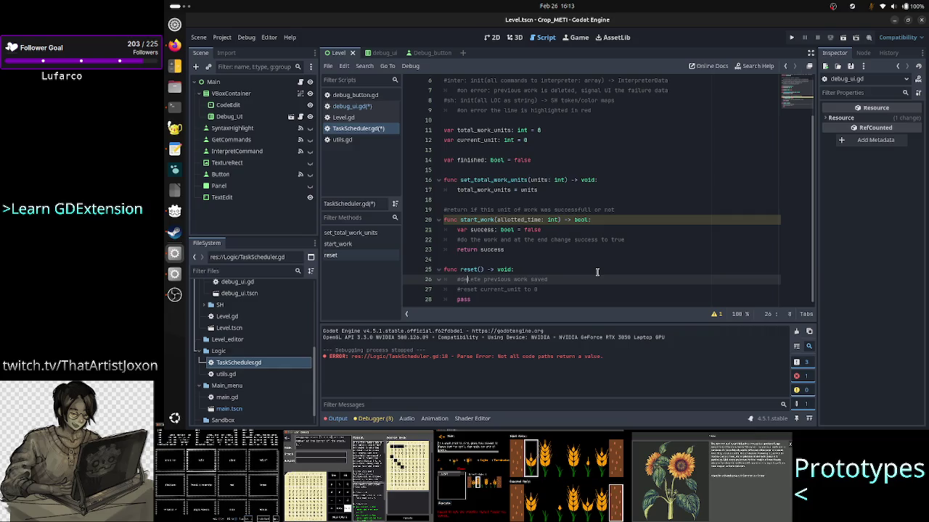
pyautogui.press('Down')
pyautogui.press('Home')
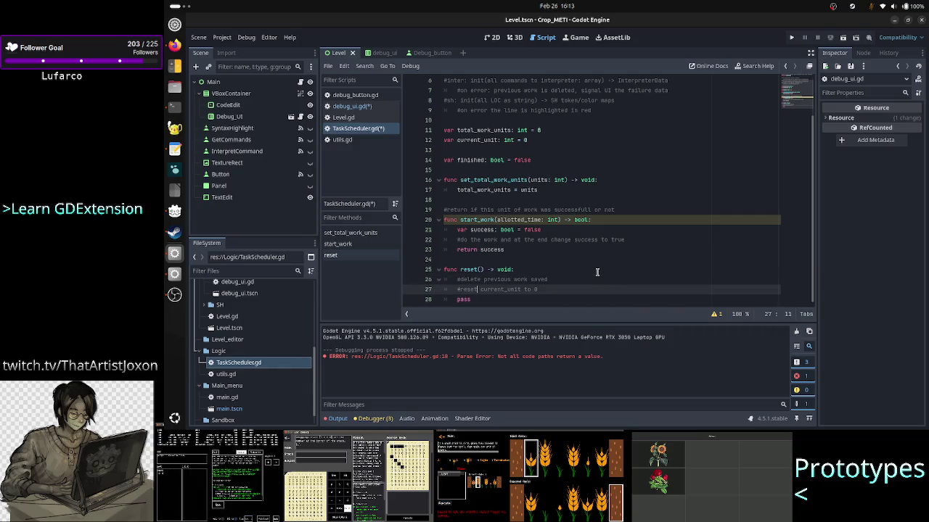
pyautogui.press('End')
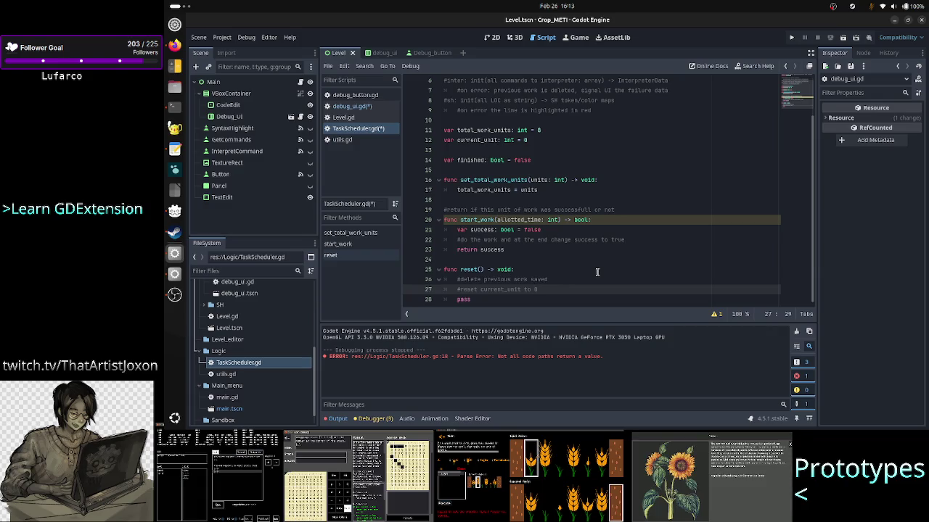
pyautogui.write('and also ')
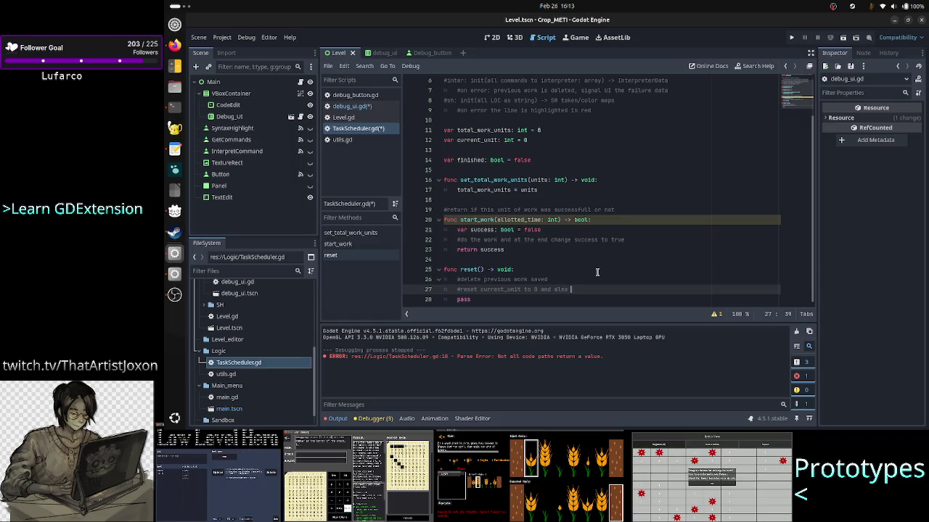
pyautogui.write('total_')
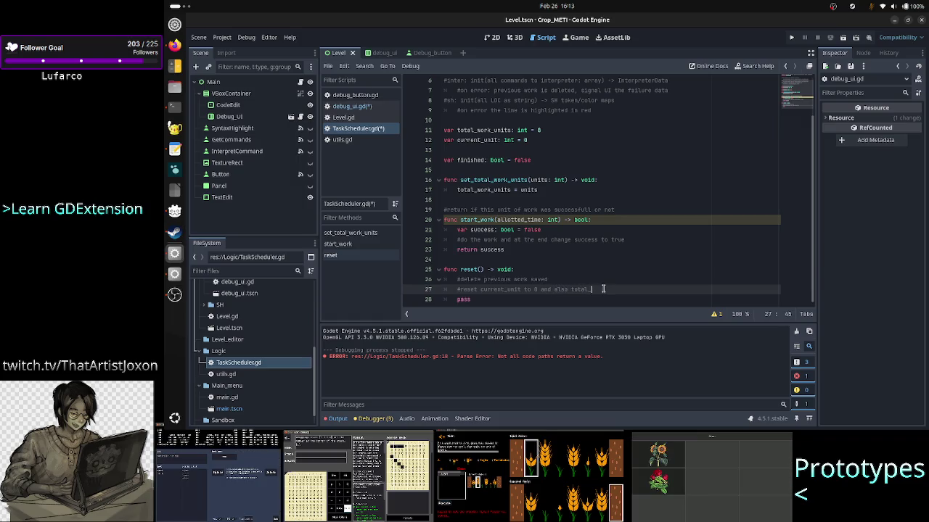
pyautogui.write('work_units to 0')
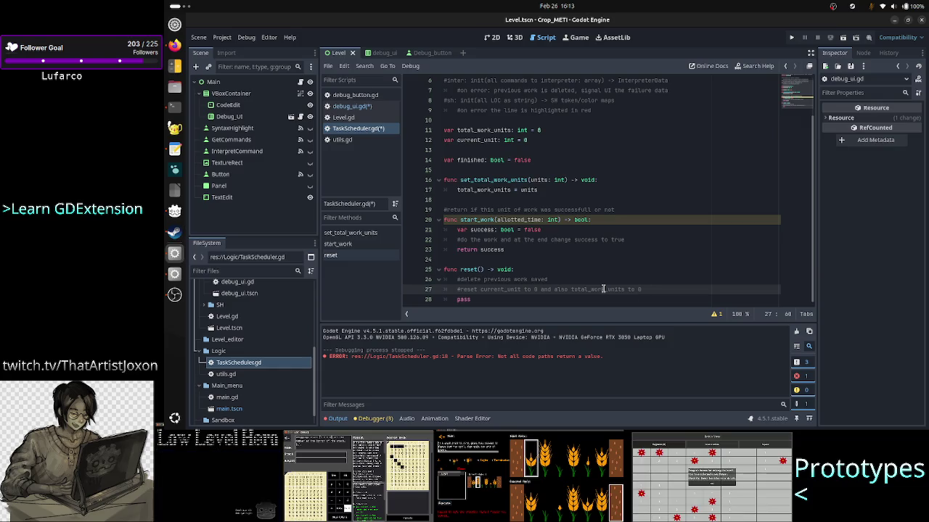
pyautogui.doubleClick(539, 180)
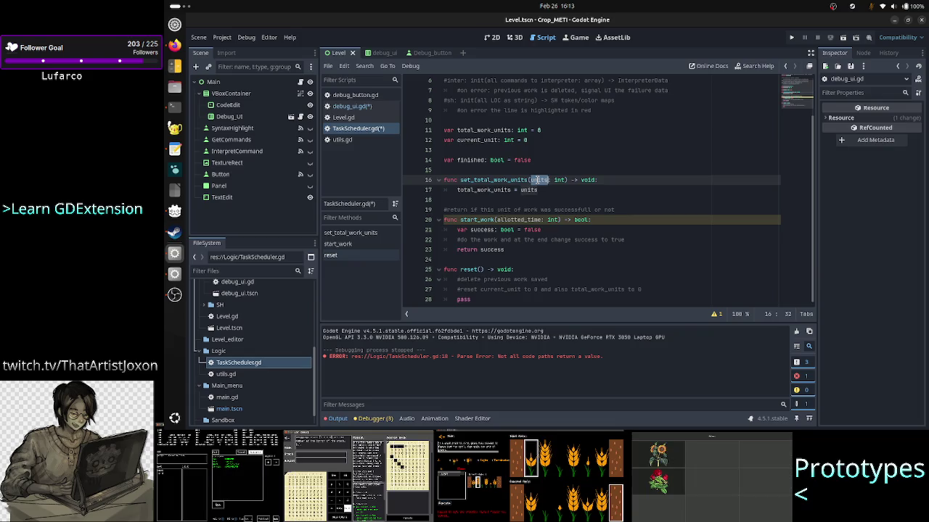
pyautogui.doubleClick(472, 220)
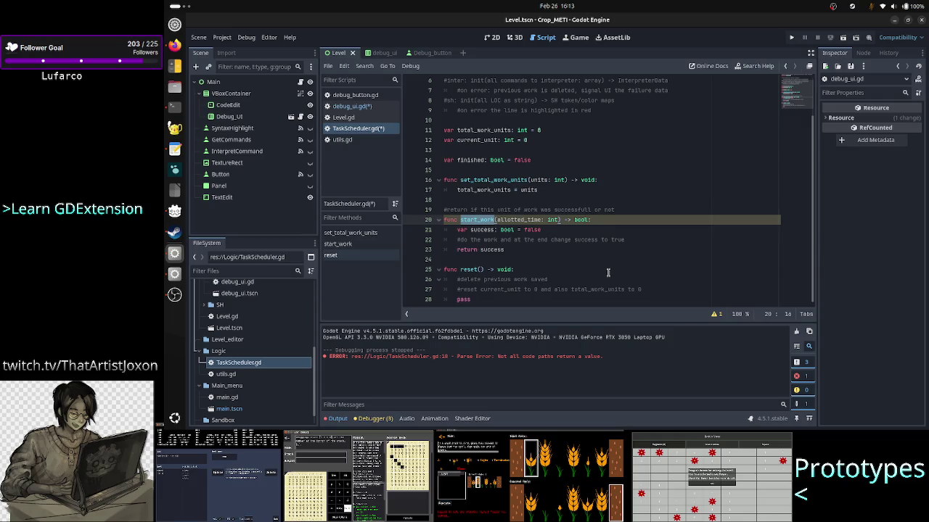
pyautogui.click(653, 287)
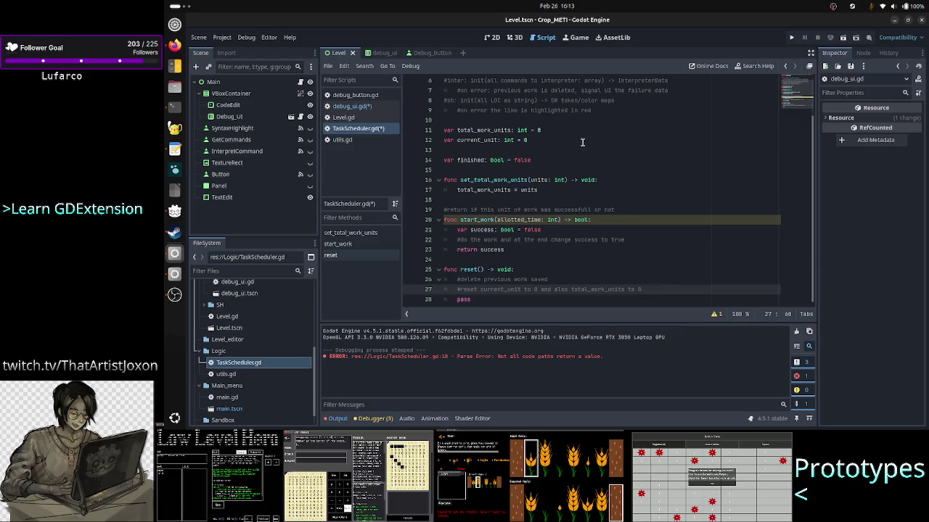
pyautogui.click(535, 140)
pyautogui.moveTo(535, 140); pyautogui.dragTo(488, 132)
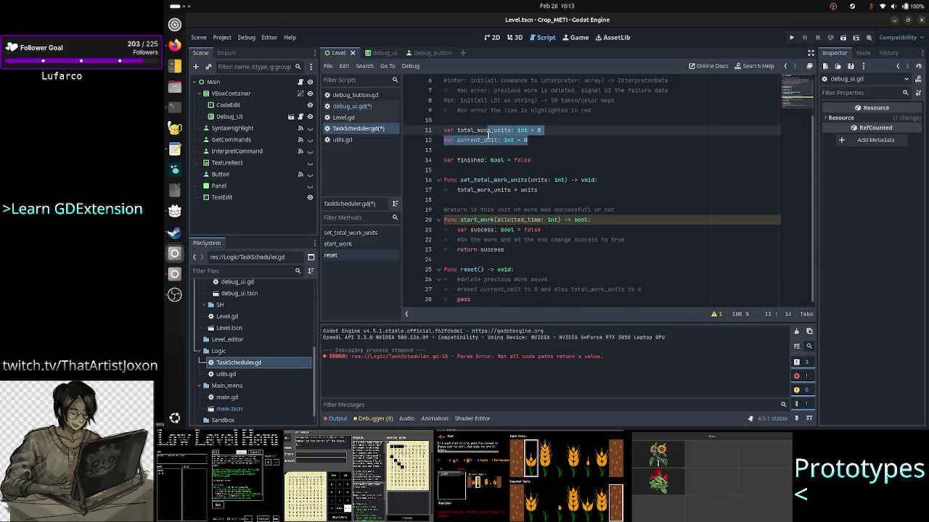
pyautogui.click(562, 152)
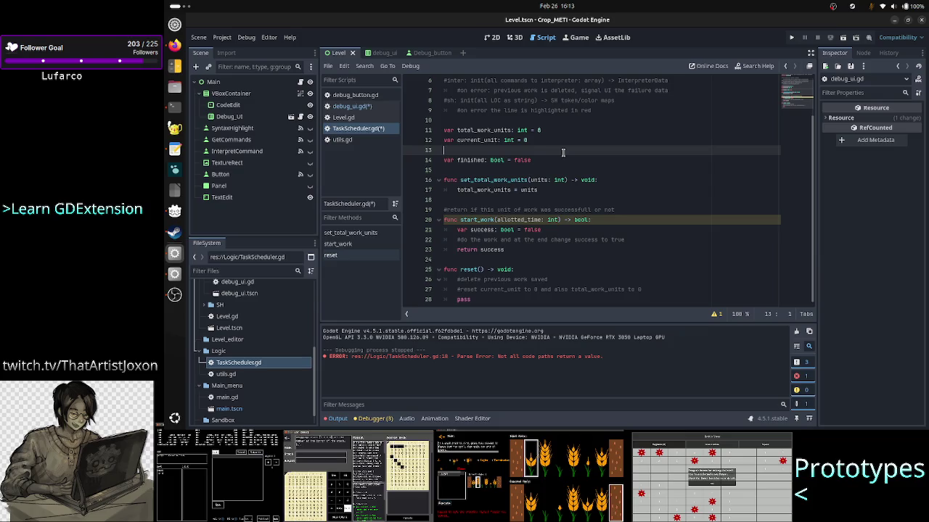
pyautogui.click(562, 279)
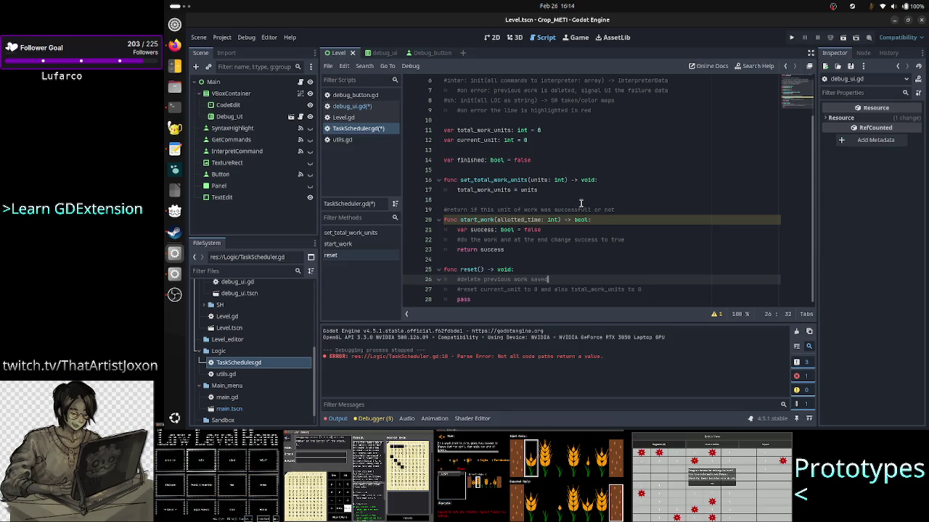
pyautogui.scroll(2, 582, 186)
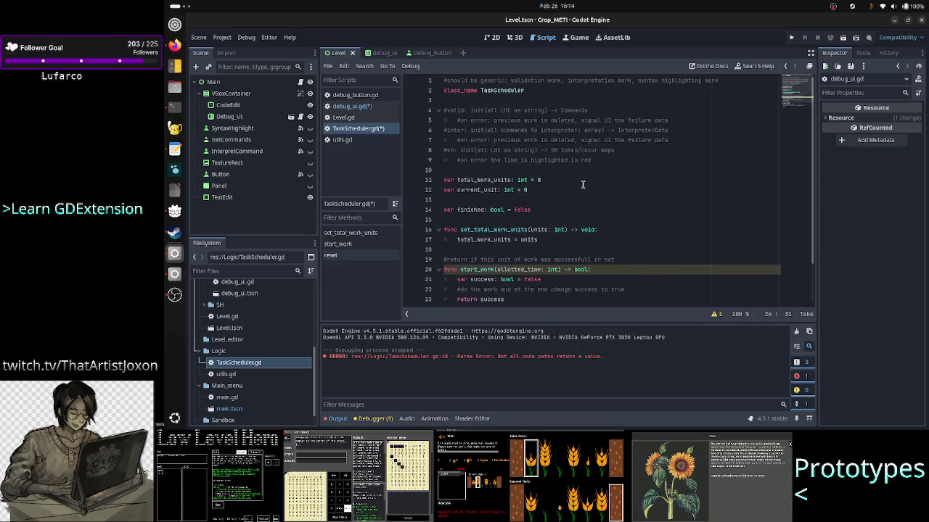
# - Prefix the three 'on error' comments at the top of TaskScheduler.gd with 'UI'
pyautogui.click(653, 114)
pyautogui.press('Down')
pyautogui.press('Home')
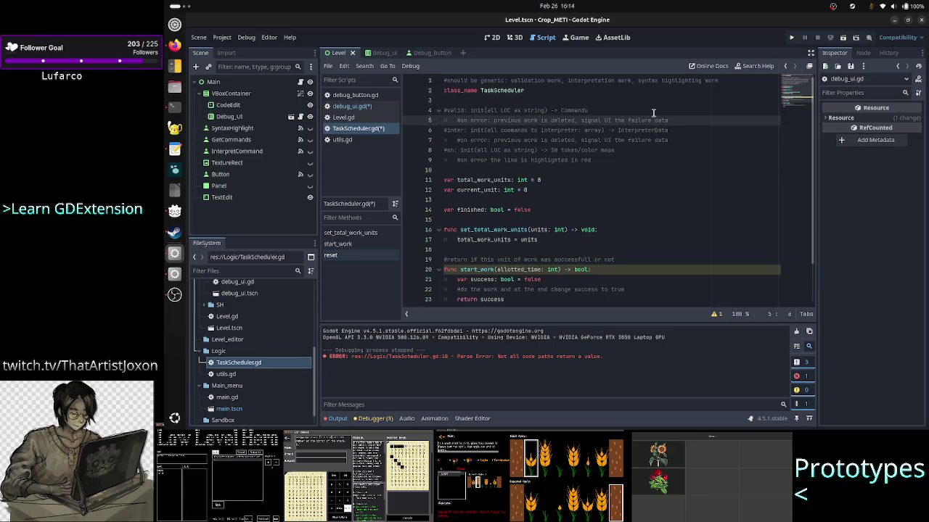
pyautogui.write('if')
pyautogui.press('Down')
pyautogui.press('Down')
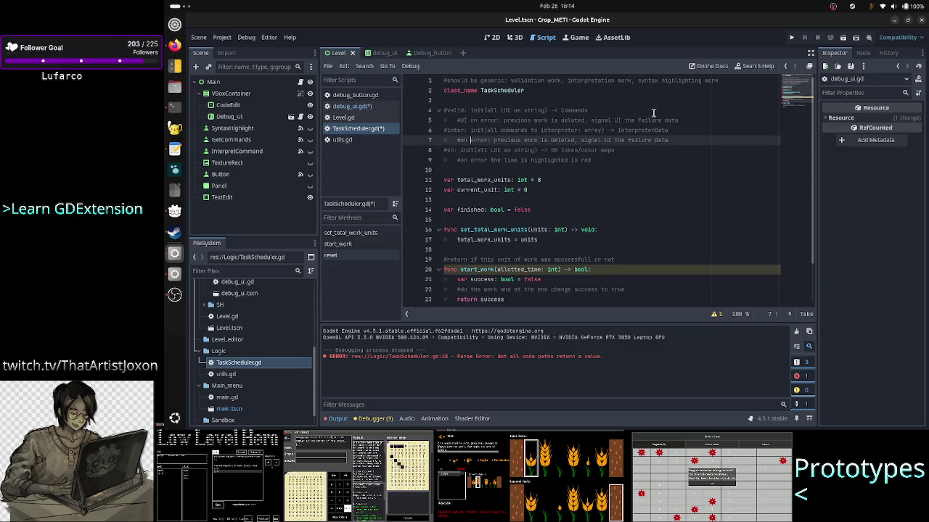
pyautogui.press('Left')
pyautogui.press('Left')
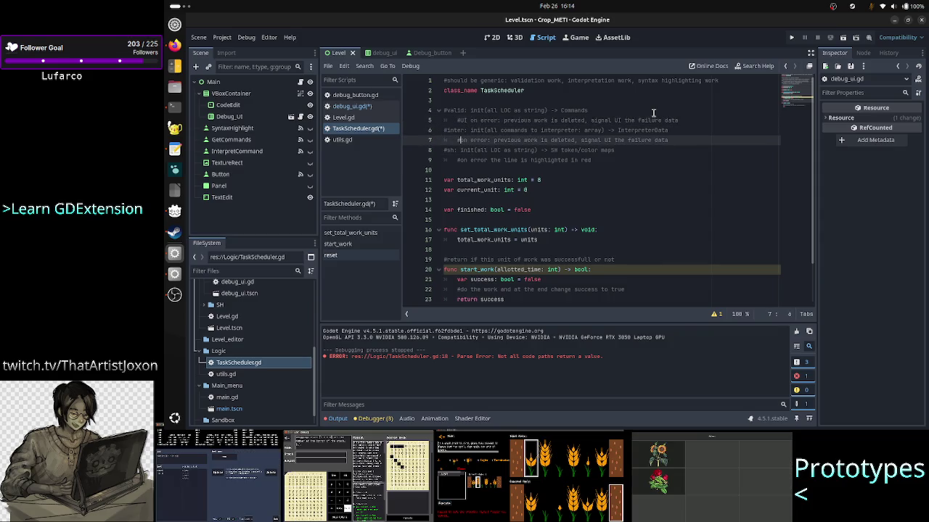
pyautogui.write('UI')
pyautogui.press('Down')
pyautogui.press('Down')
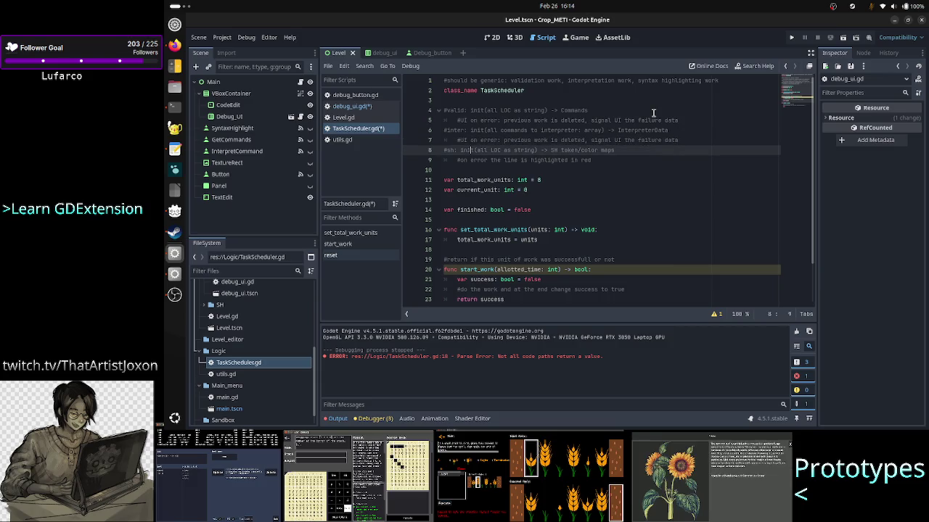
pyautogui.write('UI')
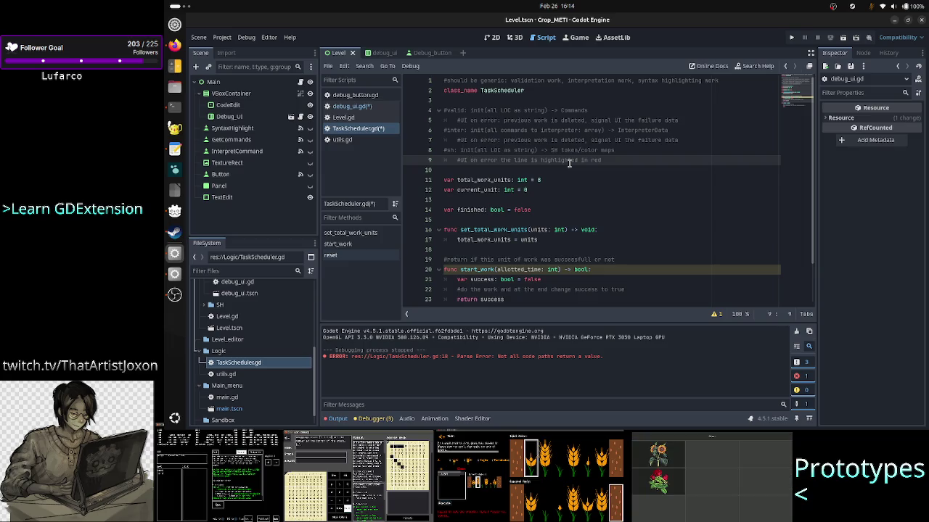
# - Save the edited scripts with Ctrl+S
pyautogui.press('Down')
pyautogui.hotkey('ctrl', 's')
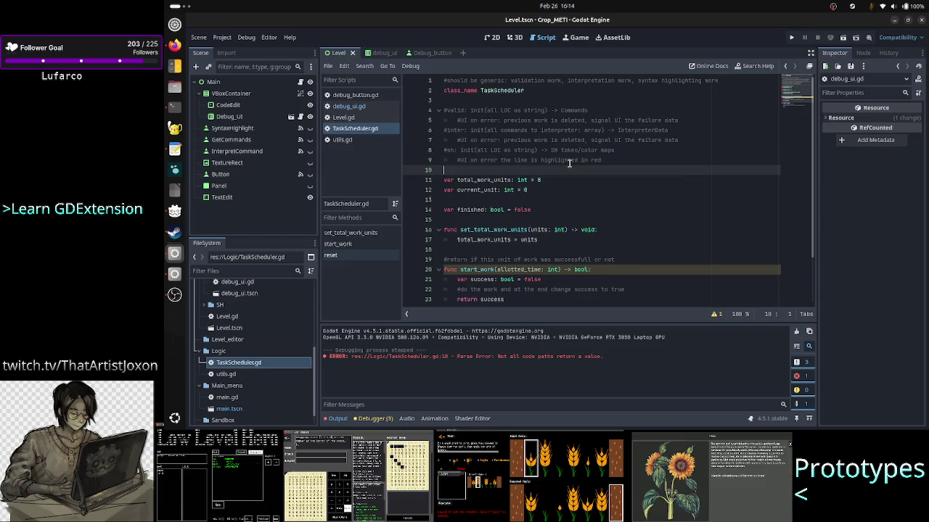
pyautogui.press('Down')
pyautogui.press('Down')
pyautogui.press('Down')
pyautogui.press('Up')
pyautogui.press('Up')
pyautogui.press('Up')
pyautogui.press('Up')
pyautogui.press('Up')
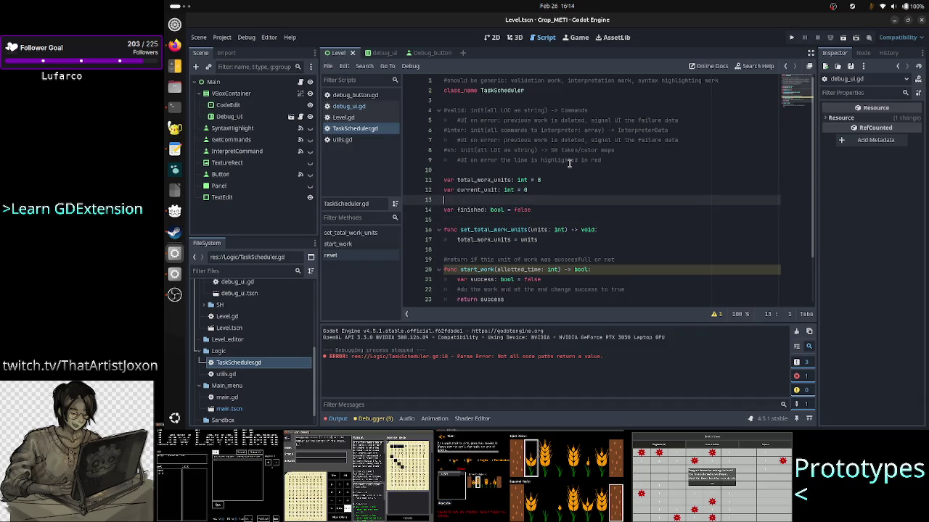
pyautogui.press('Up')
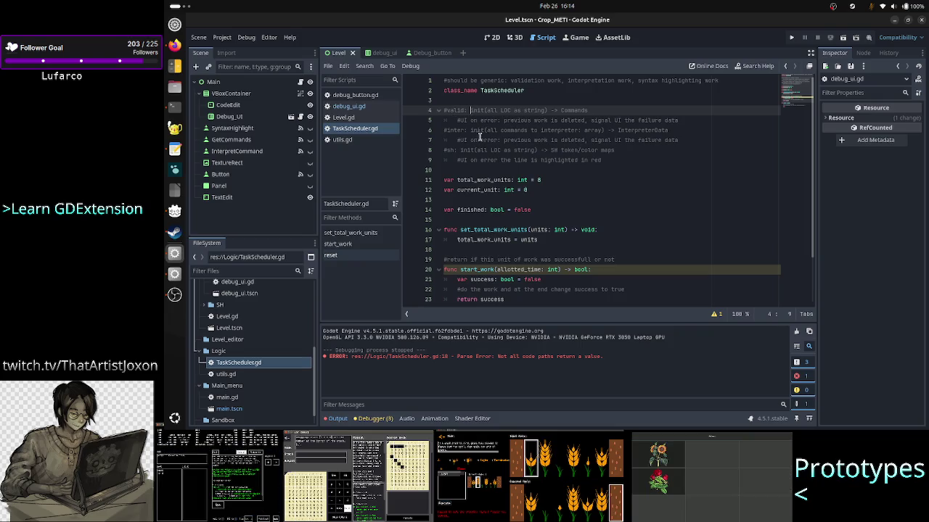
pyautogui.scroll(-2, 553, 189)
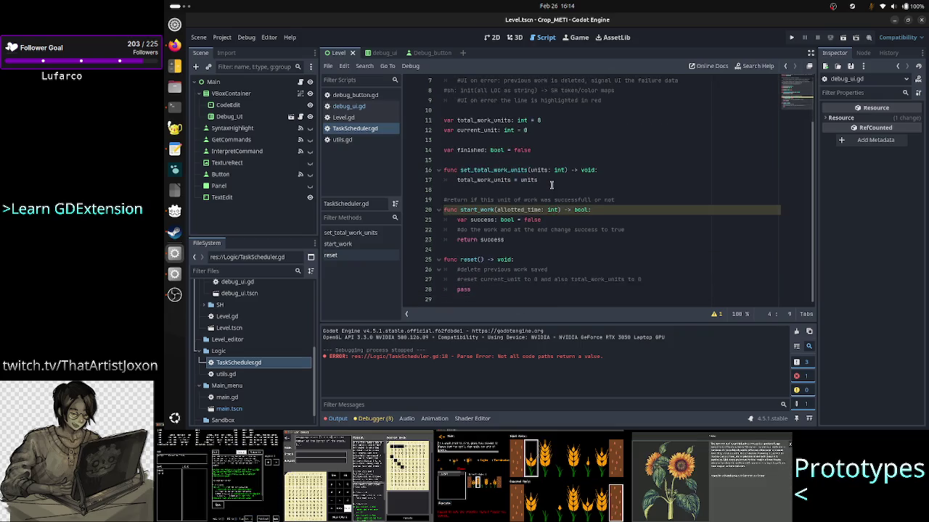
pyautogui.moveTo(484, 269); pyautogui.dragTo(543, 270)
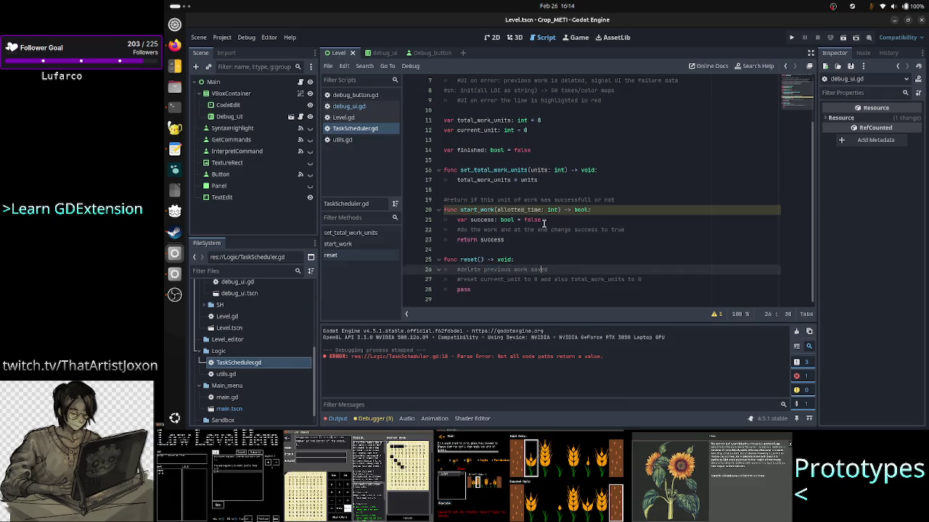
pyautogui.scroll(2, 544, 223)
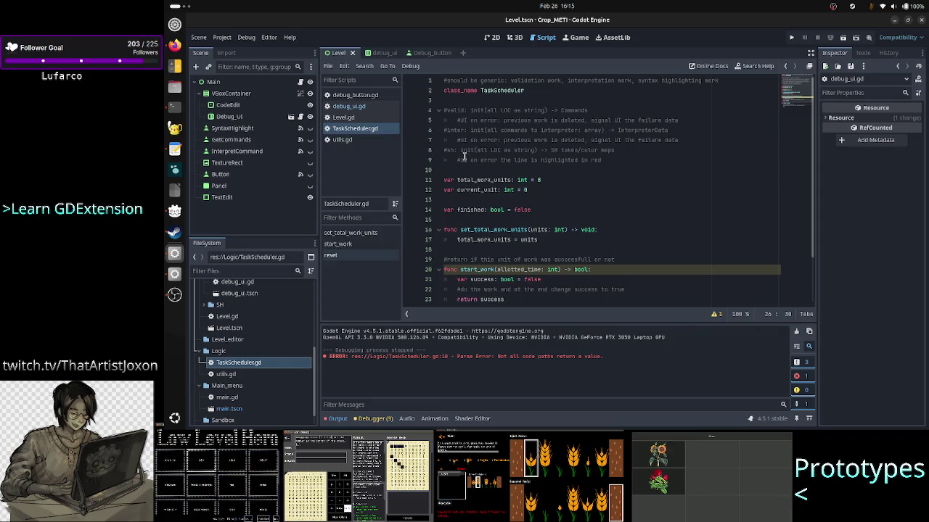
pyautogui.scroll(-2, 470, 220)
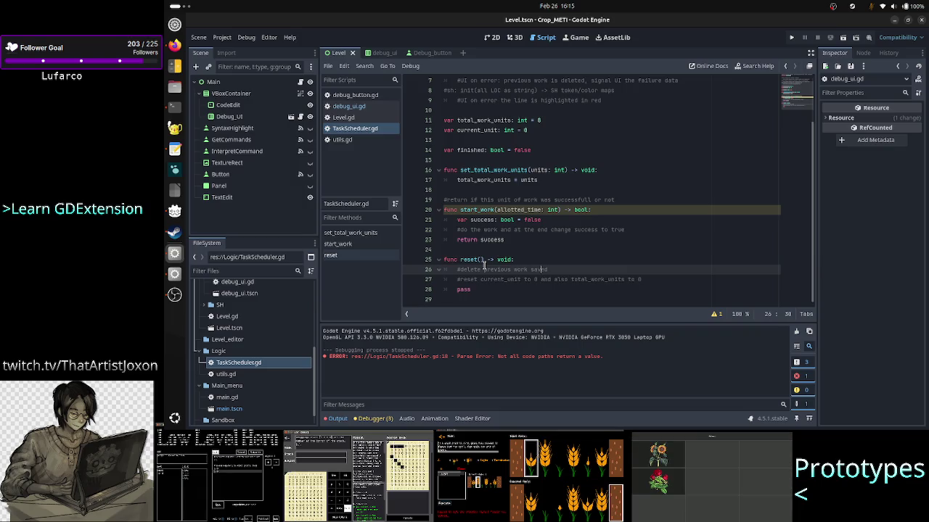
pyautogui.click(608, 208)
pyautogui.press('Down')
pyautogui.press('Home')
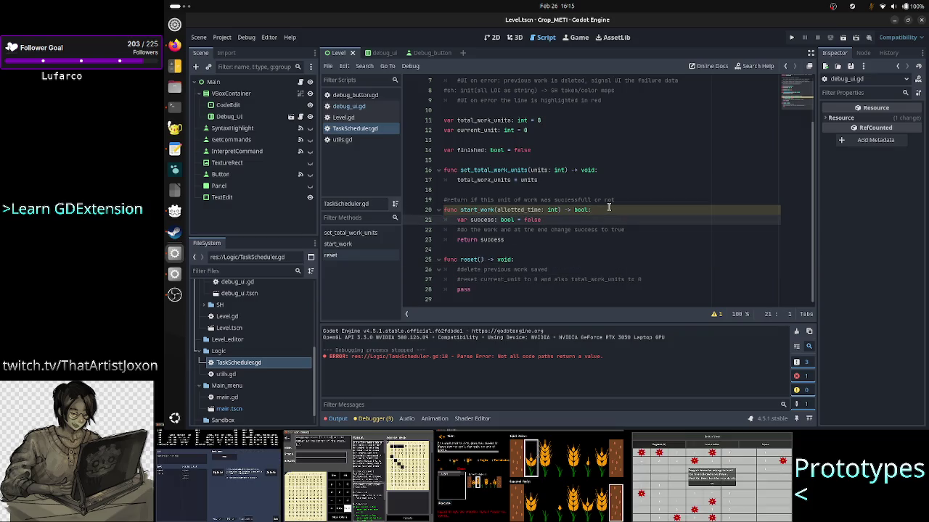
pyautogui.hotkey('shift', 'Down')
pyautogui.hotkey('shift', 'Down')
pyautogui.hotkey('shift', 'End')
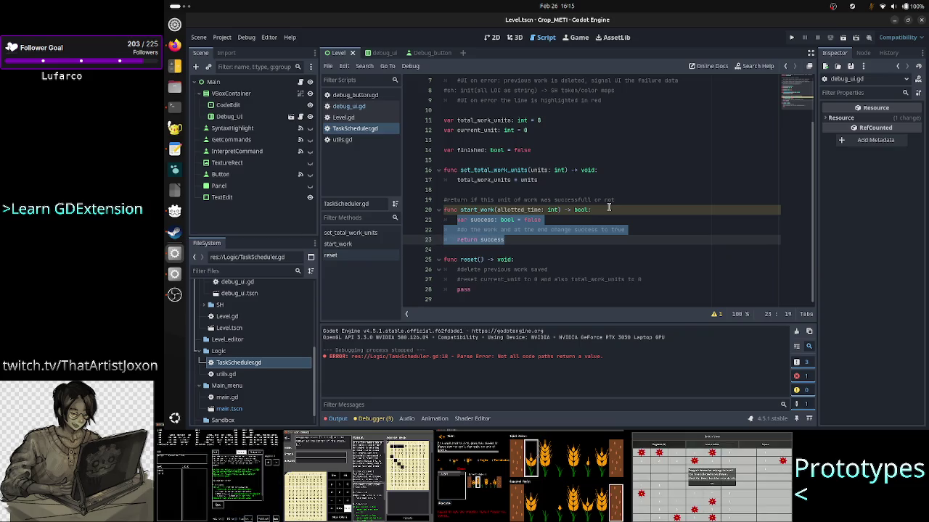
# - Add a pass line directly under the start_work signature
pyautogui.press('Up')
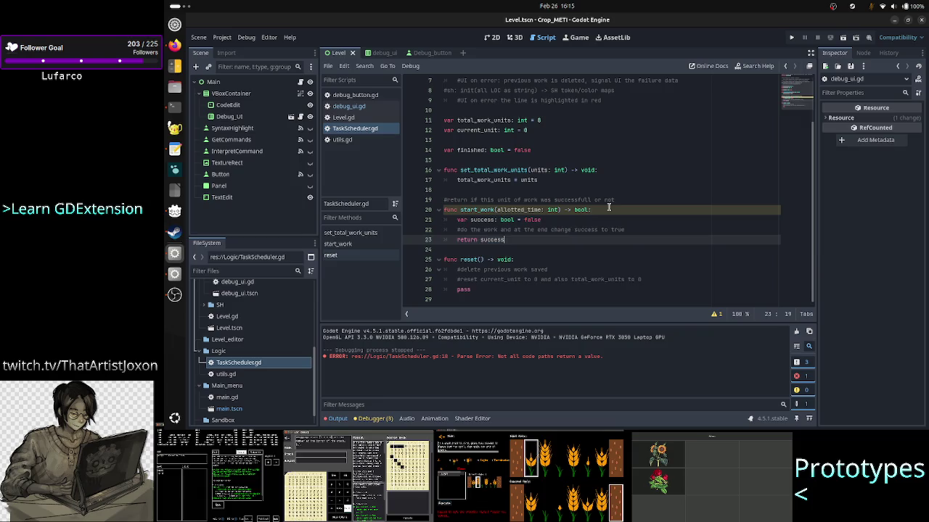
pyautogui.press('Up')
pyautogui.press('Up')
pyautogui.press('Up')
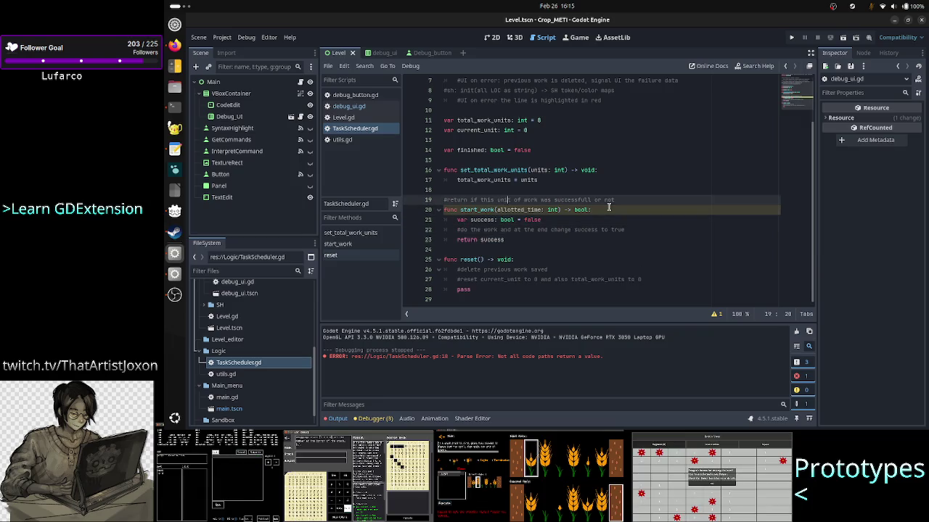
pyautogui.press('Up')
pyautogui.press('Down')
pyautogui.press('Down')
pyautogui.press('Down')
pyautogui.press('Up')
pyautogui.press('End')
pyautogui.press('Return')
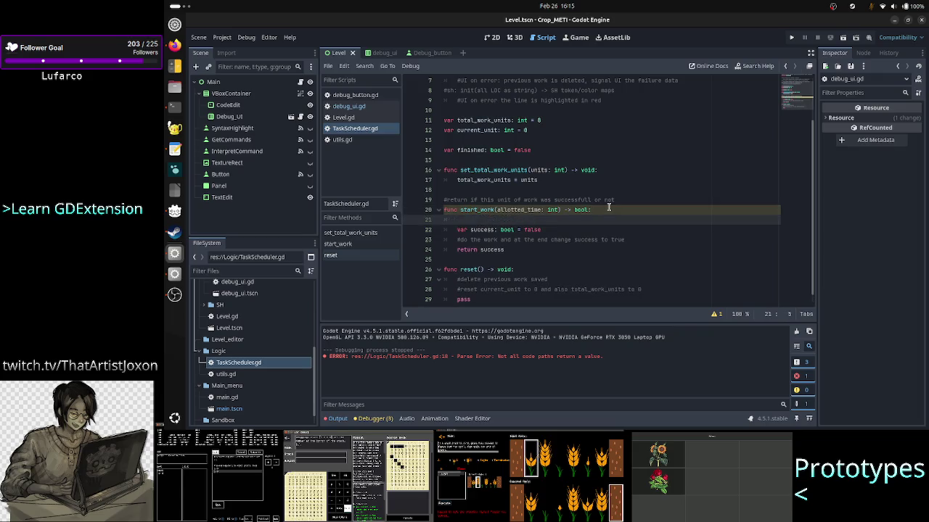
pyautogui.write('pass')
# - Comment out the 'var success' and 'return success' lines in start_work with Ctrl+K
pyautogui.press('Down')
pyautogui.press('Home')
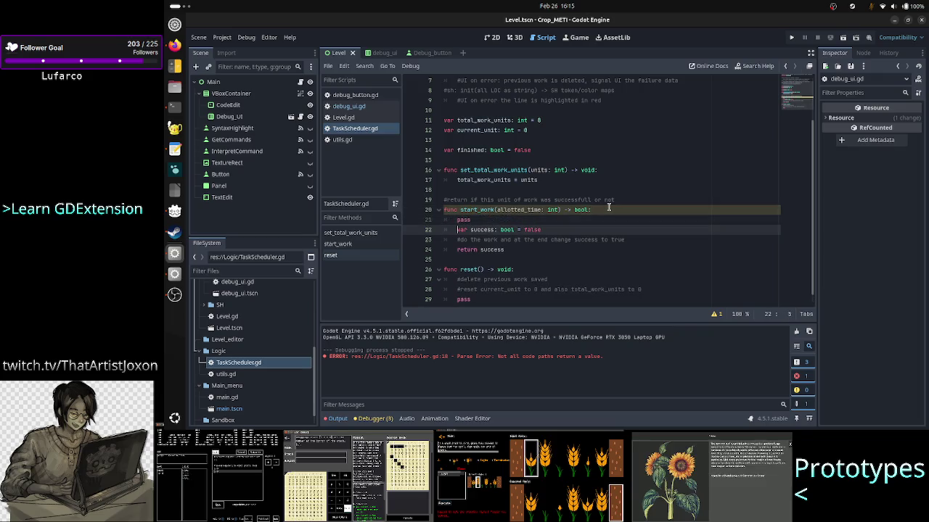
pyautogui.hotkey('ctrl', 'k')
pyautogui.press('Down')
pyautogui.press('Down')
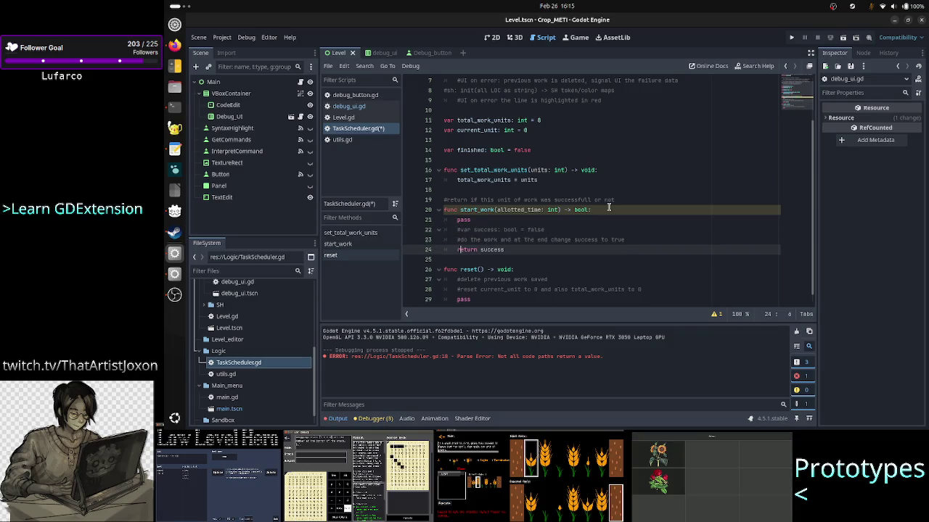
pyautogui.hotkey('ctrl', 'k')
pyautogui.press('Down')
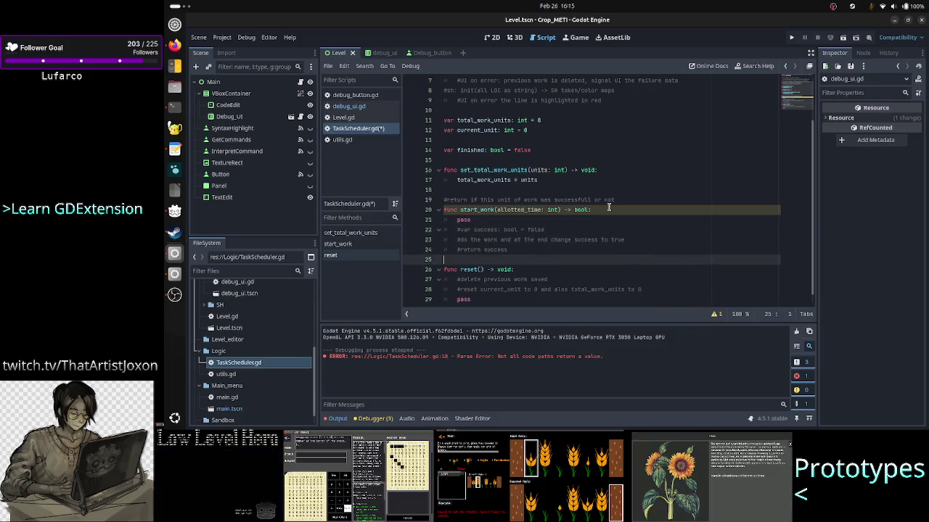
pyautogui.press('Up')
pyautogui.press('Up')
pyautogui.press('Up')
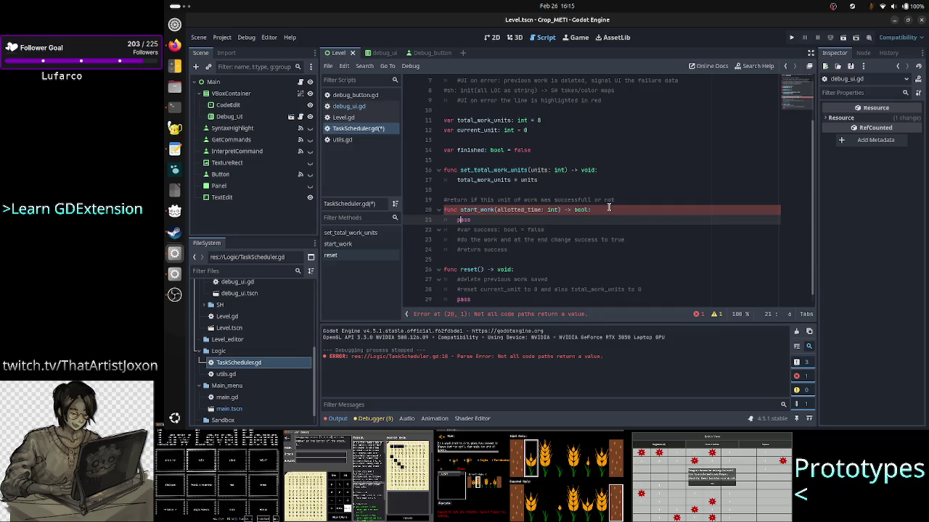
pyautogui.click(598, 210)
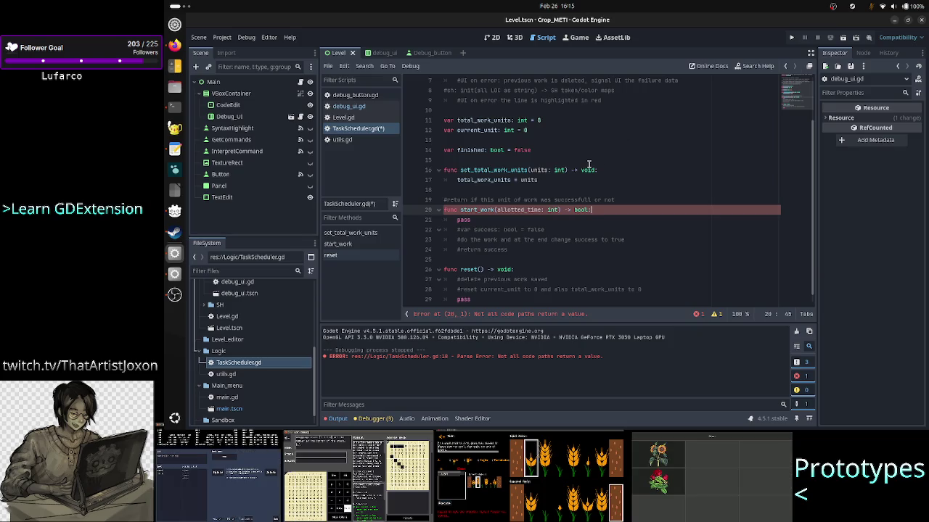
pyautogui.scroll(2, 588, 165)
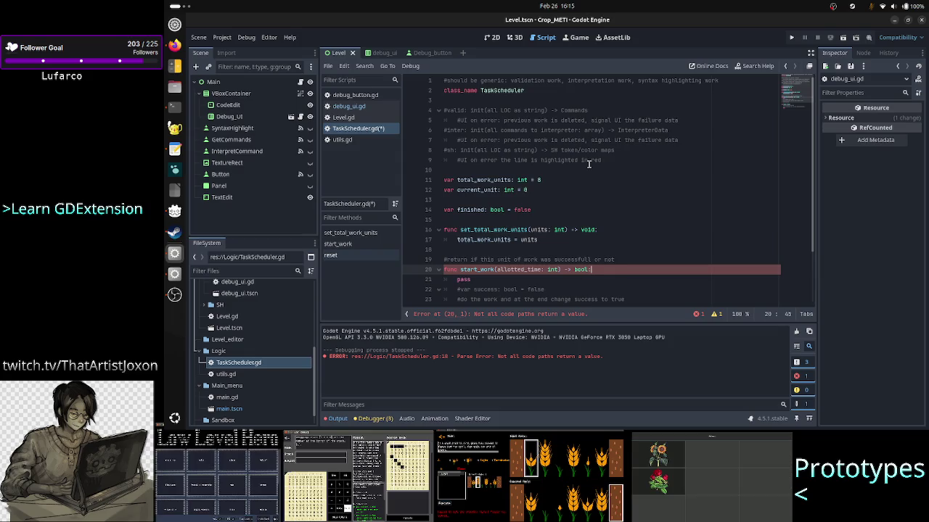
pyautogui.scroll(-2, 513, 223)
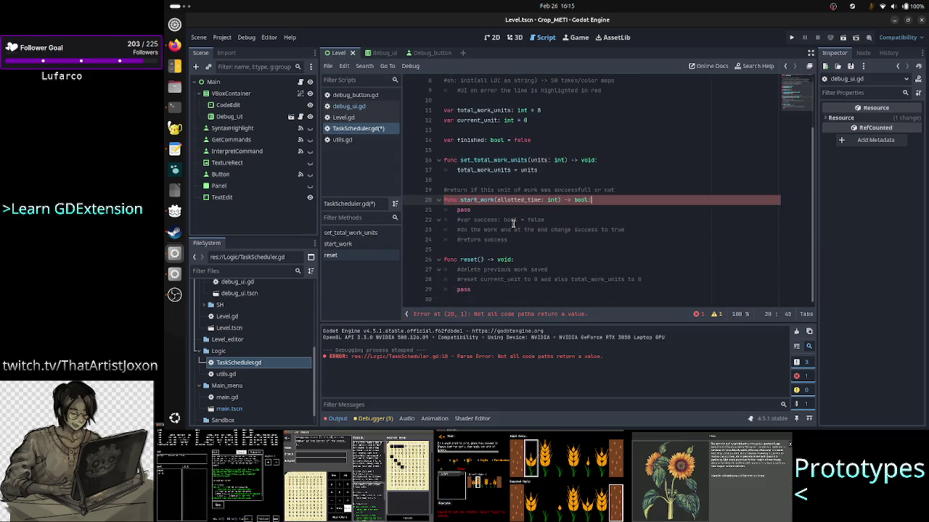
pyautogui.scroll(2, 513, 224)
pyautogui.scroll(1, 513, 223)
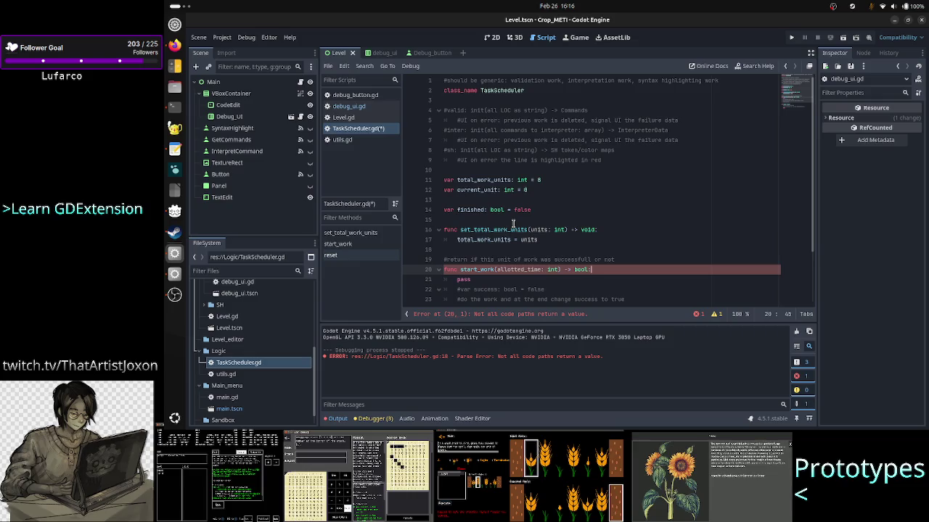
pyautogui.scroll(-3, 555, 222)
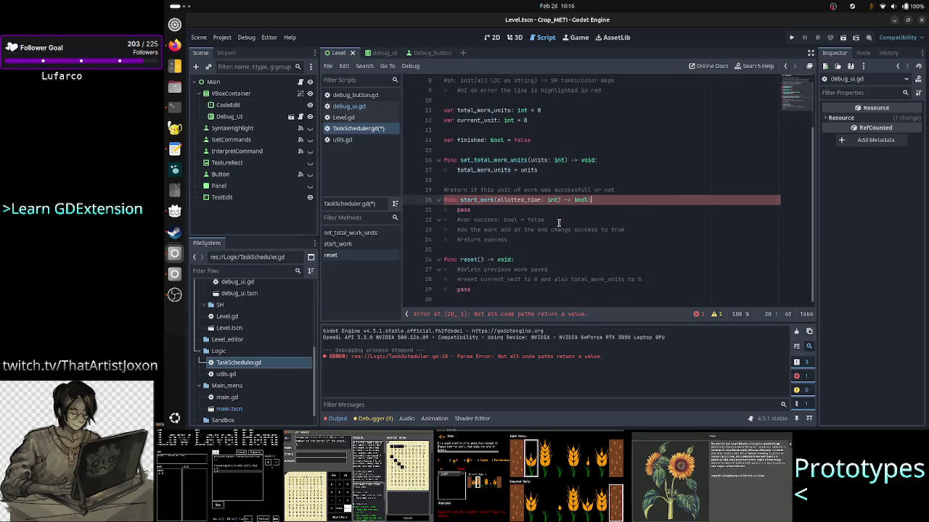
pyautogui.scroll(3, 559, 222)
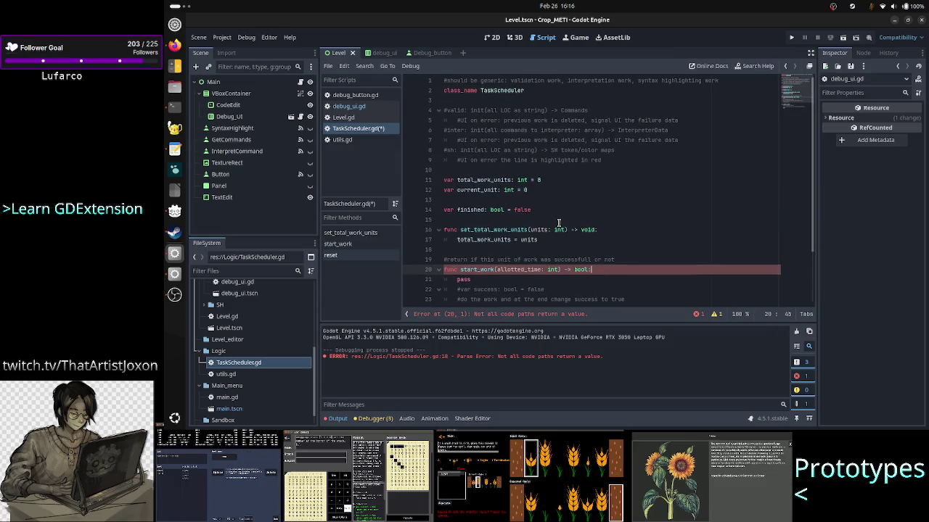
pyautogui.click(534, 209)
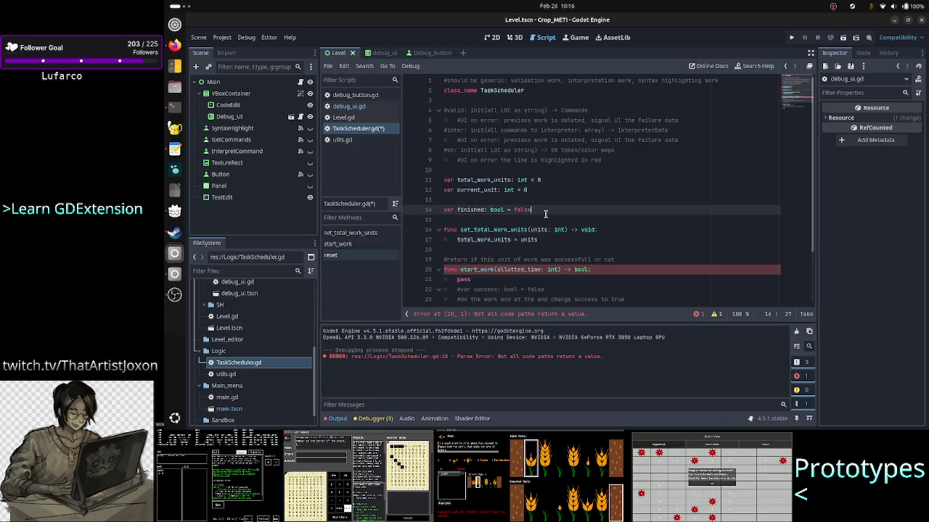
pyautogui.moveTo(530, 210); pyautogui.dragTo(421, 181)
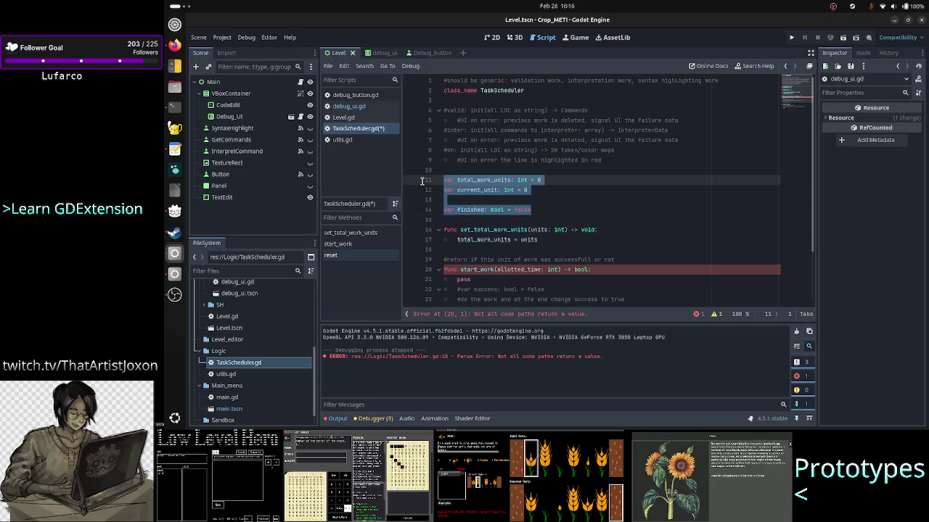
pyautogui.doubleClick(487, 179)
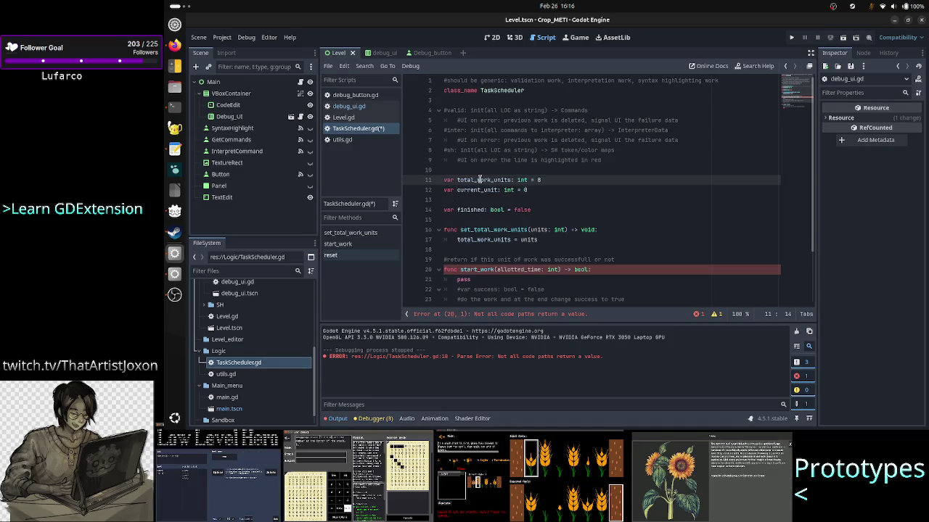
pyautogui.doubleClick(487, 191)
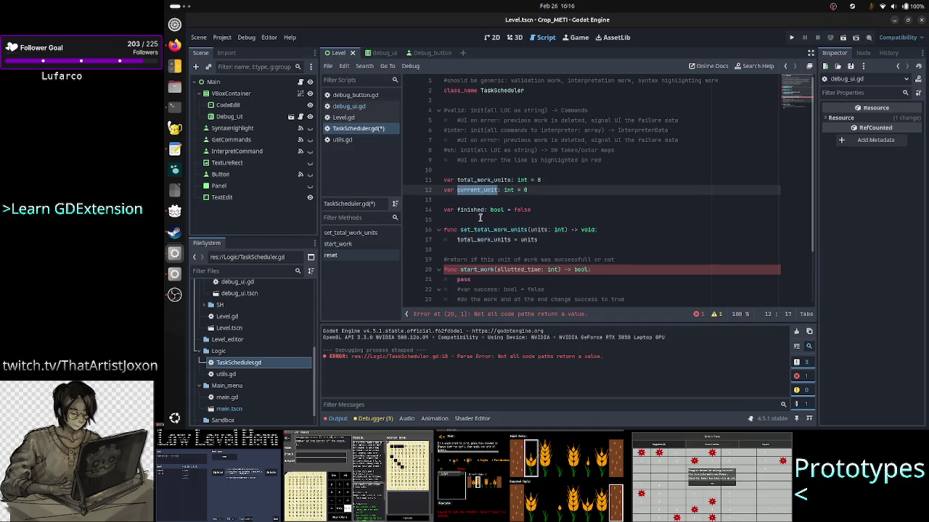
pyautogui.doubleClick(465, 211)
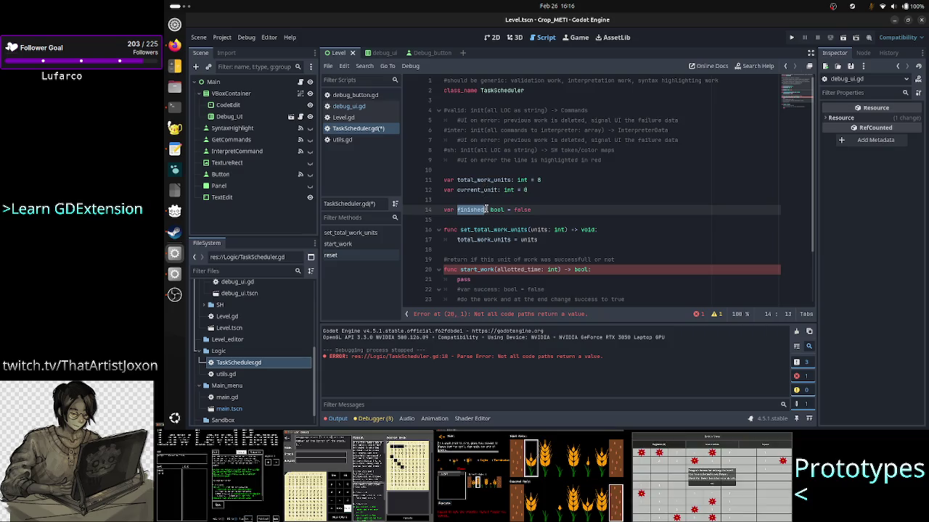
pyautogui.scroll(-2, 486, 209)
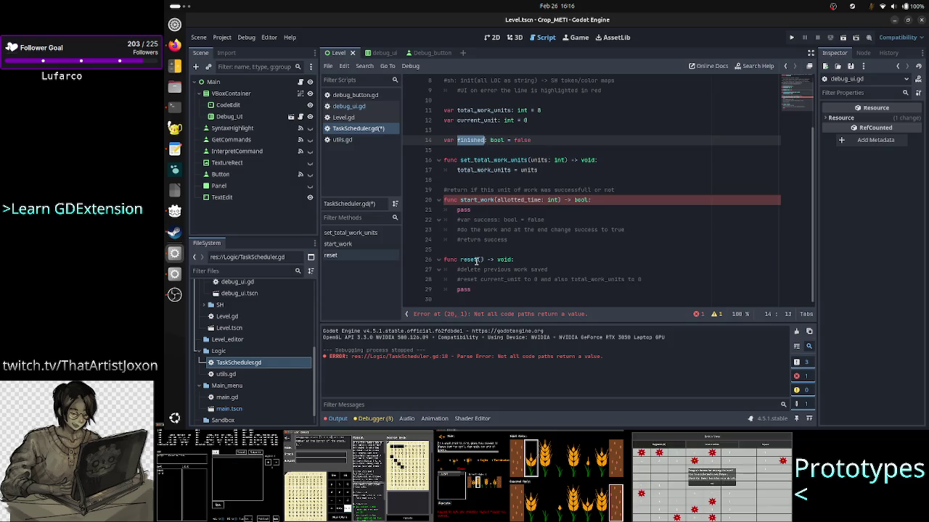
pyautogui.doubleClick(471, 259)
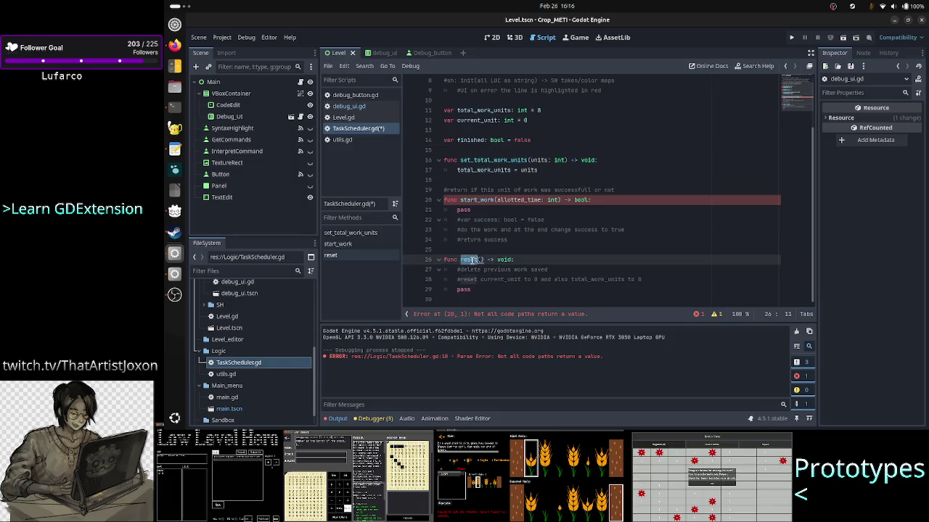
pyautogui.doubleClick(477, 200)
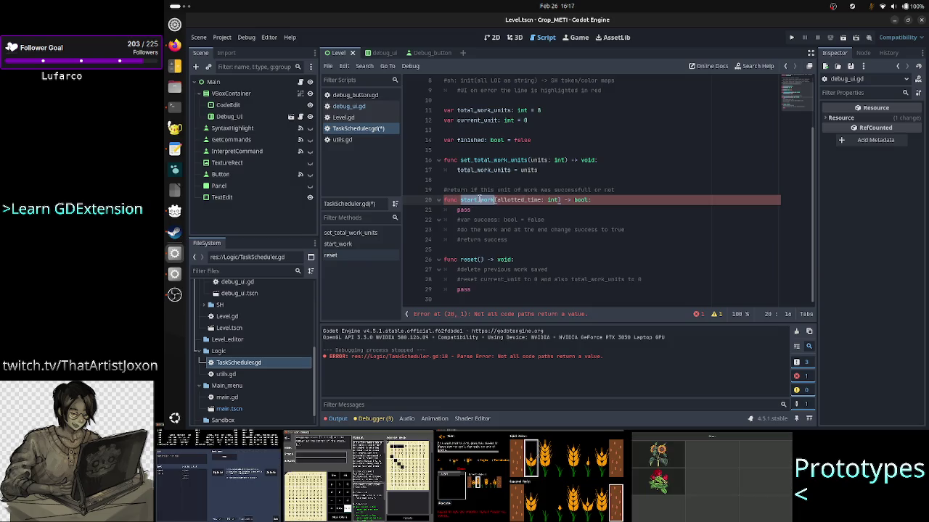
pyautogui.click(480, 201)
pyautogui.scroll(2, 519, 177)
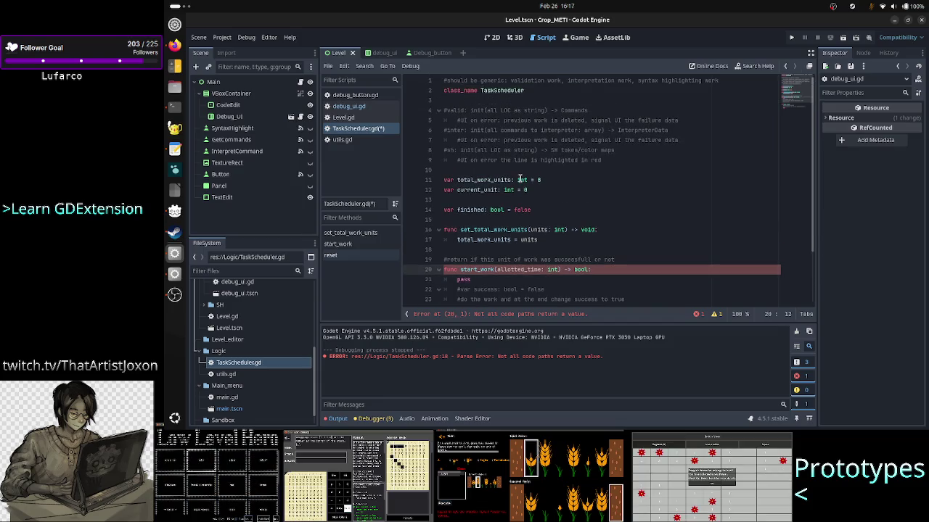
pyautogui.doubleClick(490, 229)
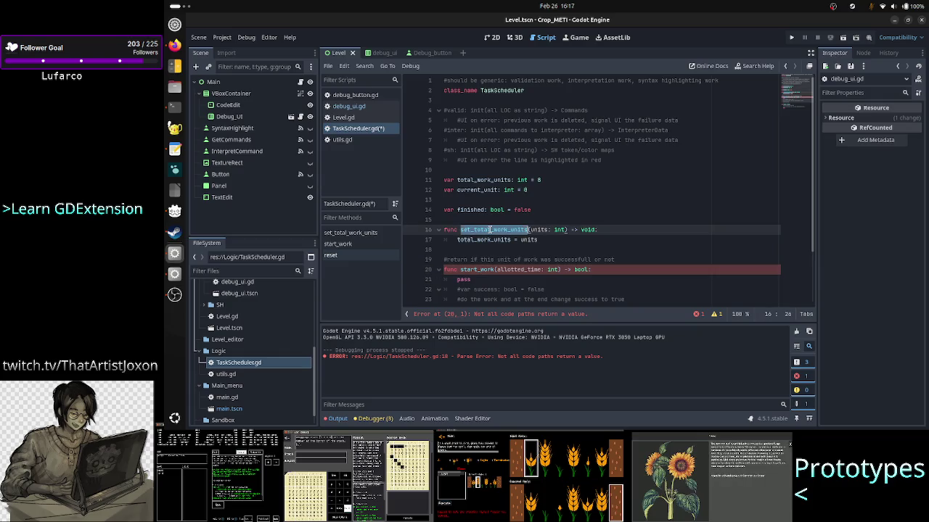
pyautogui.moveTo(551, 242); pyautogui.dragTo(426, 184)
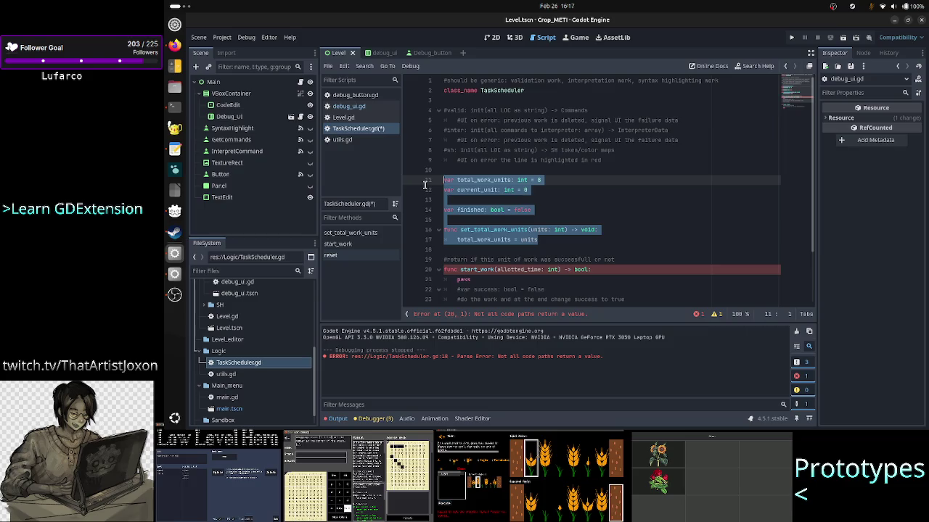
pyautogui.scroll(-2, 640, 233)
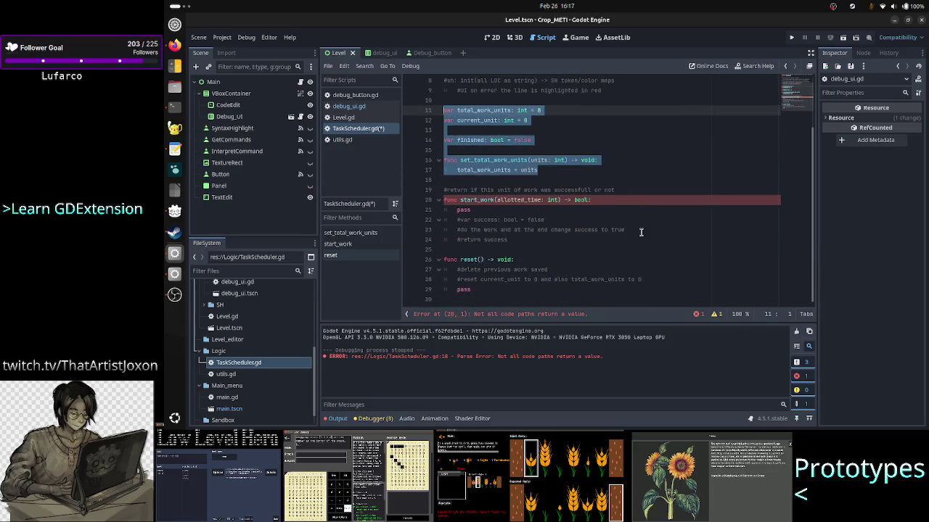
pyautogui.scroll(2, 641, 232)
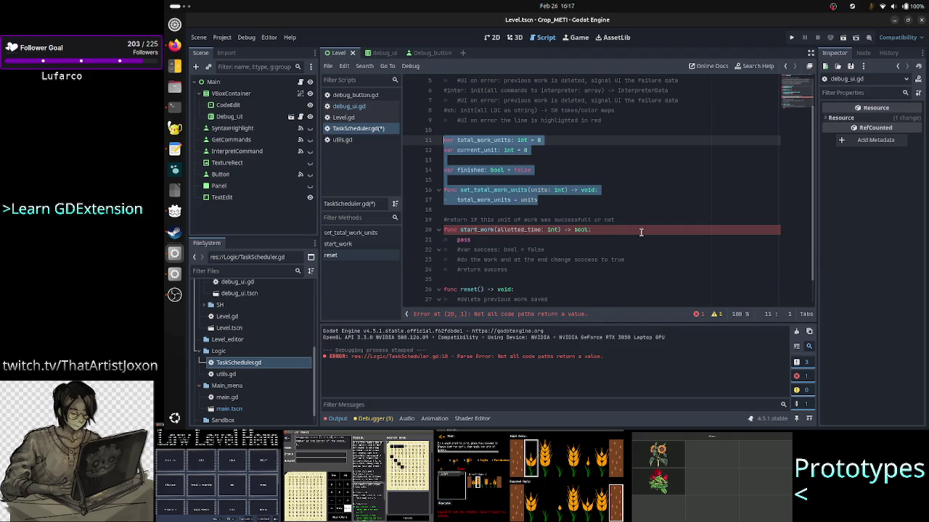
pyautogui.scroll(-2, 634, 231)
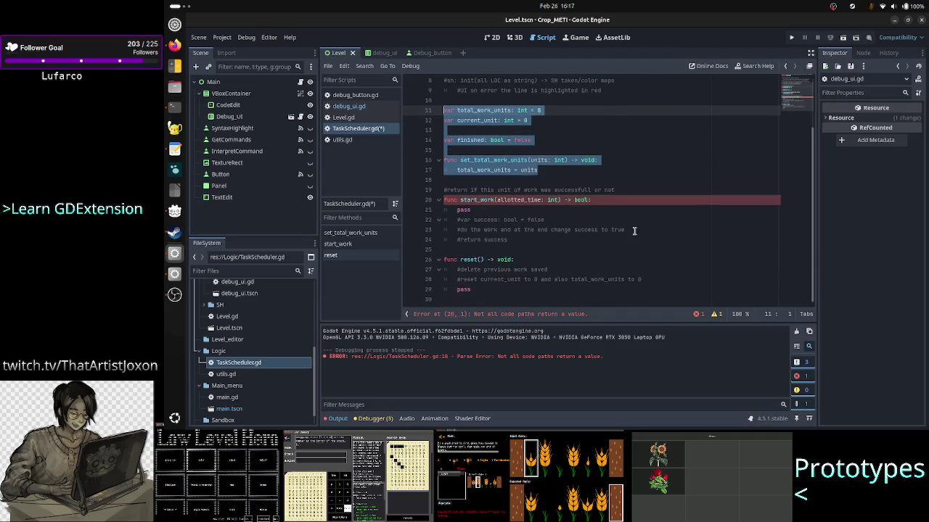
pyautogui.doubleClick(468, 260)
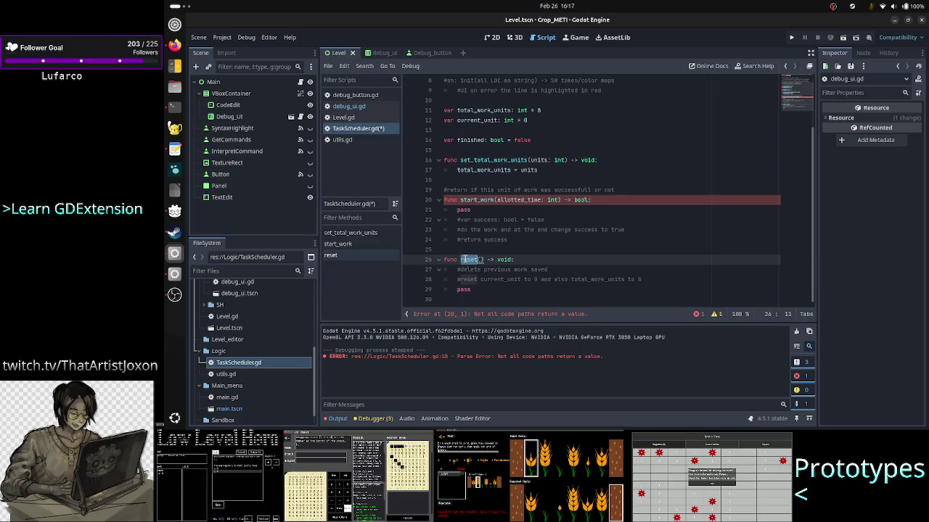
pyautogui.click(517, 278)
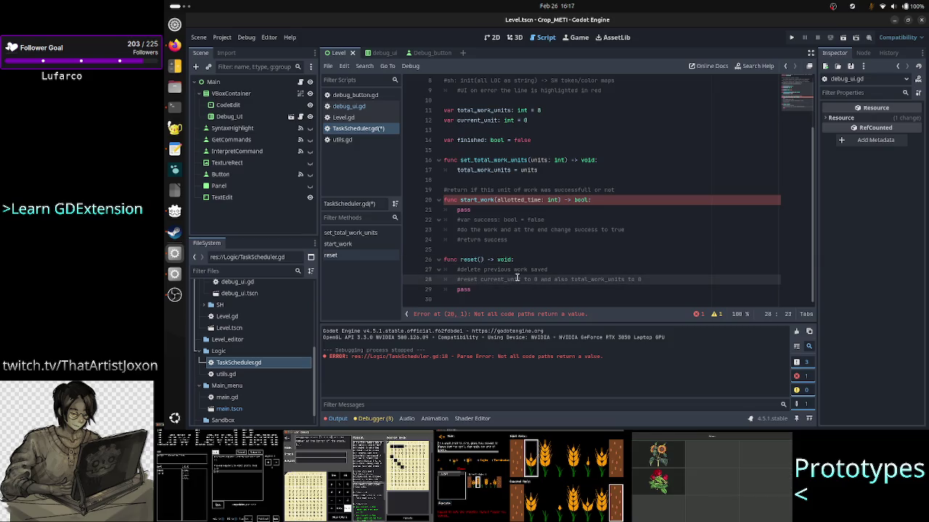
pyautogui.click(529, 270)
pyautogui.scroll(3, 653, 205)
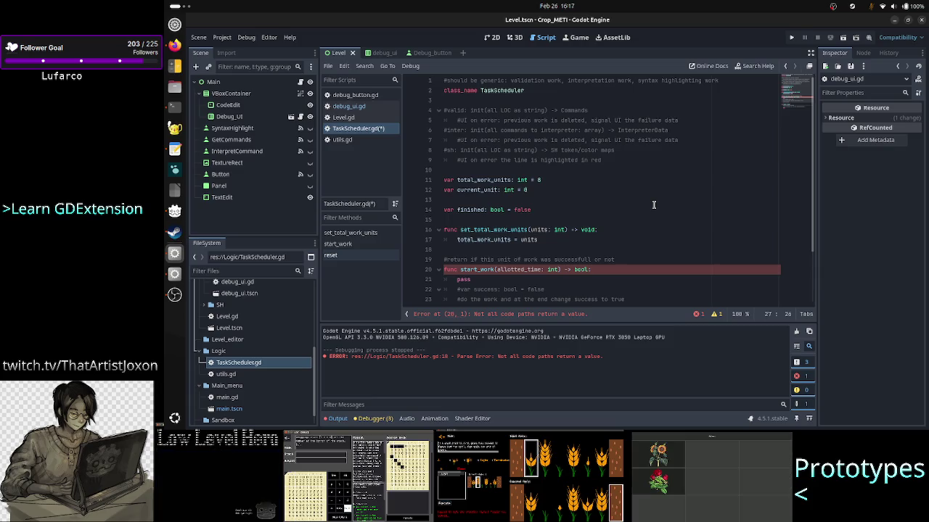
pyautogui.click(548, 209)
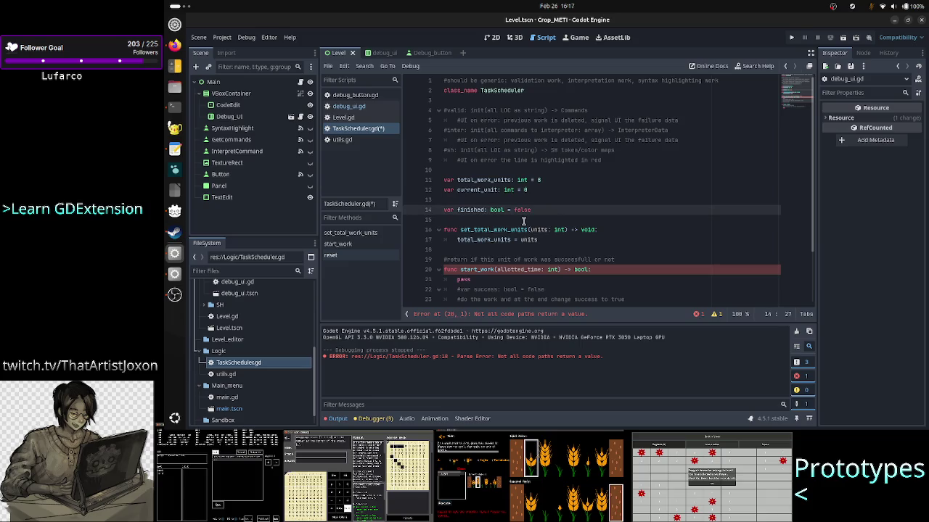
pyautogui.click(524, 221)
pyautogui.doubleClick(497, 210)
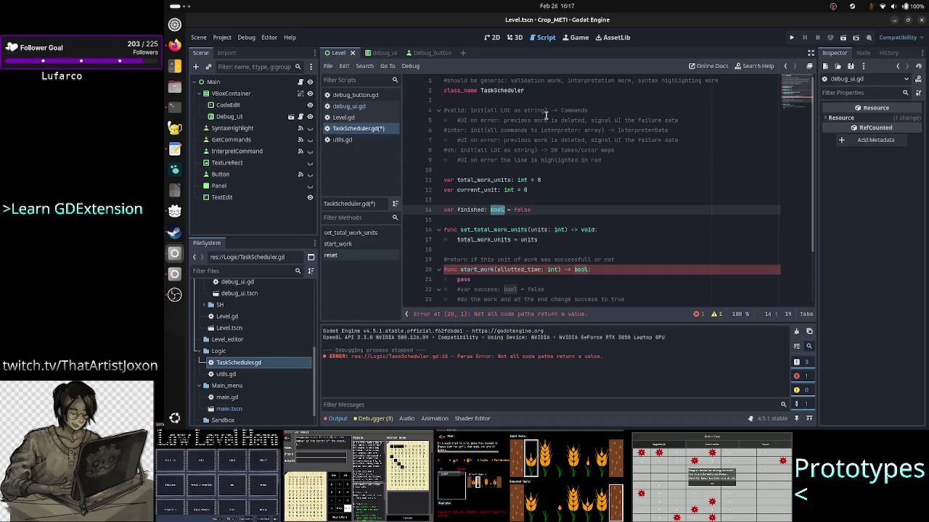
pyautogui.doubleClick(535, 110)
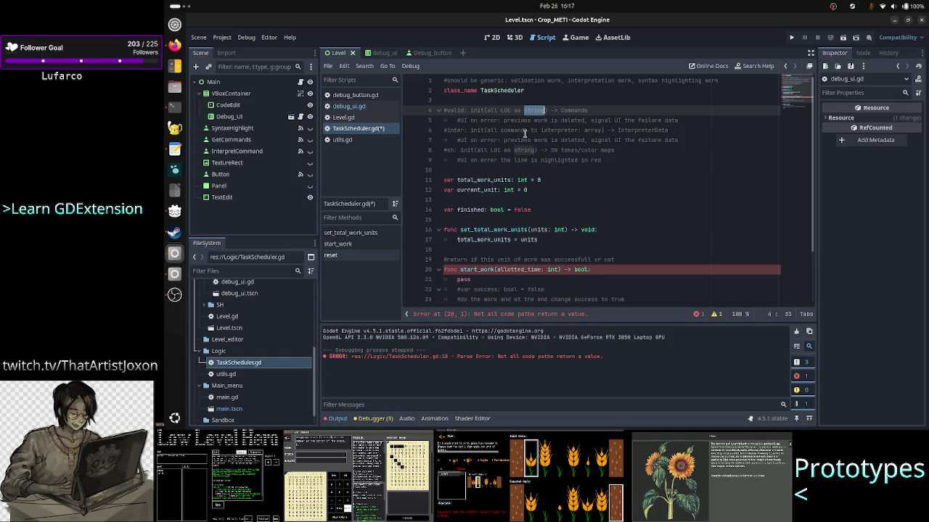
pyautogui.doubleClick(513, 131)
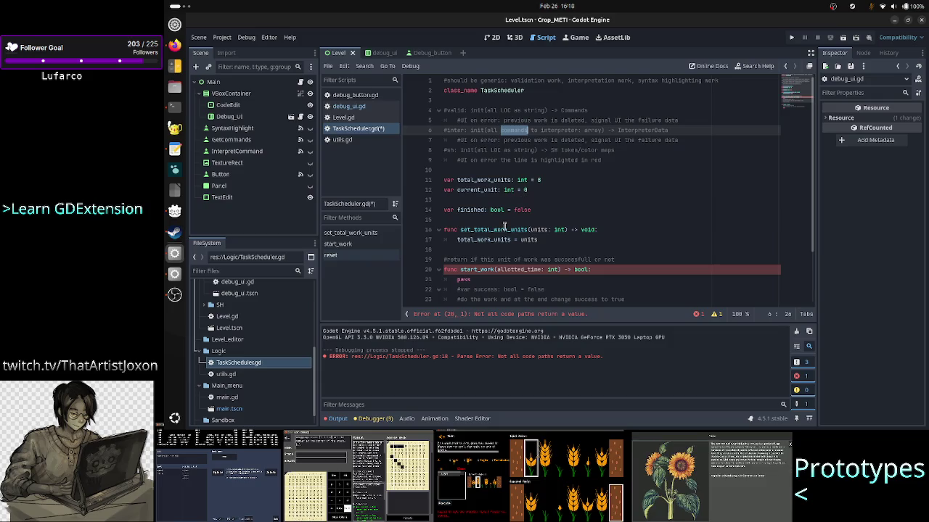
pyautogui.click(504, 229)
pyautogui.scroll(-2, 535, 230)
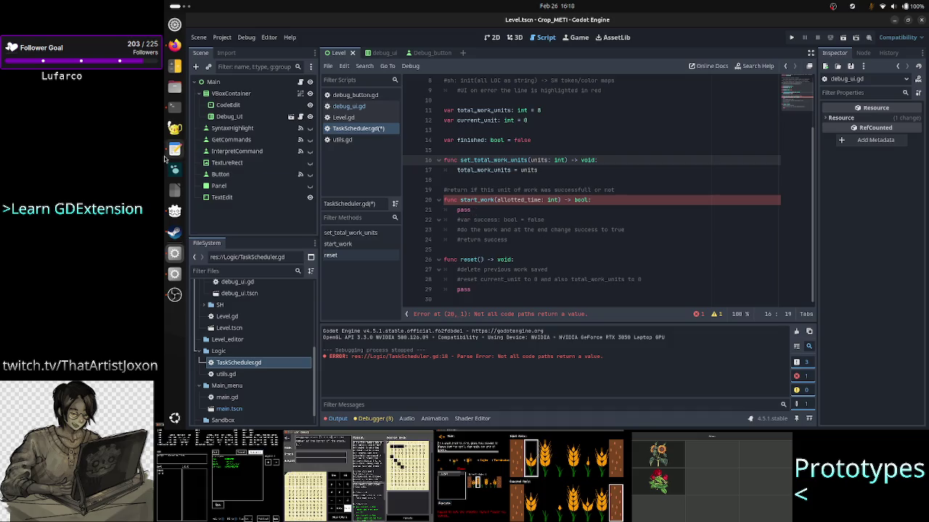
pyautogui.click(178, 116)
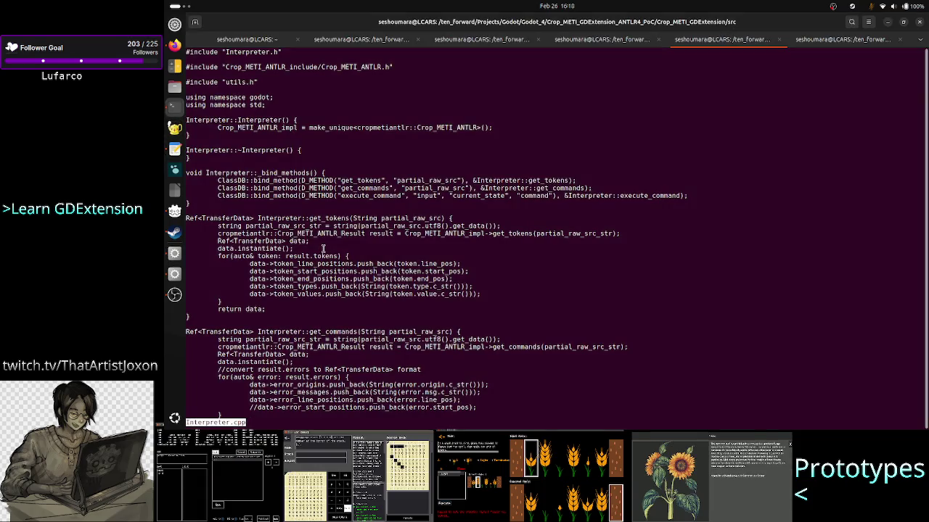
# - Highlight the Ref<TransferData> return type of get_tokens in Interpreter.cpp
pyautogui.scroll(-4, 358, 307)
pyautogui.scroll(5, 357, 307)
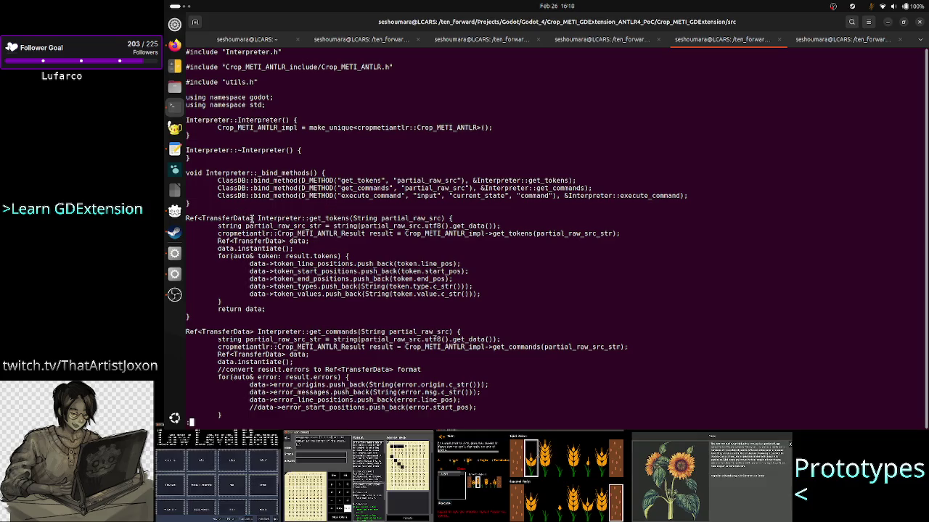
pyautogui.moveTo(253, 218); pyautogui.dragTo(187, 218)
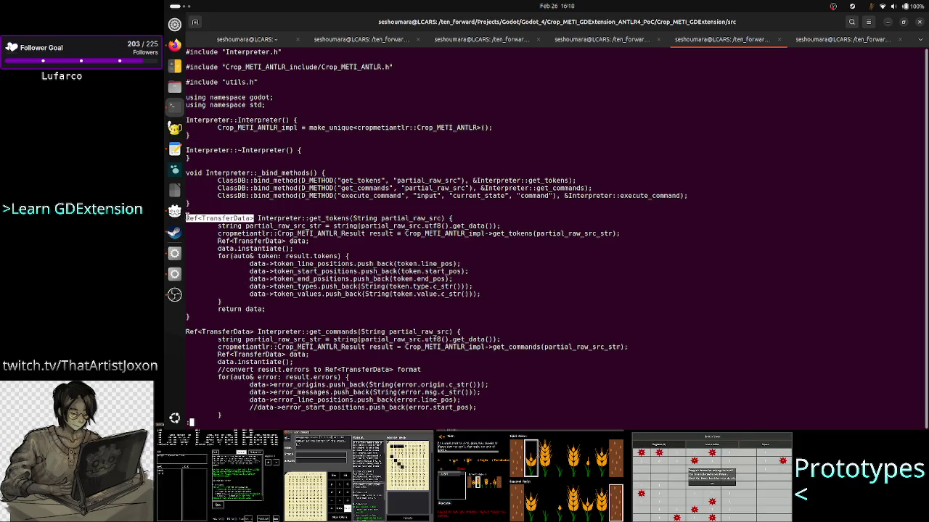
pyautogui.doubleClick(318, 218)
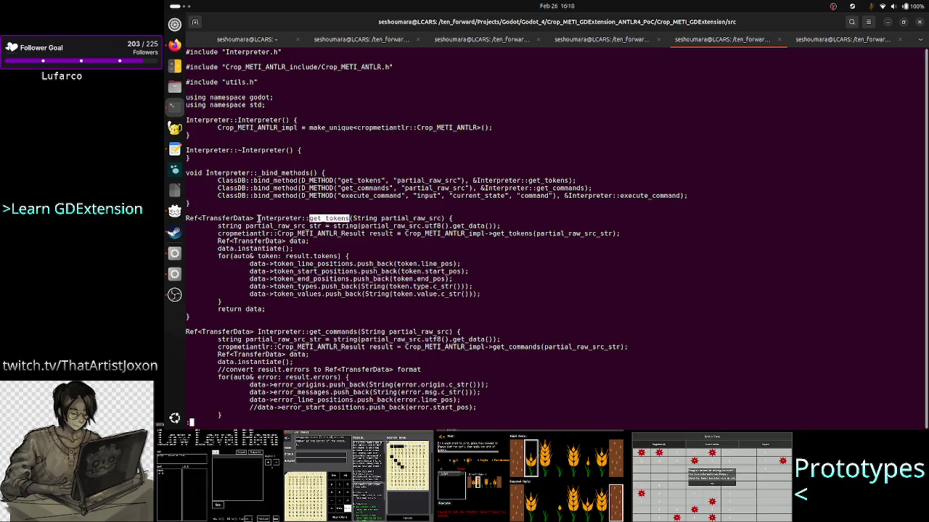
pyautogui.moveTo(255, 217)
pyautogui.mouseDown()
pyautogui.moveTo(168, 212)
pyautogui.moveTo(206, 219)
pyautogui.mouseUp()
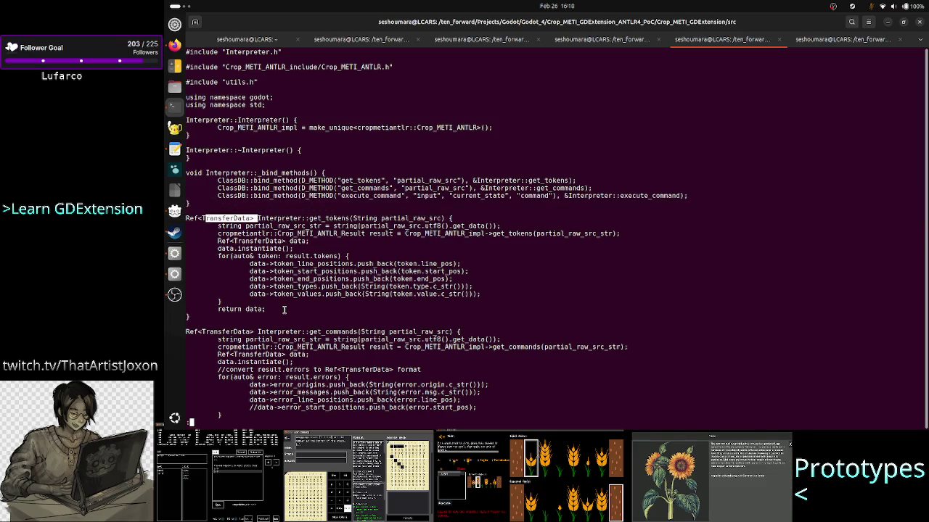
pyautogui.click(254, 332)
# - Highlight the Ref<InterpreterData> return type of execute_command, then return to Godot
pyautogui.moveTo(254, 332); pyautogui.dragTo(197, 332)
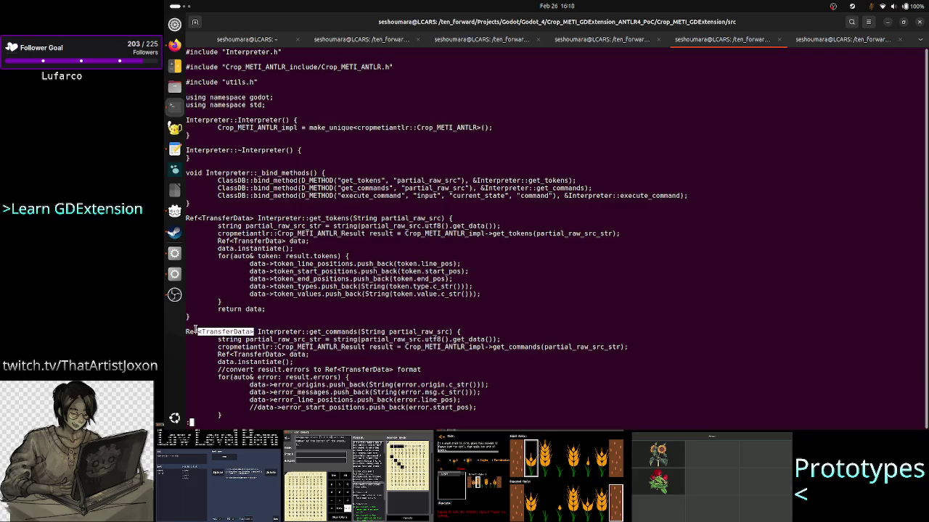
pyautogui.scroll(-10, 273, 320)
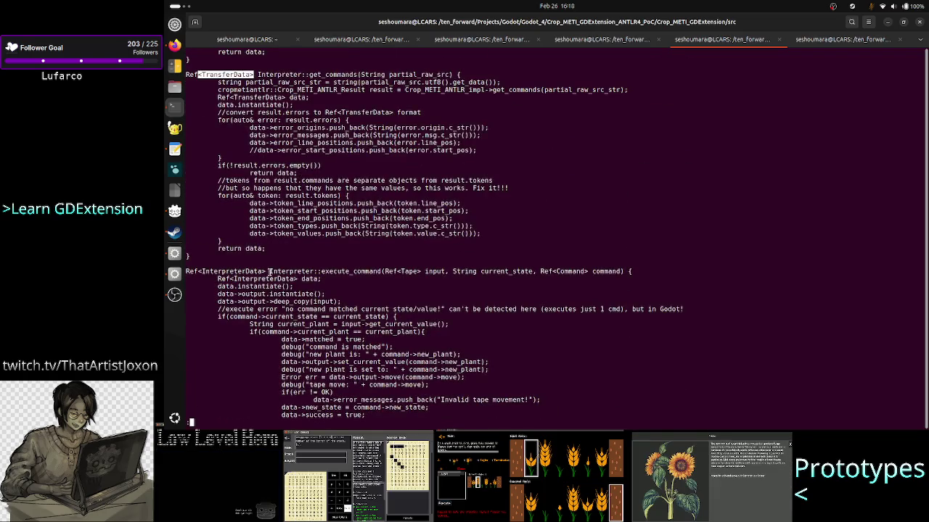
pyautogui.moveTo(267, 272); pyautogui.dragTo(186, 271)
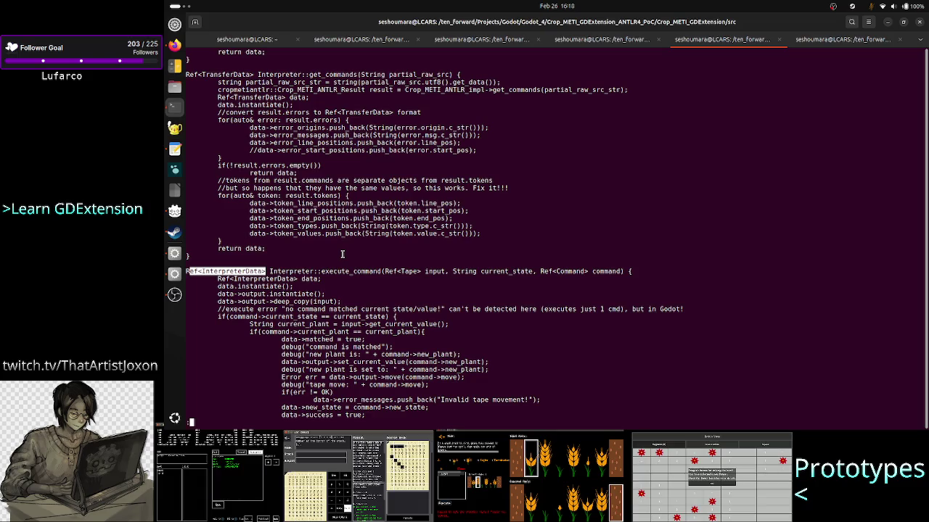
pyautogui.scroll(5, 342, 254)
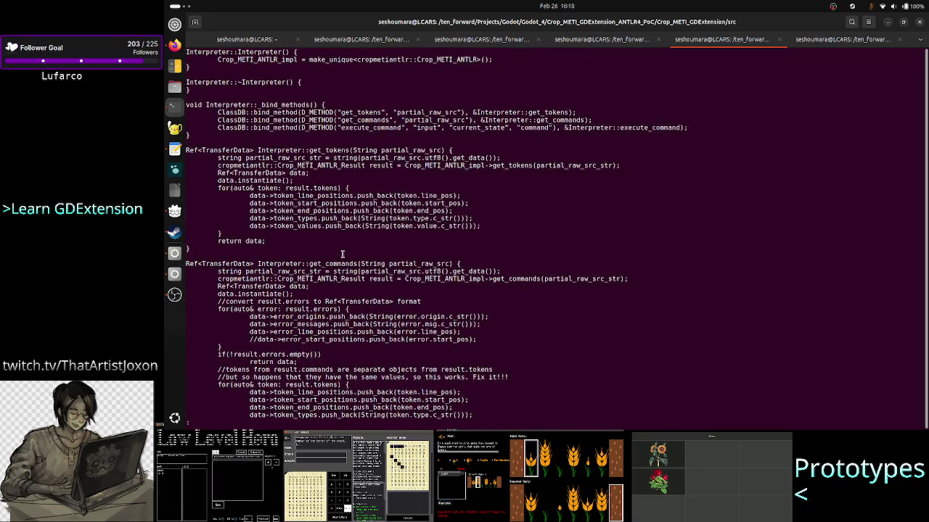
pyautogui.hotkey('alt', 'Tab')
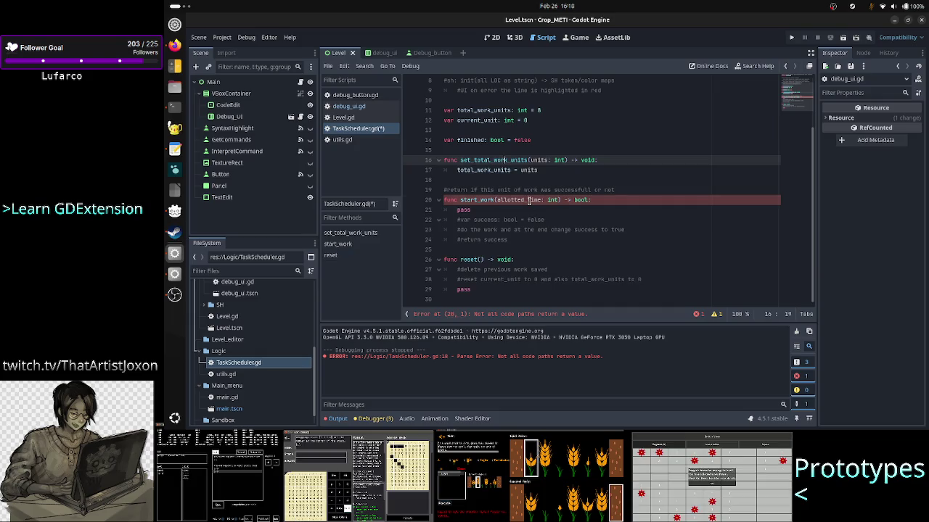
pyautogui.click(529, 201)
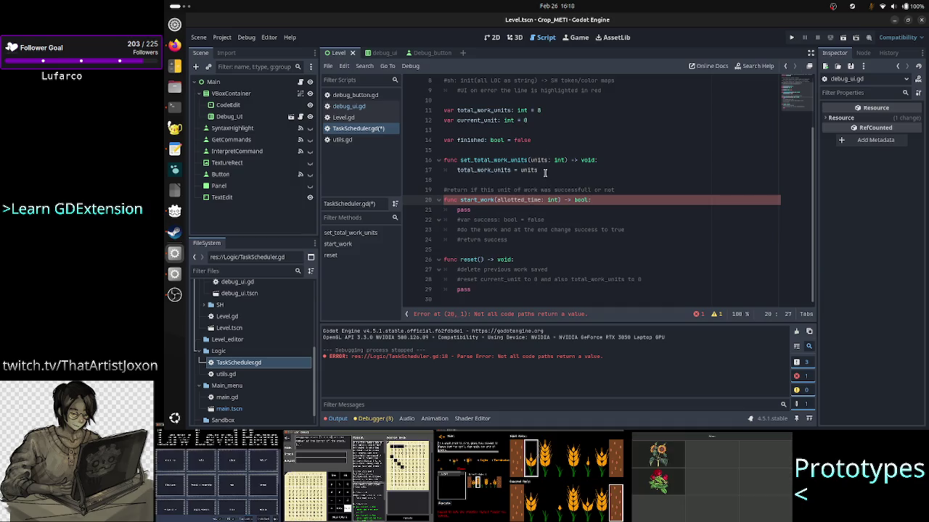
pyautogui.moveTo(545, 172)
pyautogui.mouseDown()
pyautogui.moveTo(464, 169)
pyautogui.moveTo(465, 138)
pyautogui.moveTo(440, 110)
pyautogui.mouseUp()
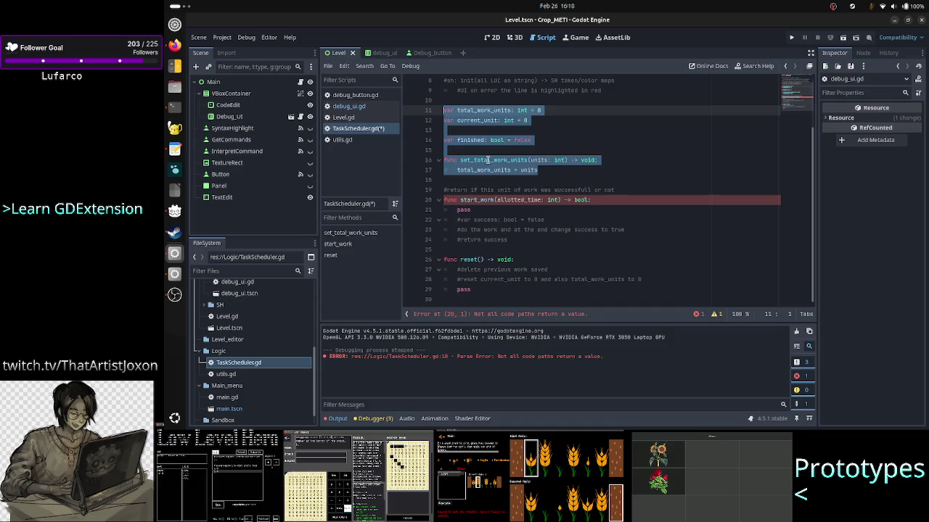
pyautogui.doubleClick(488, 159)
pyautogui.scroll(2, 556, 179)
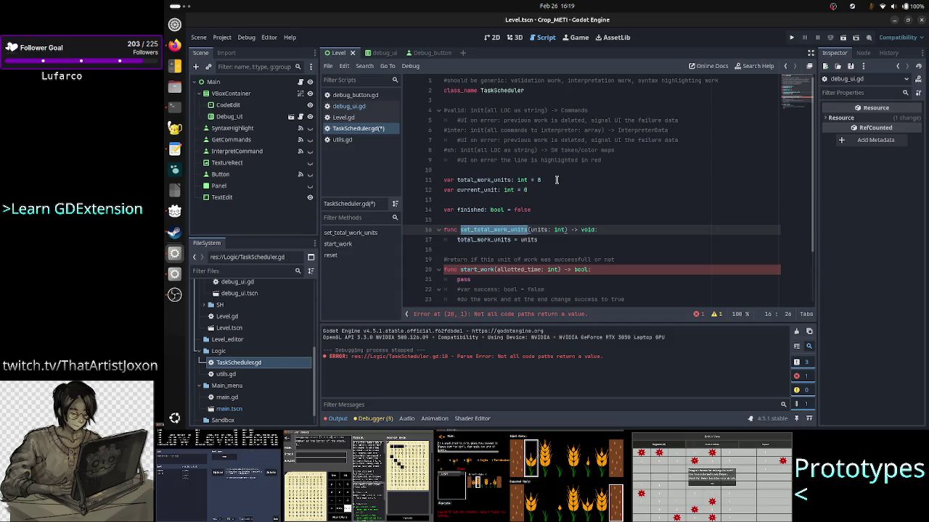
# - Step the caret through lines 15–18 of TaskScheduler.gd
pyautogui.press('Up')
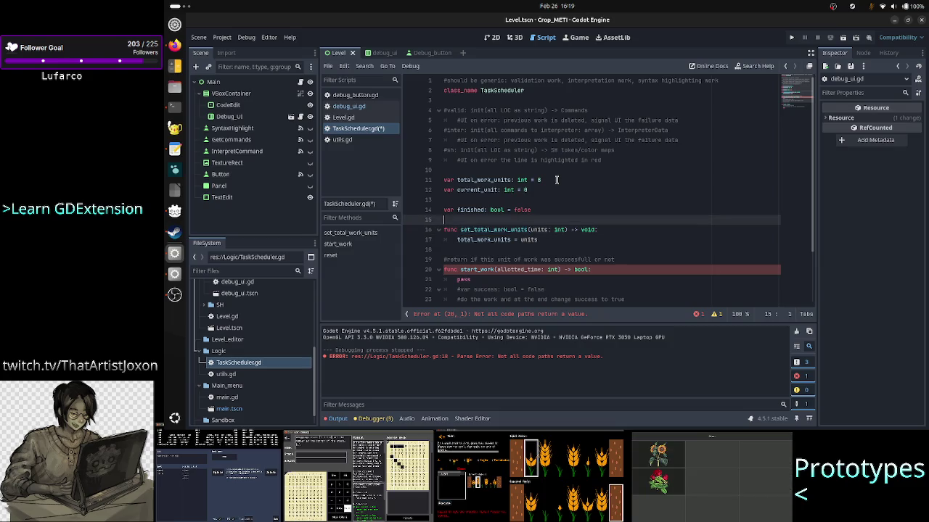
pyautogui.press('Down')
pyautogui.press('Down')
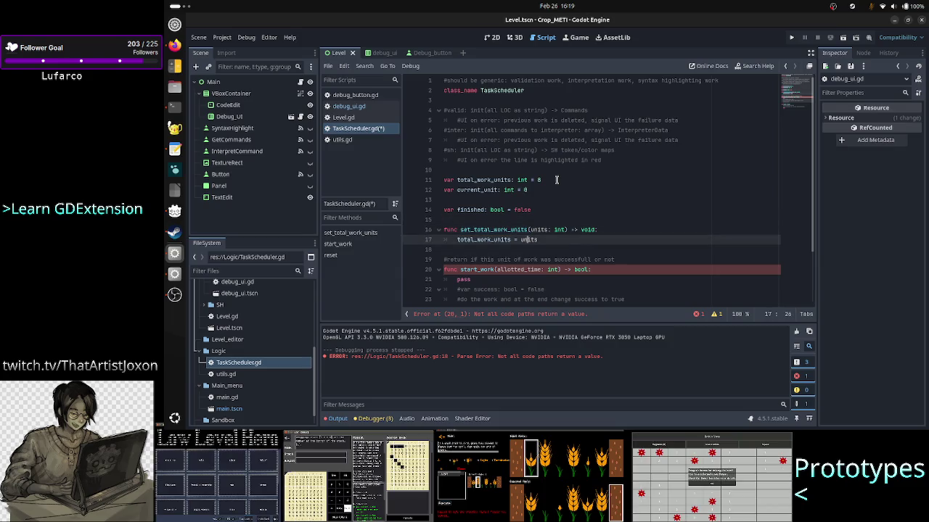
pyautogui.press('Up')
pyautogui.press('Up')
pyautogui.press('Down')
pyautogui.press('Down')
pyautogui.press('Down')
pyautogui.press('Up')
pyautogui.press('Up')
pyautogui.press('Up')
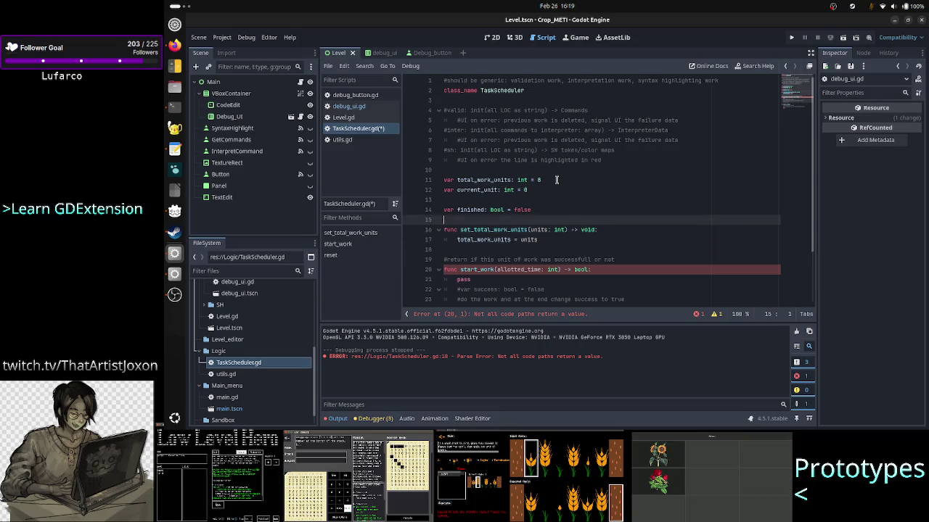
pyautogui.press('Down')
pyautogui.press('Down')
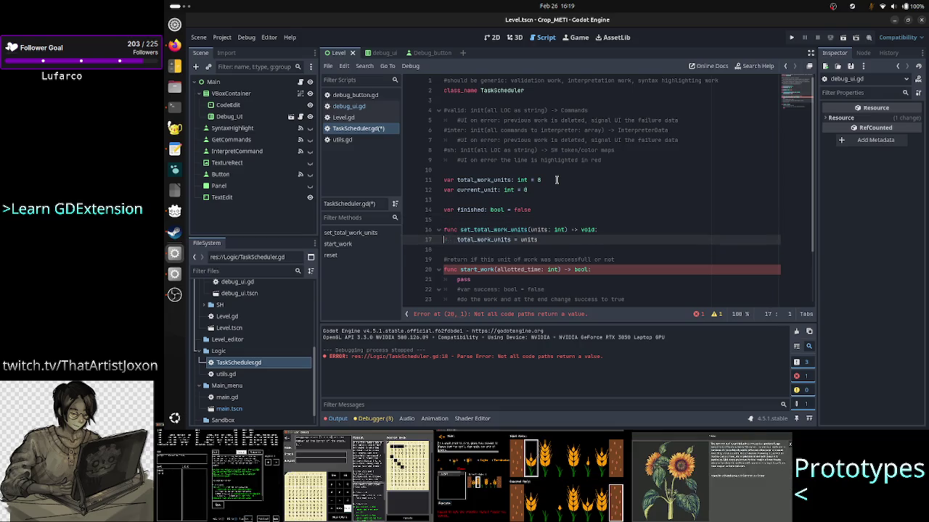
pyautogui.press('Up')
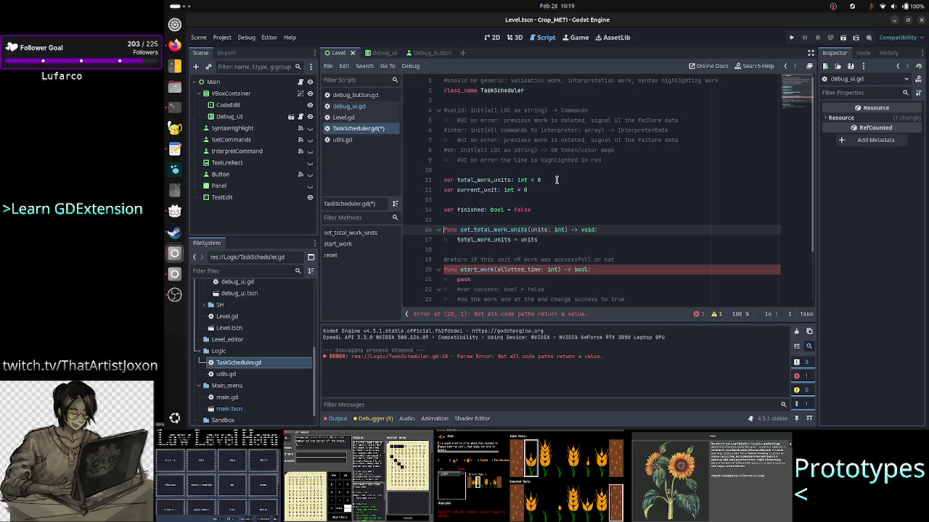
# - Move up to lines 10, 4 and 3 of the script, then bring the terminal forward
pyautogui.press('Up')
pyautogui.press('Up')
pyautogui.press('Up')
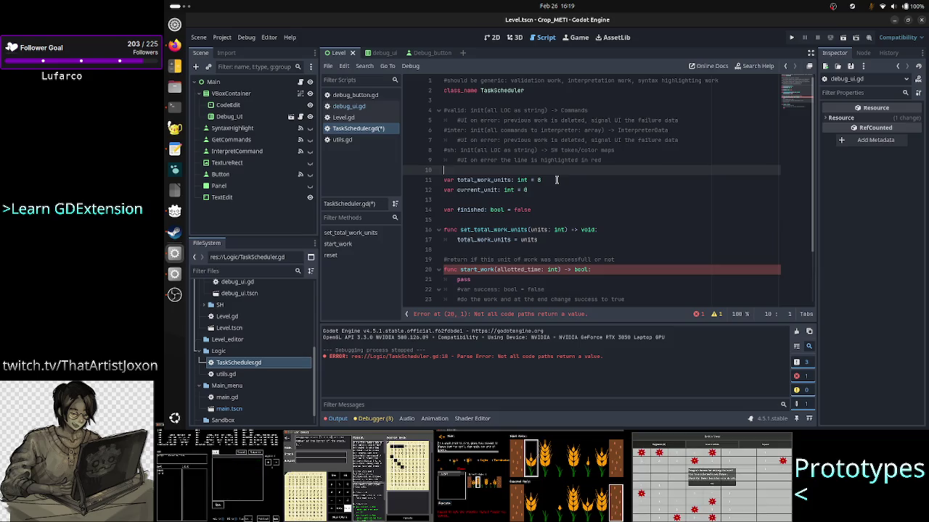
pyautogui.press('Up')
pyautogui.press('Up')
pyautogui.press('Up')
pyautogui.press('Up')
pyautogui.press('Up')
pyautogui.press('Up')
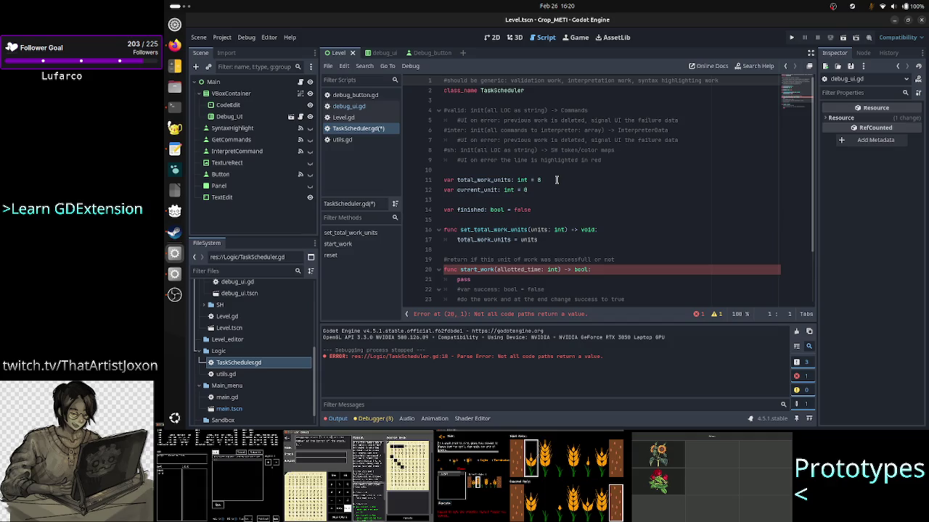
pyautogui.press('Down')
pyautogui.press('Down')
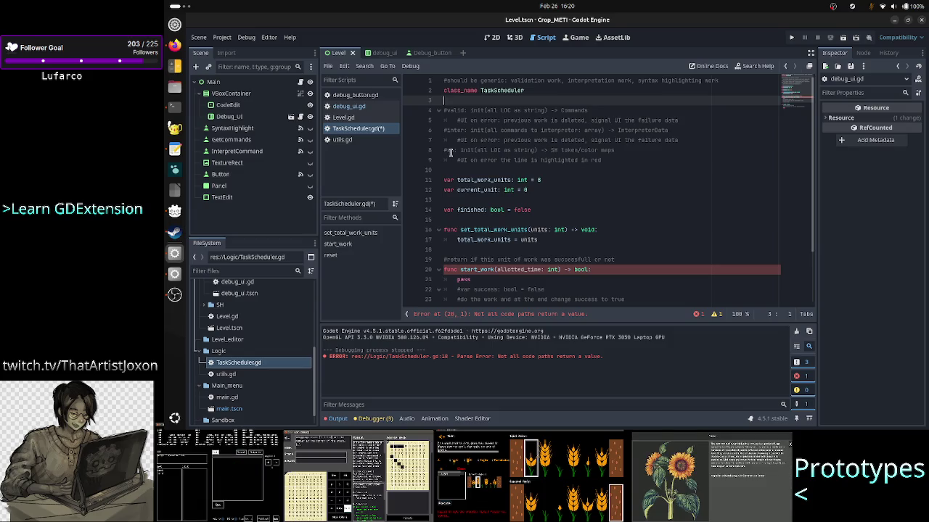
pyautogui.click(174, 107)
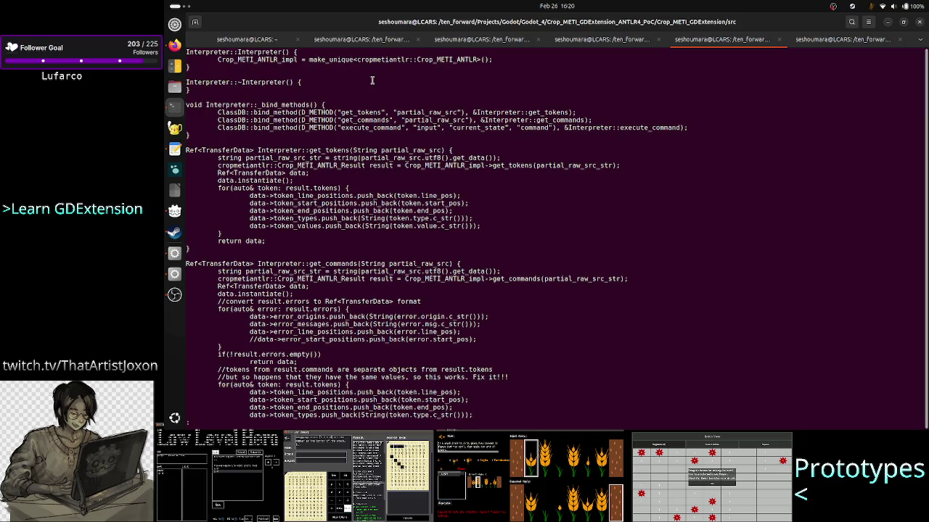
# - Quit top in the first terminal tab and run a twitch_say '!so' shoutout for the streamer
pyautogui.click(256, 40)
pyautogui.press('q')
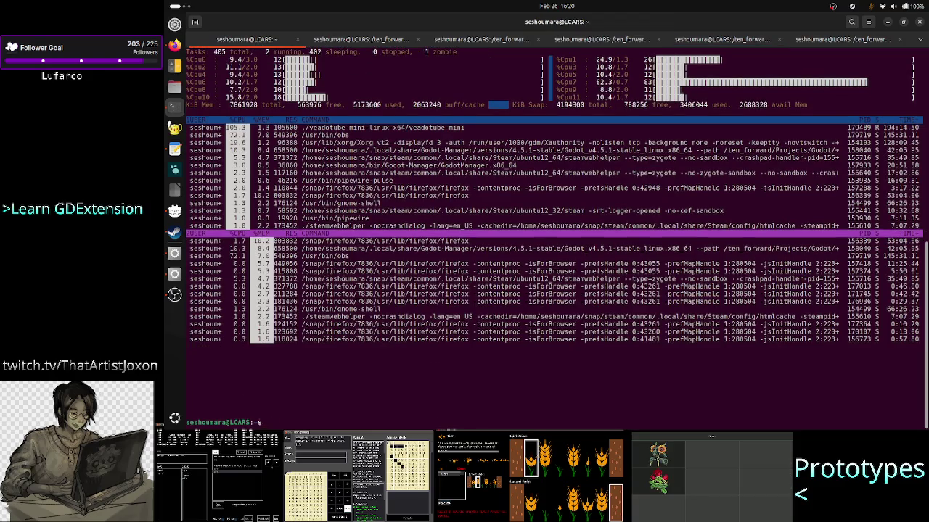
pyautogui.write("twitch_say '")
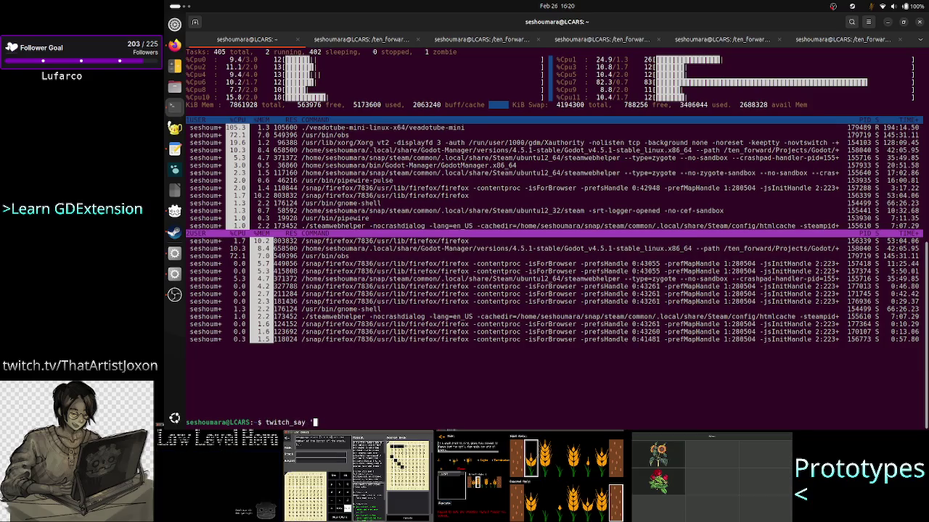
pyautogui.write('!so ')
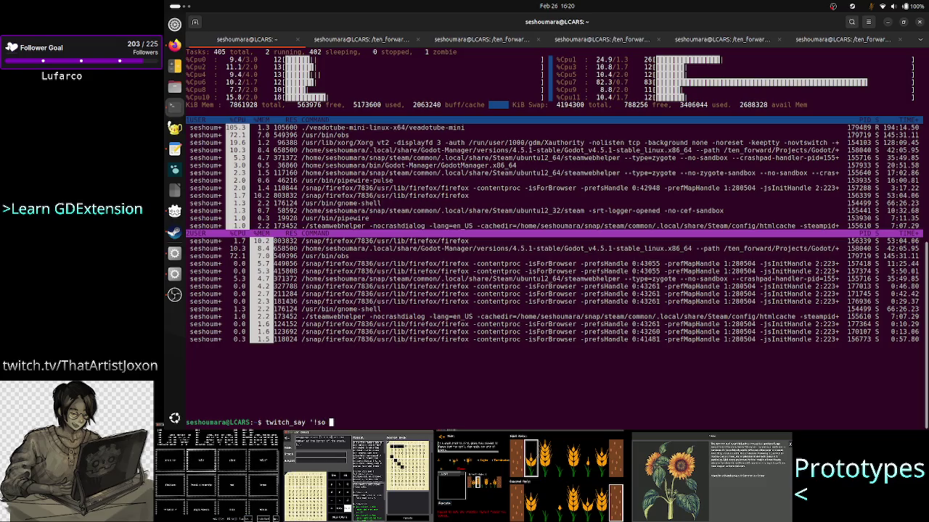
pyautogui.write('Darko')
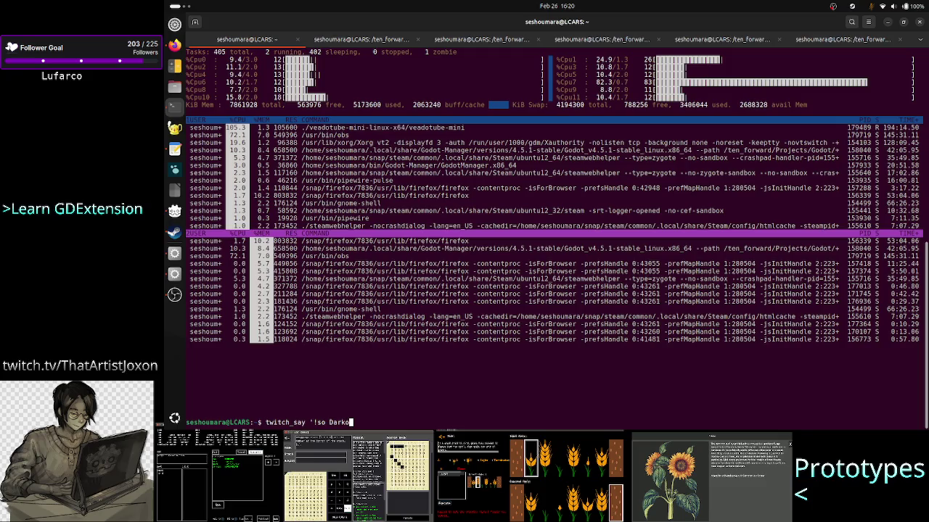
pyautogui.write('Jova')
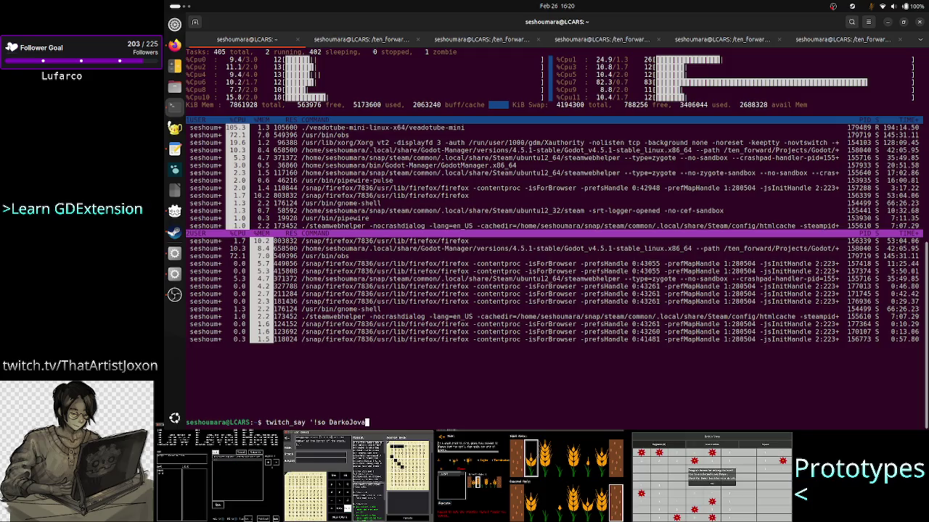
pyautogui.write('nov')
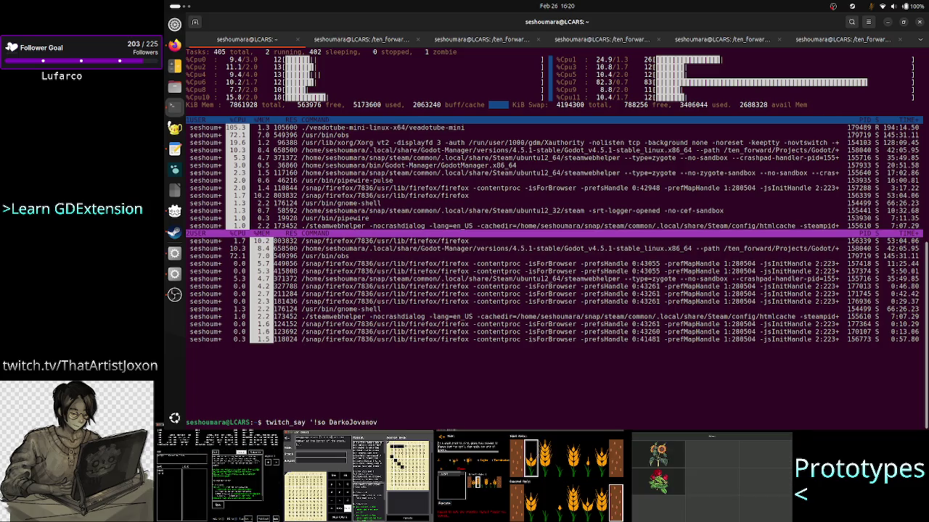
pyautogui.press('Return')
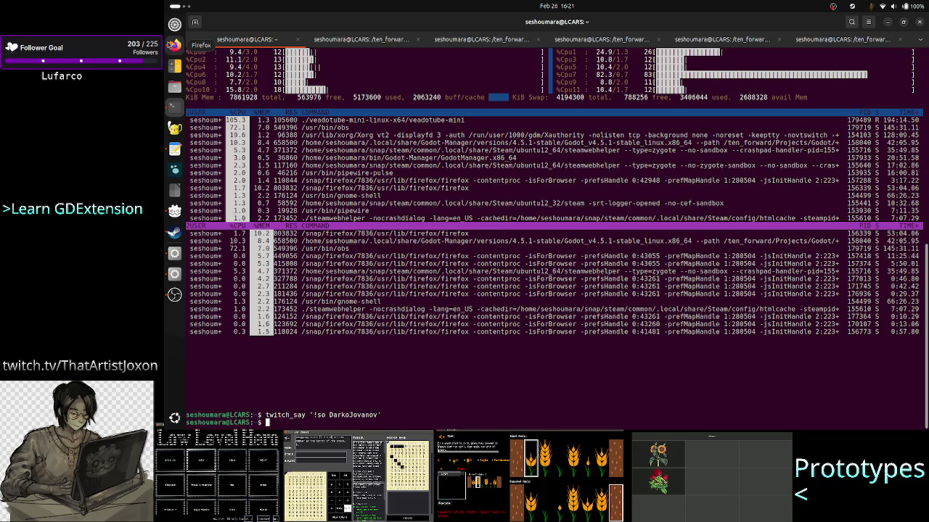
# - Open the Twitch Faeria shortcut page in a new Firefox tab
pyautogui.click(172, 45)
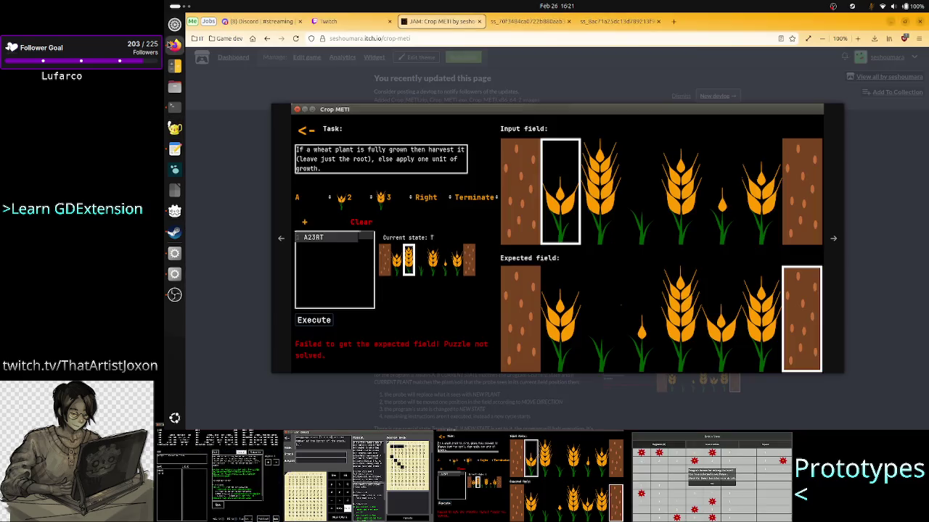
pyautogui.click(673, 21)
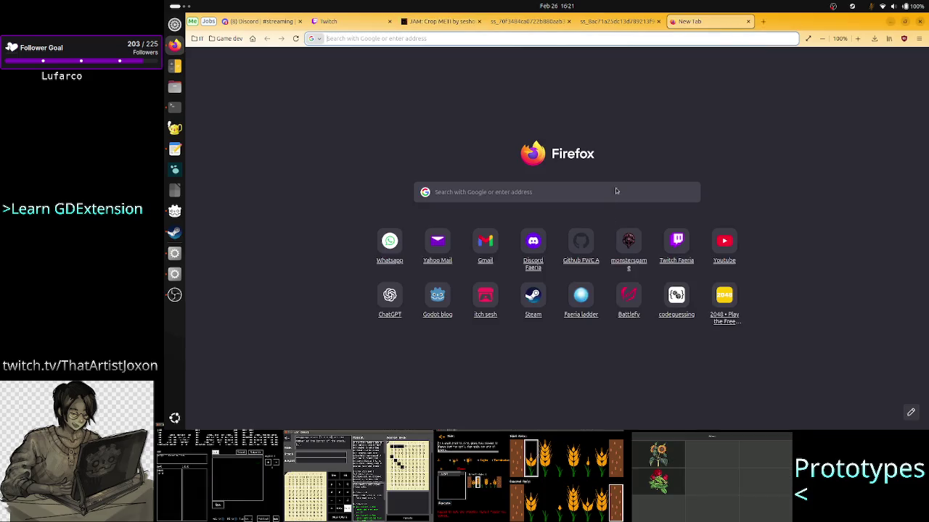
pyautogui.click(677, 246)
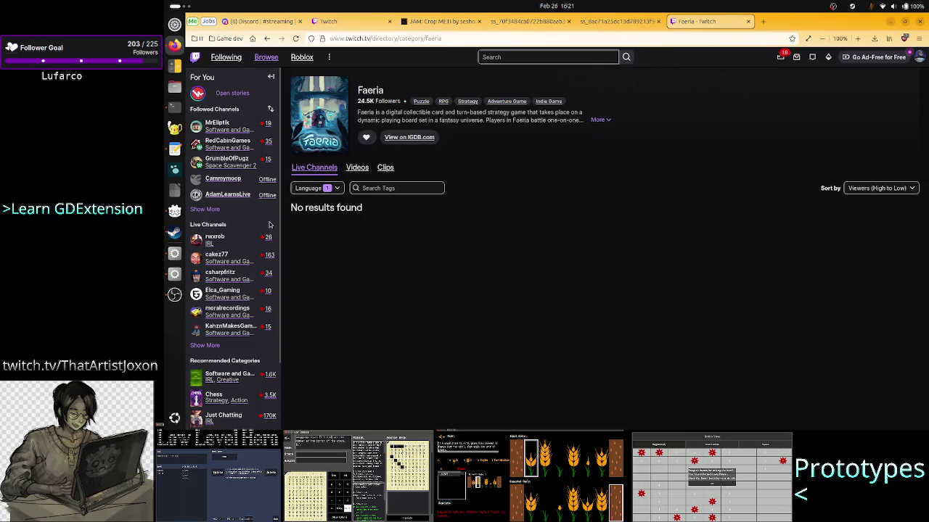
# - Expand the Followed Channels list fully to find the artist's offline channel, then return to Terminal
pyautogui.click(206, 209)
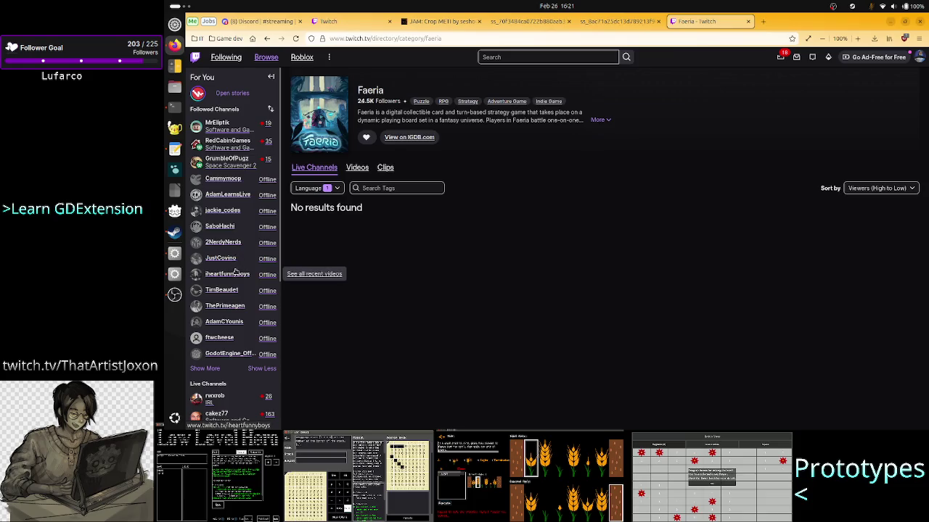
pyautogui.click(211, 369)
pyautogui.scroll(-5, 257, 304)
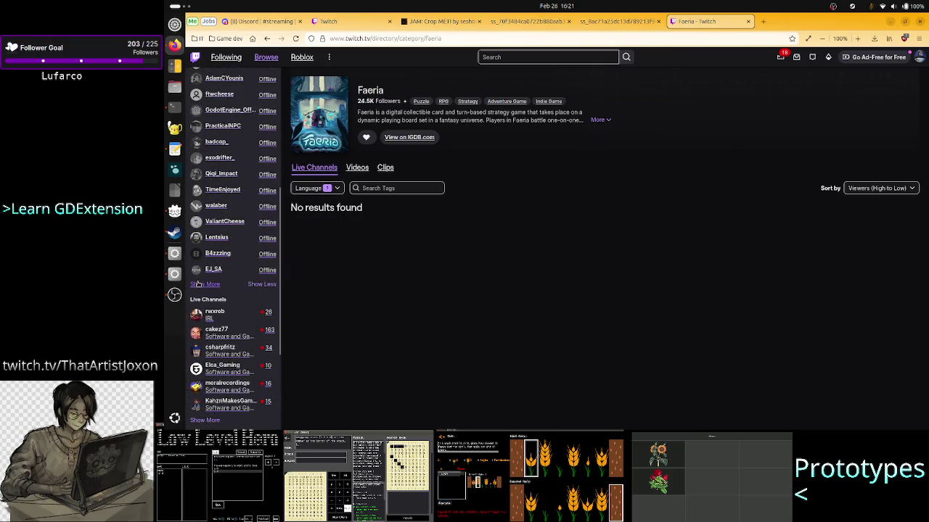
pyautogui.click(206, 284)
pyautogui.scroll(-1, 233, 312)
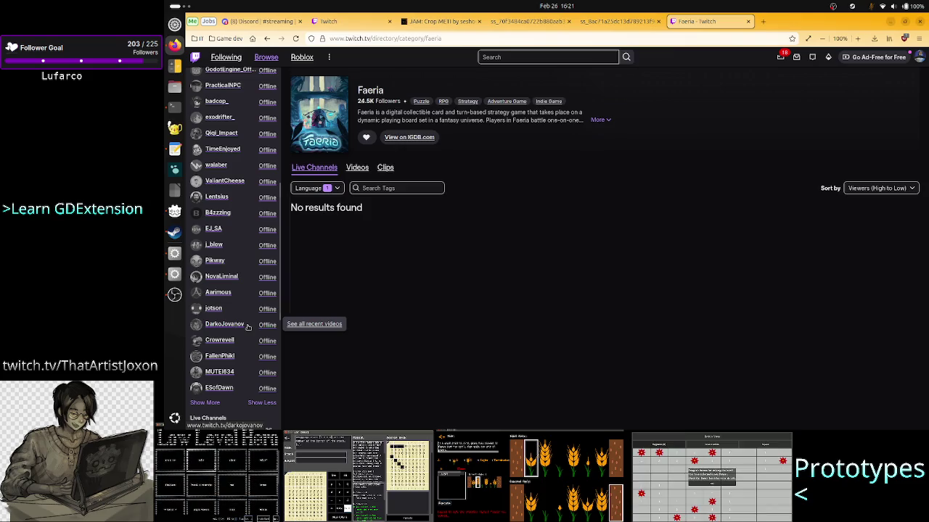
pyautogui.click(179, 112)
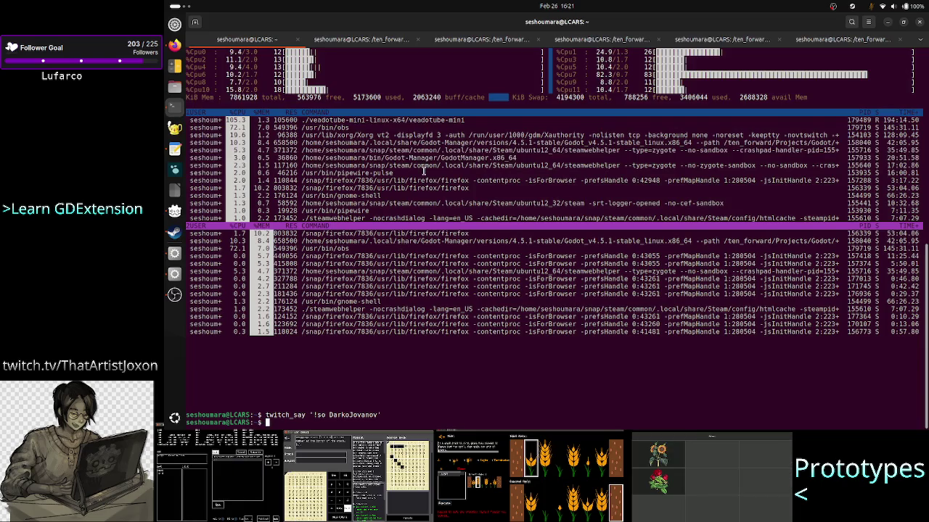
# - Pushd into /ten_forward/Projects/Twitch/tools/seshbot/
pyautogui.write('pushd /te')
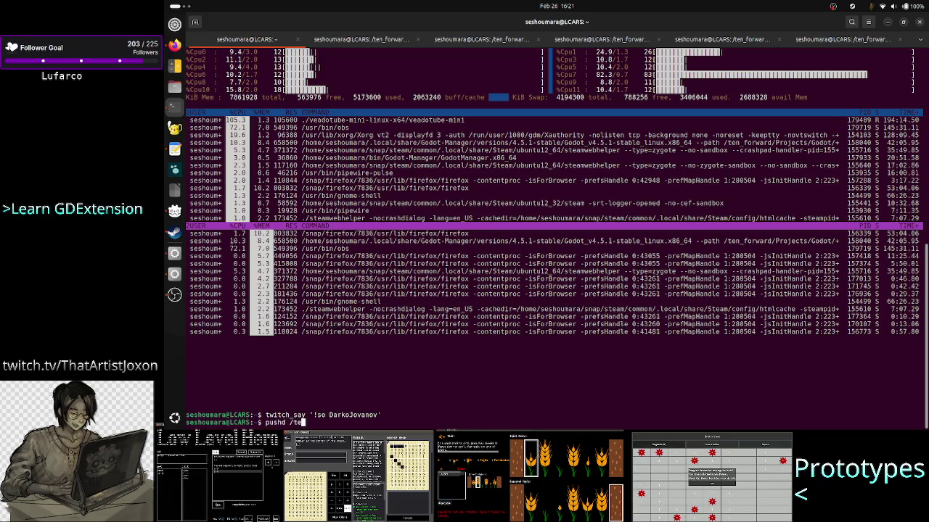
pyautogui.press('Tab')
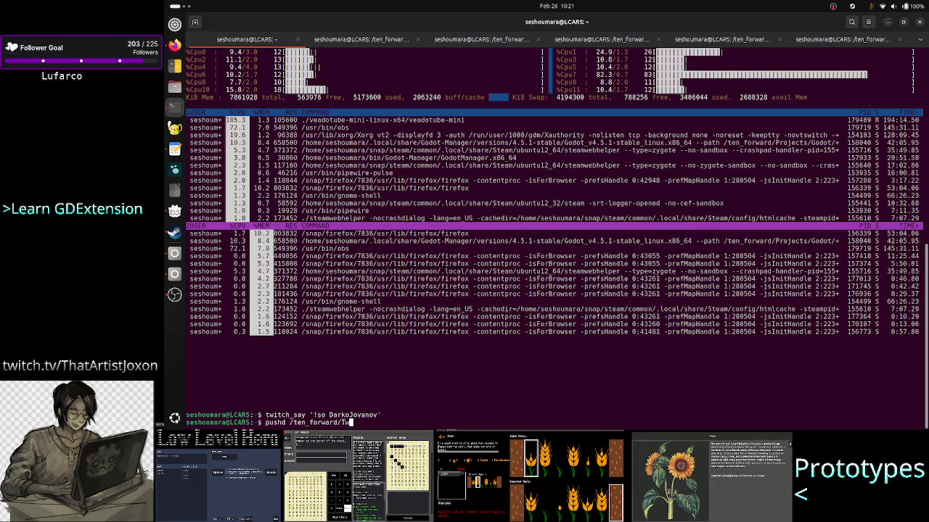
pyautogui.press('BackSpace')
pyautogui.write('Projects/Tw')
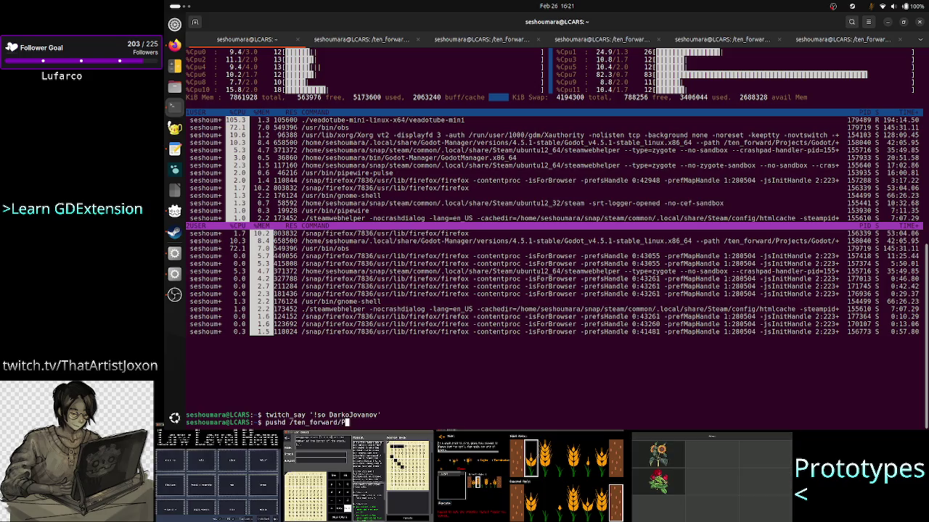
pyautogui.press('Tab')
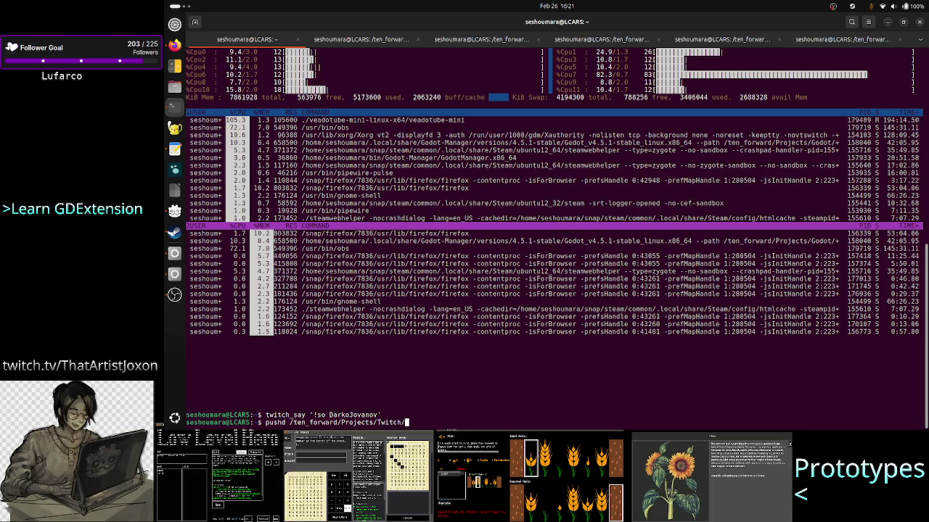
pyautogui.write('ses')
pyautogui.press('BackSpace')
pyautogui.press('BackSpace')
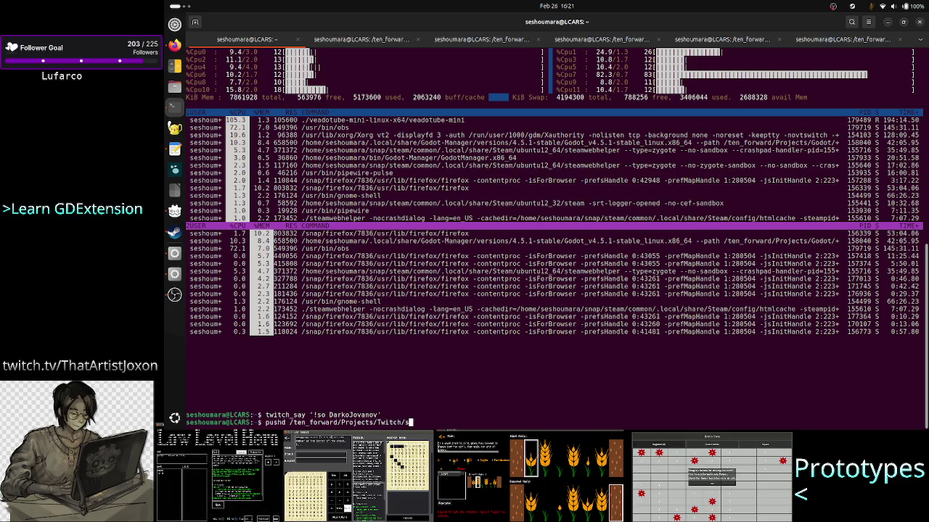
pyautogui.write('to')
pyautogui.press('Tab')
pyautogui.write('se')
pyautogui.press('Tab')
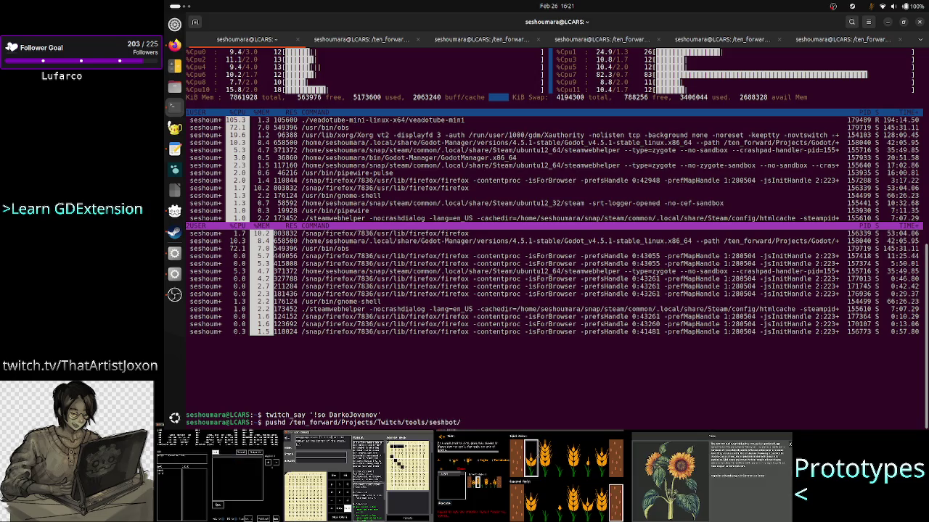
pyautogui.press('Return')
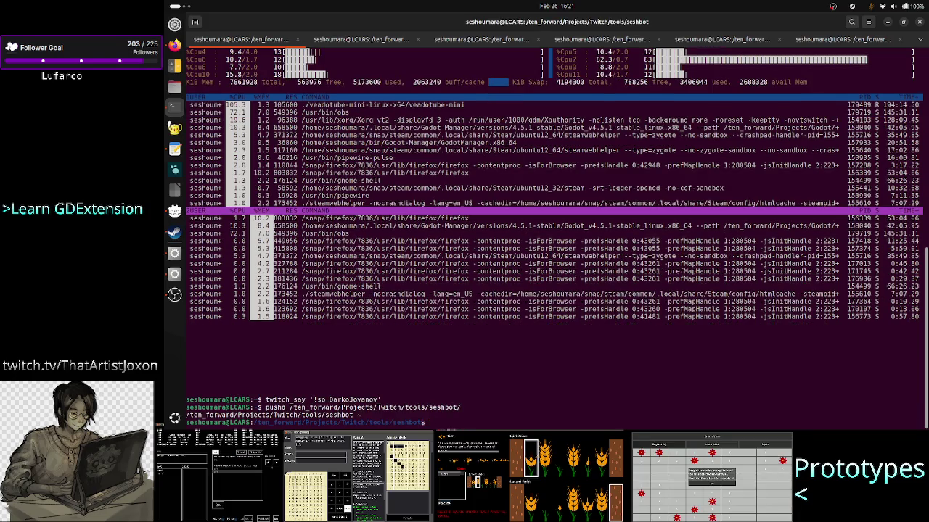
# - List seshbot's files, enter data/, and page through streamers.json with less
pyautogui.write('ls')
pyautogui.press('Return')
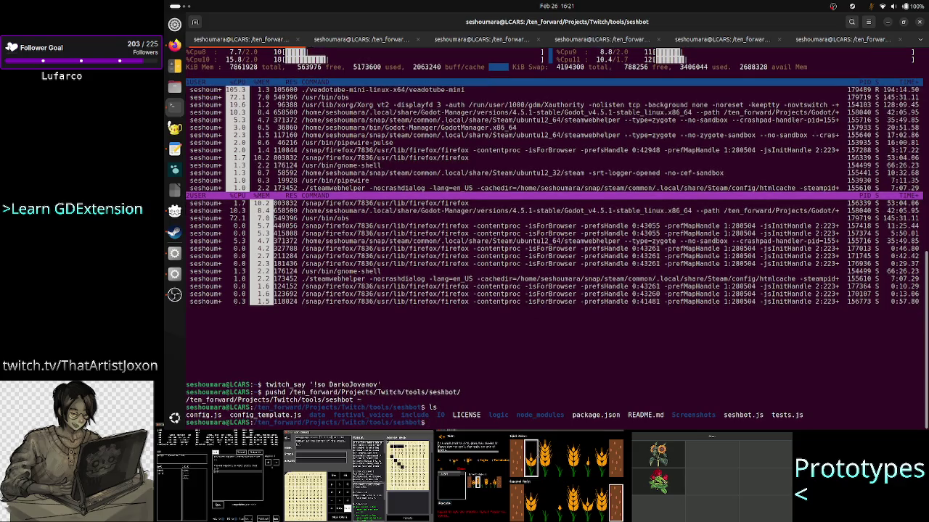
pyautogui.write('cd da')
pyautogui.press('Tab')
pyautogui.press('Return')
pyautogui.write('ls')
pyautogui.press('Return')
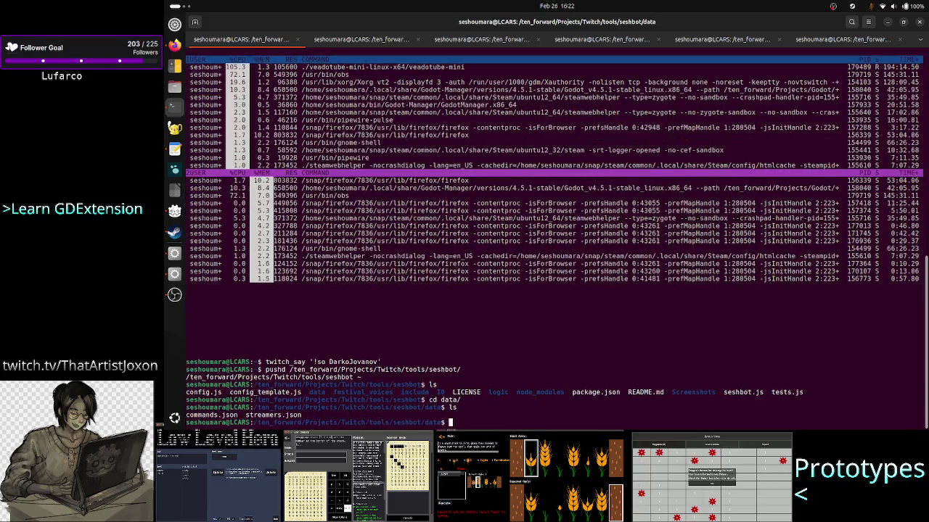
pyautogui.write('less streamers.json')
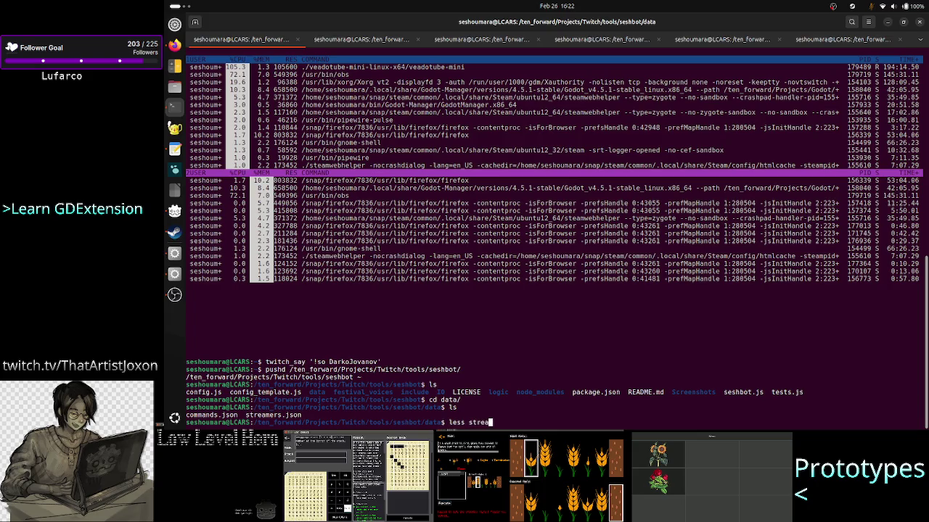
pyautogui.press('Return')
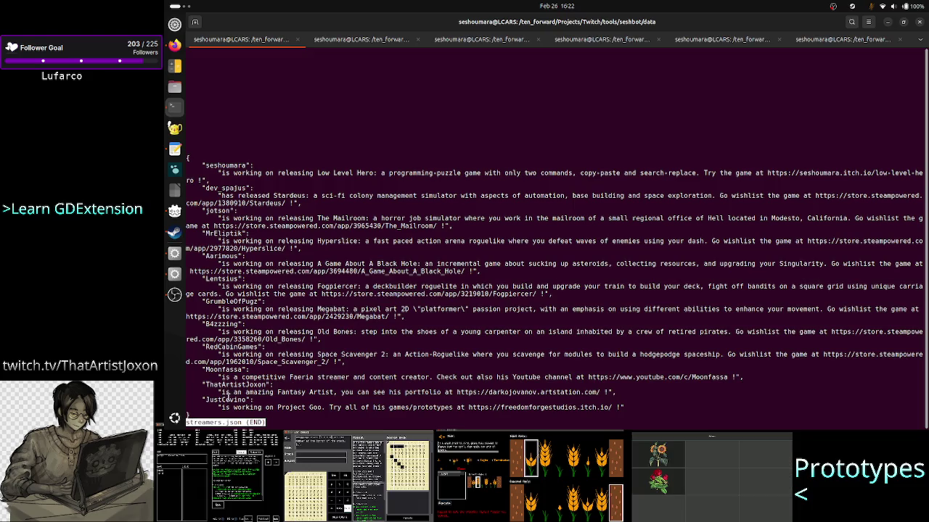
# - Select the artist's entry name, quit less, and type vim streamers.json
pyautogui.doubleClick(242, 384)
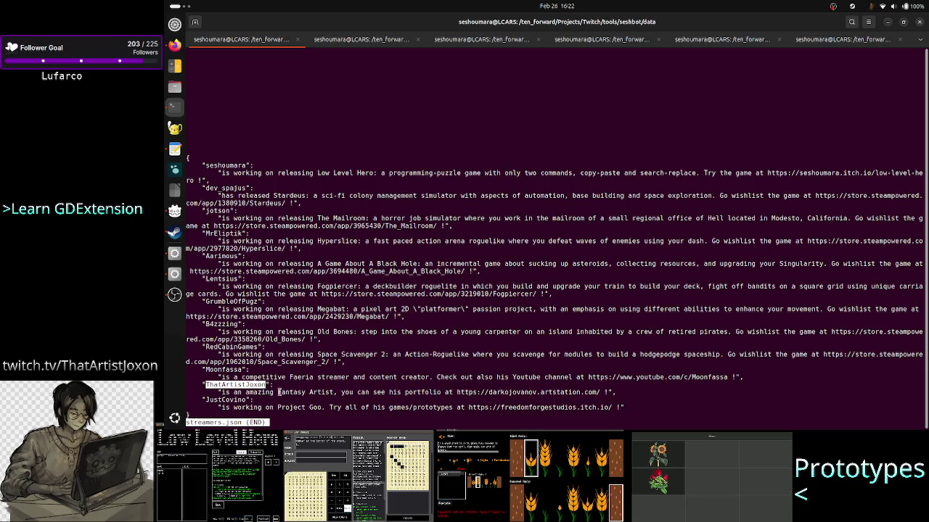
pyautogui.write('q')
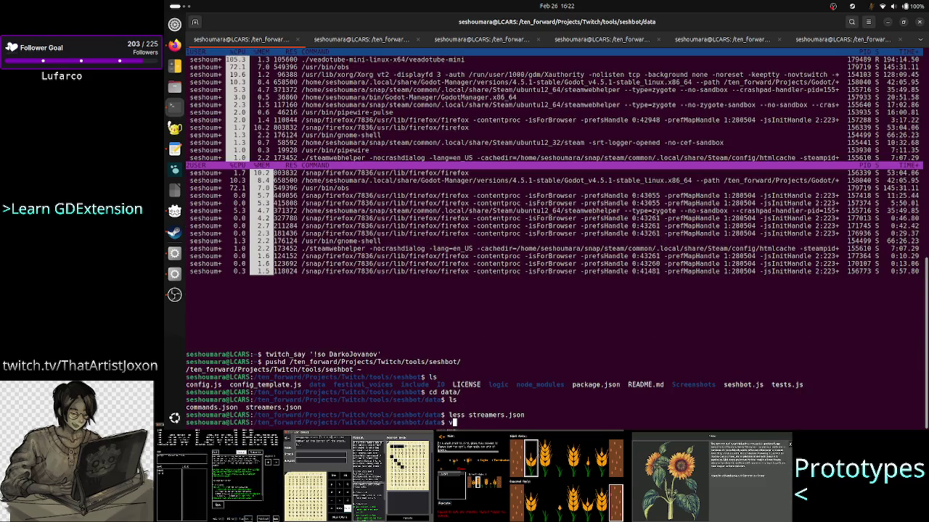
pyautogui.write('im')
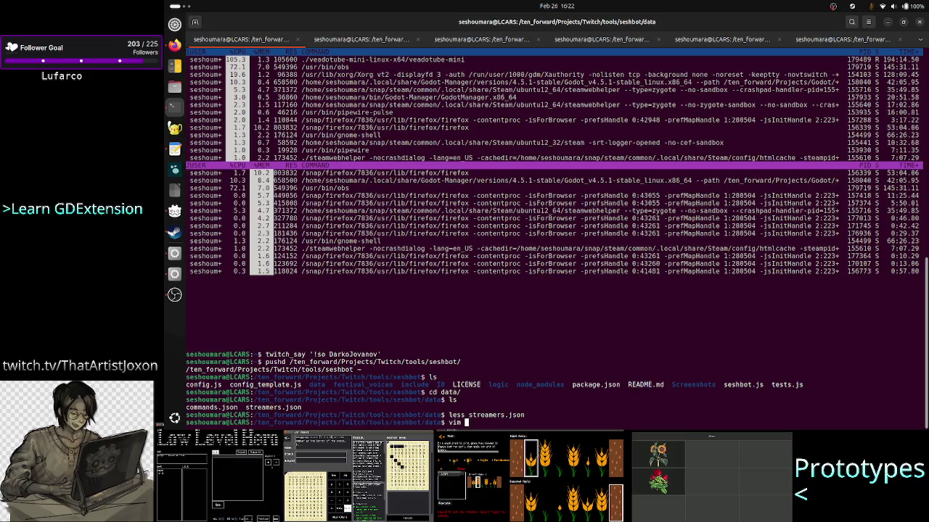
pyautogui.write('streamers.json')
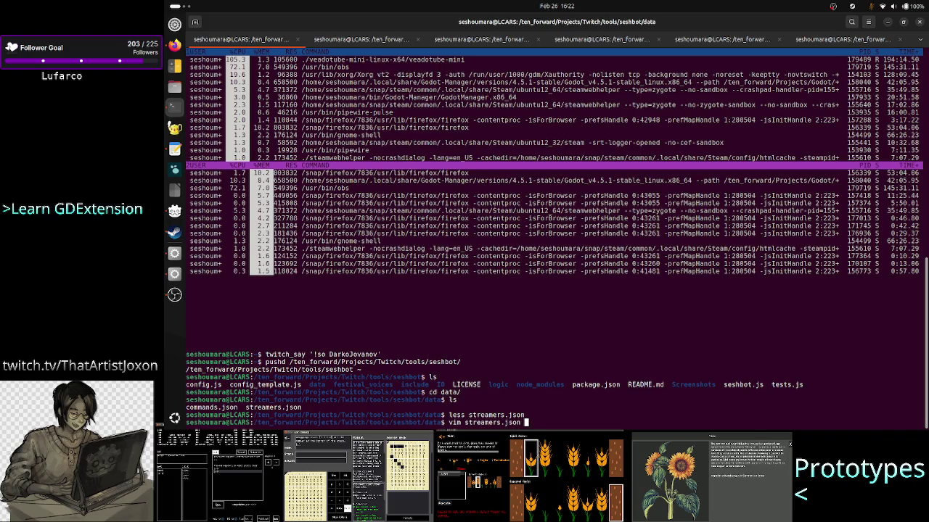
pyautogui.press('Tab')
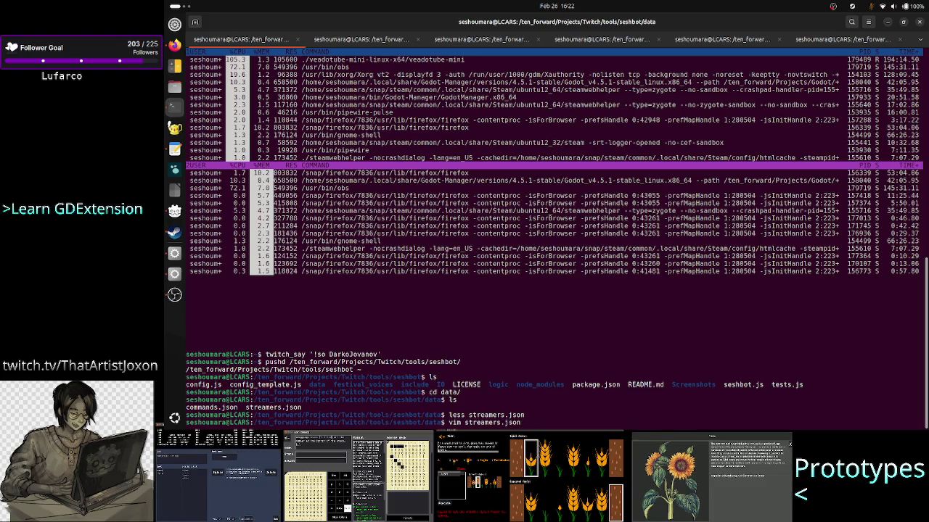
# - Open streamers.json in vim and change the entry name to the streamer's name
pyautogui.press('Return')
pyautogui.press('i')
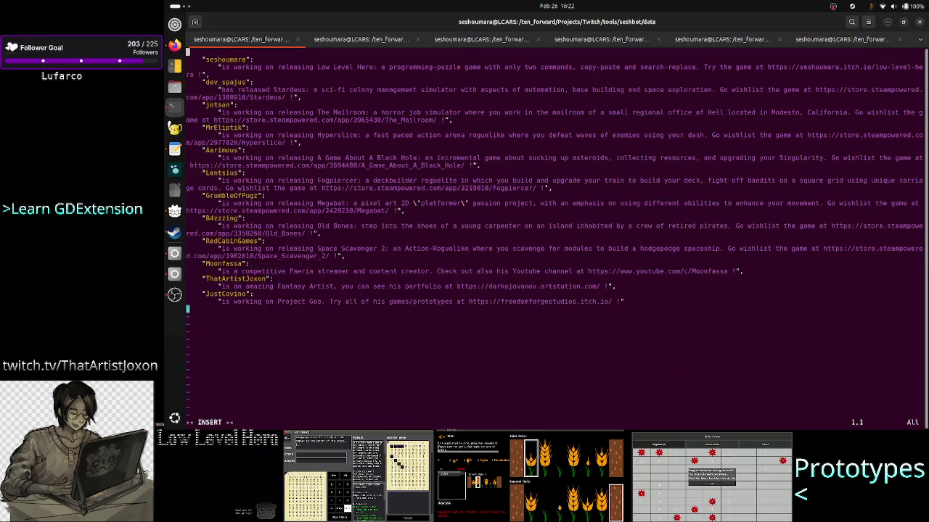
pyautogui.press('Down')
pyautogui.press('Down')
pyautogui.press('Down')
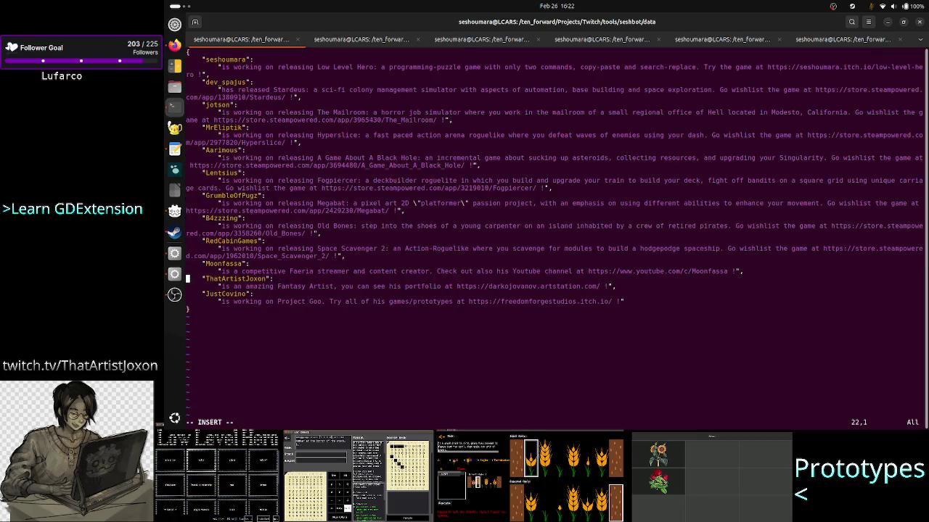
pyautogui.press('Right')
pyautogui.press('Right')
pyautogui.press('Right')
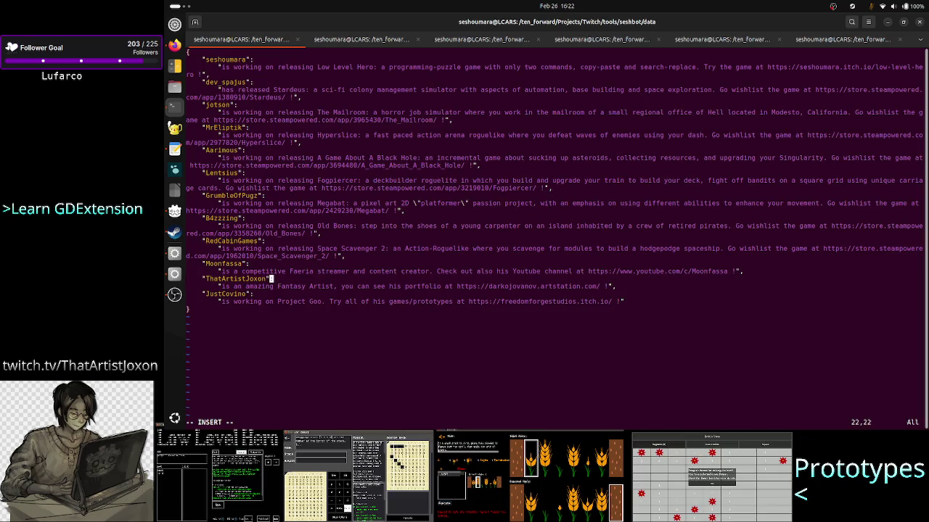
pyautogui.press('Left')
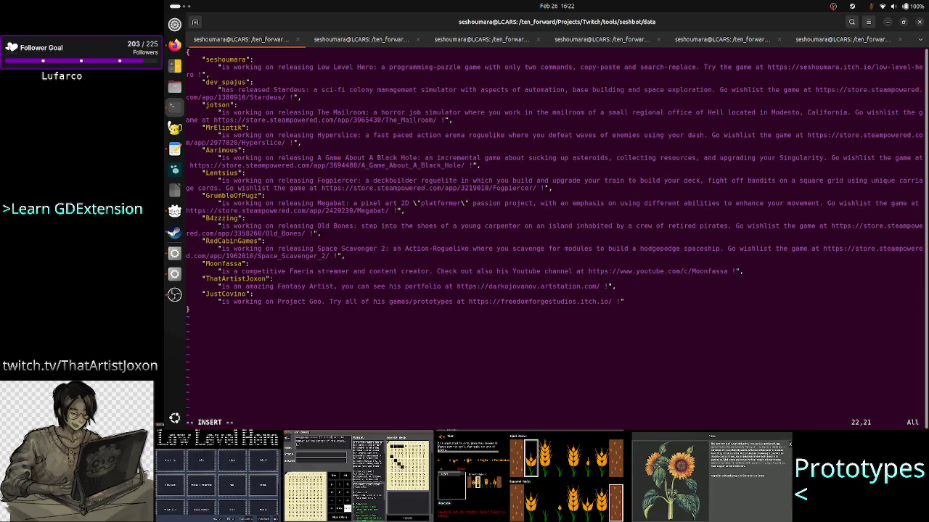
pyautogui.press('BackSpace')
pyautogui.press('BackSpace')
pyautogui.press('BackSpace')
pyautogui.press('BackSpace')
pyautogui.press('BackSpace')
pyautogui.press('BackSpace')
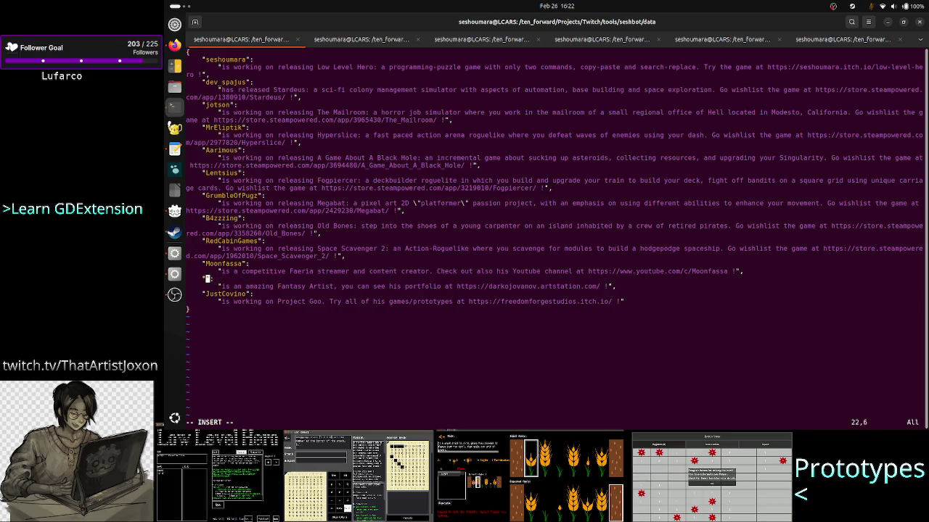
pyautogui.write('Darko":')
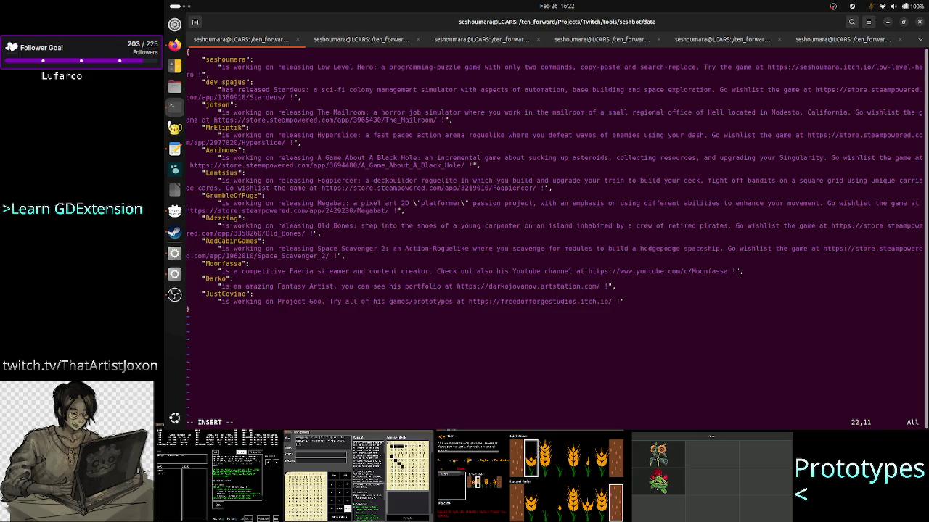
pyautogui.write('Jova')
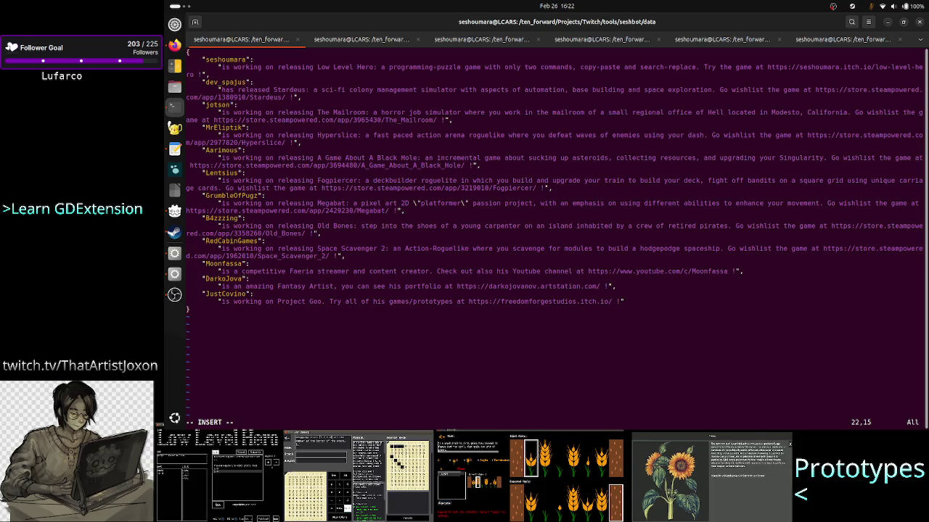
pyautogui.write('nov')
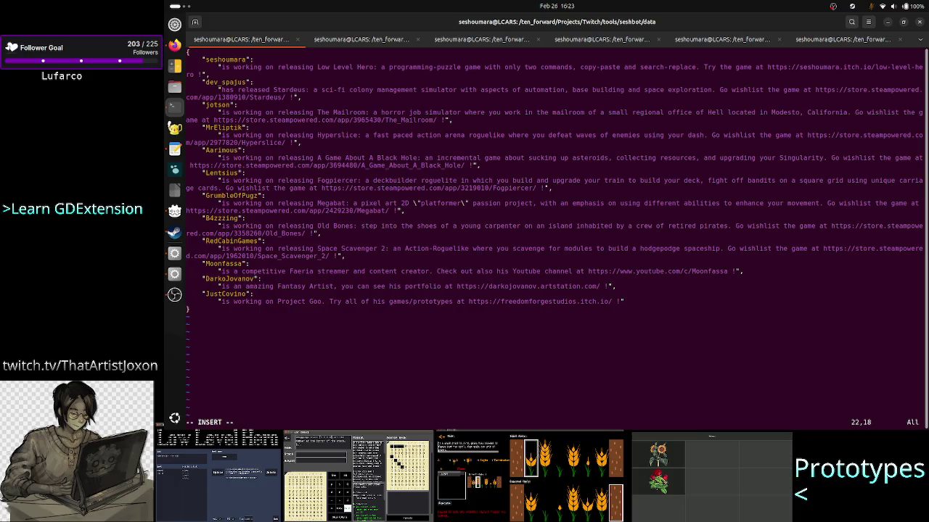
# - Review the portfolio description line, then save and quit vim with :wq
pyautogui.press('Down')
pyautogui.press('Right')
pyautogui.press('Right')
pyautogui.press('Right')
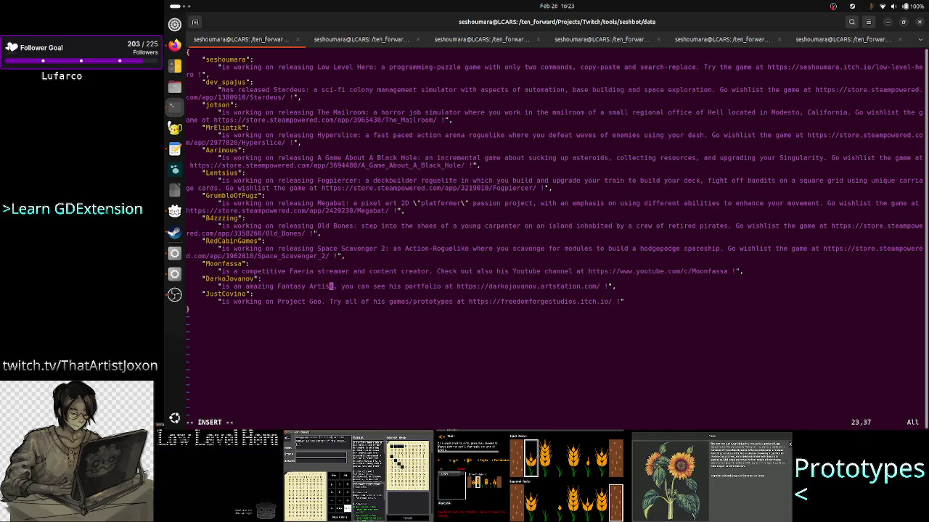
pyautogui.press('Right')
pyautogui.press('Right')
pyautogui.press('Right')
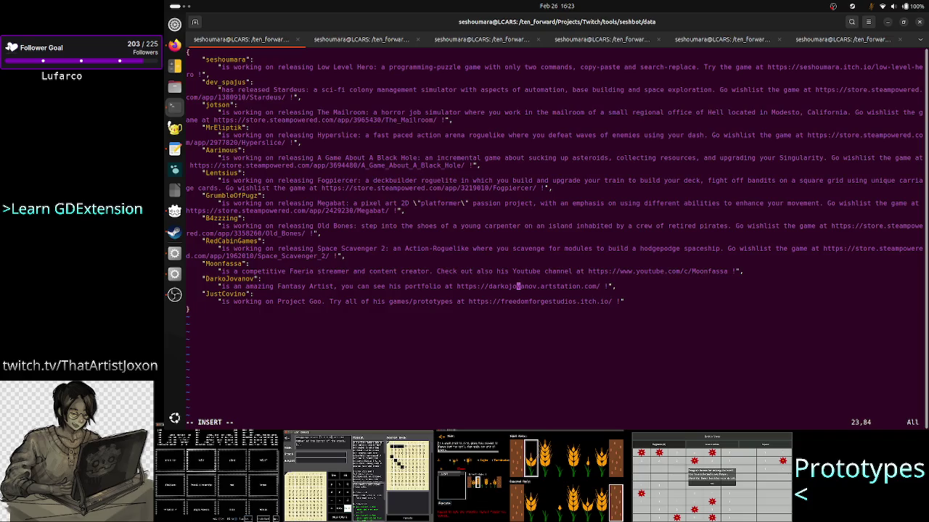
pyautogui.press('Left')
pyautogui.press('Left')
pyautogui.press('Left')
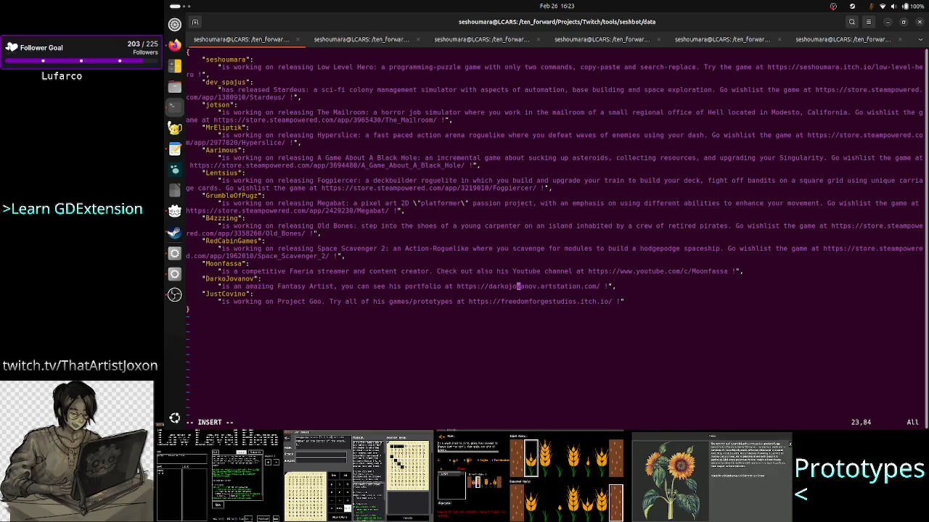
pyautogui.press('Left')
pyautogui.press('Left')
pyautogui.press('Right')
pyautogui.press('Right')
pyautogui.press('Right')
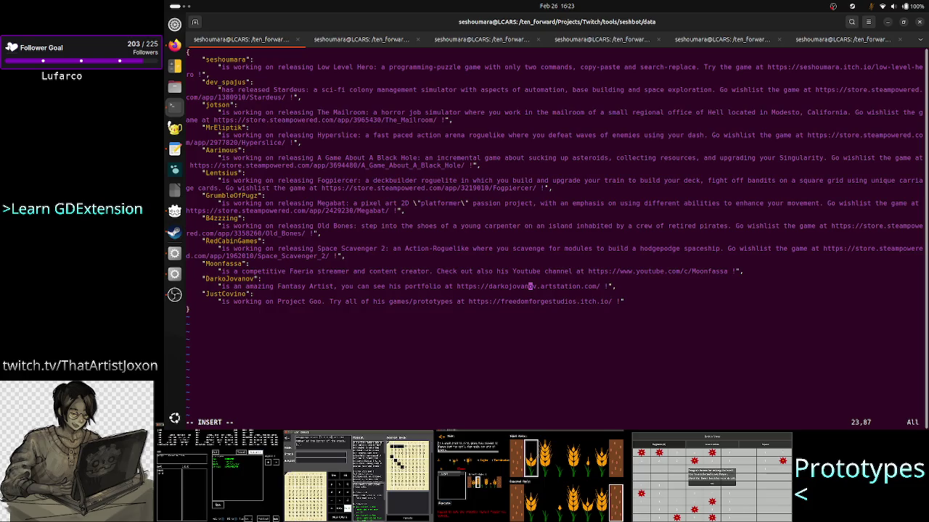
pyautogui.press('Escape')
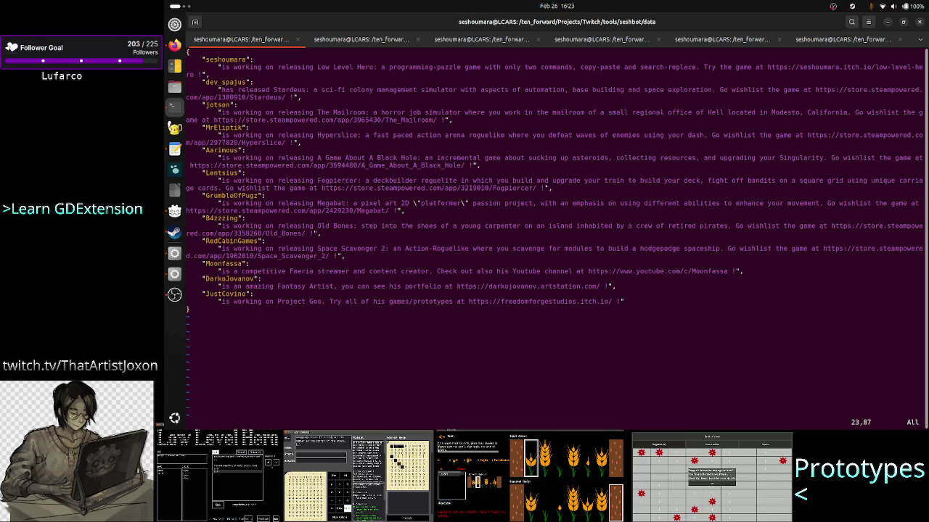
pyautogui.write(':wq')
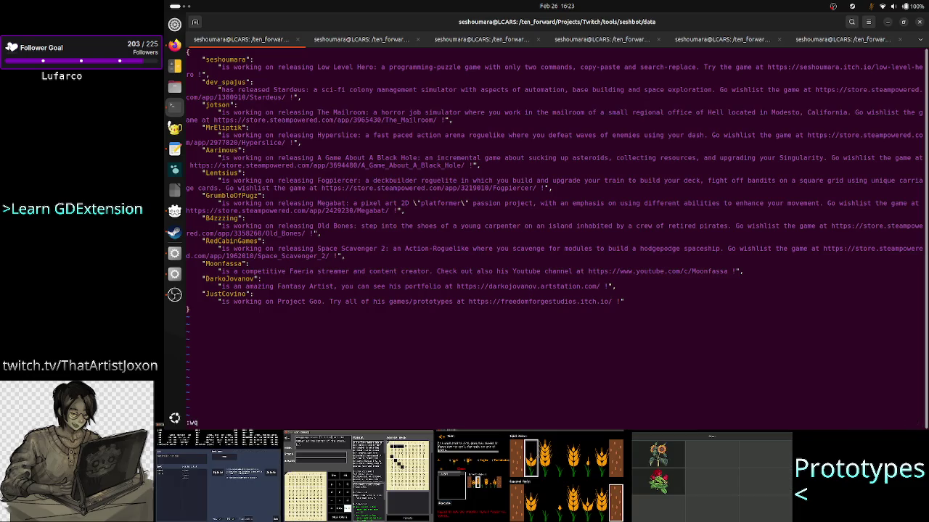
pyautogui.press('Return')
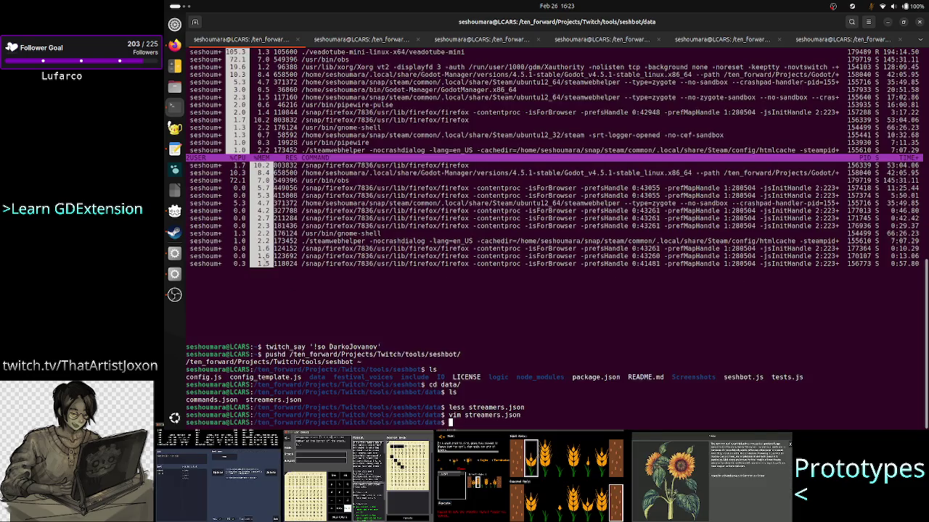
# - Run popd and copy the artist's name from the recalled shell history
pyautogui.write('popd')
pyautogui.press('Return')
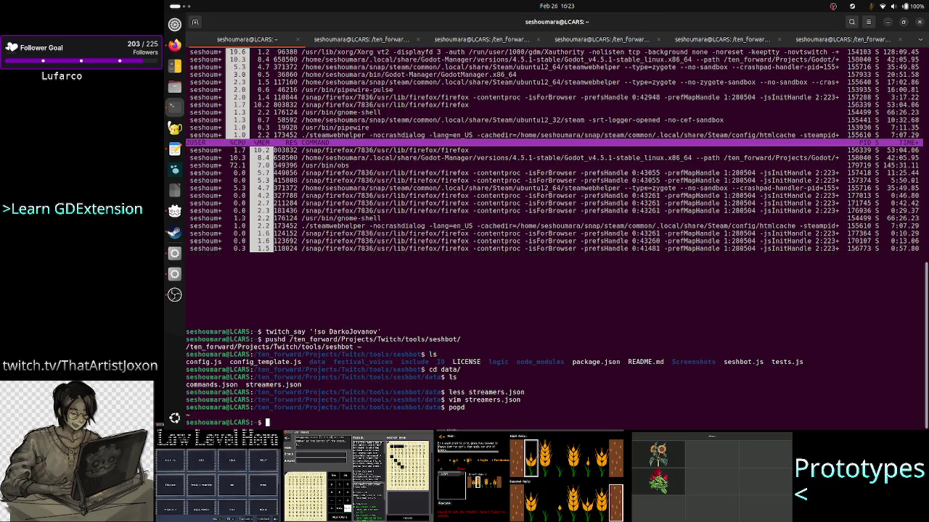
pyautogui.press('Up')
pyautogui.press('Up')
pyautogui.press('Up')
pyautogui.press('Up')
pyautogui.press('Up')
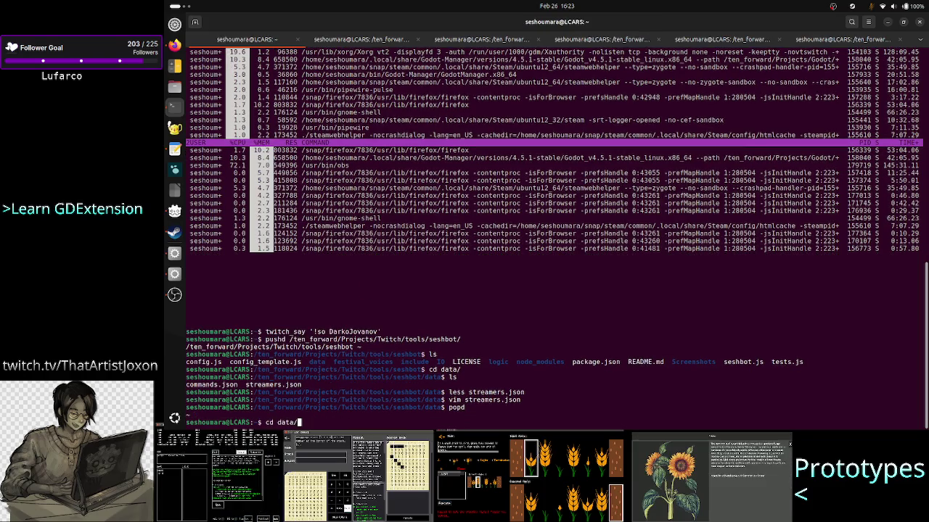
pyautogui.press('Up')
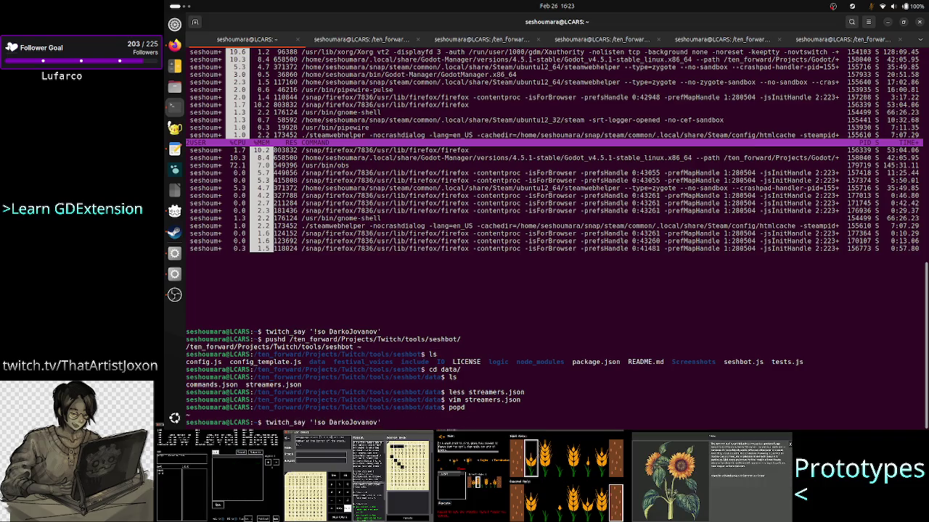
pyautogui.doubleClick(354, 423)
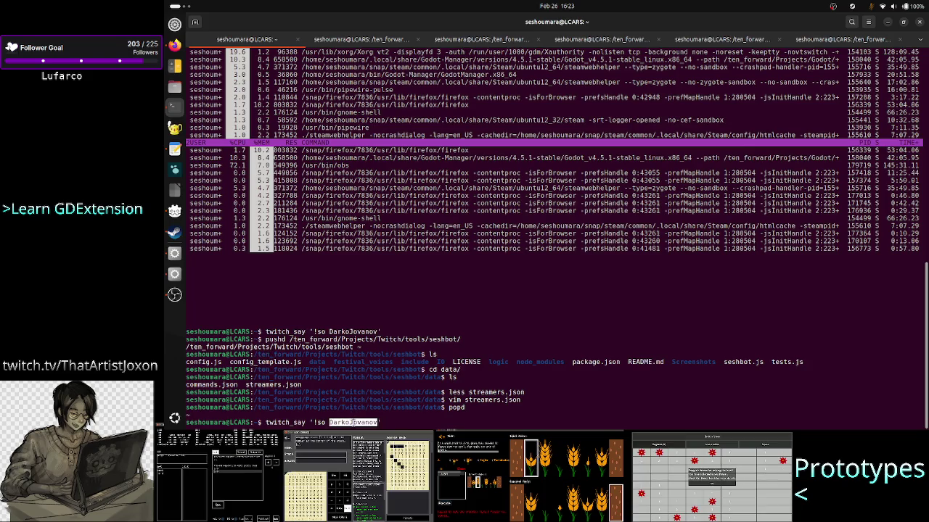
pyautogui.rightClick(363, 421)
pyautogui.click(387, 344)
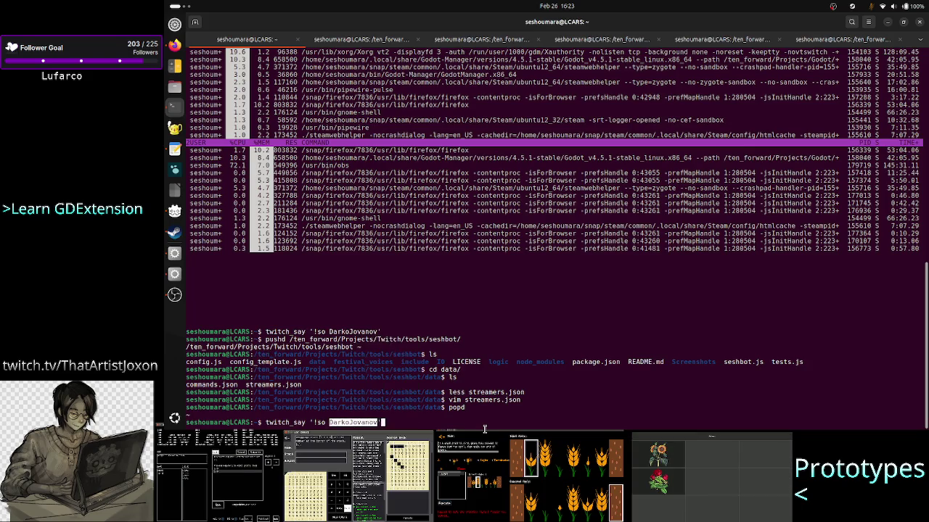
pyautogui.press('Up')
pyautogui.press('Up')
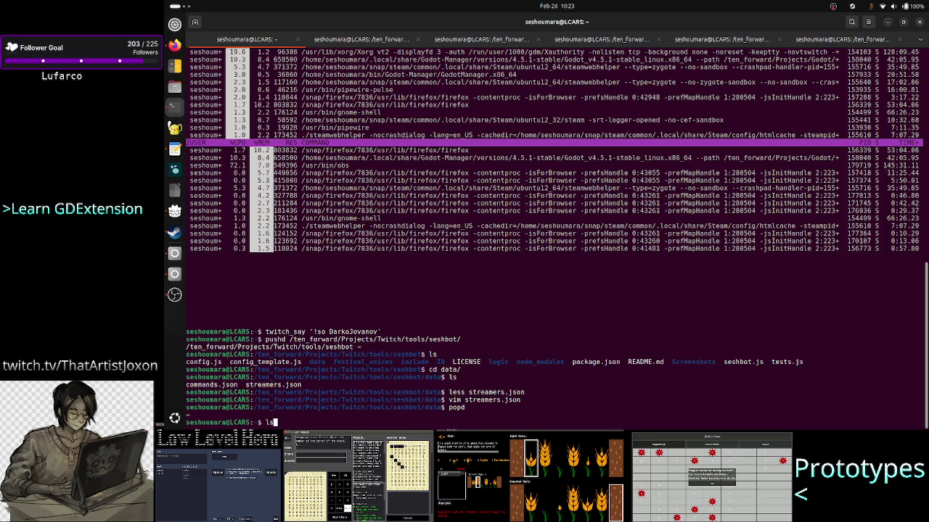
pyautogui.press('Down')
pyautogui.press('Down')
# - Run grep -A1 for the artist's name in /ten_forward/Projects/Twitch/tools/seshbot/data/streamers.json
pyautogui.write('grep')
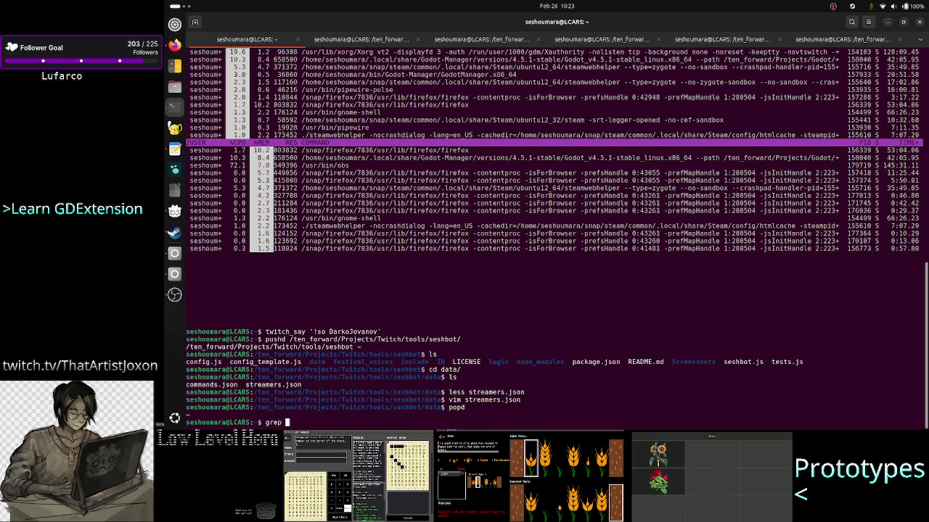
pyautogui.rightClick(520, 408)
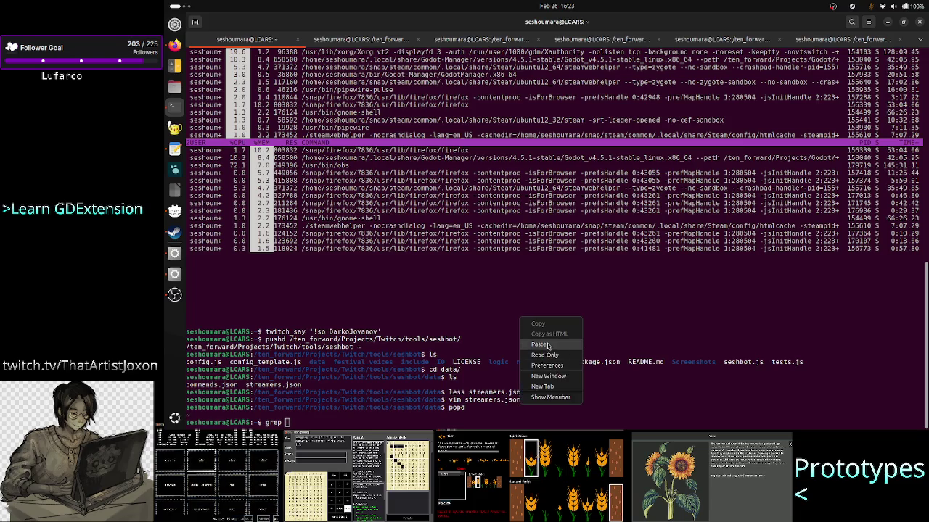
pyautogui.click(546, 341)
pyautogui.hotkey('ctrl', 'Left')
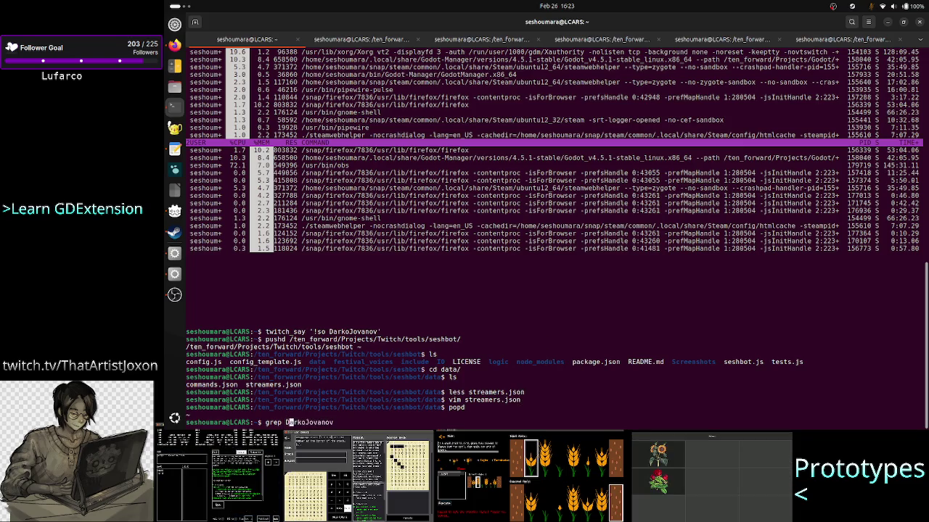
pyautogui.write('-A1')
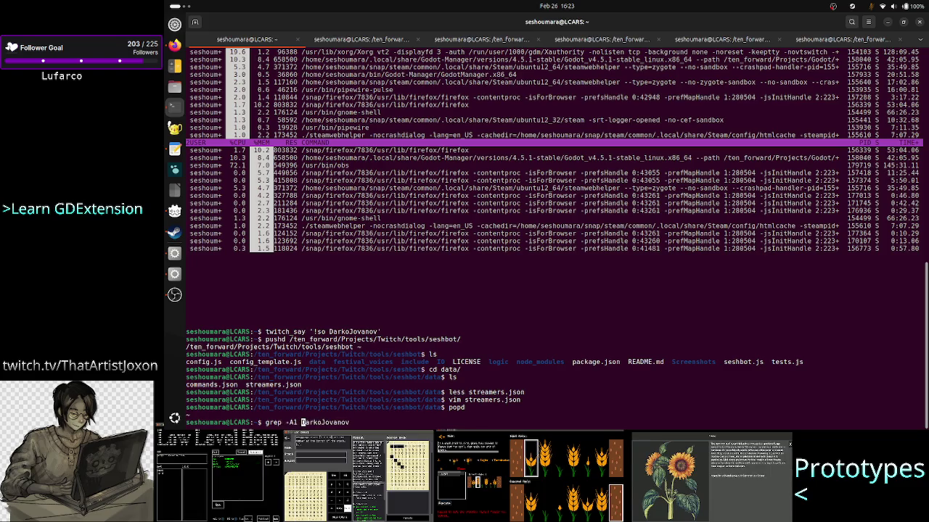
pyautogui.press('End')
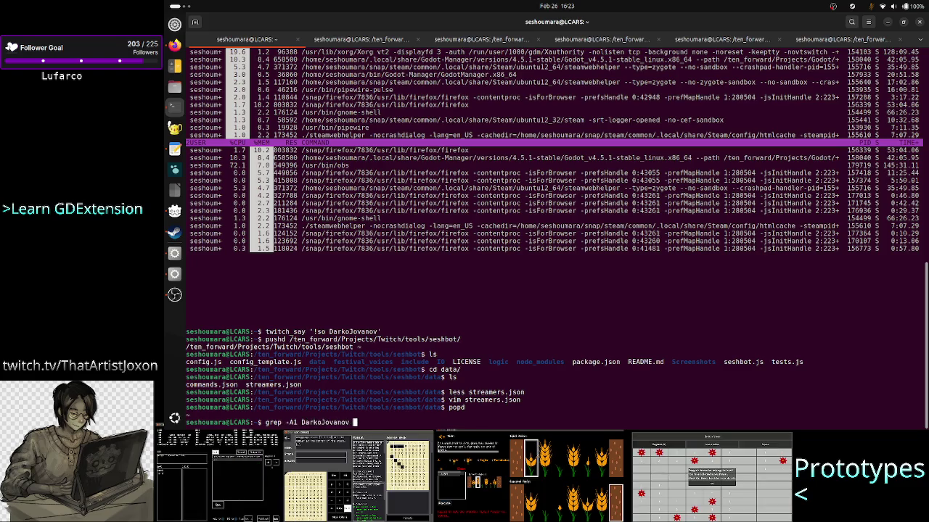
pyautogui.write('/ten_forward/')
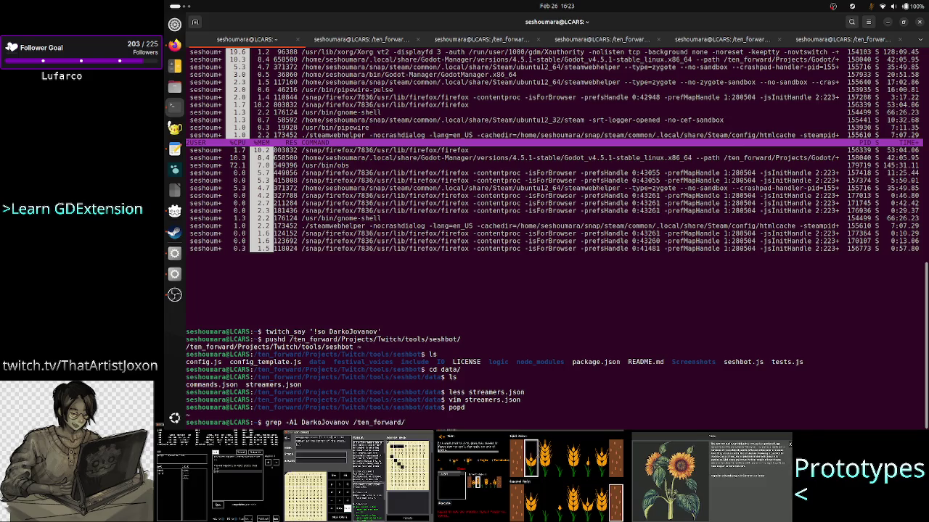
pyautogui.write('Projects/Tw')
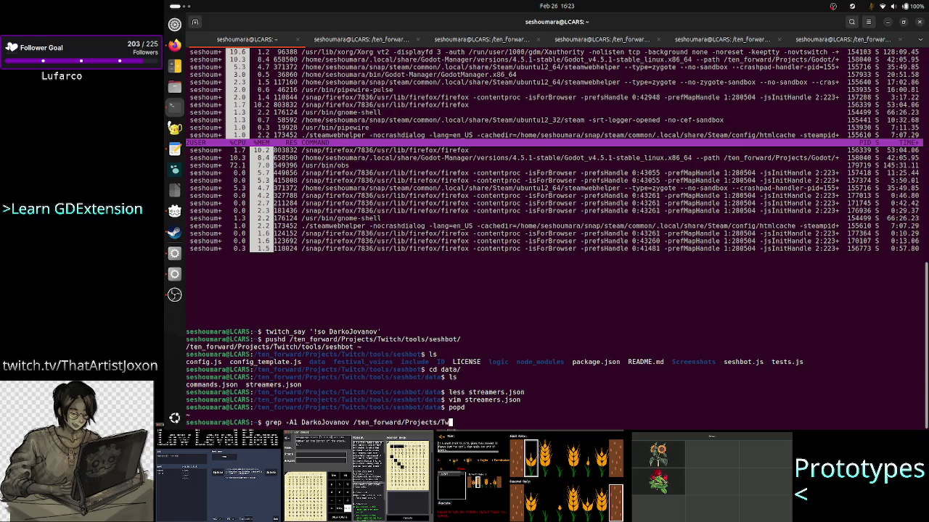
pyautogui.write('itch/tools/seshbot/data/')
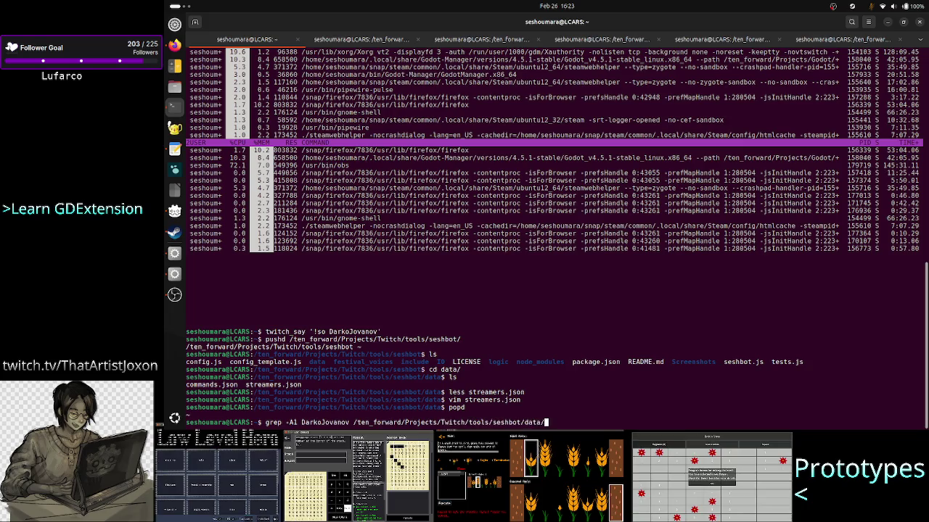
pyautogui.write('streamers.json')
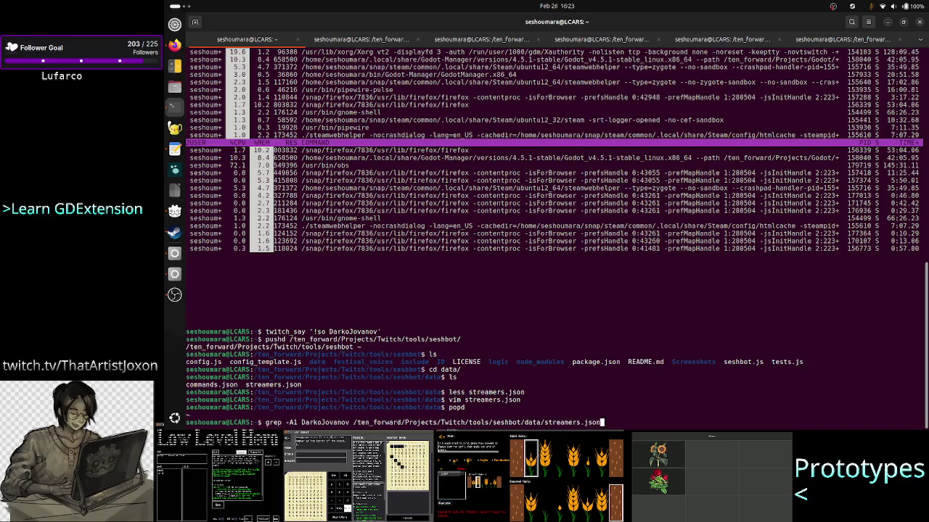
pyautogui.press('Return')
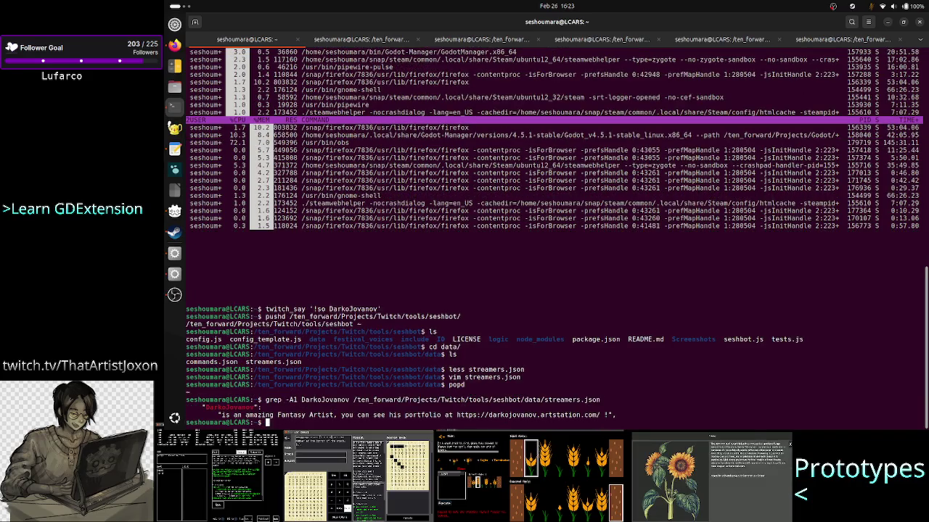
# - Resend the twitch_say '!so' shoutout from history and bring Firefox forward
pyautogui.press('Return')
pyautogui.press('Return')
pyautogui.press('Up')
pyautogui.press('Up')
pyautogui.press('Up')
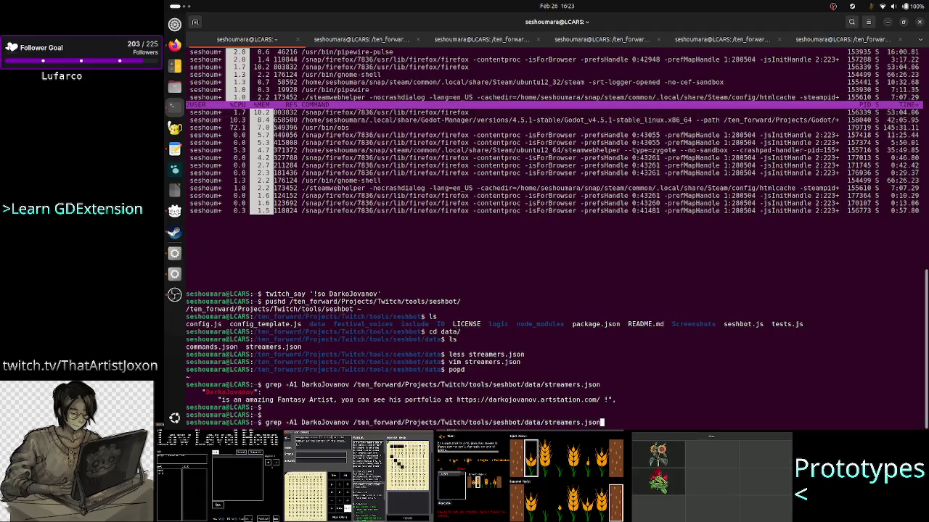
pyautogui.press('Up')
pyautogui.press('Up')
pyautogui.press('Up')
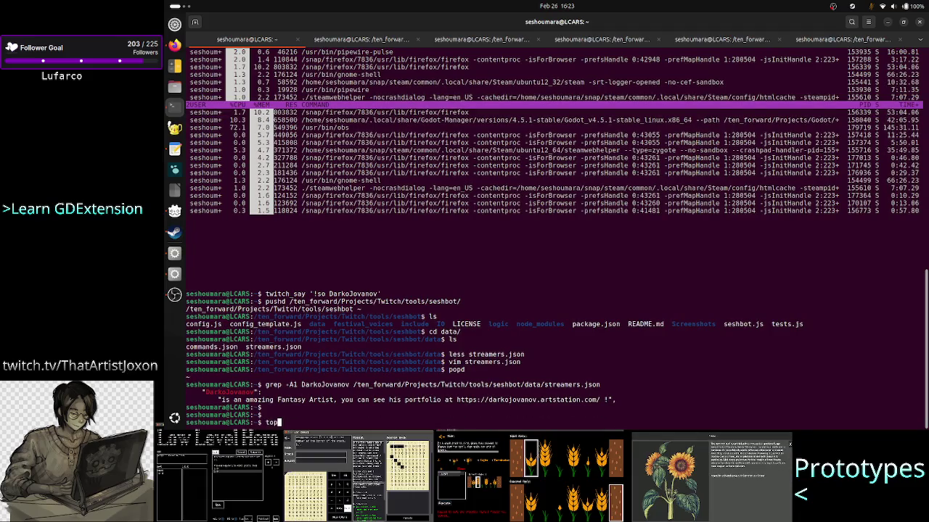
pyautogui.press('Return')
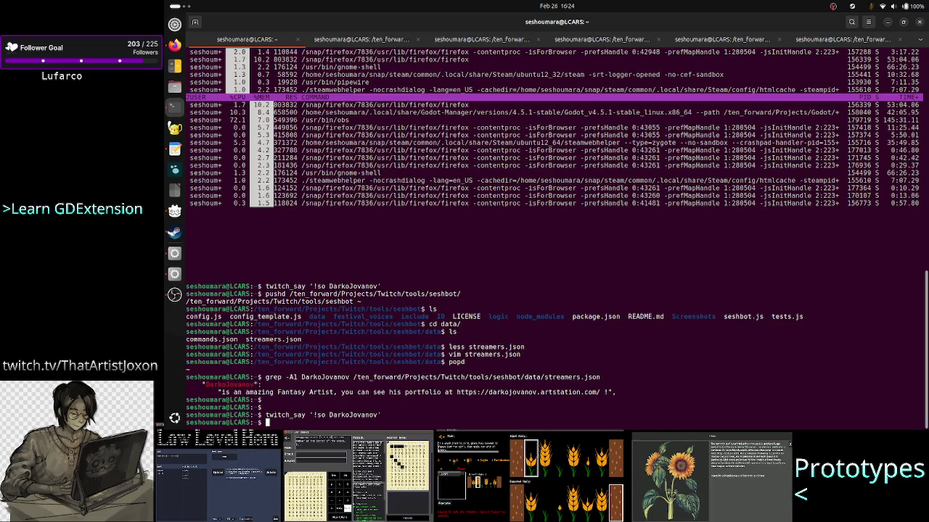
pyautogui.click(174, 45)
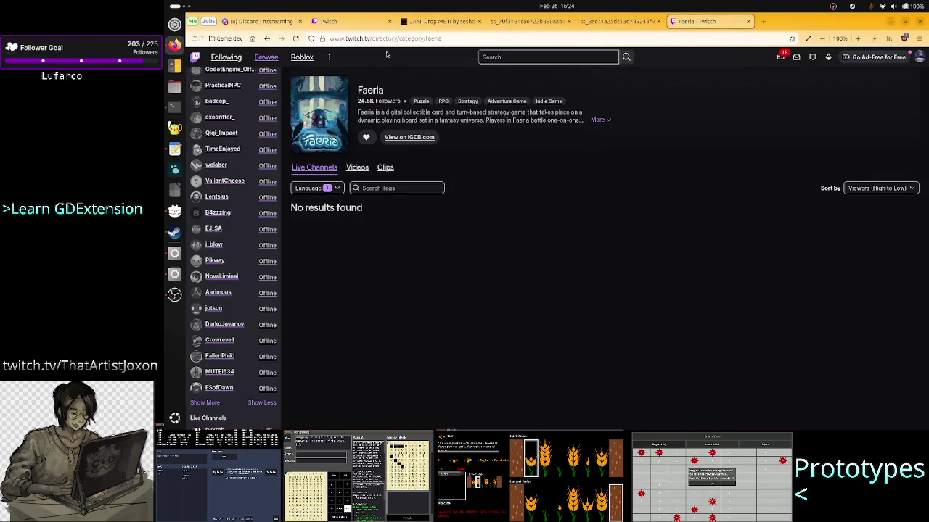
# - In the stream manager, open and close the artist's channel link from chat
pyautogui.click(347, 21)
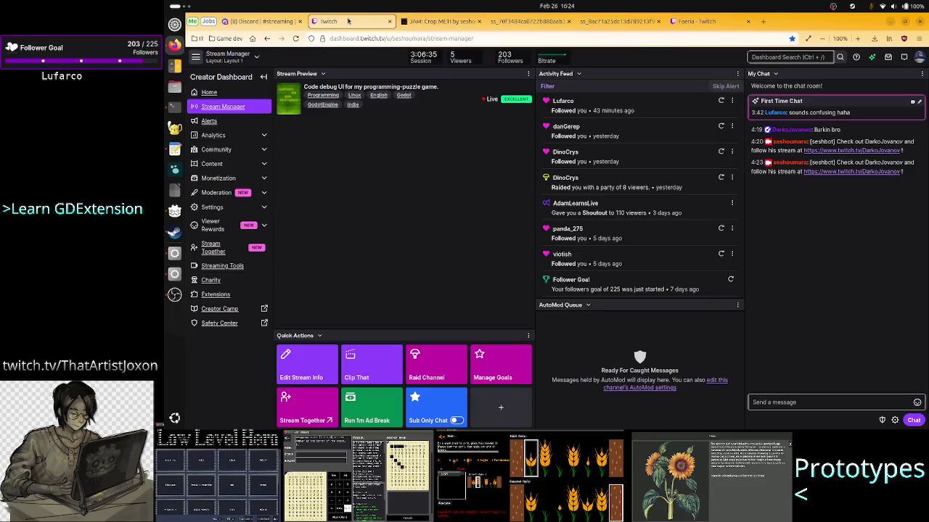
pyautogui.click(872, 172)
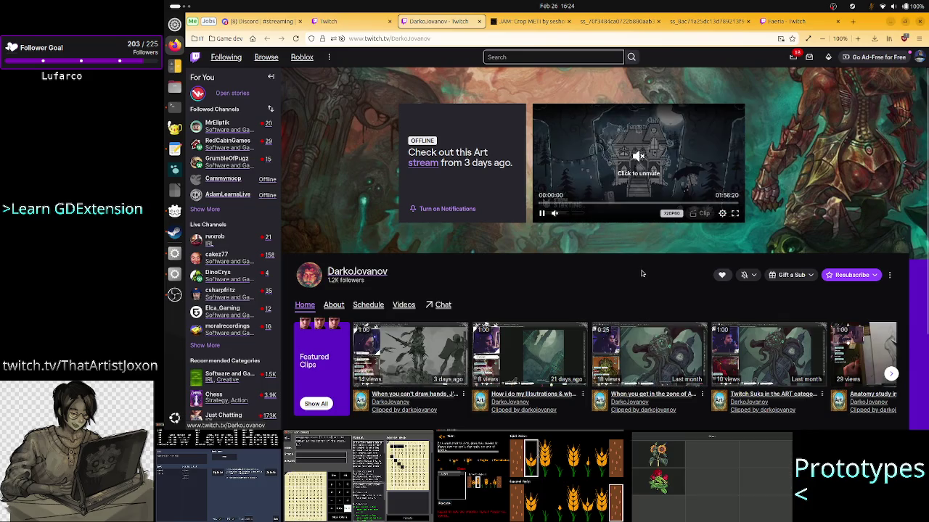
pyautogui.click(481, 22)
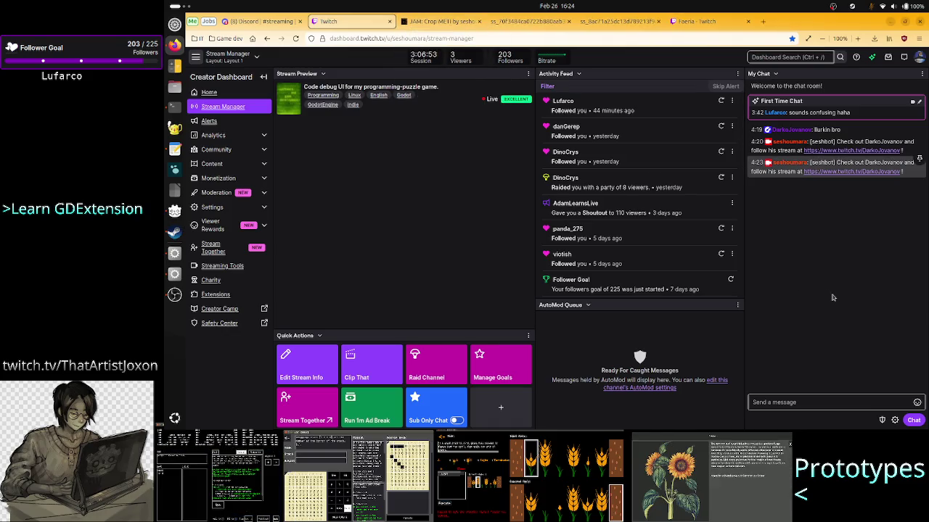
pyautogui.click(174, 110)
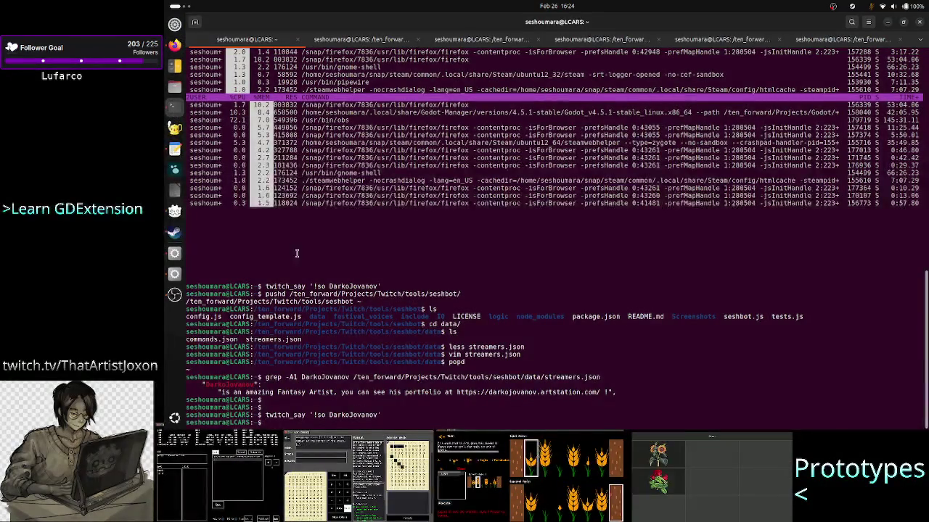
# - Copy the portfolio URL from Terminal and send it in the dashboard chat
pyautogui.rightClick(487, 393)
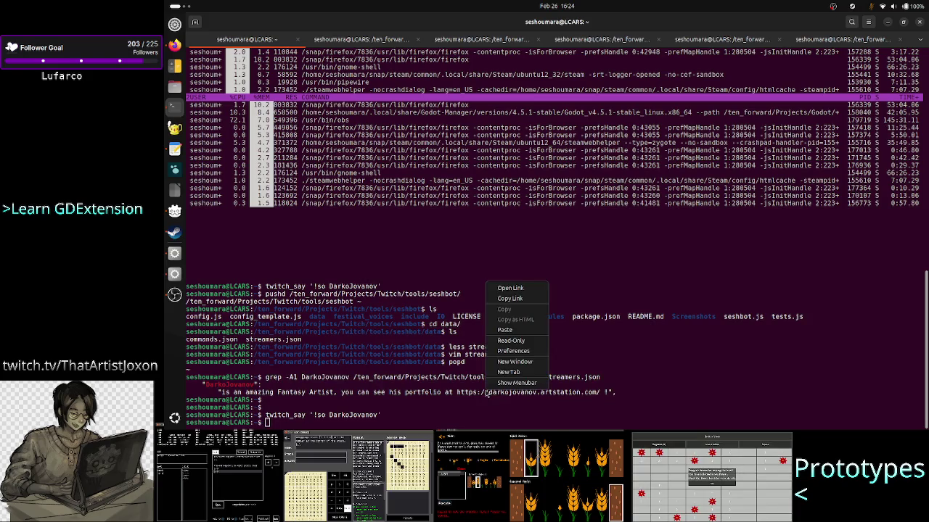
pyautogui.click(516, 299)
pyautogui.click(175, 44)
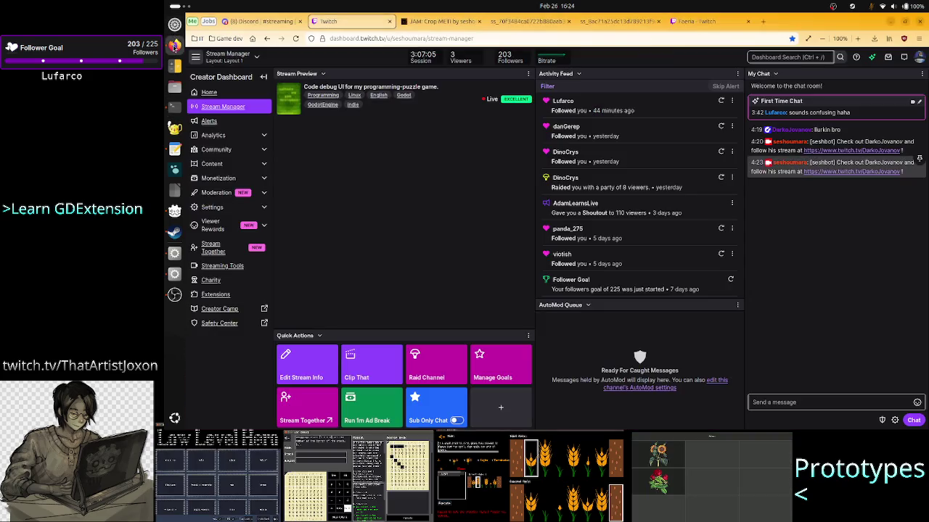
pyautogui.click(841, 403)
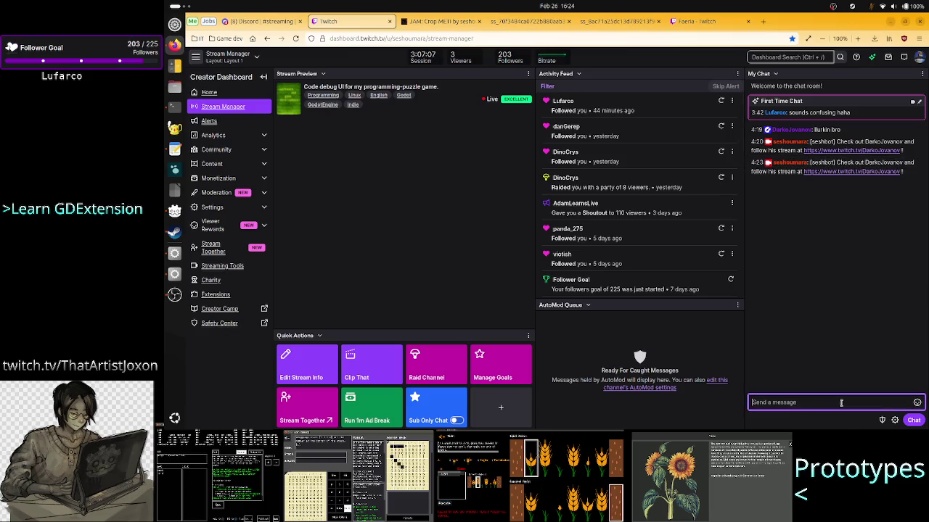
pyautogui.write('https://darkojovanov.artstation.com/')
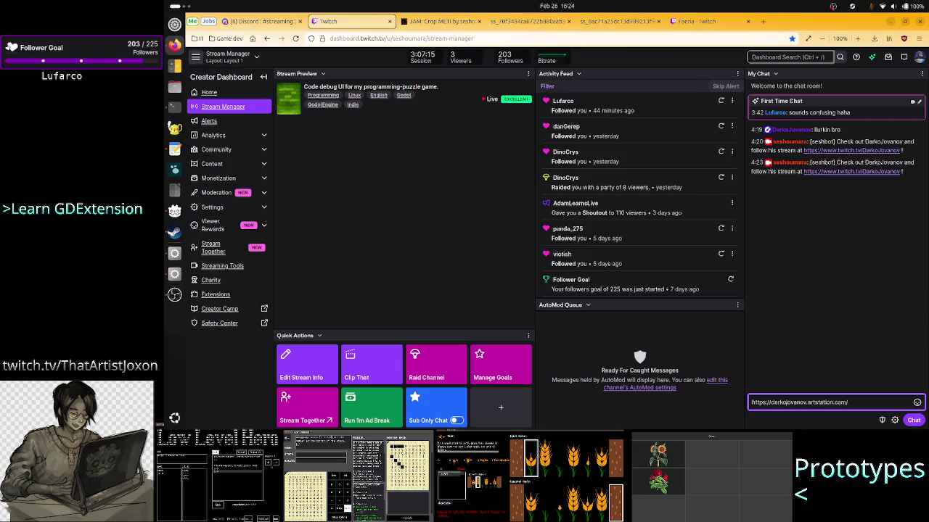
pyautogui.press('Return')
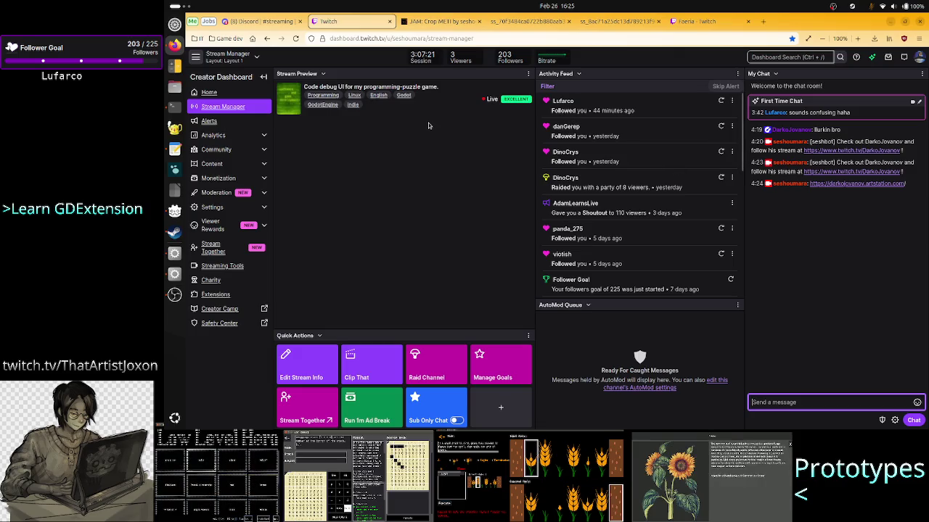
pyautogui.click(432, 23)
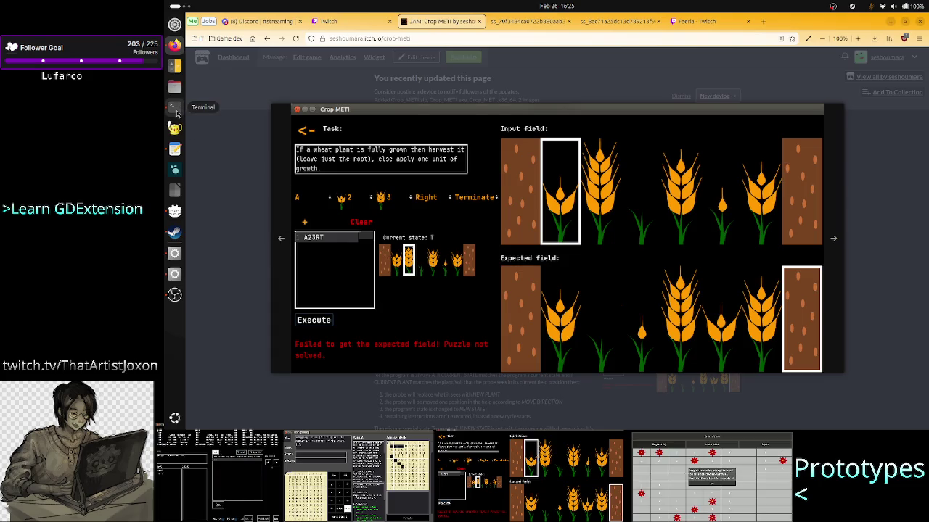
# - Select the artist's name and portfolio description in the grep output
pyautogui.click(175, 110)
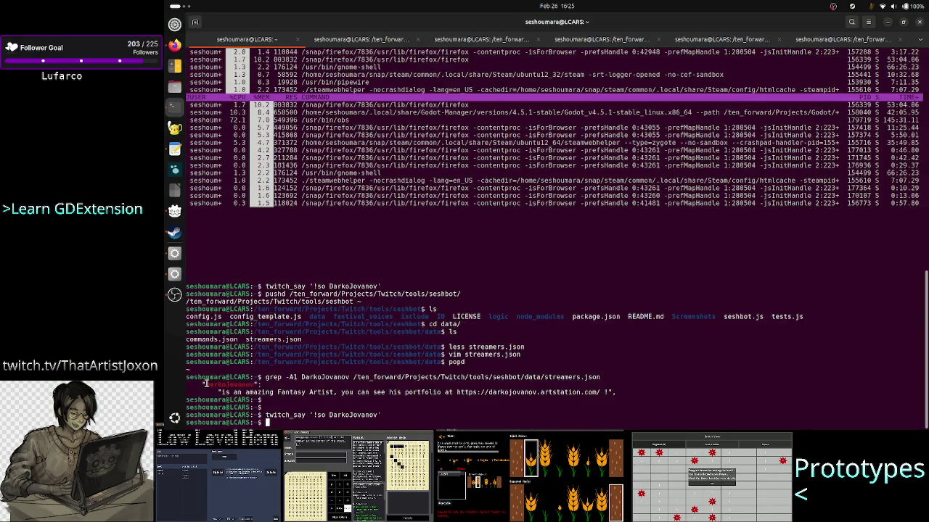
pyautogui.moveTo(205, 384); pyautogui.dragTo(251, 382)
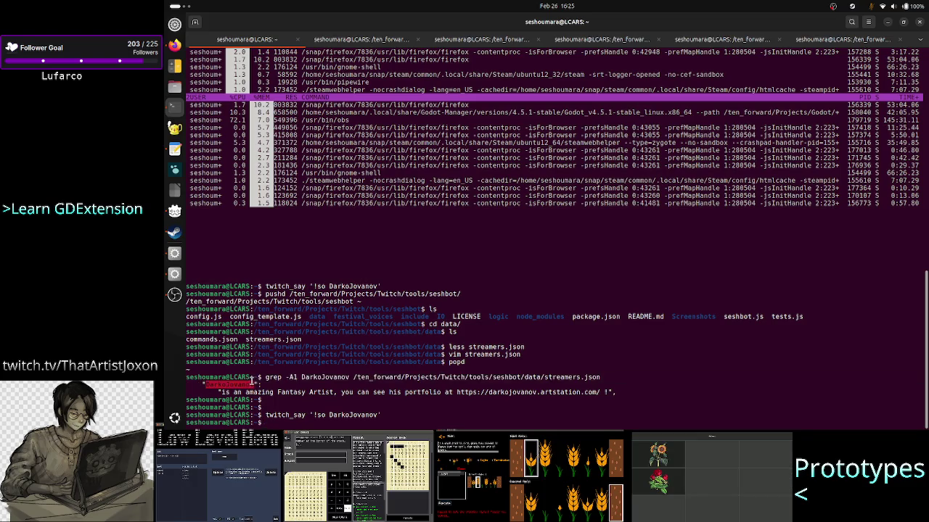
pyautogui.moveTo(441, 393); pyautogui.dragTo(276, 393)
pyautogui.click(276, 392)
pyautogui.doubleClick(235, 385)
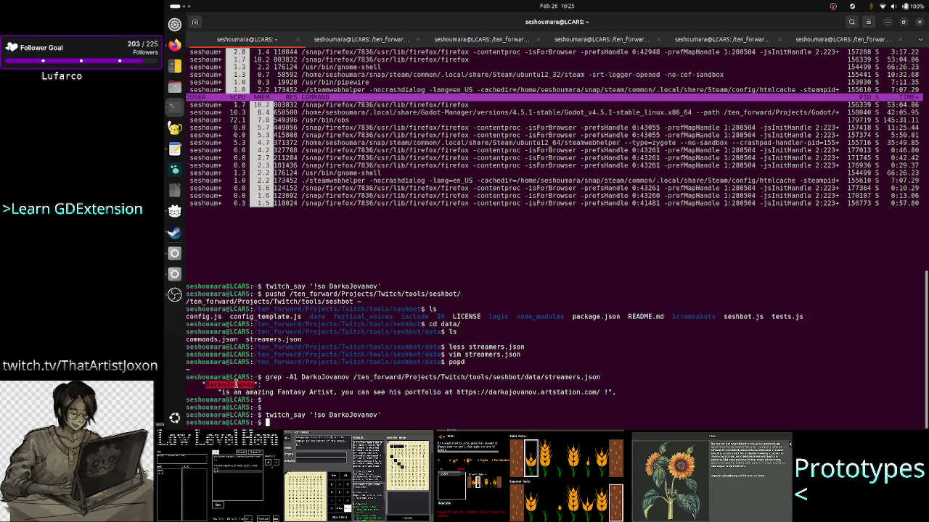
pyautogui.click(329, 406)
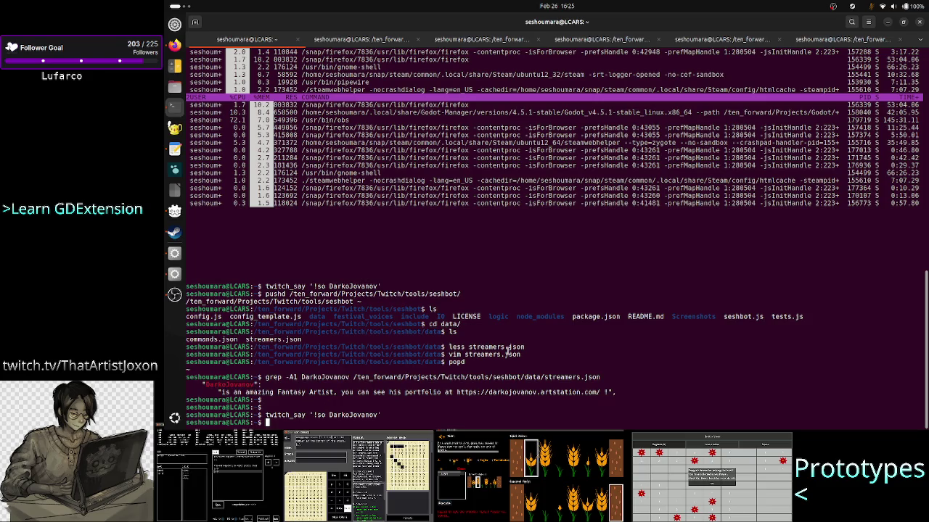
# - Run top, switch to the Level folder shell, open the scheduler design notes, then return to Godot
pyautogui.write('top')
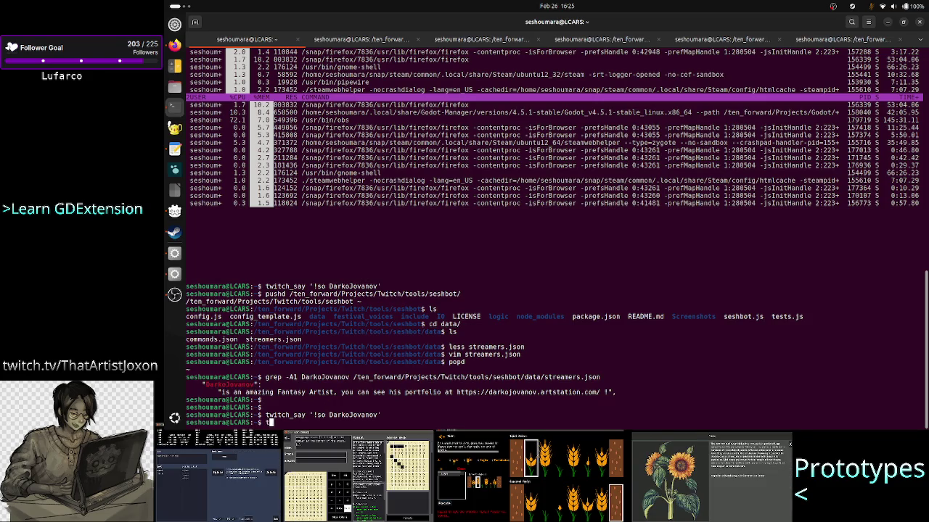
pyautogui.press('Return')
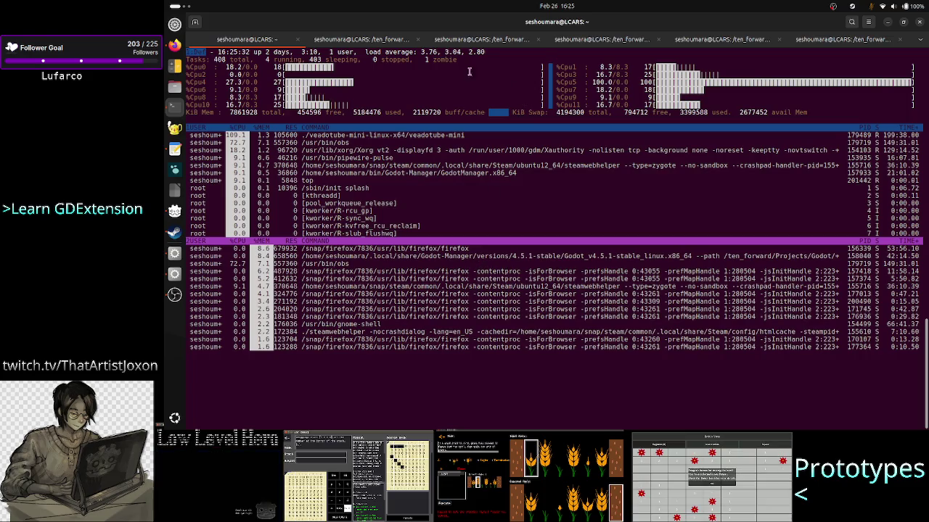
pyautogui.hotkey('ctrl', 'pagedown')
pyautogui.hotkey('ctrl', 'pagedown')
pyautogui.hotkey('ctrl', 'pagedown')
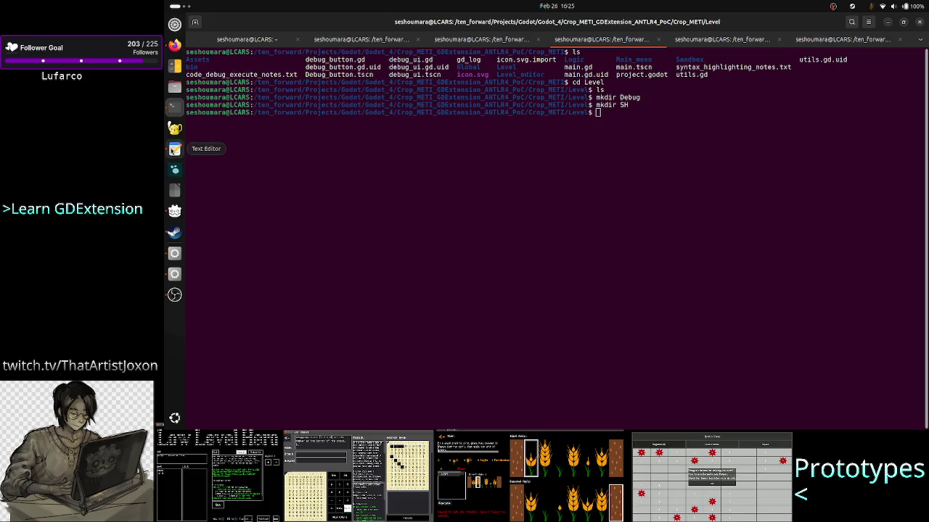
pyautogui.click(174, 149)
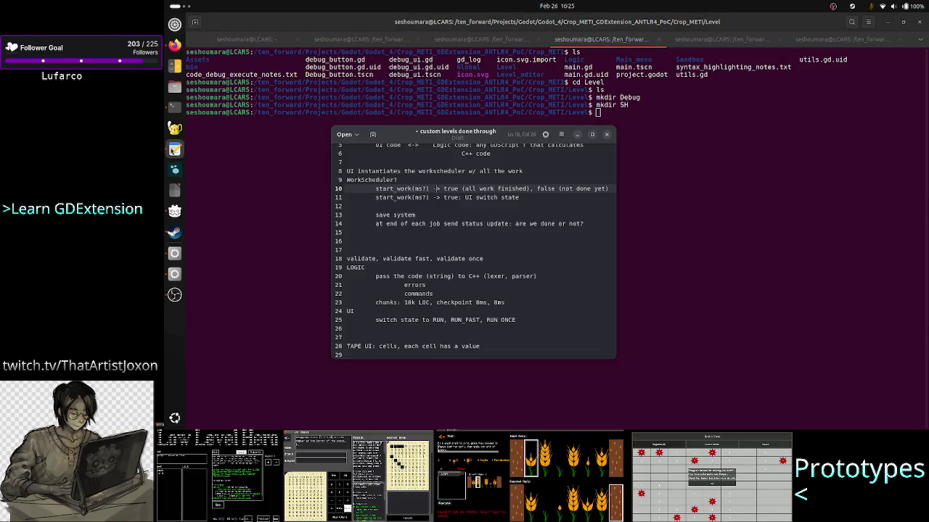
pyautogui.click(174, 253)
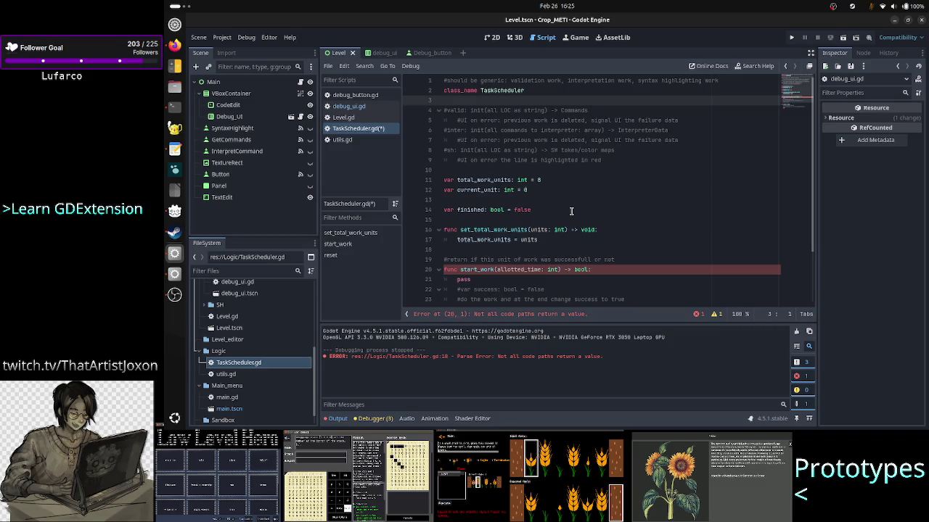
# - Save TaskScheduler.gd and close it in the script editor
pyautogui.hotkey('ctrl', 's')
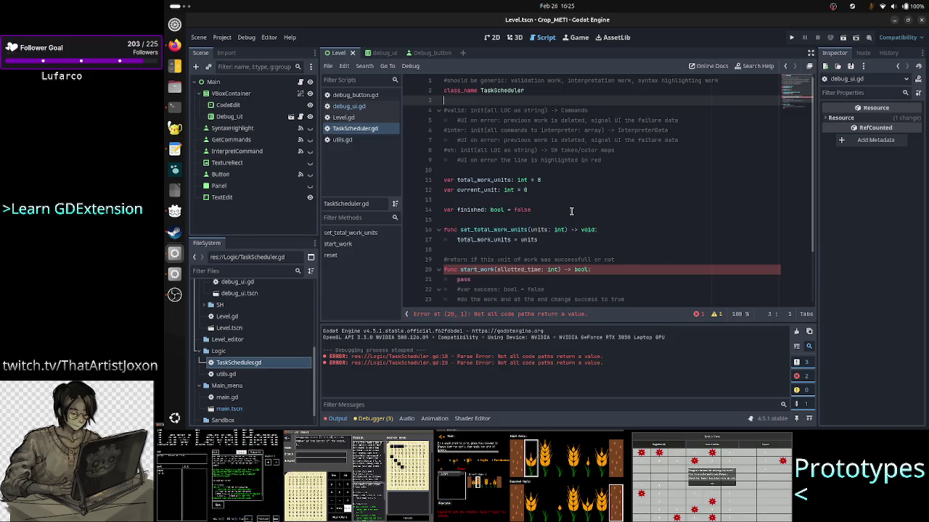
pyautogui.scroll(-3, 551, 215)
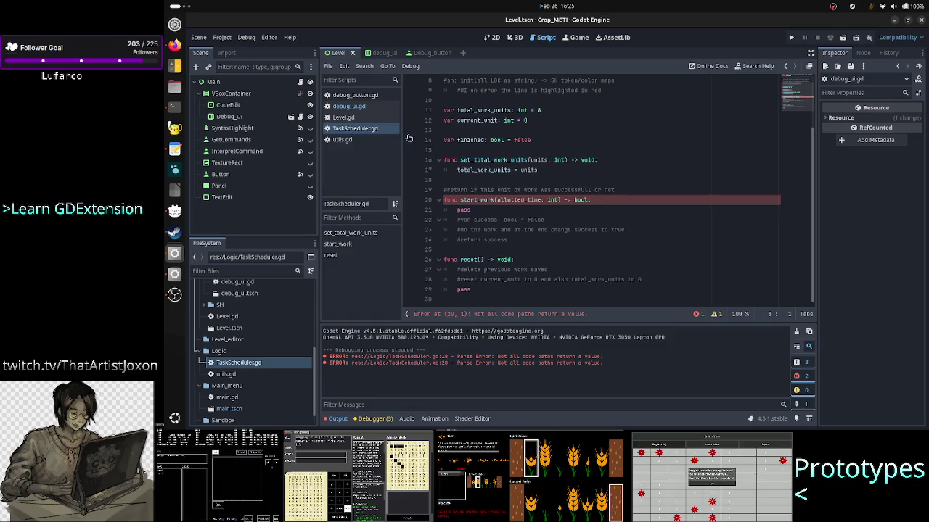
pyautogui.rightClick(375, 131)
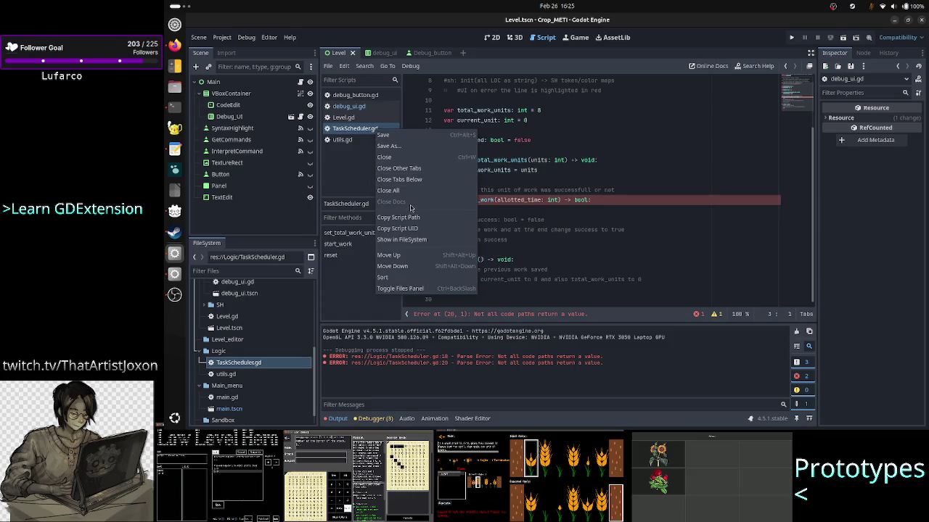
pyautogui.click(399, 157)
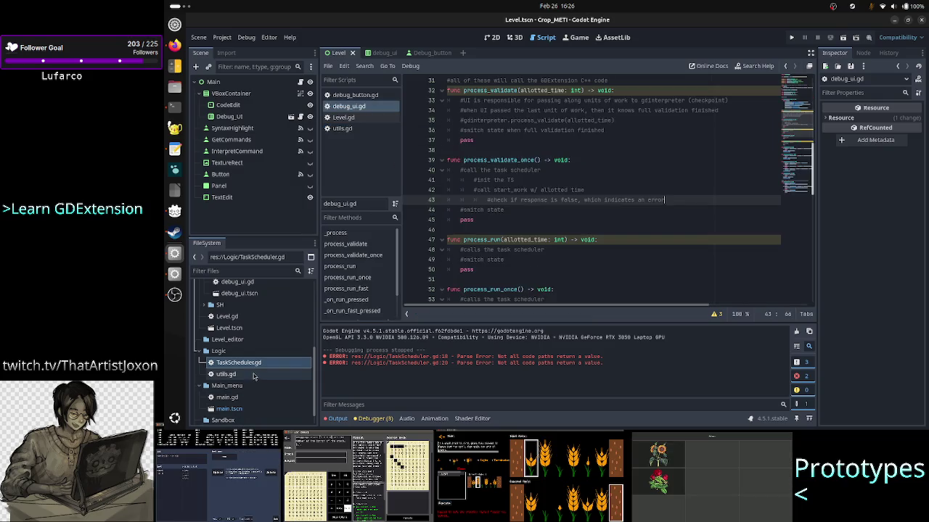
# - Rename TaskScheduler.gd to SHScheduler.gd in the FileSystem dock
pyautogui.rightClick(254, 363)
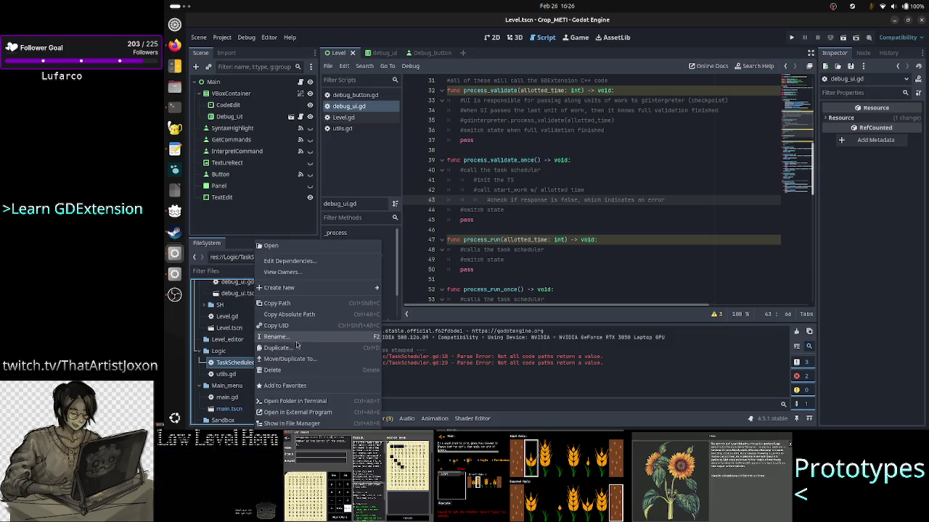
pyautogui.click(294, 337)
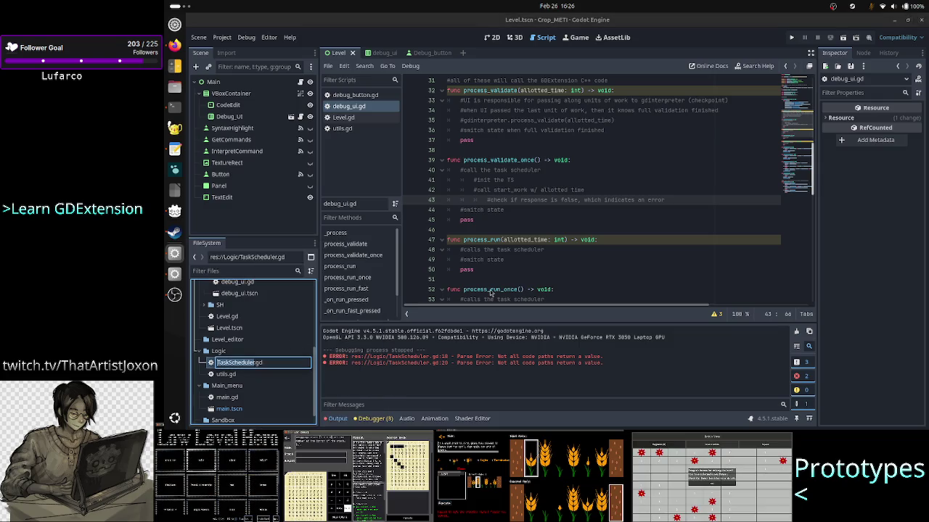
pyautogui.press('Escape')
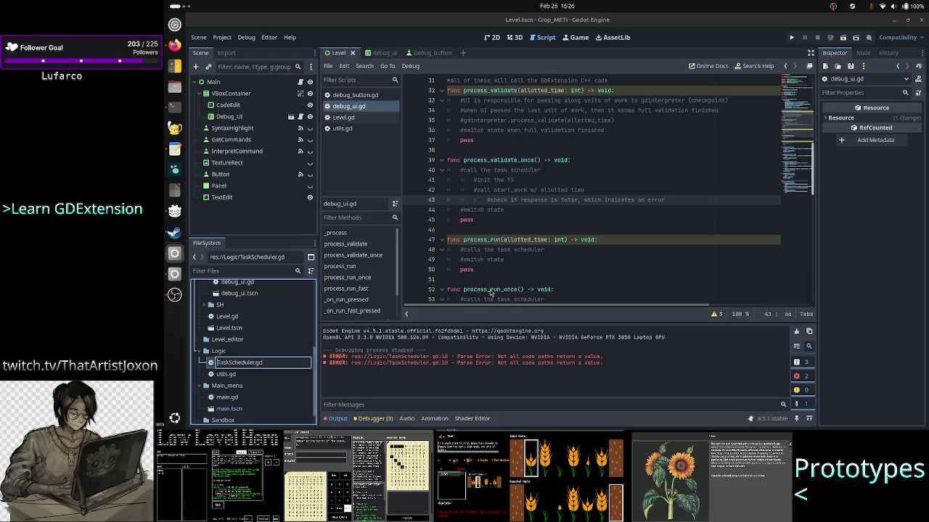
pyautogui.write('Vali')
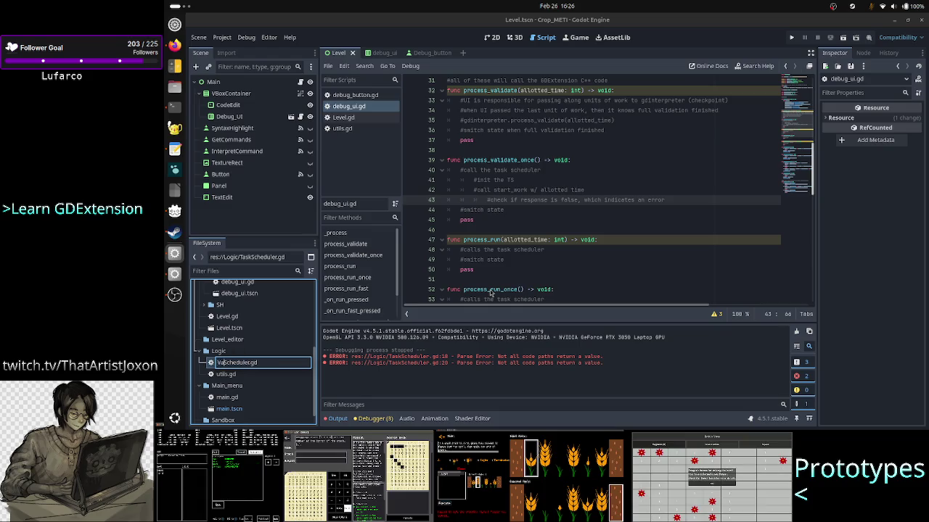
pyautogui.press('BackSpace')
pyautogui.press('BackSpace')
pyautogui.press('BackSpace')
pyautogui.write('SH')
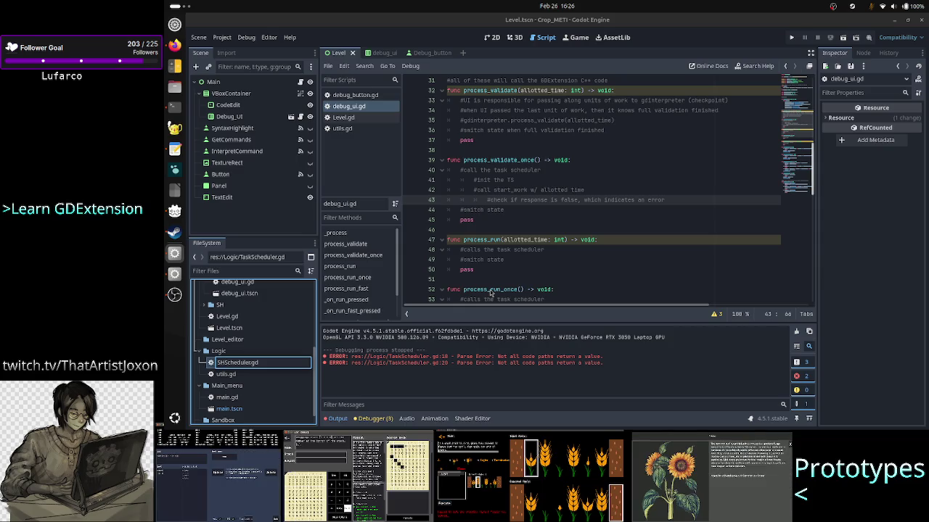
pyautogui.press('Return')
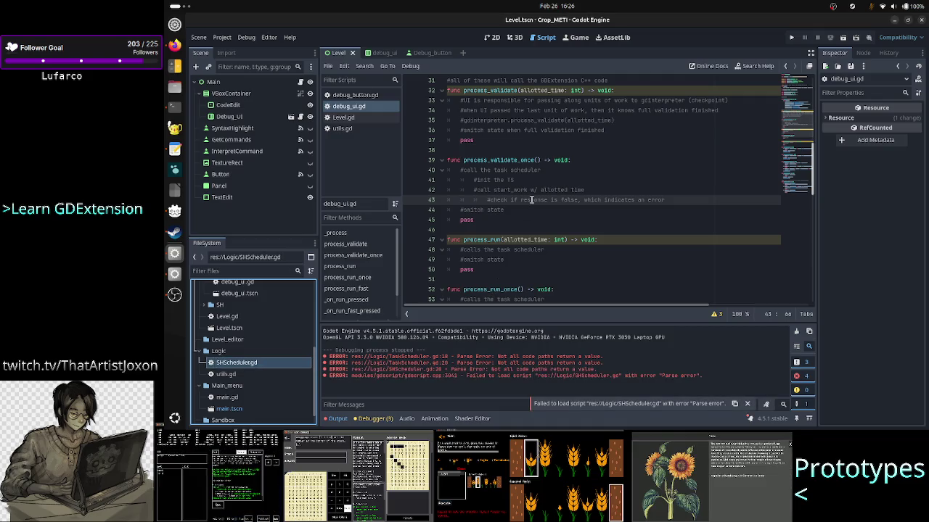
pyautogui.scroll(10, 531, 200)
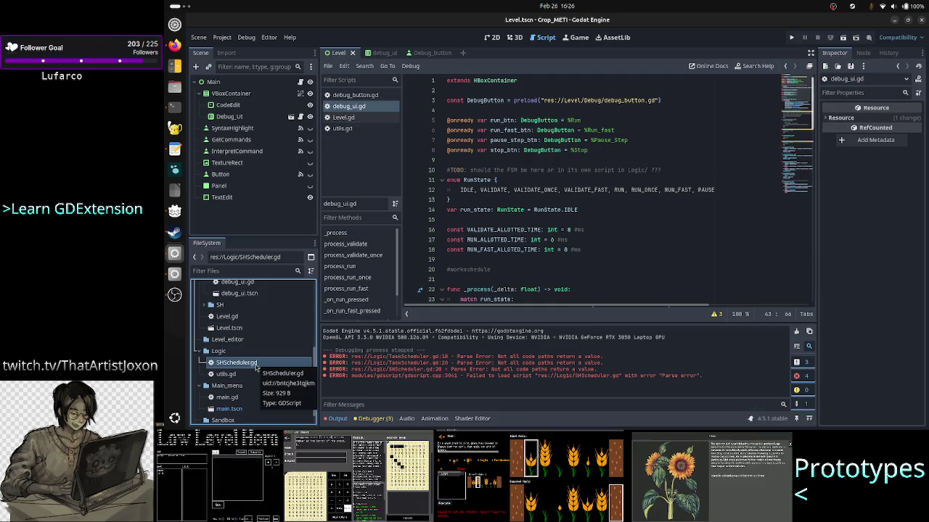
pyautogui.rightClick(256, 368)
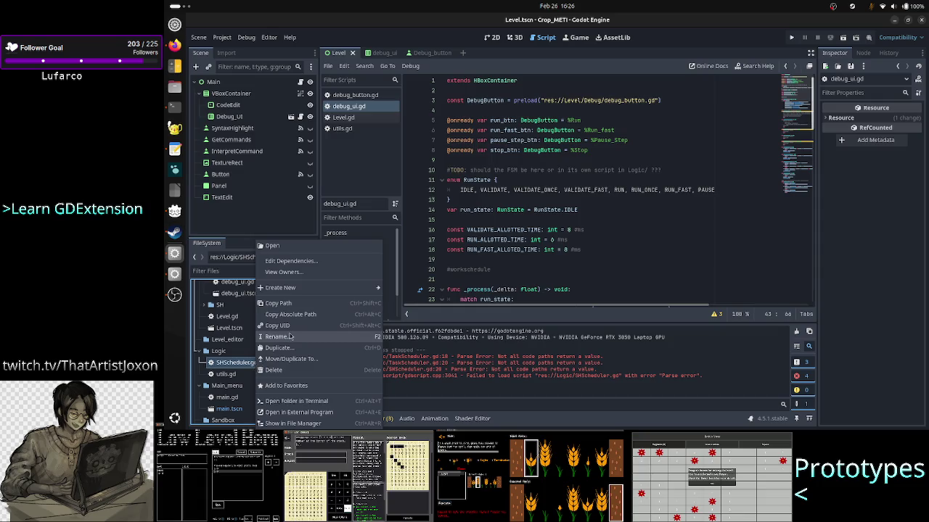
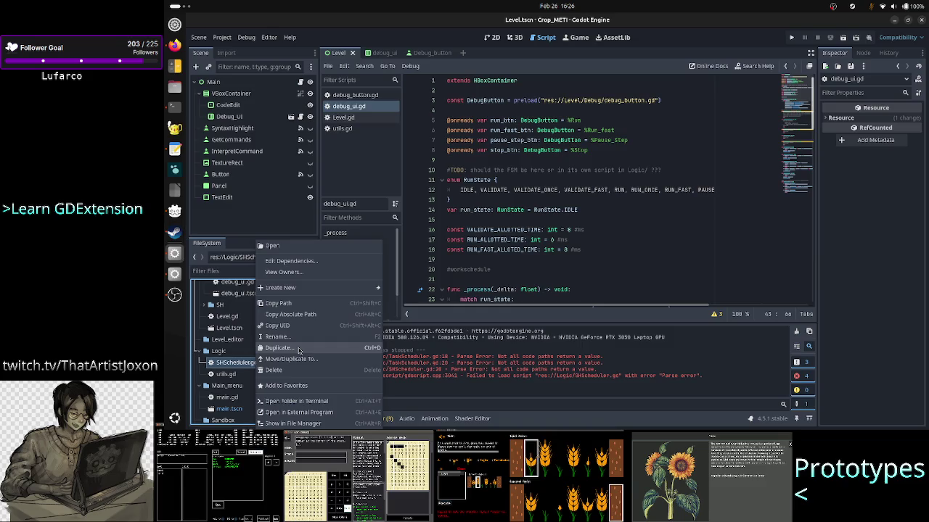
# - Duplicate SHScheduler.gd as ValidateScheduler.gd in the Logic folder
pyautogui.click(298, 350)
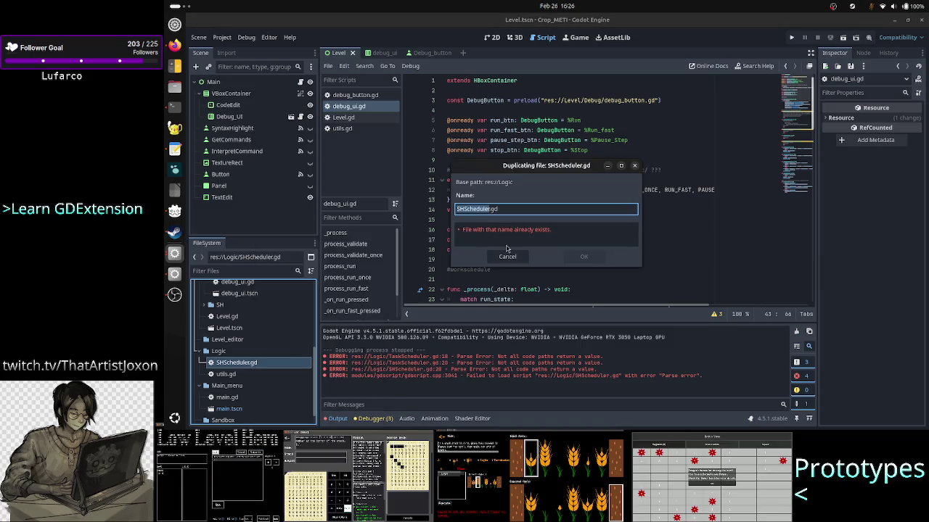
pyautogui.press('Home')
pyautogui.press('Delete')
pyautogui.press('Delete')
pyautogui.write('Validate')
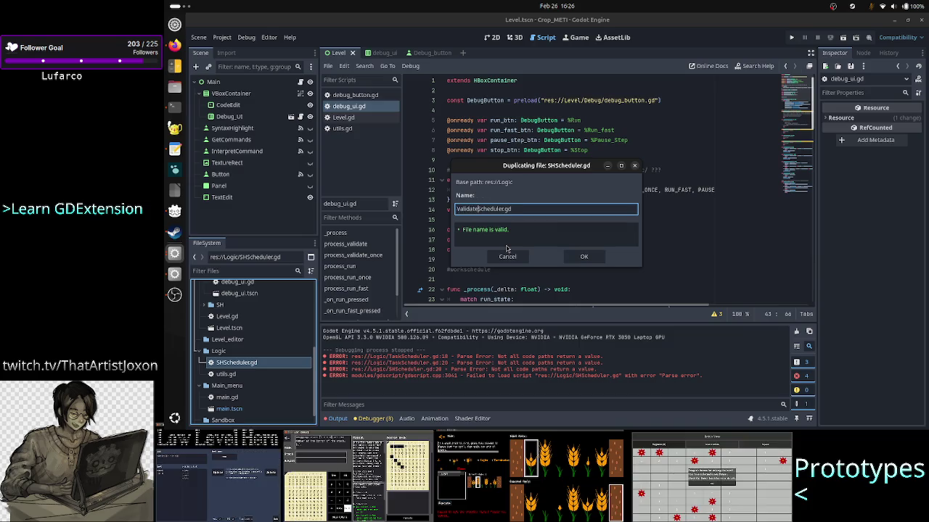
pyautogui.click(580, 258)
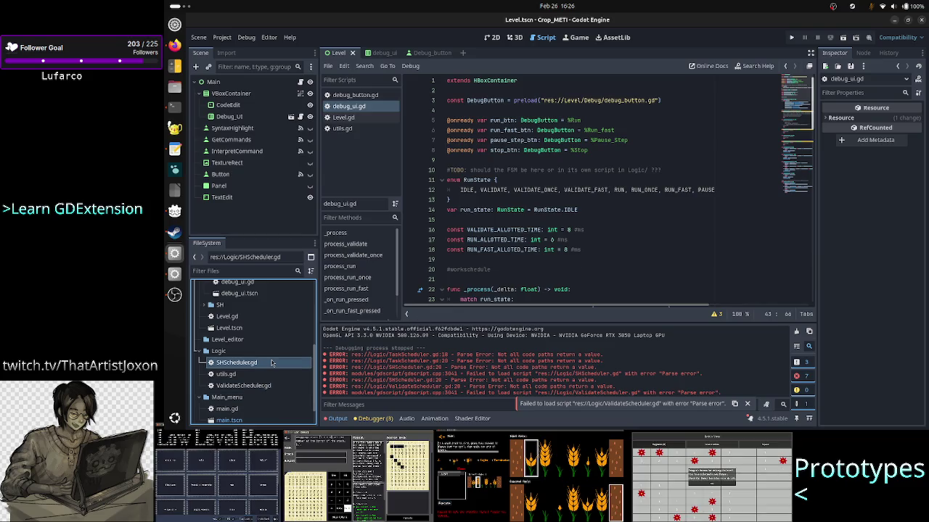
# - Duplicate SHScheduler.gd again as InterpretScheduler.gd, then open SHScheduler.gd for editing
pyautogui.rightClick(269, 364)
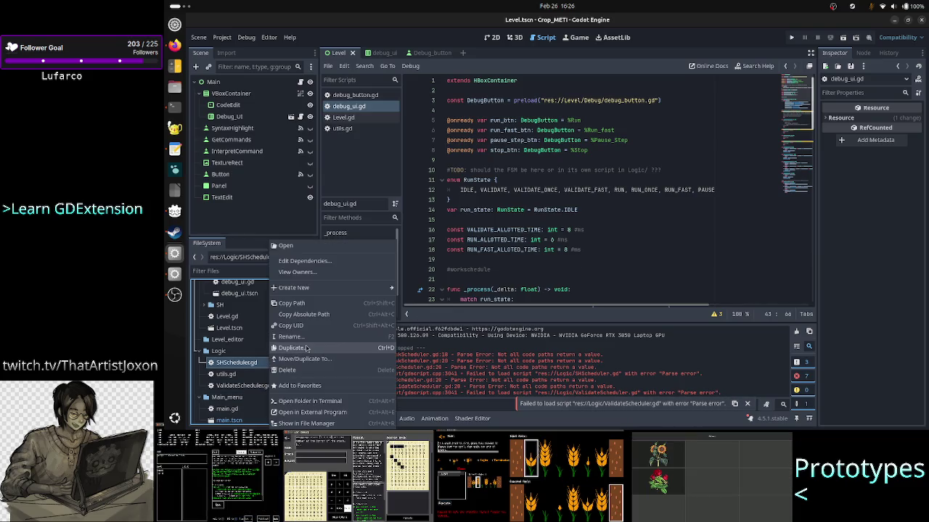
pyautogui.click(306, 349)
pyautogui.press('Home')
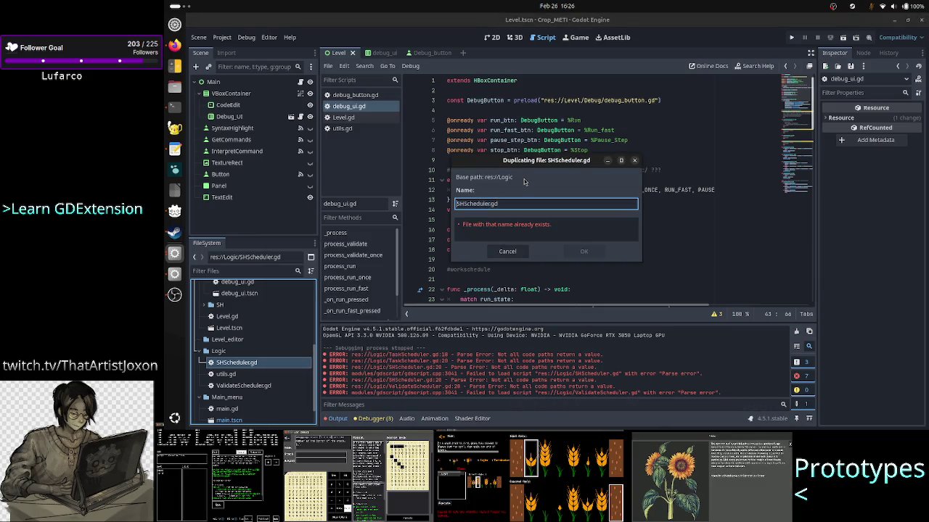
pyautogui.hotkey('shift', 'Right')
pyautogui.hotkey('shift', 'Right')
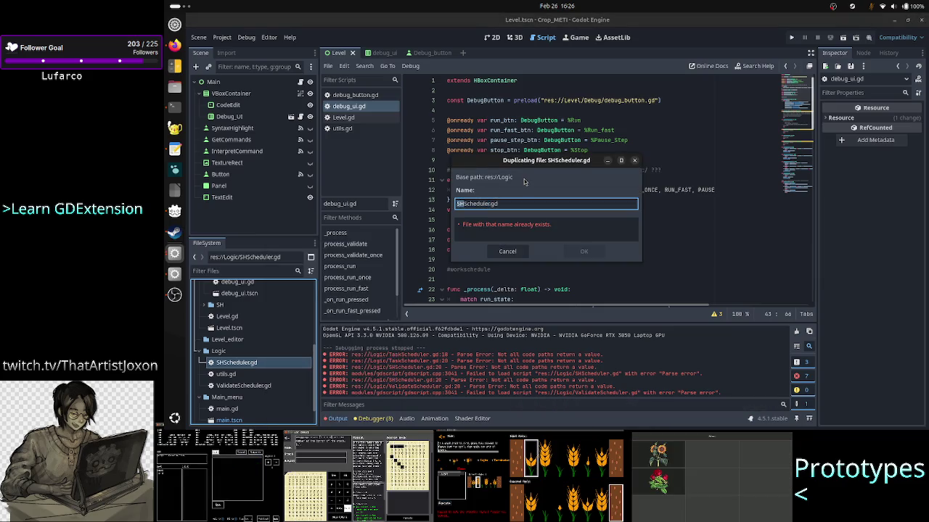
pyautogui.press('BackSpace')
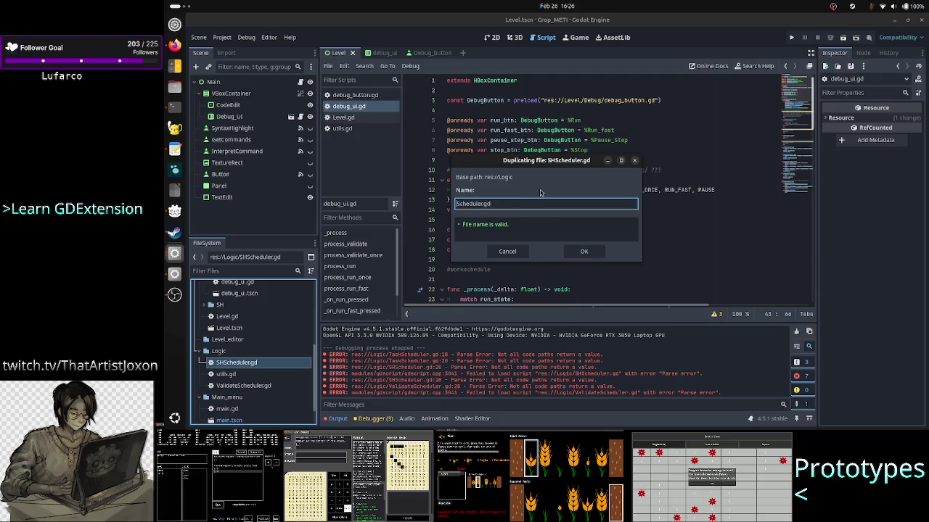
pyautogui.write('Interpret')
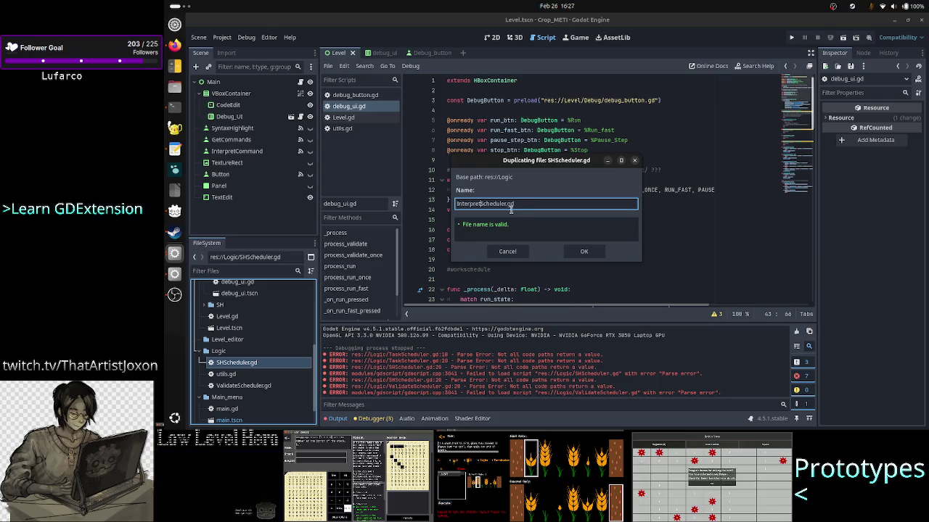
pyautogui.click(592, 257)
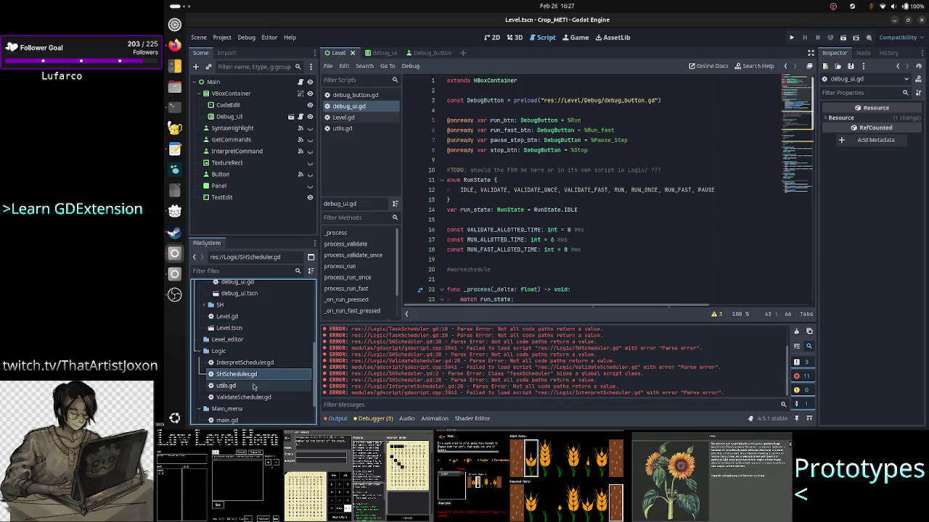
pyautogui.doubleClick(247, 375)
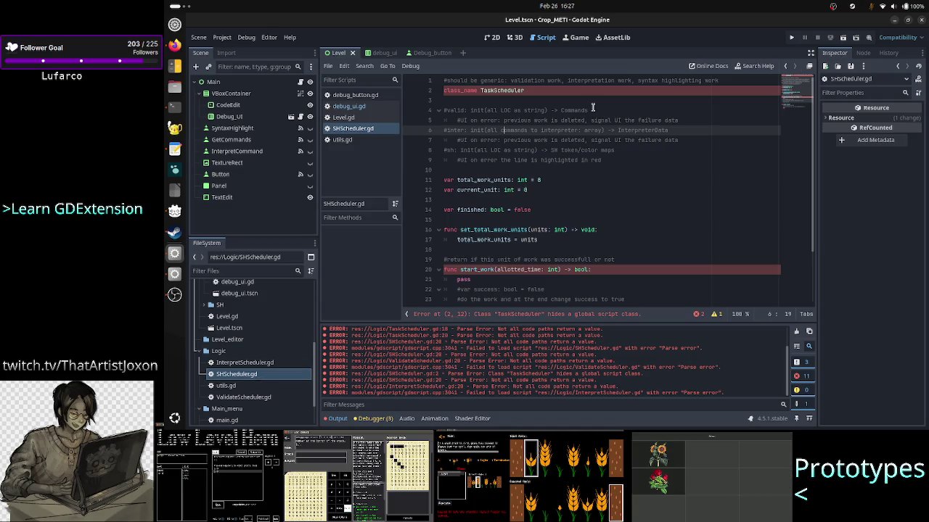
# - Change class_name TaskScheduler to SHScheduler and delete the opening comment line
pyautogui.doubleClick(501, 90)
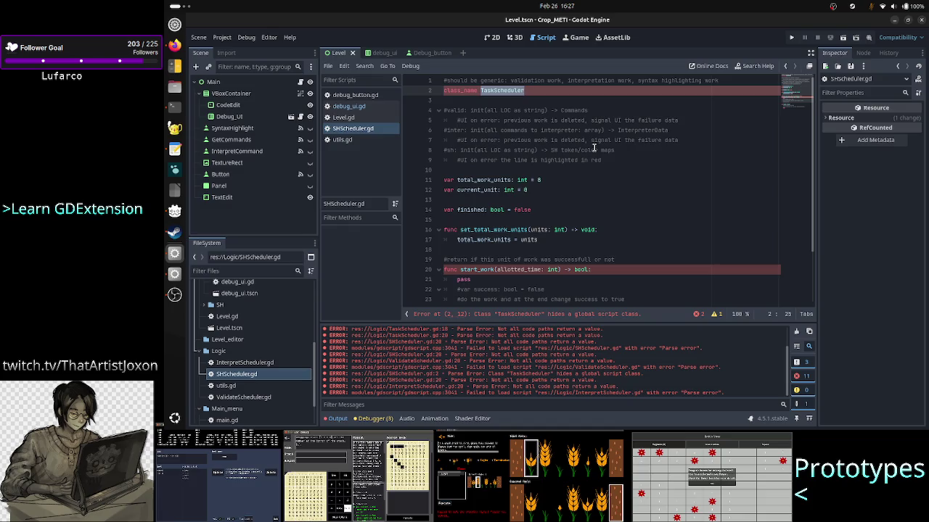
pyautogui.write('SH')
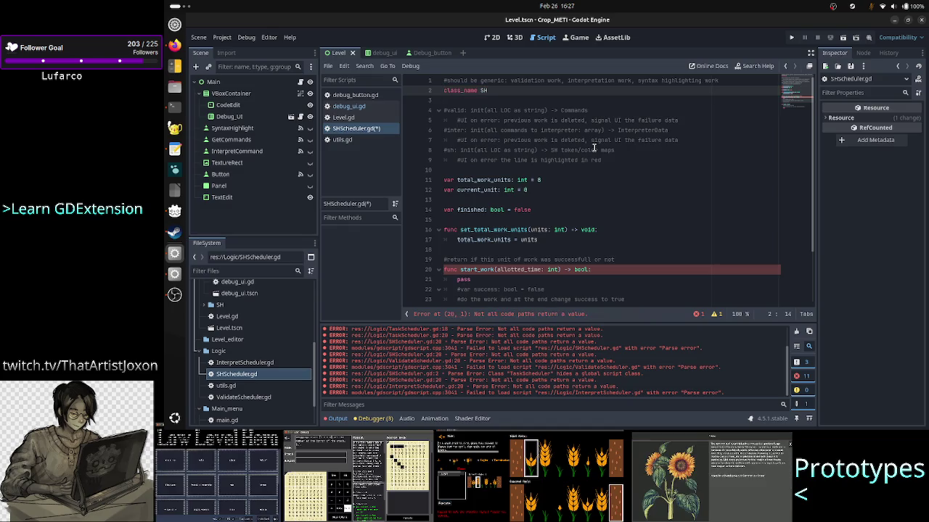
pyautogui.write('Scheduler')
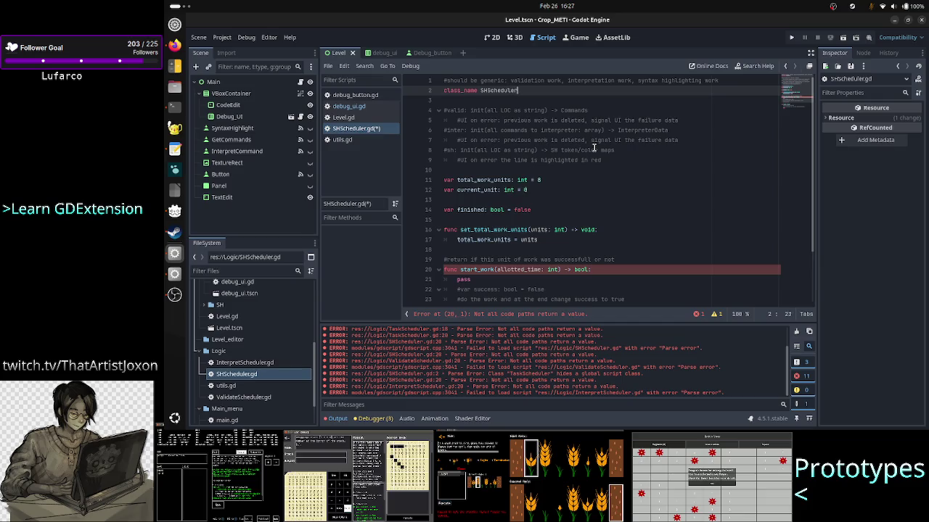
pyautogui.hotkey('ctrl', 'Home')
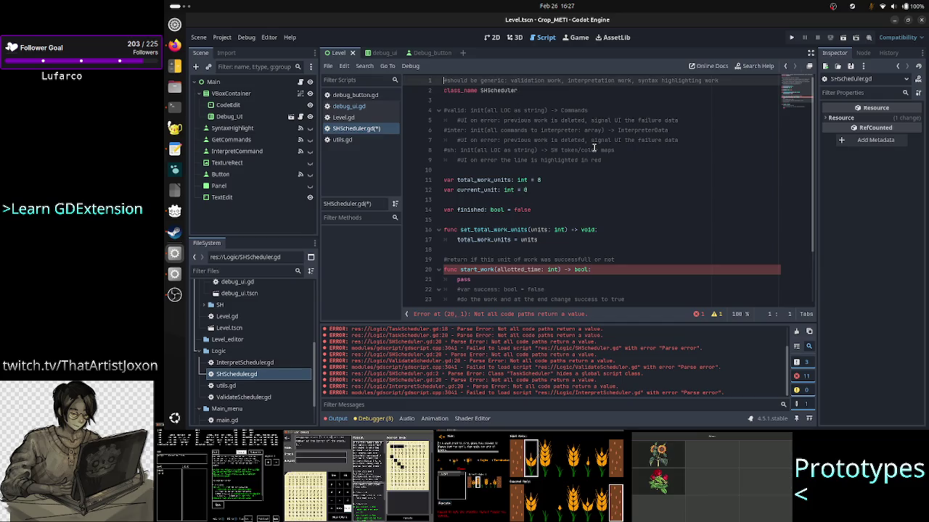
pyautogui.hotkey('shift', 'End')
pyautogui.press('BackSpace')
pyautogui.press('Down')
pyautogui.press('BackSpace')
pyautogui.press('Down')
pyautogui.press('Down')
pyautogui.press('Down')
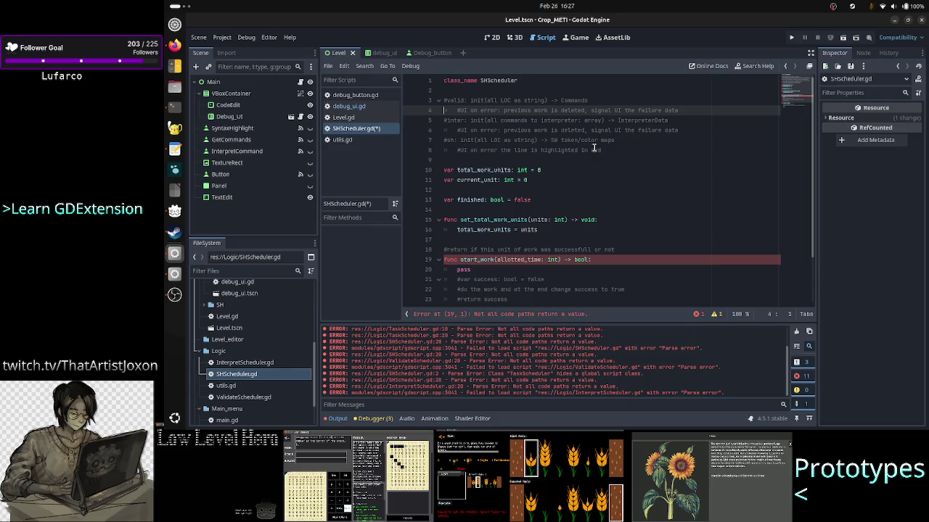
# - Add 0 at the end of the total_work_units declaration line
pyautogui.press('Down')
pyautogui.press('Down')
pyautogui.press('Down')
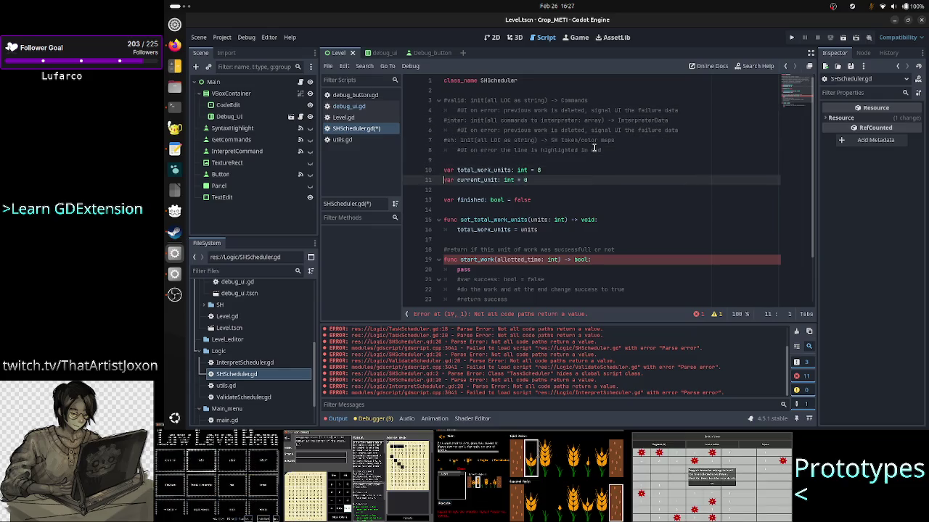
pyautogui.press('Left')
pyautogui.write('0')
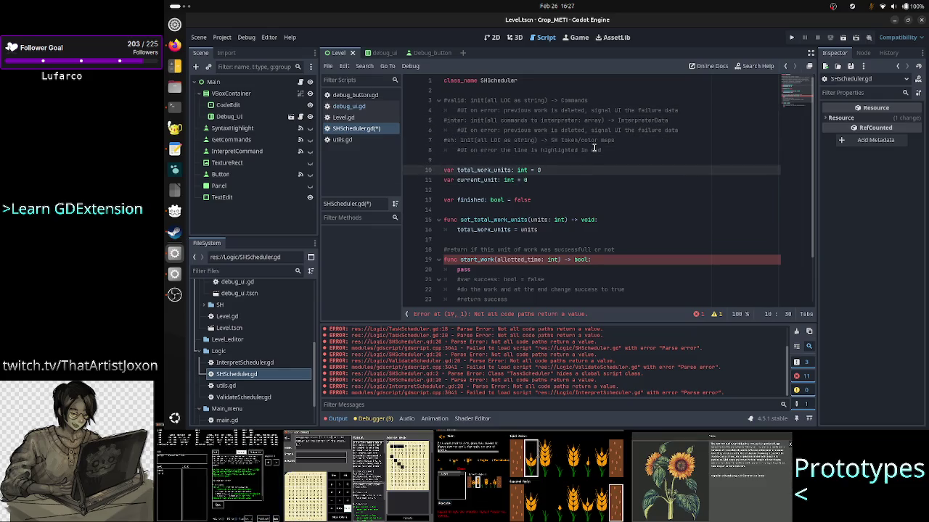
pyautogui.press('Right')
# - Cut the '#return if this unit of work was successful or not' comment above start_work
pyautogui.press('Down')
pyautogui.press('Down')
pyautogui.press('Down')
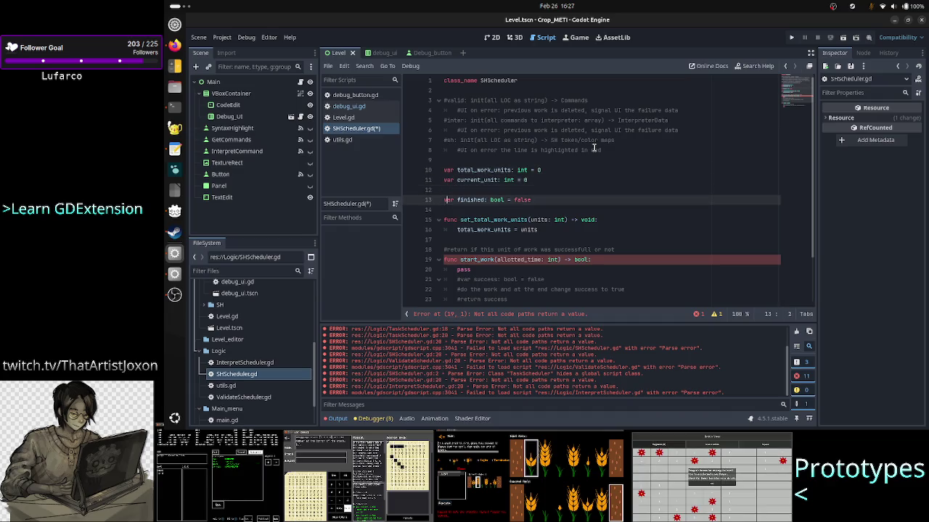
pyautogui.press('Up')
pyautogui.press('Right')
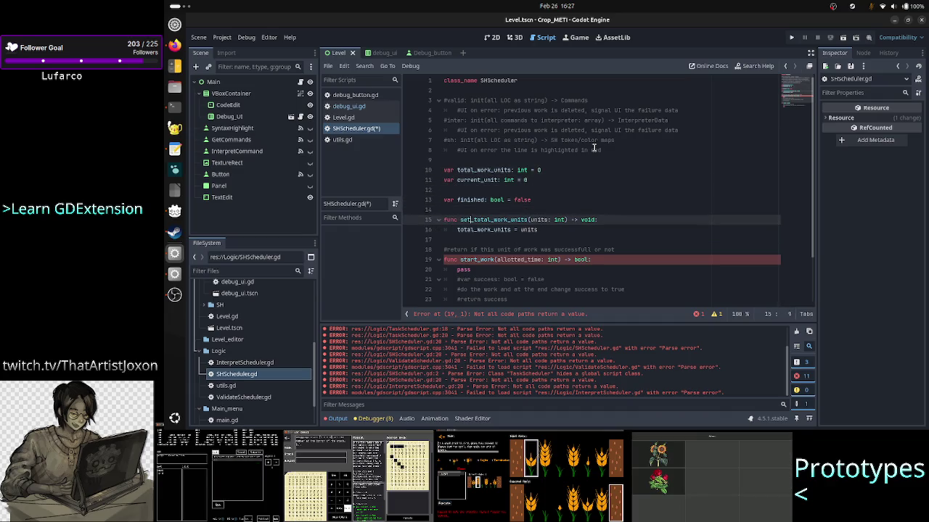
pyautogui.press('Down')
pyautogui.press('End')
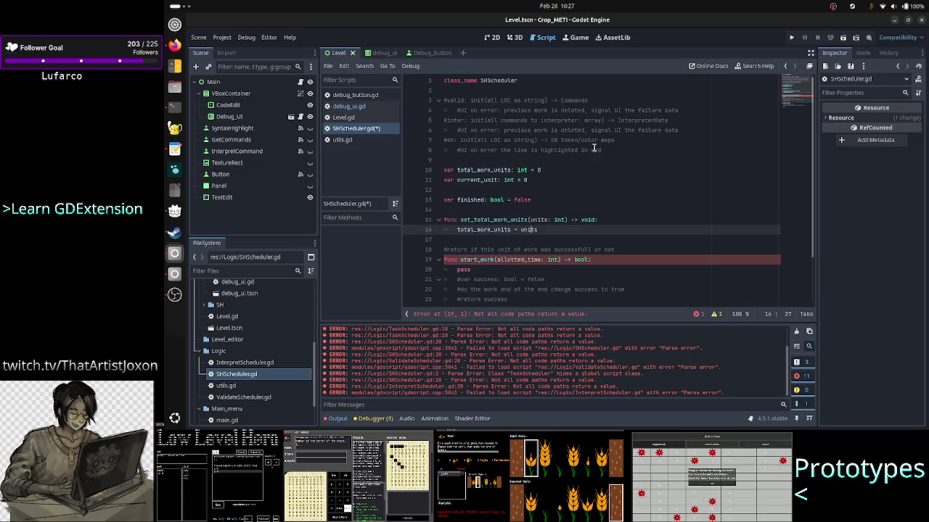
pyautogui.press('Up')
pyautogui.press('Up')
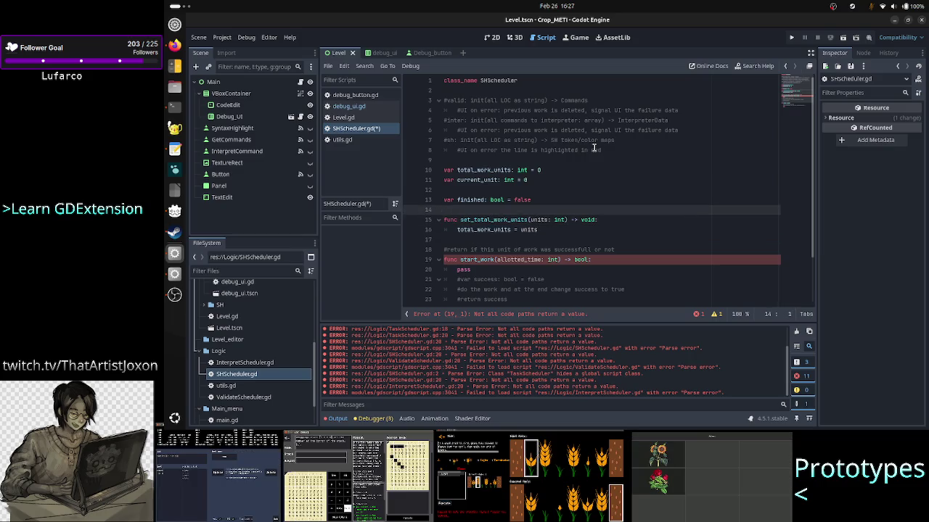
pyautogui.press('Down')
pyautogui.press('Down')
pyautogui.press('Down')
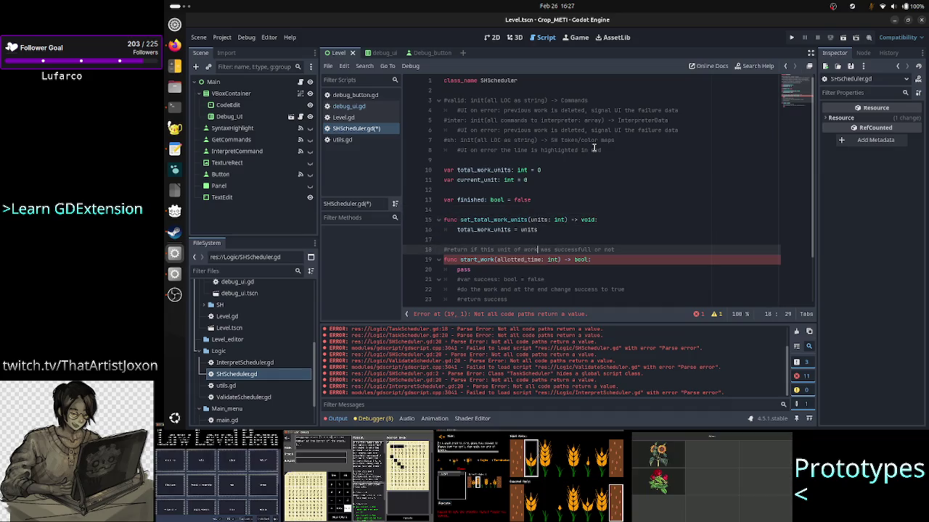
pyautogui.press('Home')
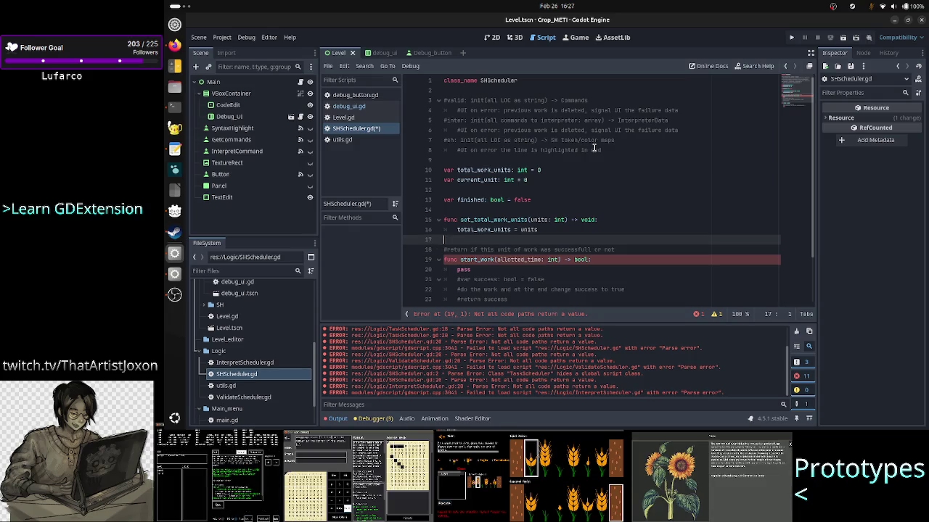
pyautogui.press('Down')
pyautogui.press('Up')
pyautogui.hotkey('shift', 'Down')
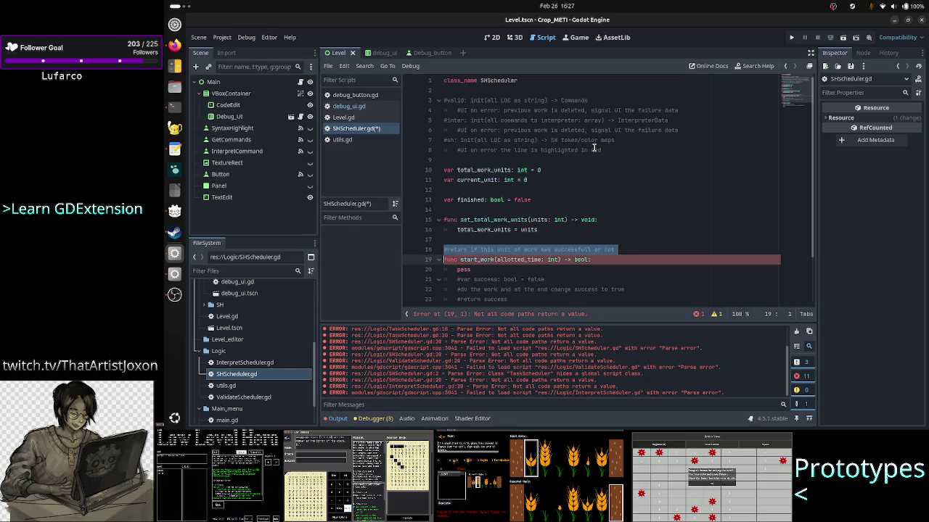
pyautogui.hotkey('ctrl', 'x')
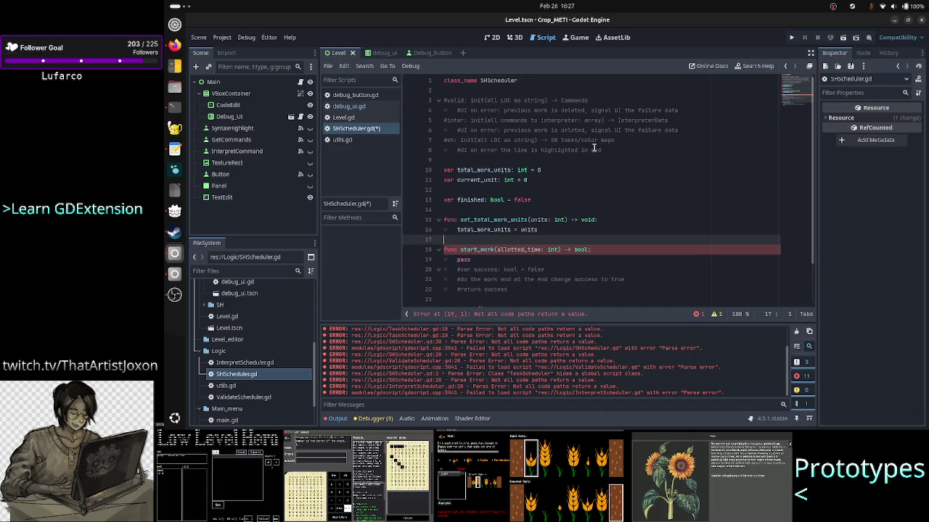
# - Remove the pass placeholder and uncomment var success and return success in start_work
pyautogui.press('Down')
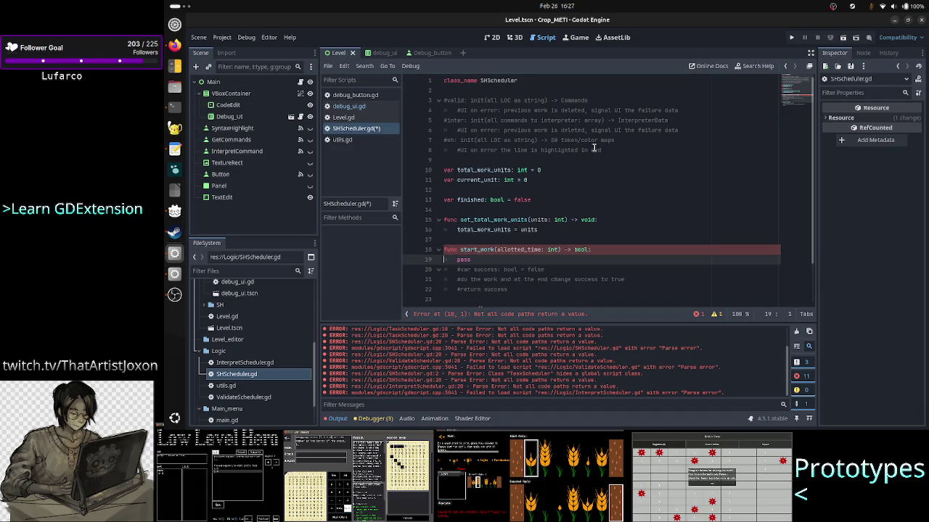
pyautogui.press('Down')
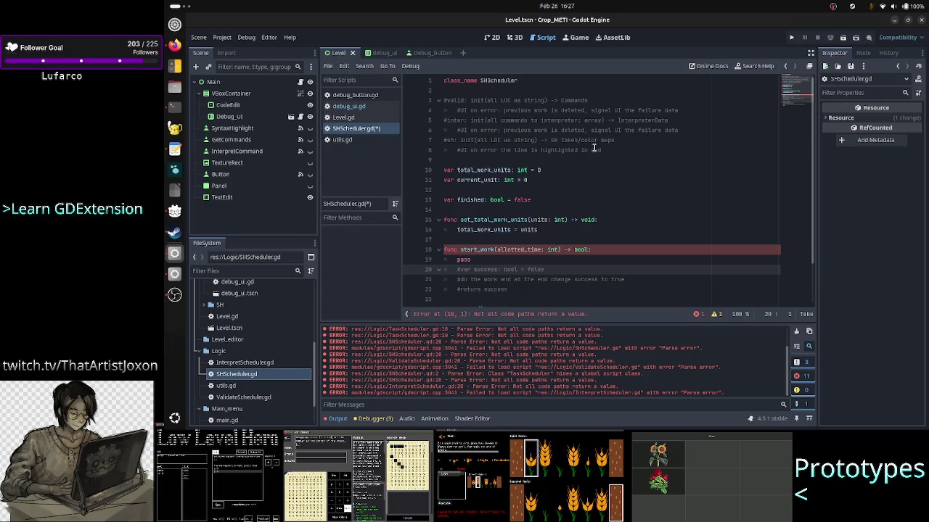
pyautogui.press('Up')
pyautogui.hotkey('shift', 'Down')
pyautogui.press('BackSpace')
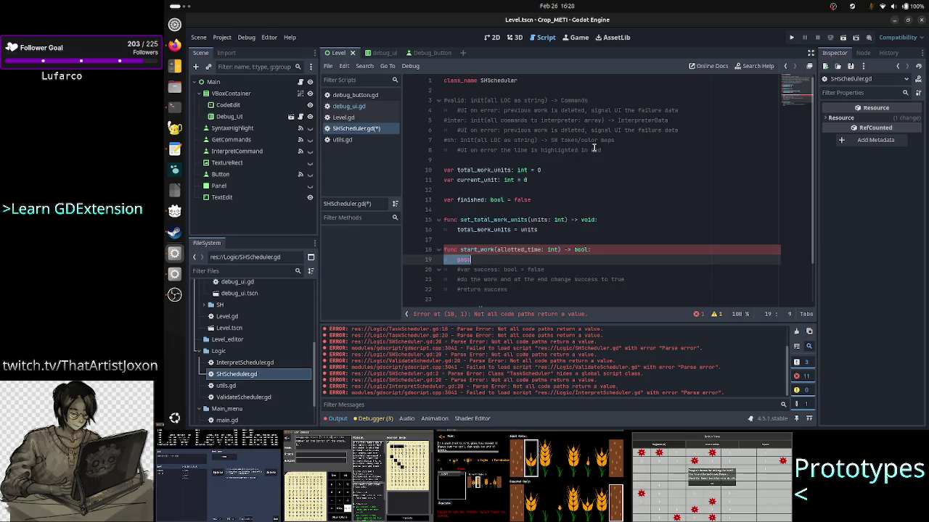
pyautogui.hotkey('ctrl', 'k')
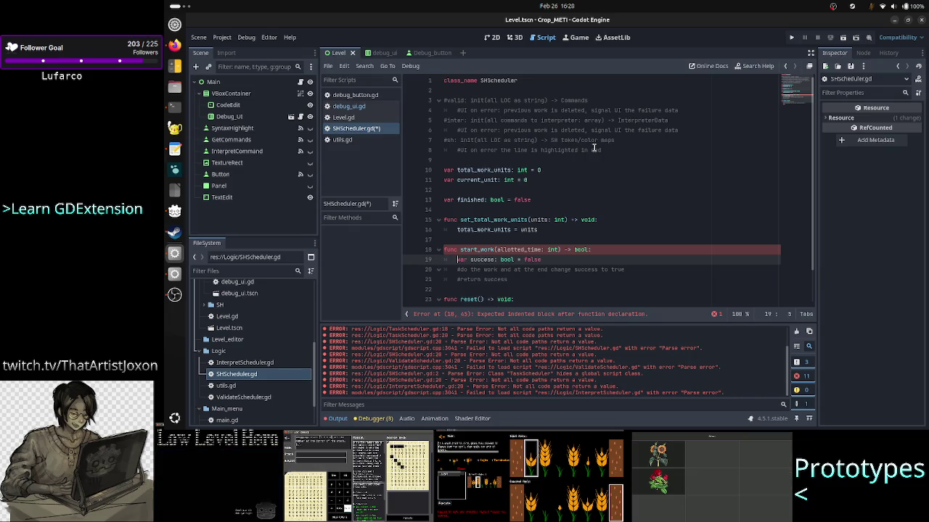
pyautogui.press('Down')
pyautogui.press('Down')
pyautogui.hotkey('ctrl', 'k')
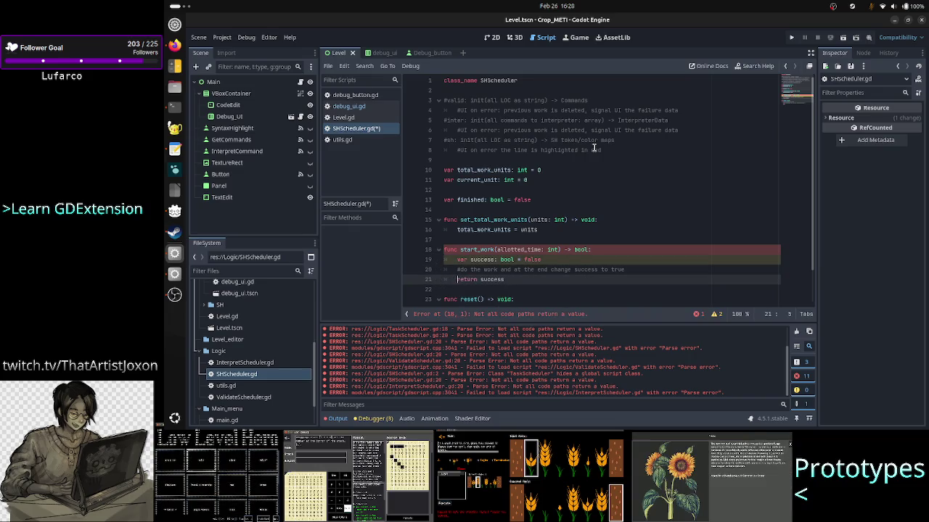
pyautogui.press('Down')
pyautogui.press('Down')
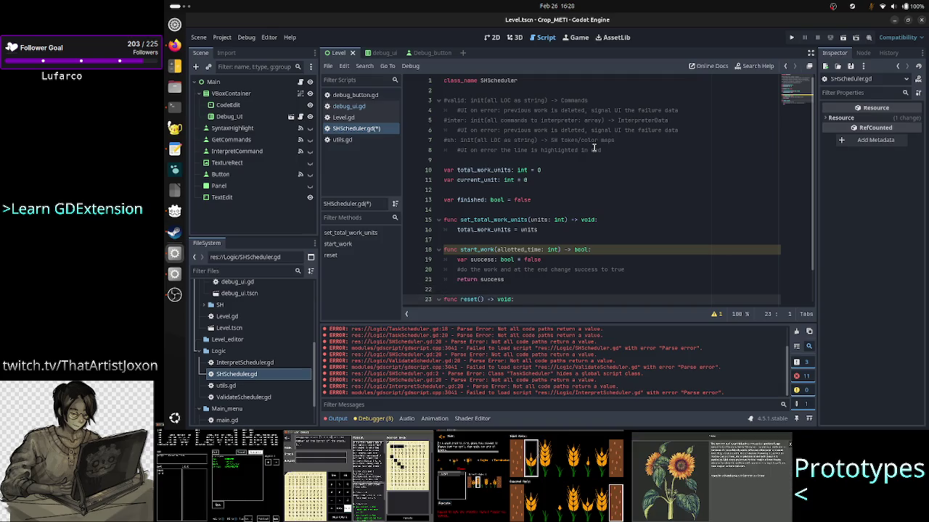
# - Delete pass from reset() and turn its comment into current_unit = 0
pyautogui.press('Down')
pyautogui.press('Down')
pyautogui.press('Down')
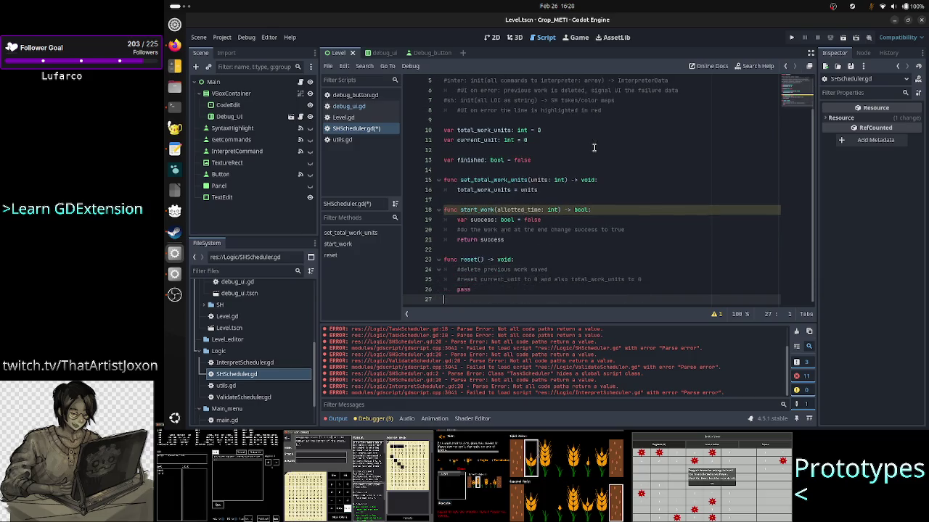
pyautogui.press('Up')
pyautogui.press('Up')
pyautogui.press('Up')
pyautogui.press('Down')
pyautogui.press('Down')
pyautogui.hotkey('ctrl', 'shift', 'k')
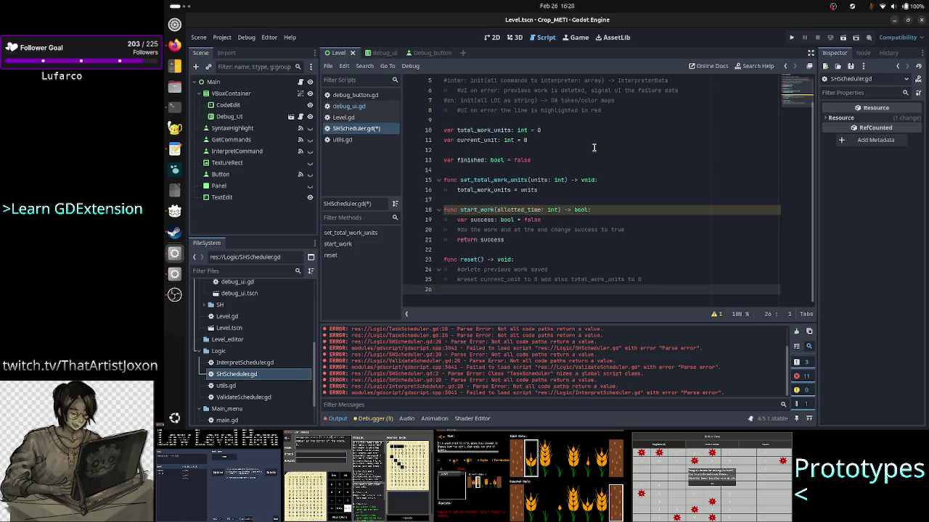
pyautogui.press('Up')
pyautogui.press('Home')
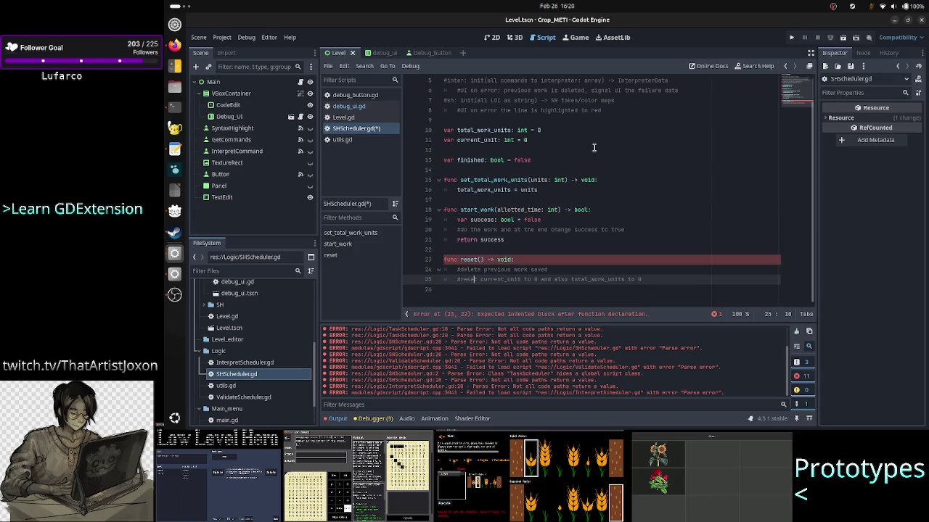
pyautogui.press('BackSpace')
pyautogui.press('BackSpace')
pyautogui.press('BackSpace')
pyautogui.press('Delete')
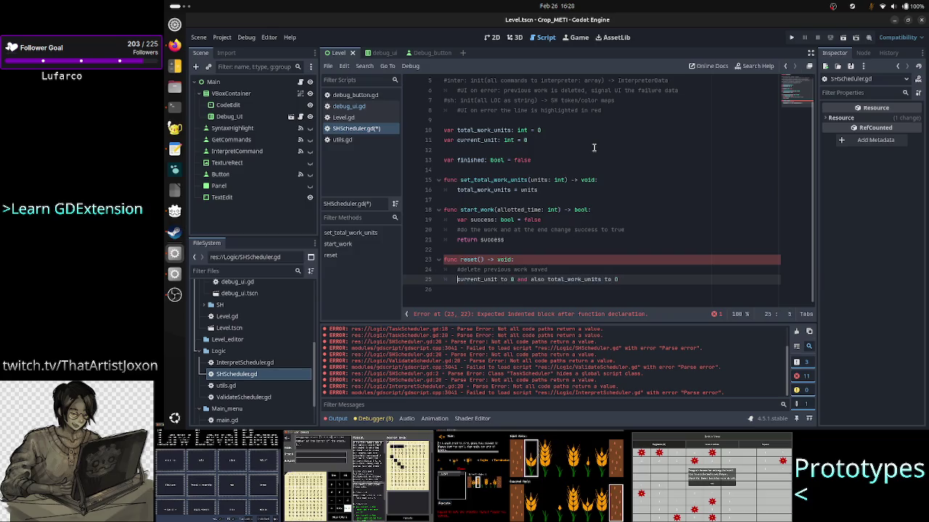
pyautogui.hotkey('ctrl', 'Right')
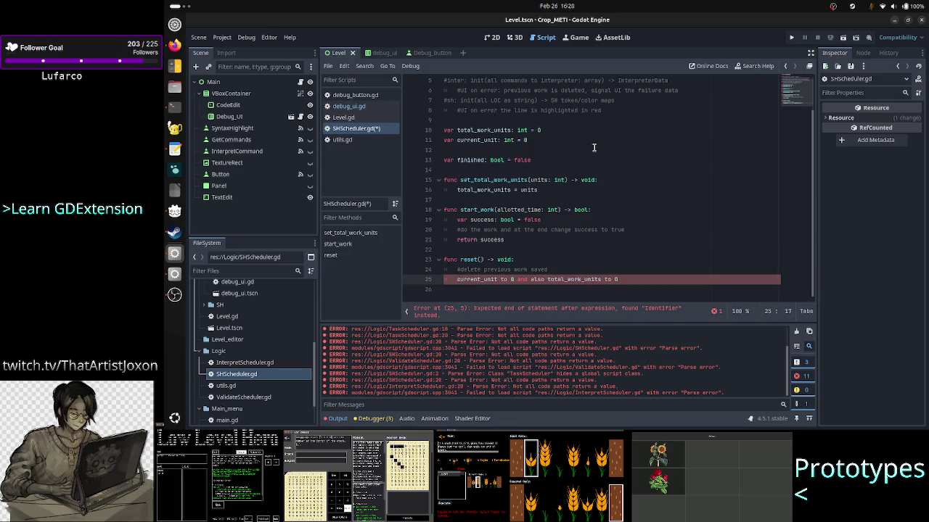
pyautogui.press('Right')
pyautogui.press('Right')
pyautogui.press('Right')
pyautogui.press('BackSpace')
pyautogui.press('BackSpace')
pyautogui.press('BackSpace')
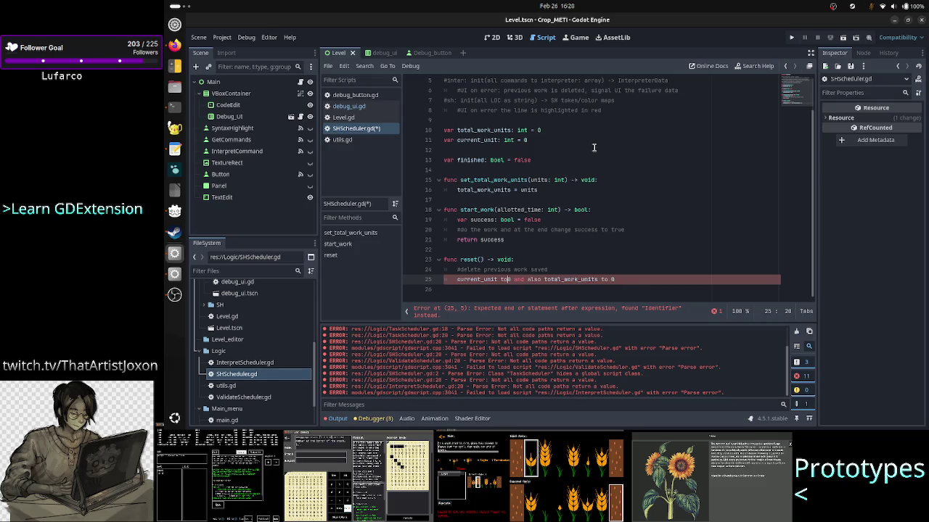
pyautogui.write('=')
# - Move the total_work_units clause onto its own line as total_work_units = 0
pyautogui.press('Right')
pyautogui.press('Right')
pyautogui.press('Right')
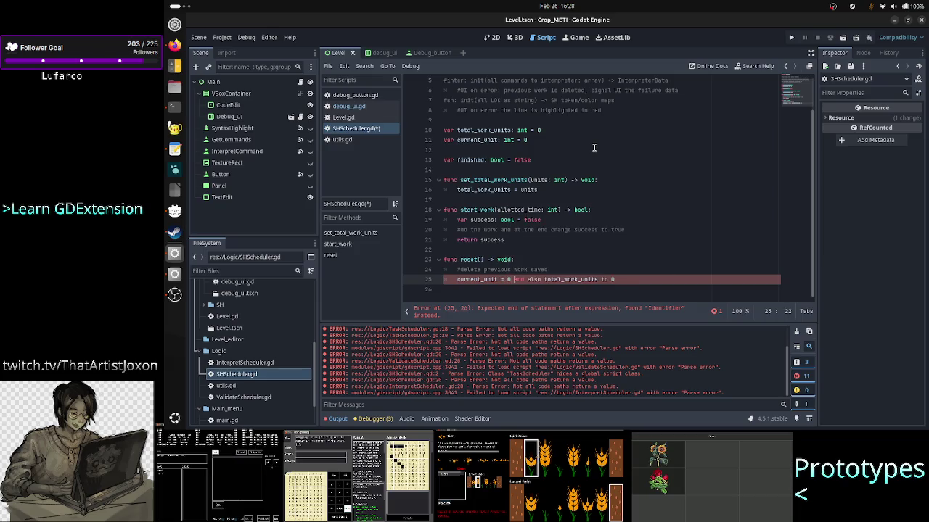
pyautogui.hotkey('shift', 'Right')
pyautogui.hotkey('shift', 'Right')
pyautogui.hotkey('shift', 'Right')
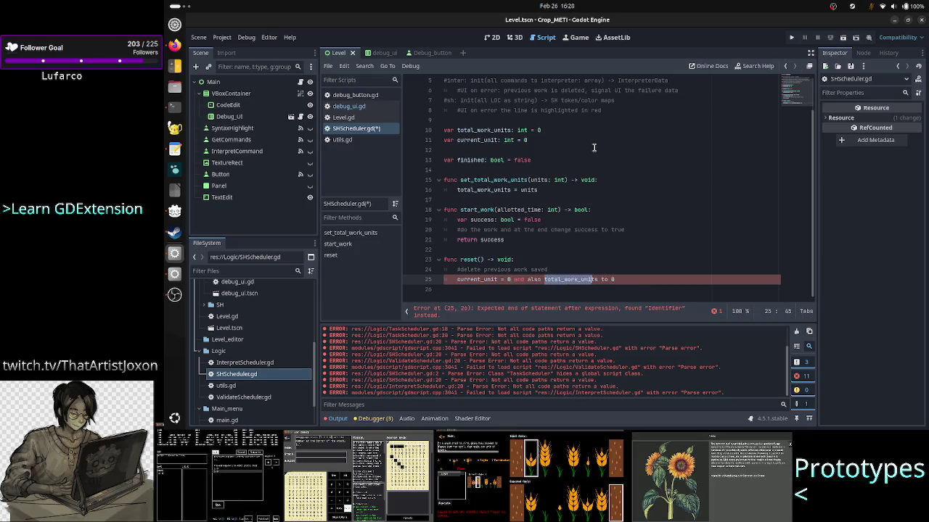
pyautogui.press('BackSpace')
pyautogui.press('BackSpace')
pyautogui.press('BackSpace')
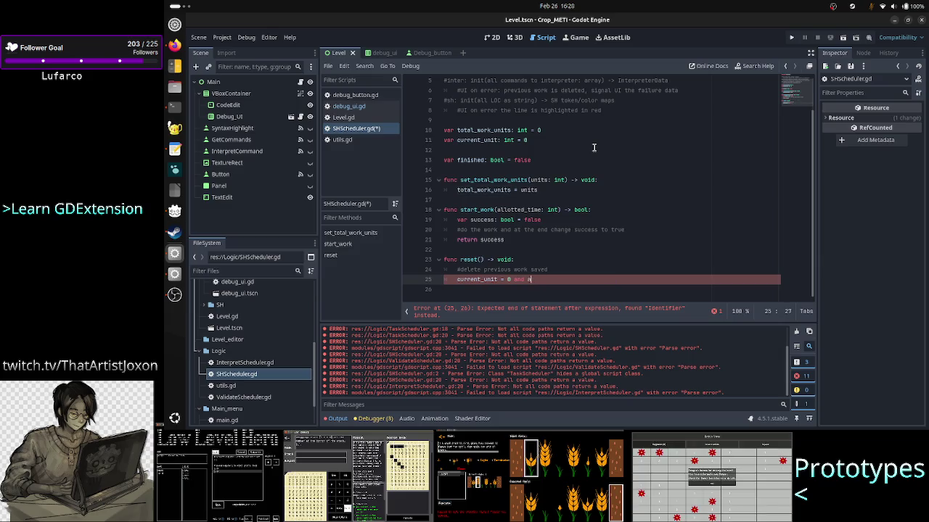
pyautogui.hotkey('ctrl', 'shift', 'Return')
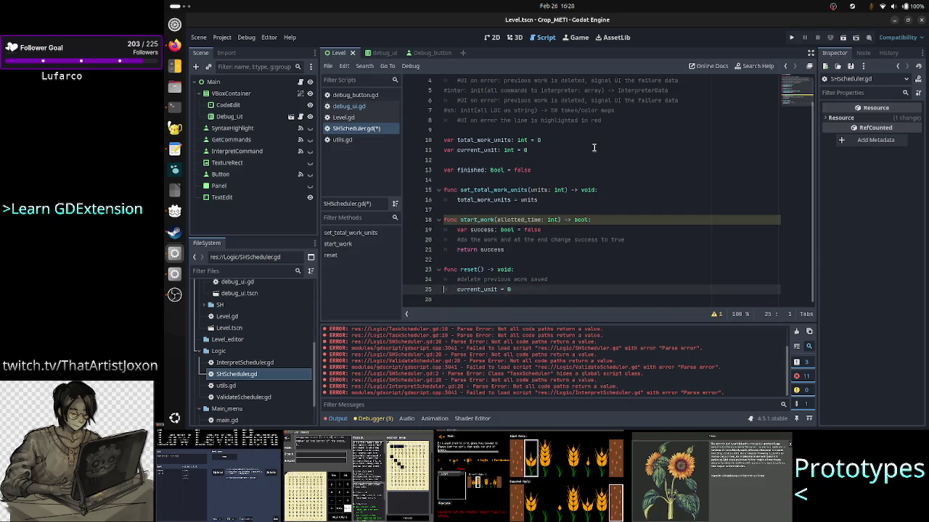
pyautogui.hotkey('ctrl', 'v')
pyautogui.press('BackSpace')
pyautogui.press('BackSpace')
pyautogui.press('BackSpace')
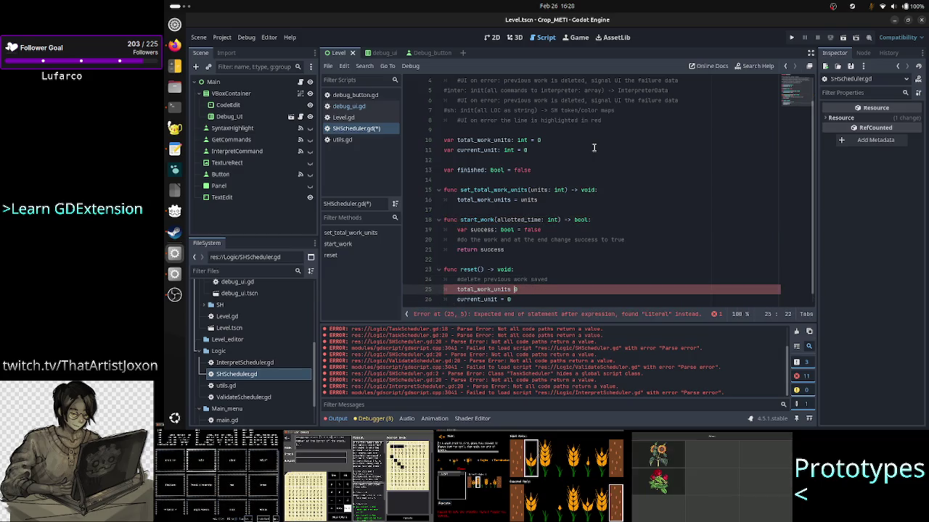
pyautogui.write('=')
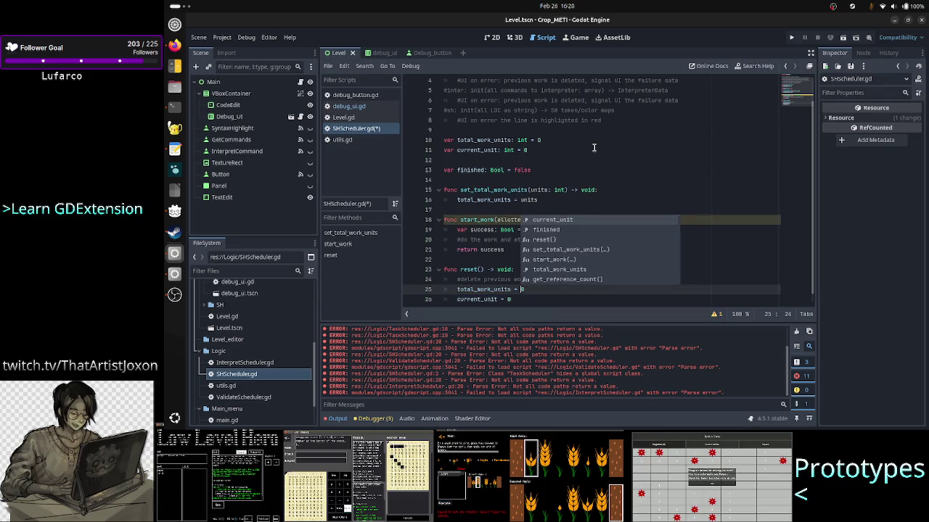
# - Select the '#delete previous work saved' comment line and return to the top of the script
pyautogui.press('Escape')
pyautogui.press('Down')
pyautogui.press('Down')
pyautogui.press('Up')
pyautogui.press('Up')
pyautogui.press('Up')
pyautogui.press('Home')
pyautogui.hotkey('shift', 'End')
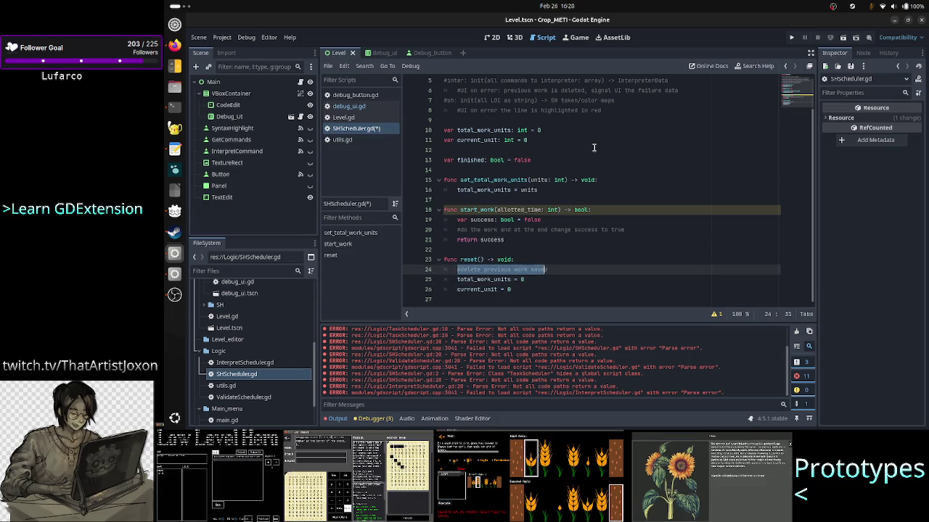
pyautogui.press('Up')
pyautogui.press('Up')
pyautogui.press('Up')
pyautogui.scroll(1, 594, 148)
pyautogui.press('Home')
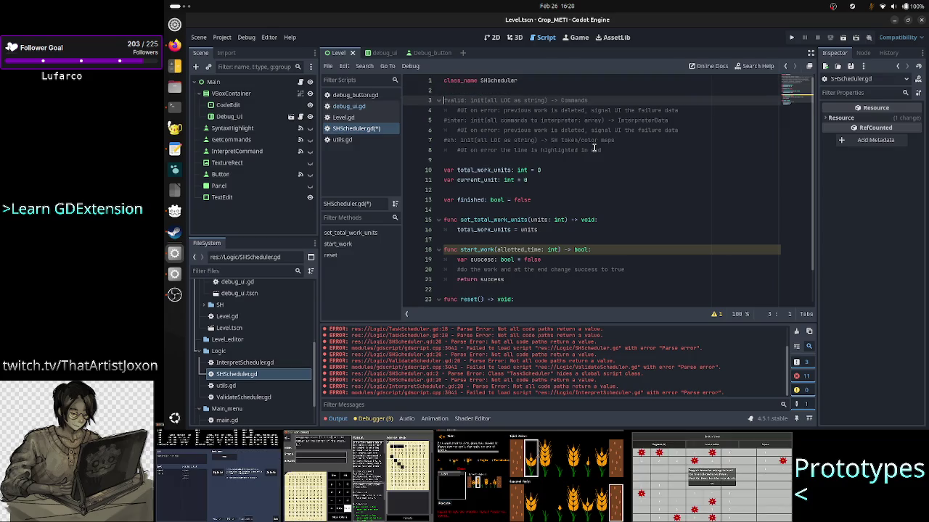
# - Delete the valid/inter/sh planning comment lines under class_name, leaving a blank line there
pyautogui.press('Down')
pyautogui.press('Down')
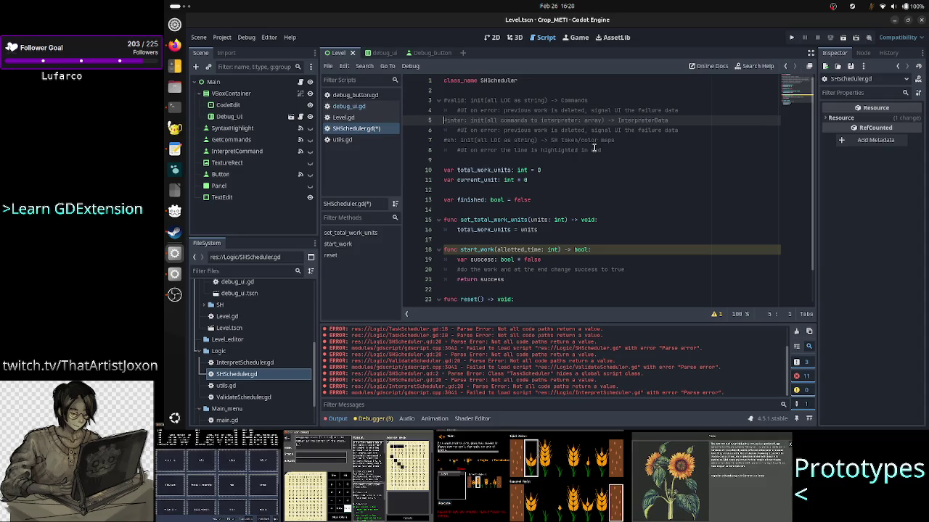
pyautogui.press('Down')
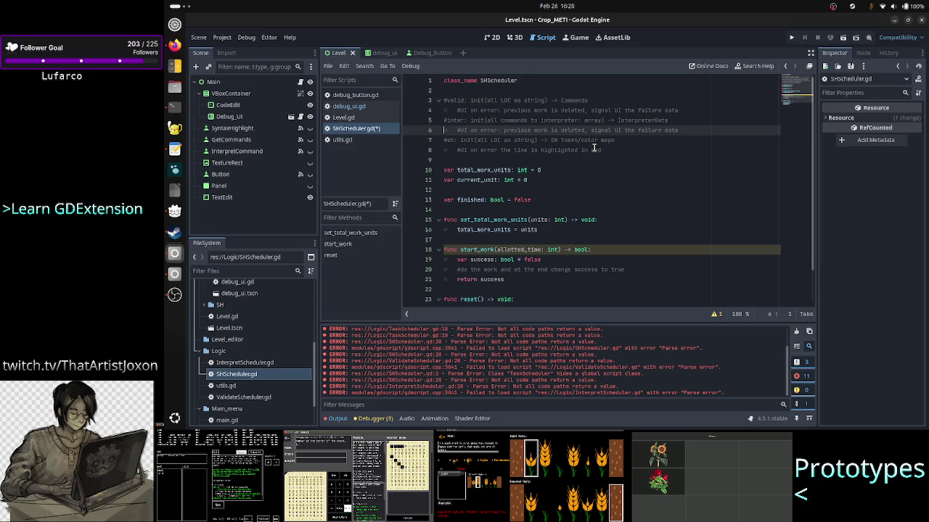
pyautogui.press('Down')
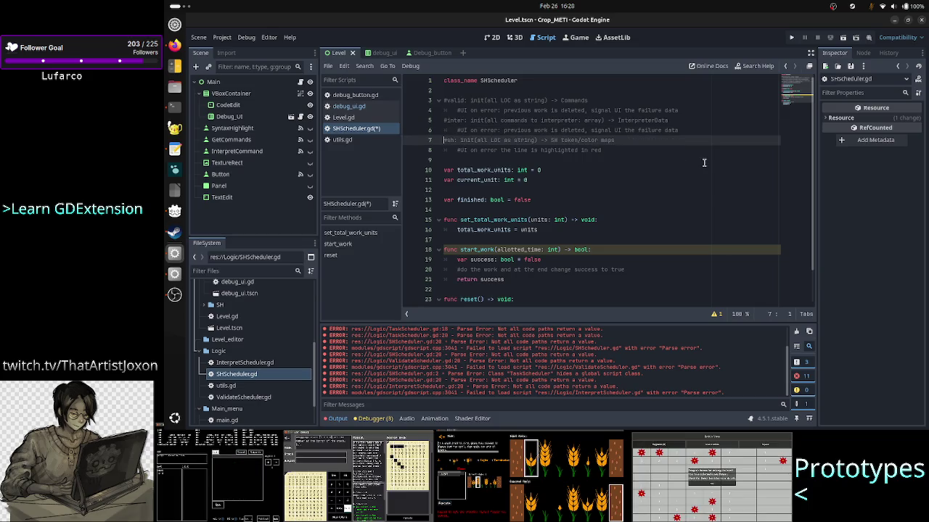
pyautogui.press('Down')
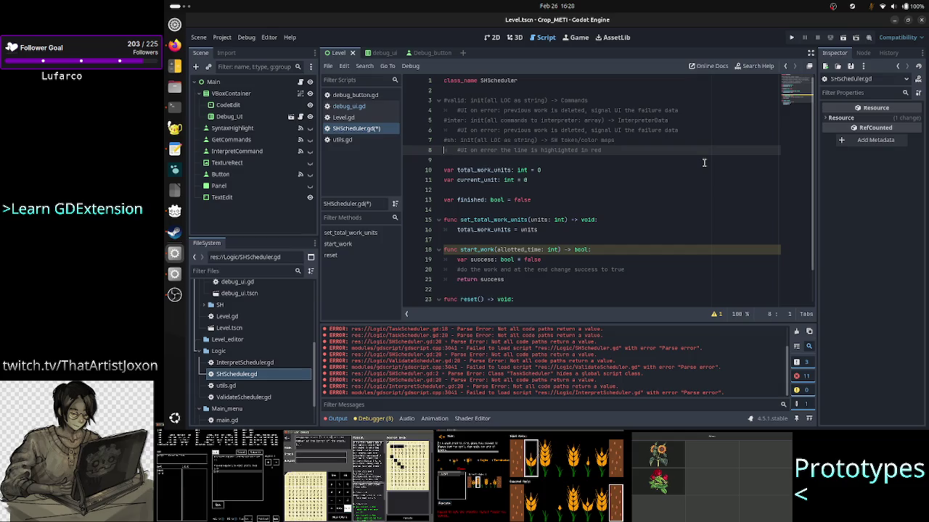
pyautogui.press('Up')
pyautogui.press('Up')
pyautogui.press('Up')
pyautogui.press('Up')
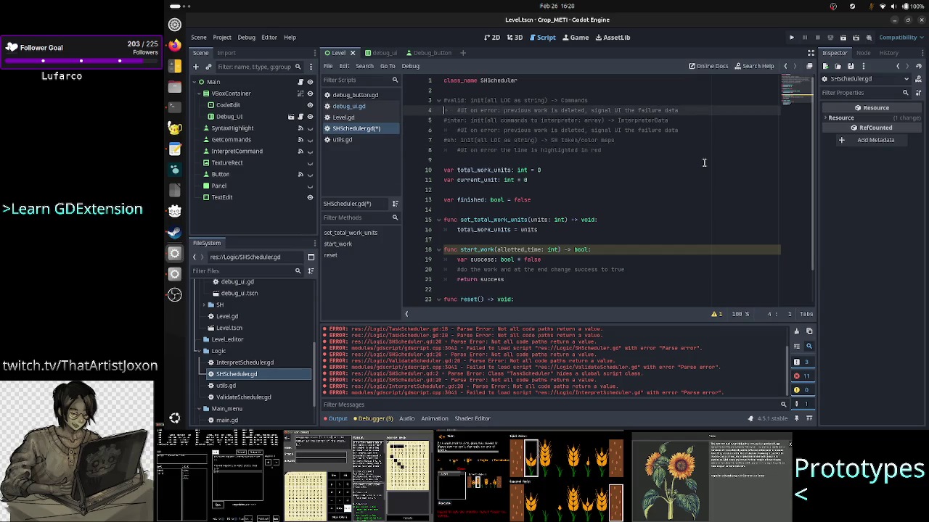
pyautogui.hotkey('shift', 'Down')
pyautogui.hotkey('shift', 'Down')
pyautogui.hotkey('shift', 'Down')
pyautogui.hotkey('shift', 'Down')
pyautogui.hotkey('shift', 'Down')
pyautogui.hotkey('shift', 'Down')
pyautogui.press('BackSpace')
pyautogui.press('BackSpace')
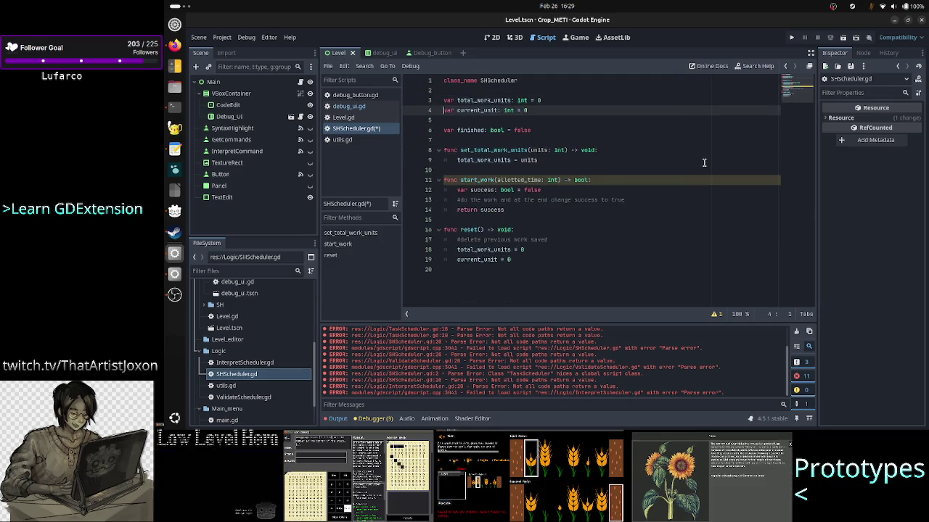
pyautogui.press('Return')
pyautogui.press('Return')
pyautogui.press('Up')
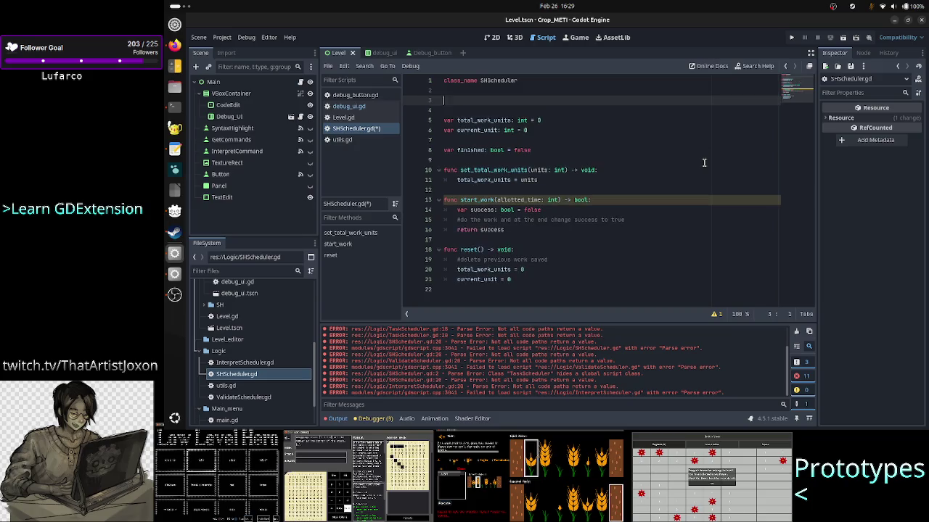
pyautogui.write('class')
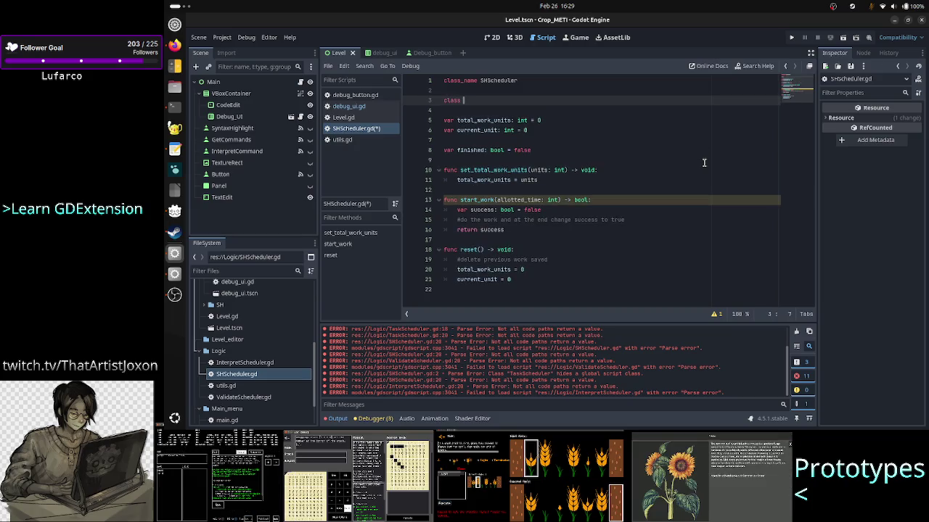
pyautogui.write(' SH')
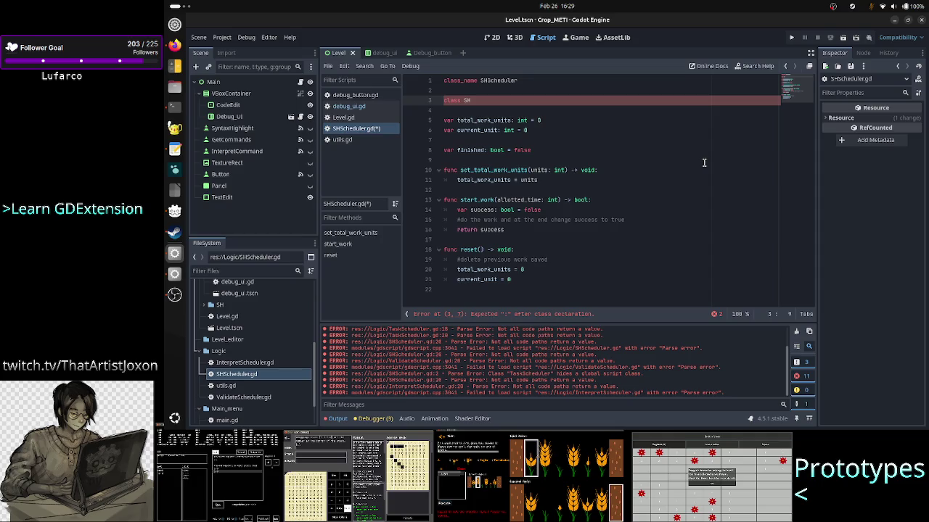
pyautogui.write('Data')
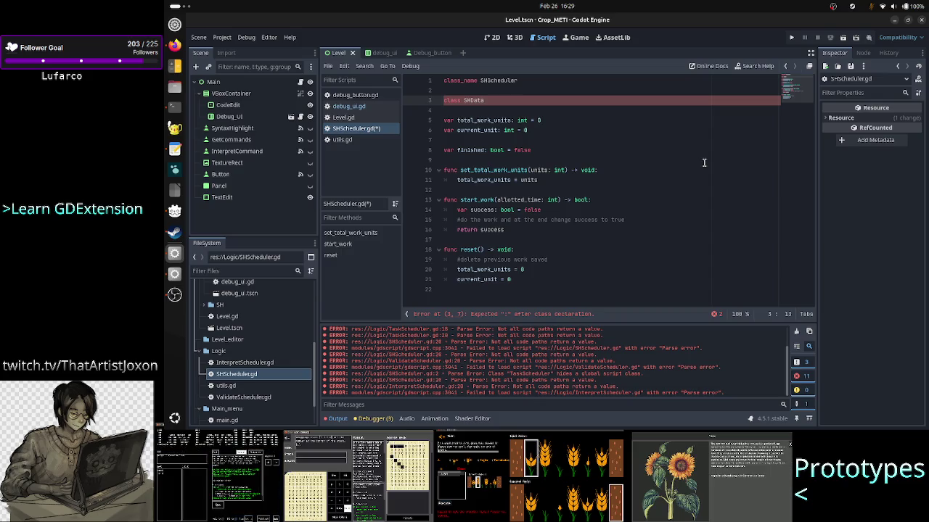
pyautogui.press('BackSpace')
pyautogui.press('BackSpace')
pyautogui.press('BackSpace')
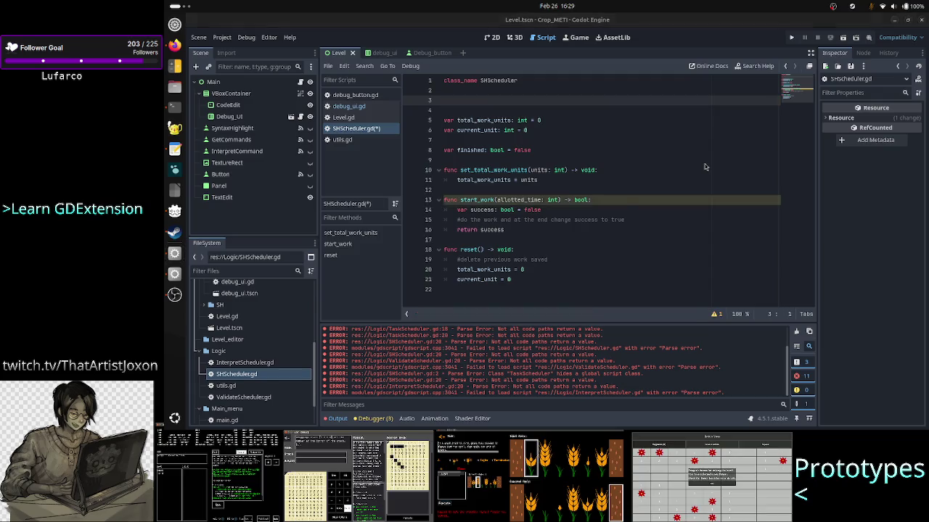
pyautogui.hotkey('alt', 'Tab')
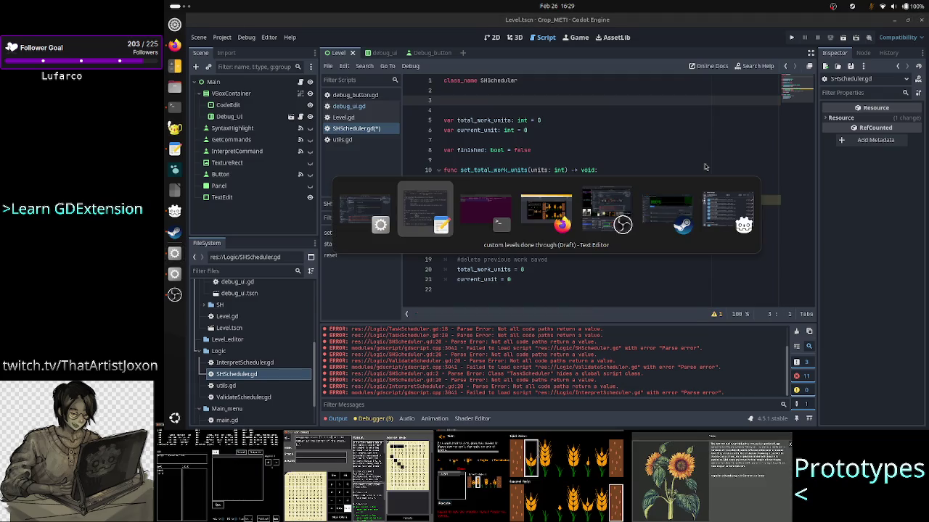
# - Find the TransferData type in the terminal's Interpreter source, then return to the Godot editor
pyautogui.press('Tab')
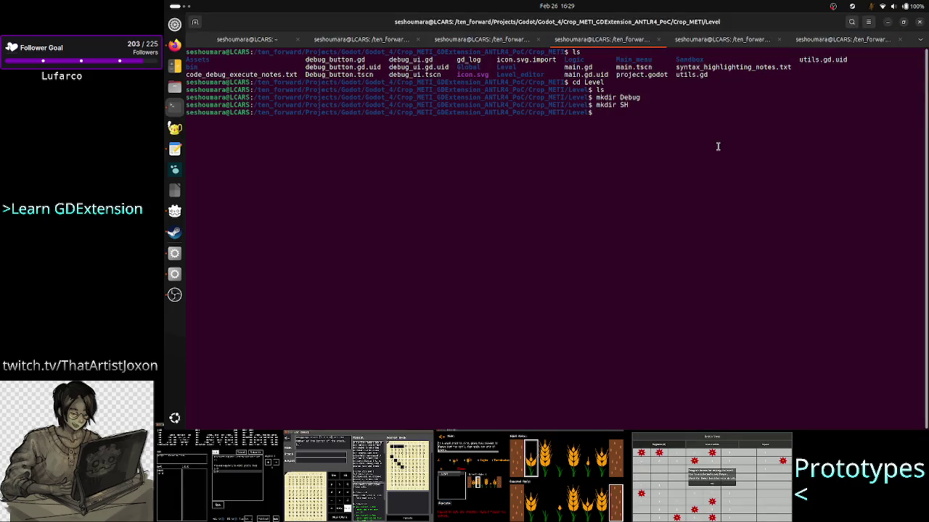
pyautogui.click(715, 39)
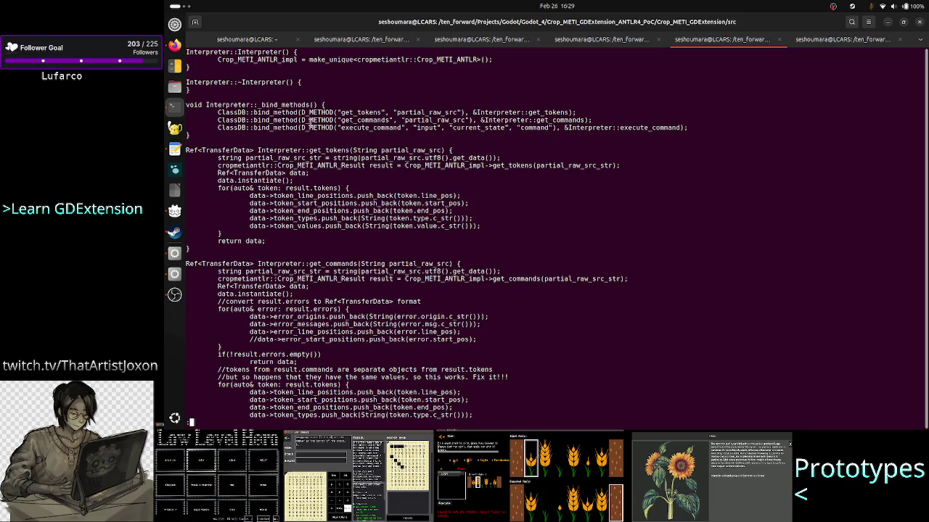
pyautogui.doubleClick(227, 148)
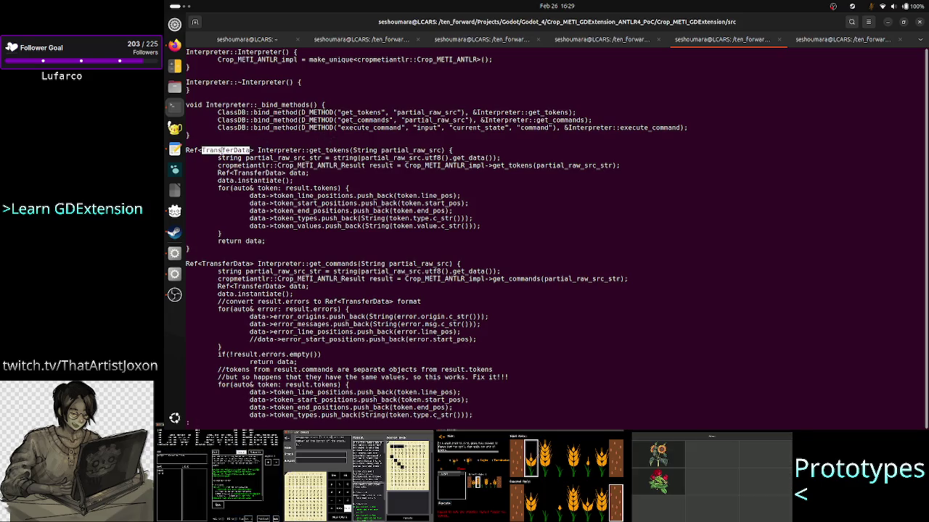
pyautogui.hotkey('alt', 'Tab')
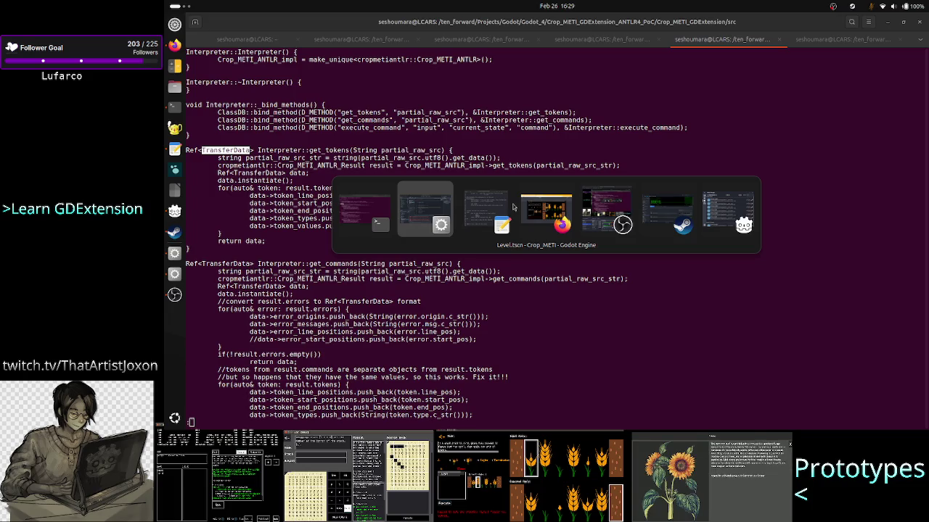
pyautogui.click(513, 208)
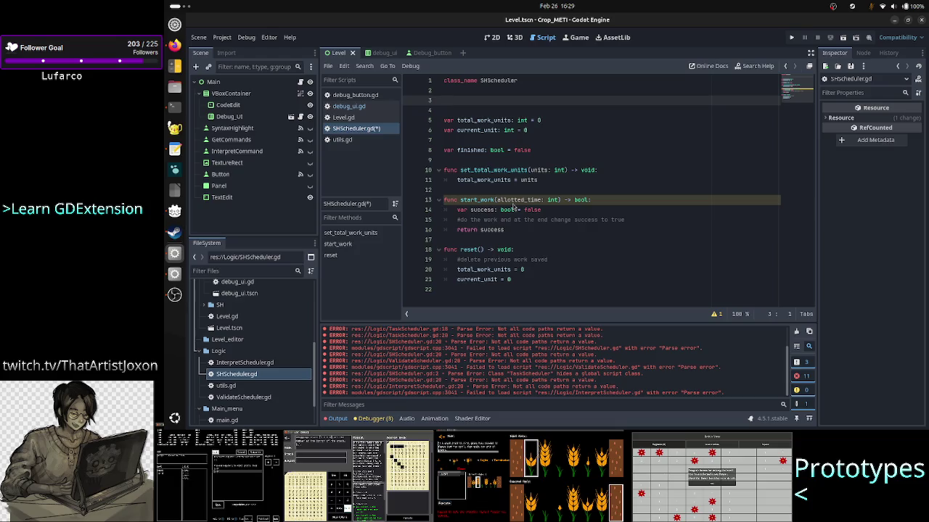
# - Declare var work_data: Array[TransferData] on line 3, checking get_tokens in the Interpreter source
pyautogui.write('var')
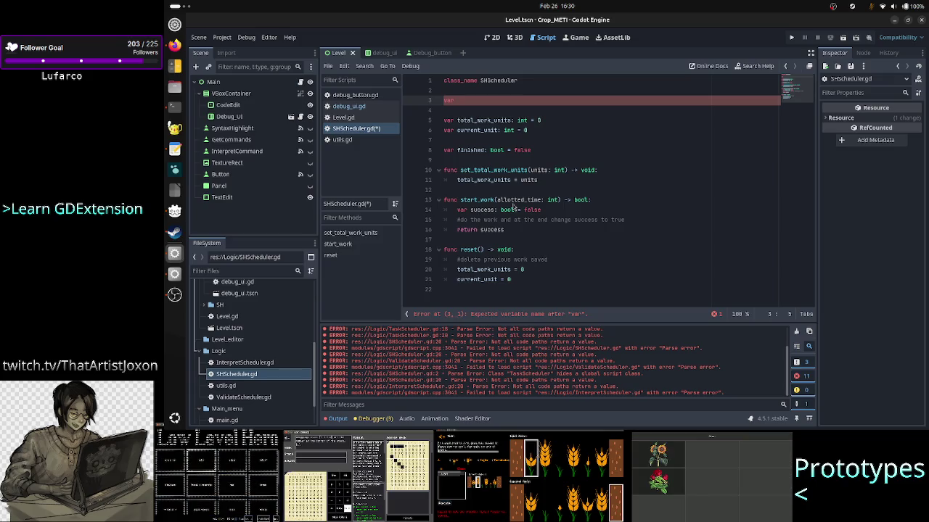
pyautogui.write('work')
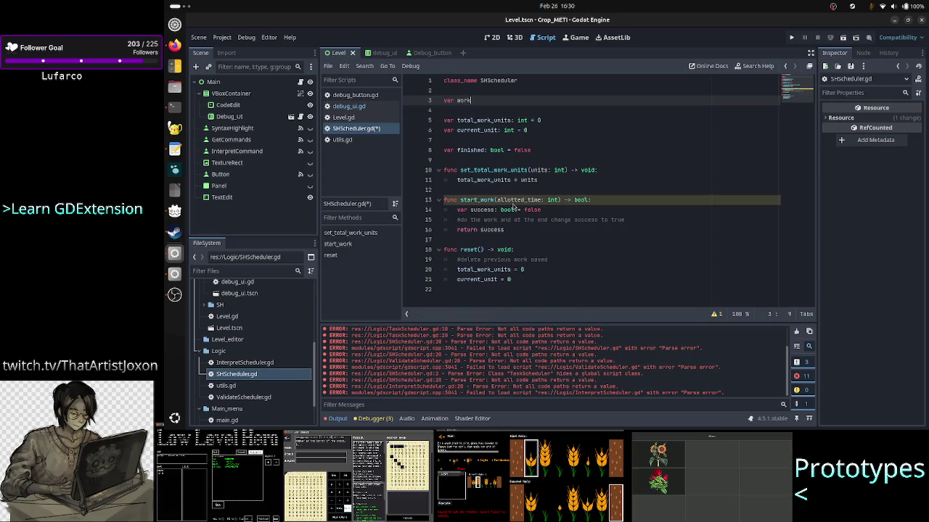
pyautogui.write('_data:')
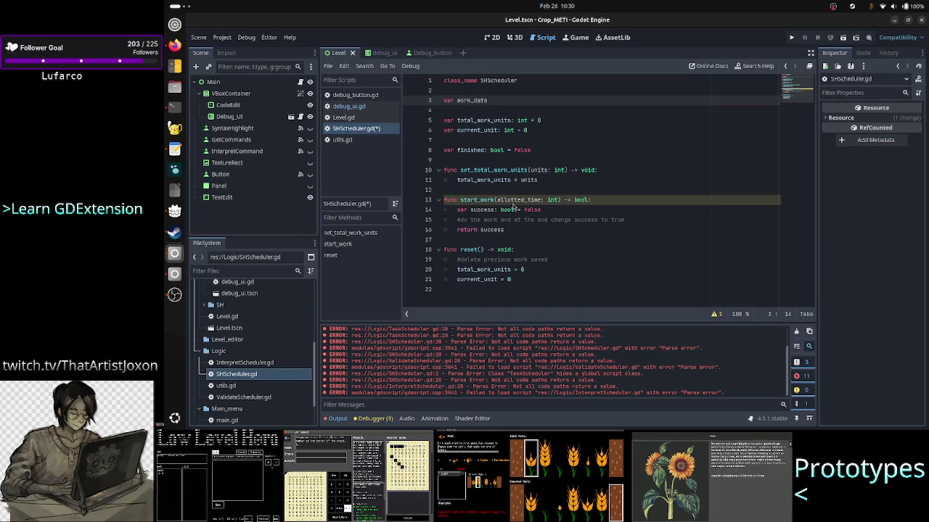
pyautogui.write(' Array[')
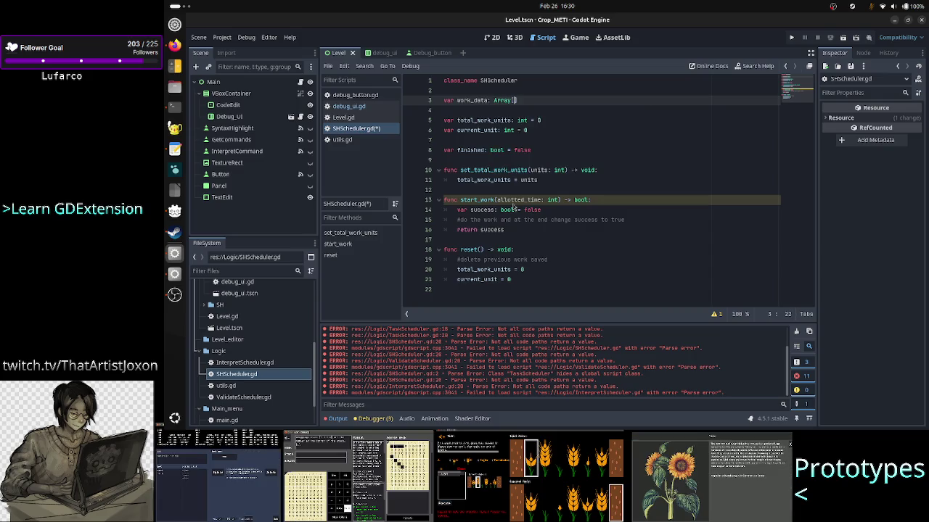
pyautogui.hotkey('alt', 'Tab')
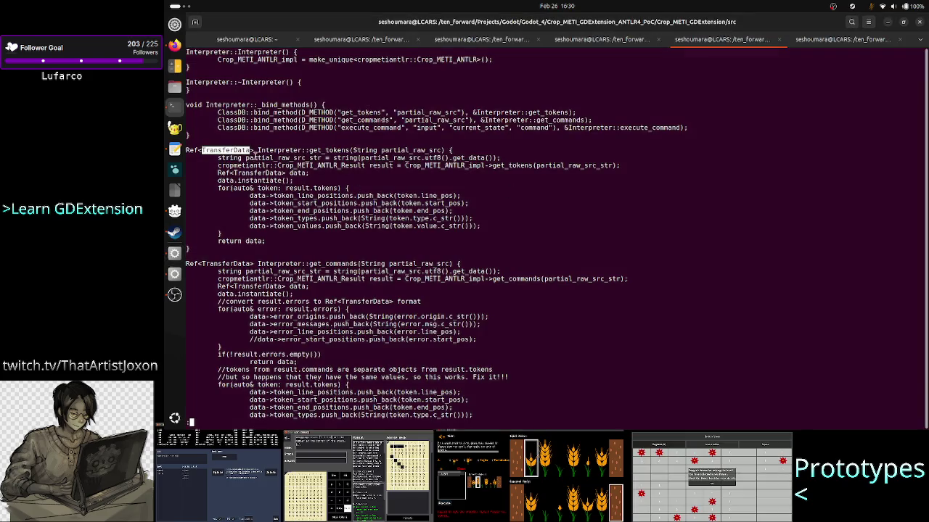
pyautogui.hotkey('alt', 'Tab')
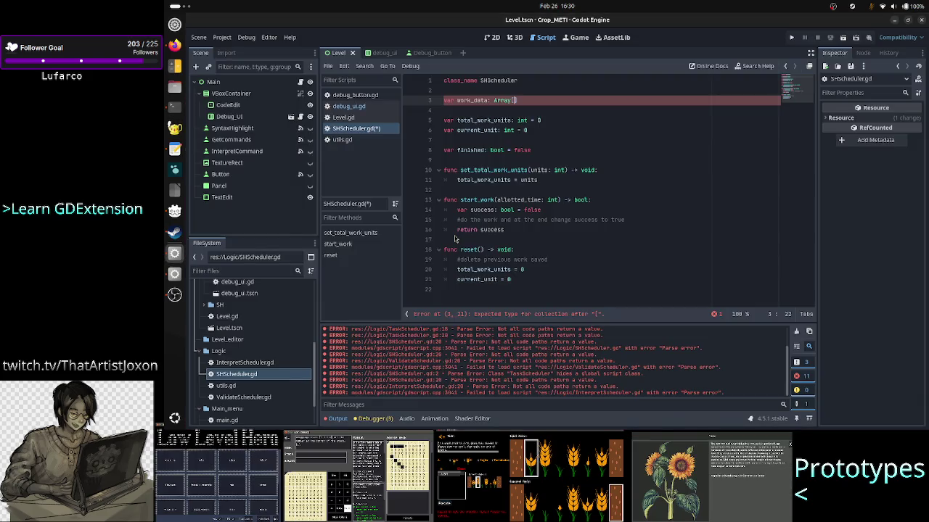
pyautogui.hotkey('alt', 'Tab')
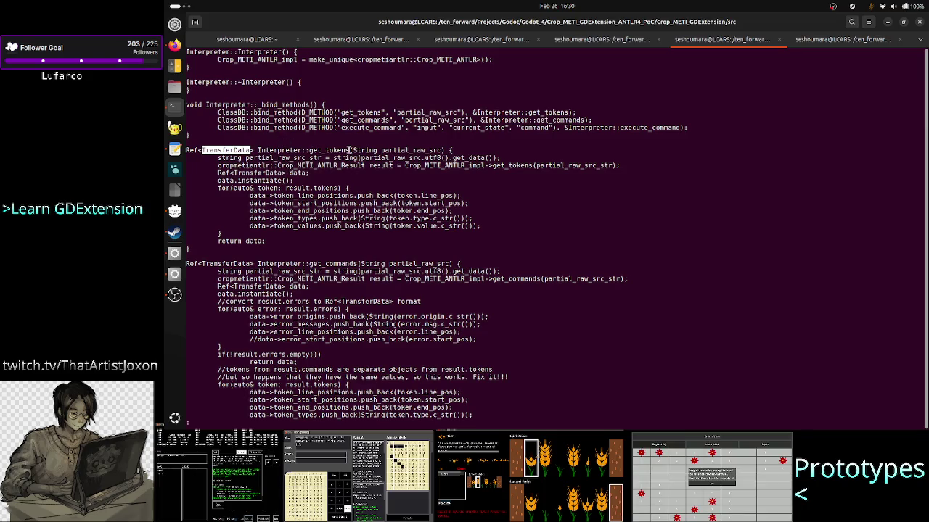
pyautogui.moveTo(349, 150); pyautogui.dragTo(202, 150)
pyautogui.hotkey('alt', 'Tab')
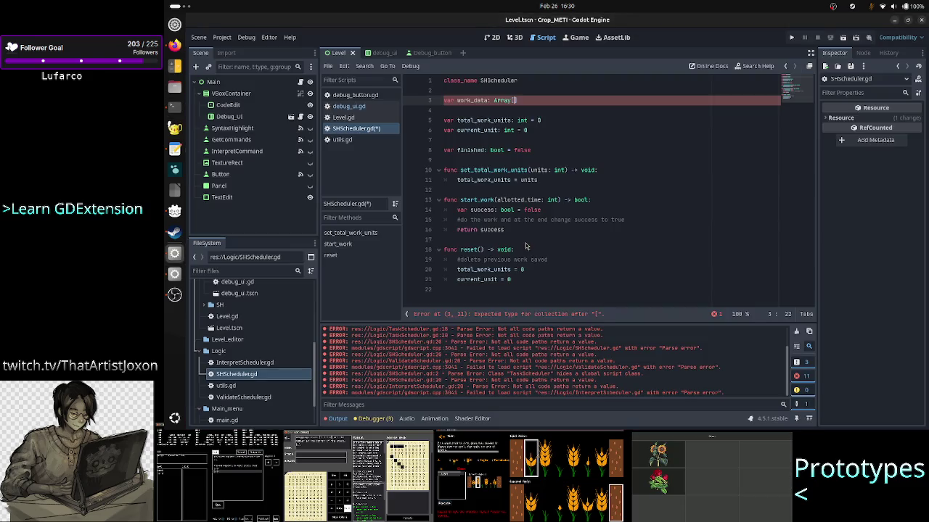
pyautogui.write('an')
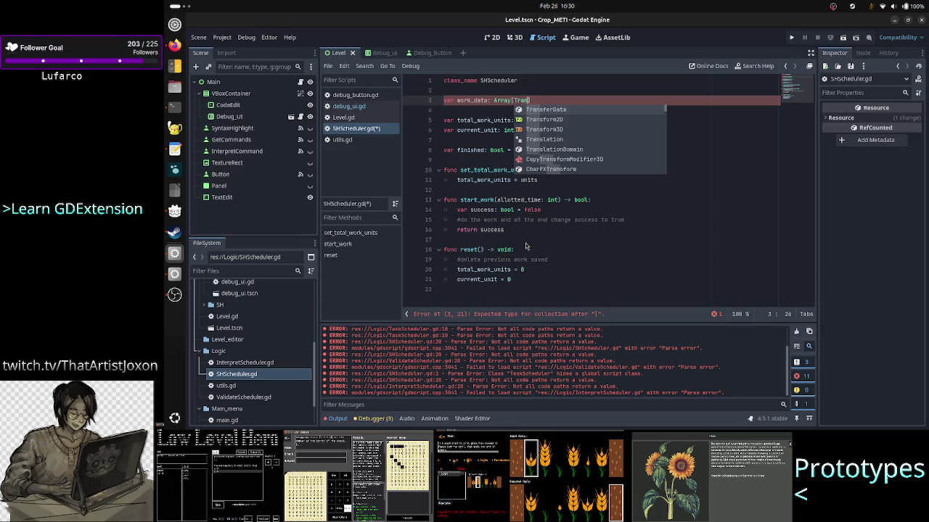
pyautogui.press('Return')
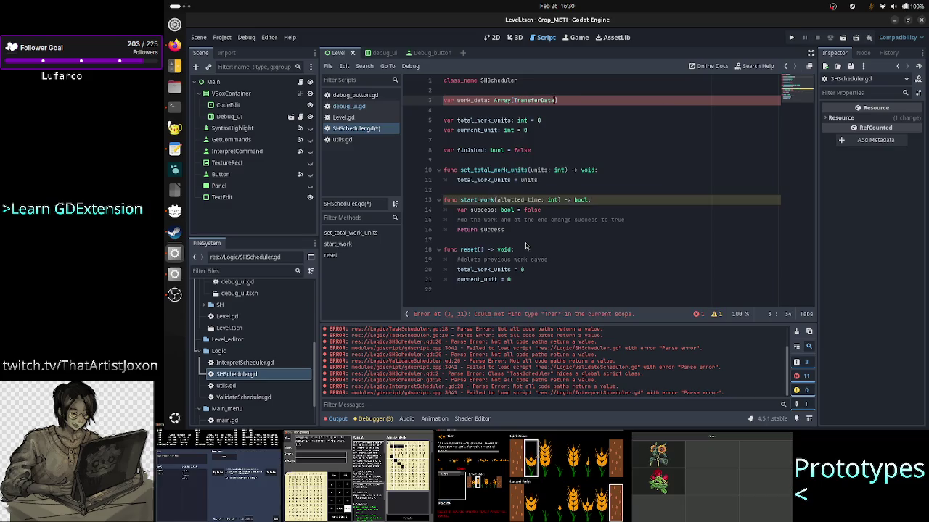
pyautogui.press('Down')
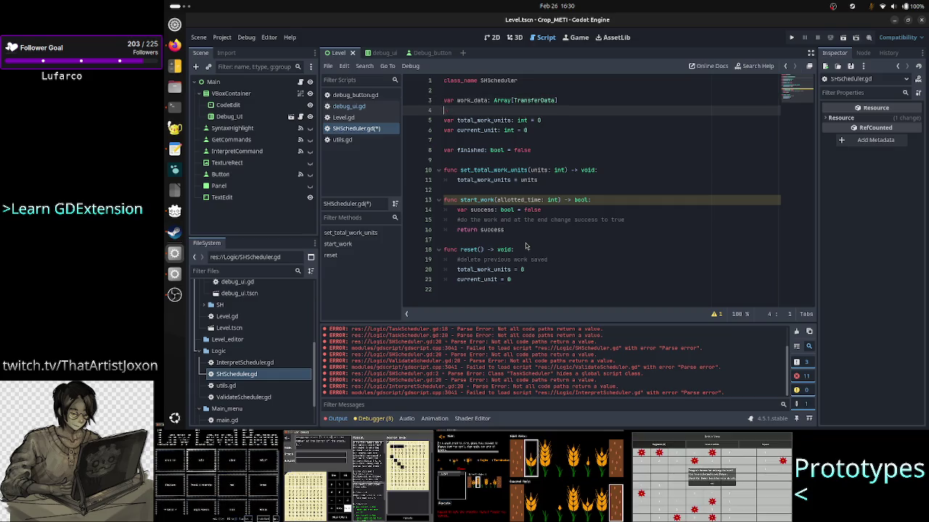
# - Replace the delete-previous-work comment in reset() with work_data.clear()
pyautogui.press('Down')
pyautogui.press('Down')
pyautogui.press('Down')
pyautogui.press('Down')
pyautogui.press('Down')
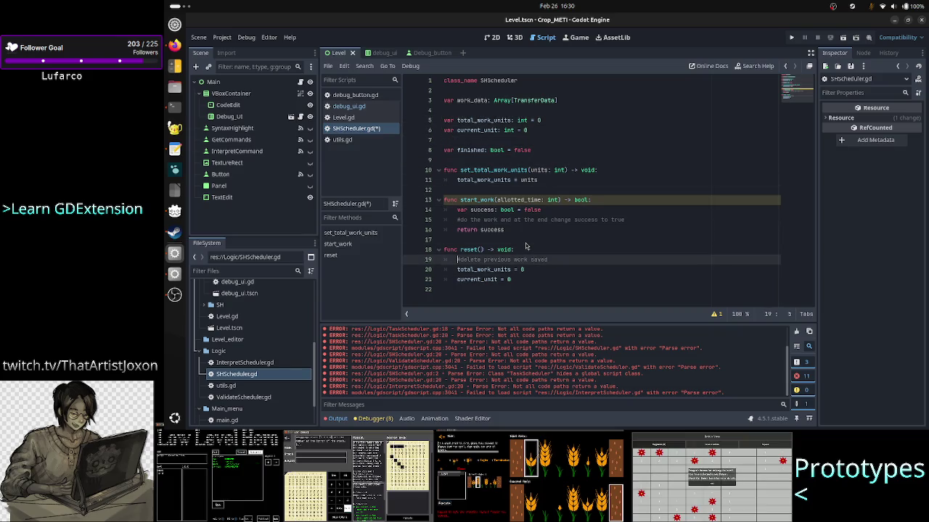
pyautogui.press('Delete')
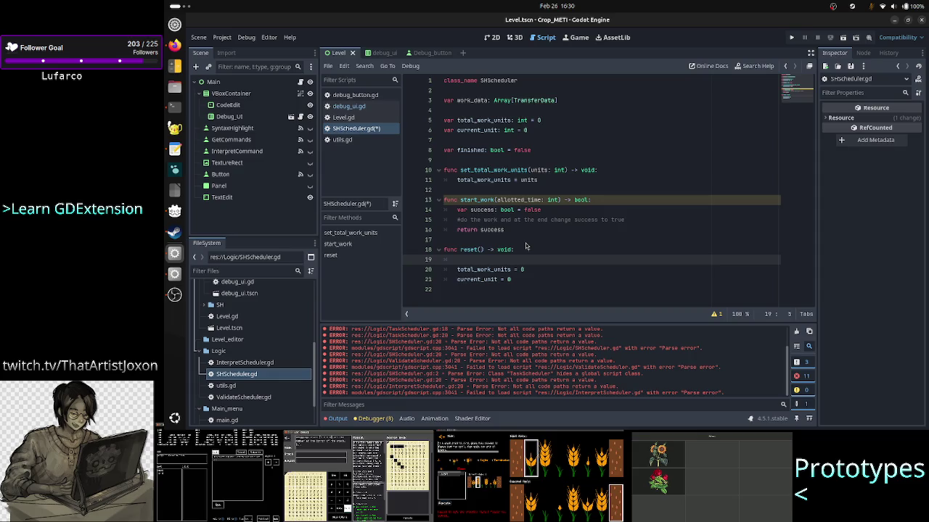
pyautogui.write('work_data')
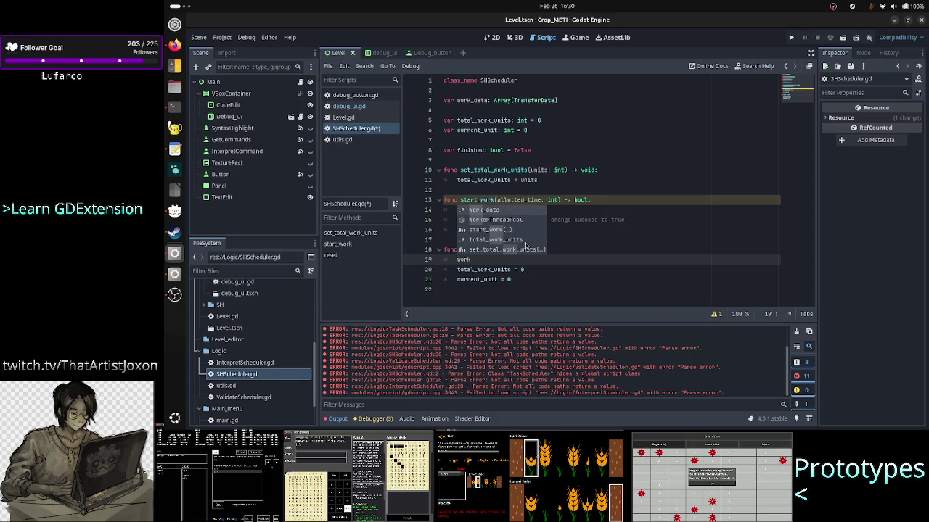
pyautogui.write('.cl')
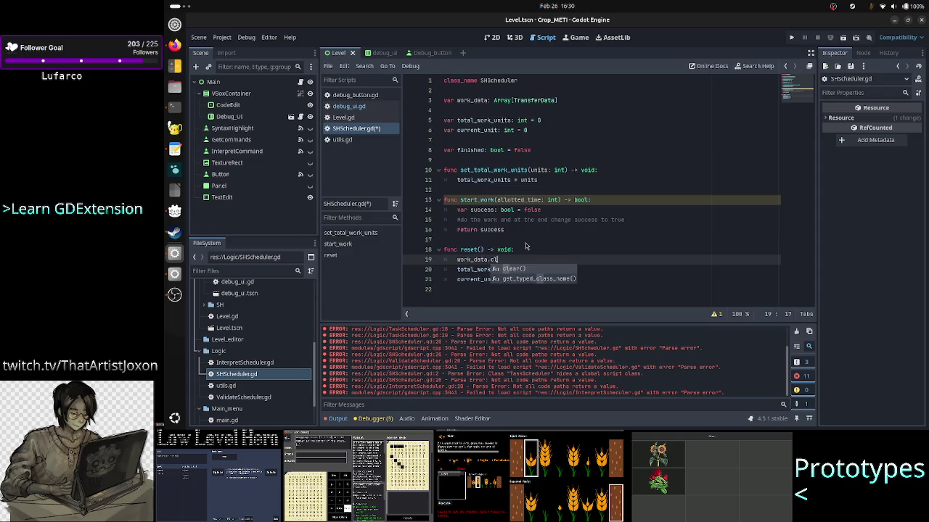
pyautogui.press('Return')
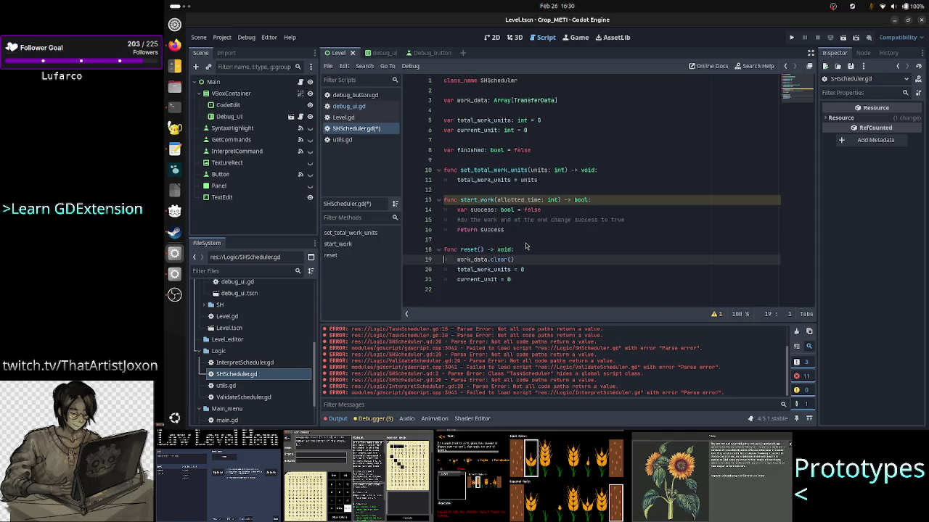
# - Look over the declarations and start_work signature, then switch toward the text editor
pyautogui.press('Up')
pyautogui.press('Up')
pyautogui.press('Up')
pyautogui.press('Up')
pyautogui.press('Up')
pyautogui.press('Up')
pyautogui.press('End')
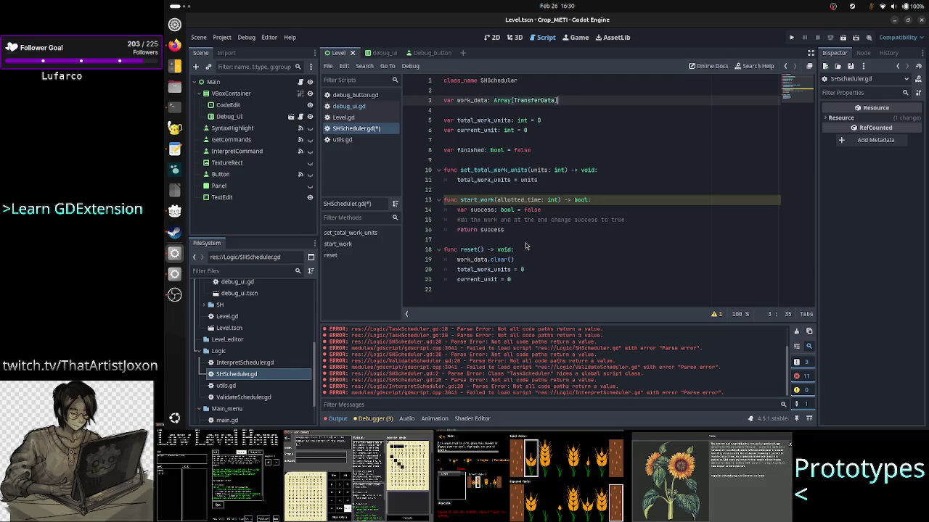
pyautogui.press('Down')
pyautogui.press('Down')
pyautogui.press('Down')
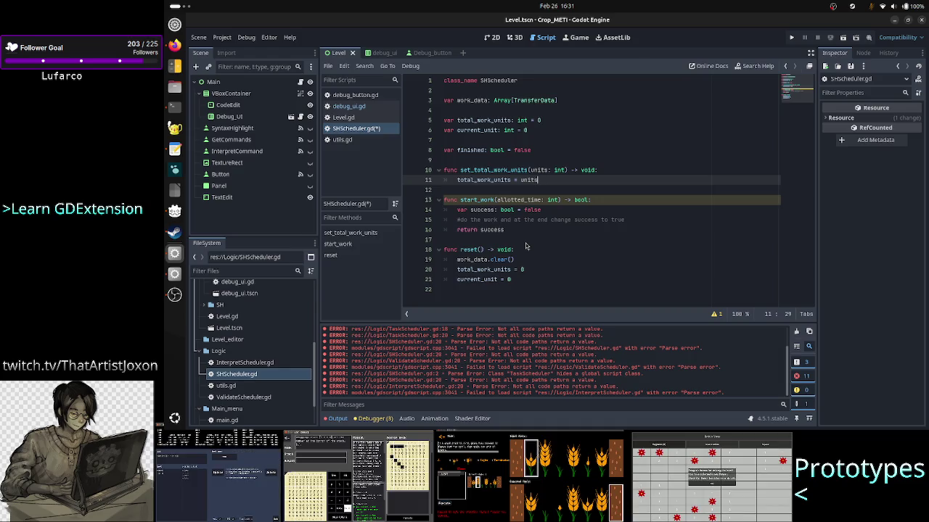
pyautogui.press('Return')
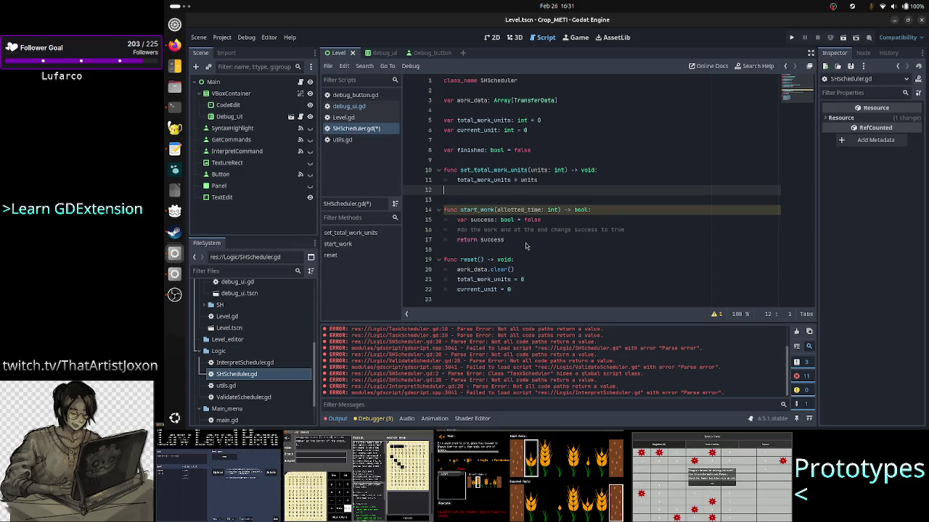
pyautogui.press('BackSpace')
pyautogui.press('BackSpace')
pyautogui.press('Down')
pyautogui.press('Down')
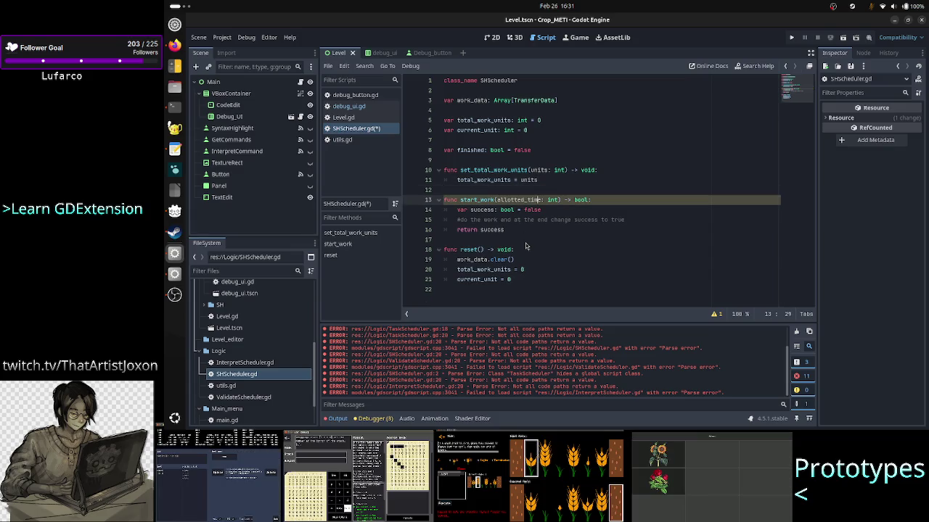
pyautogui.press('Right')
pyautogui.press('Right')
pyautogui.press('Right')
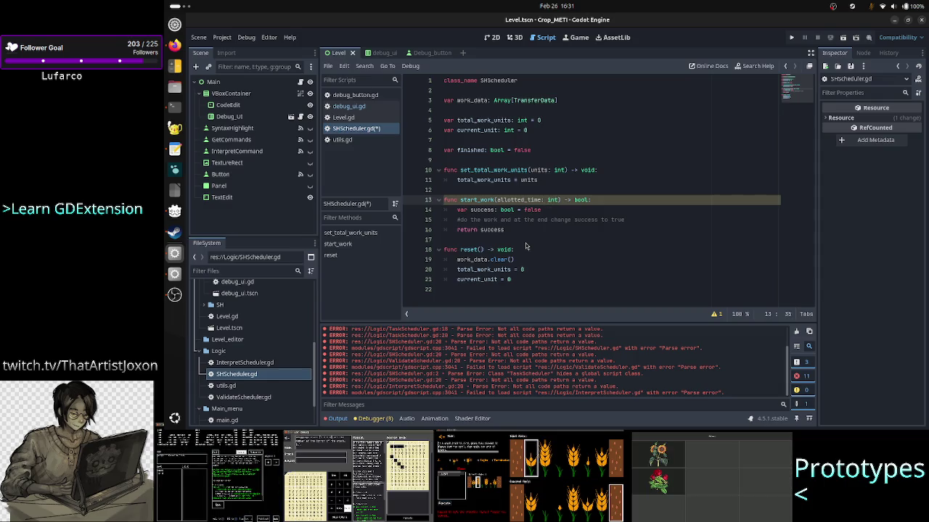
pyautogui.press('Up')
pyautogui.press('Up')
pyautogui.press('Up')
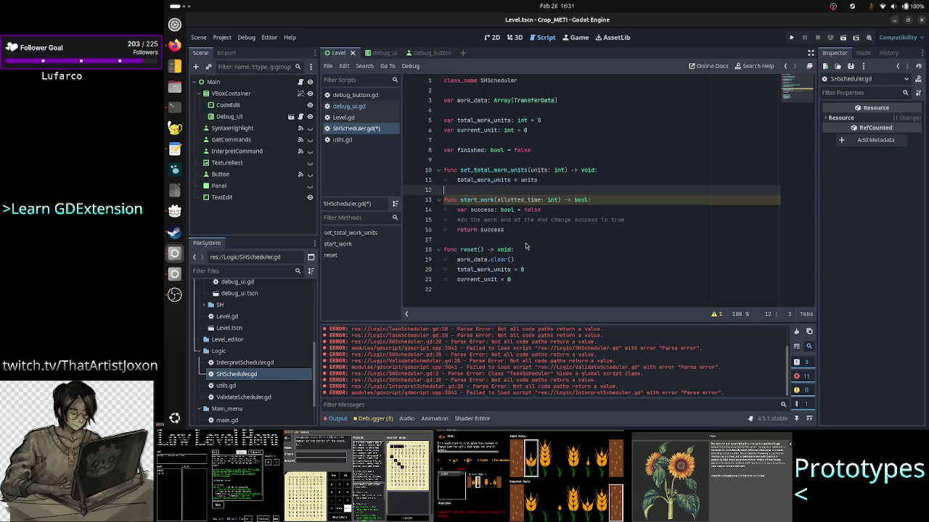
pyautogui.press('Down')
pyautogui.press('Right')
pyautogui.press('Right')
pyautogui.press('Right')
pyautogui.press('Right')
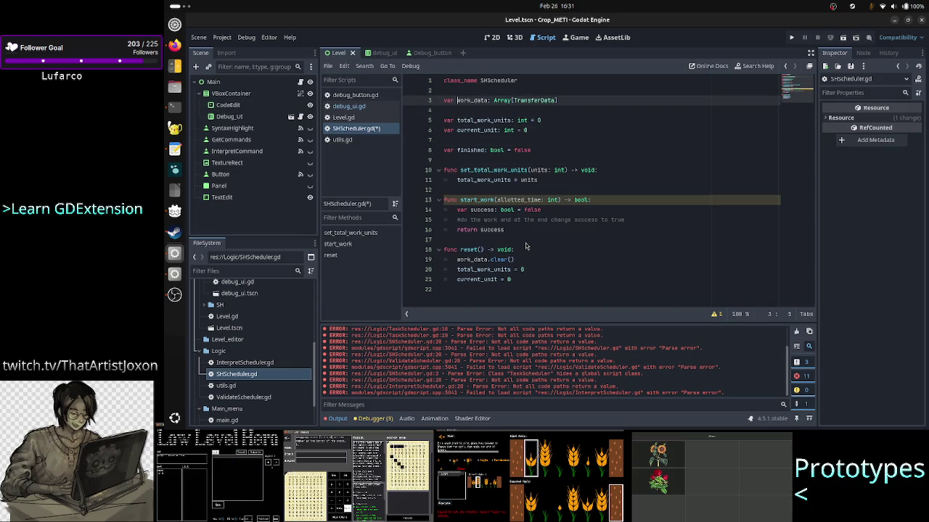
pyautogui.hotkey('alt', 'Tab')
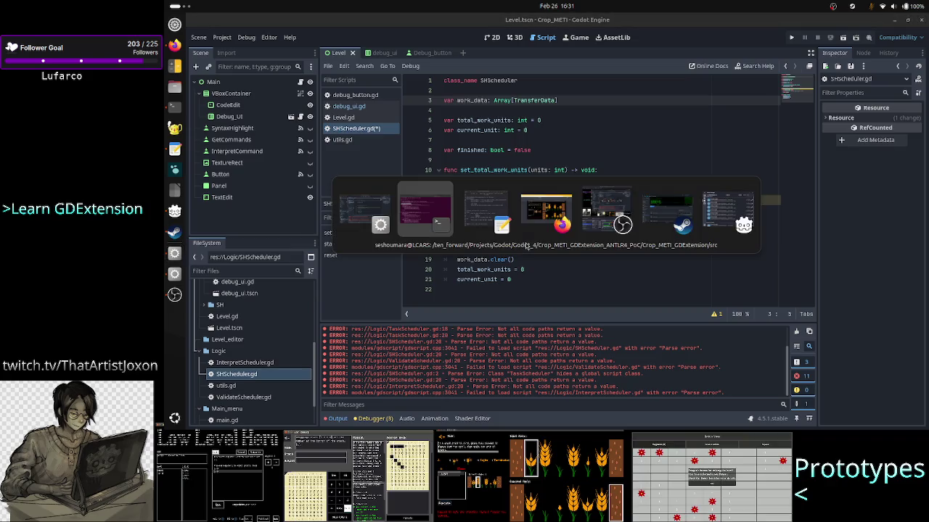
# - Inspect the partial_raw_src parameter of get_tokens and get_commands in the Interpreter source
pyautogui.hotkey('alt', 'Tab')
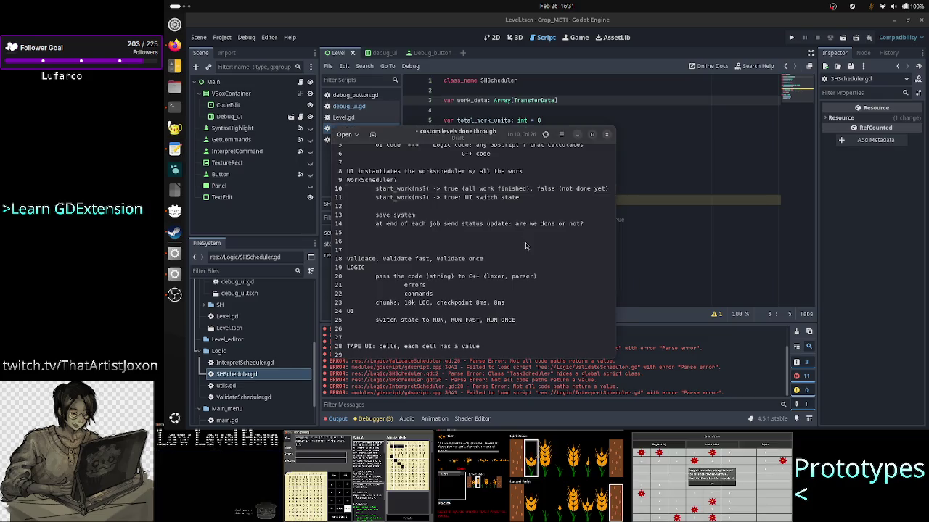
pyautogui.hotkey('alt', 'Tab')
pyautogui.hotkey('alt', 'Tab')
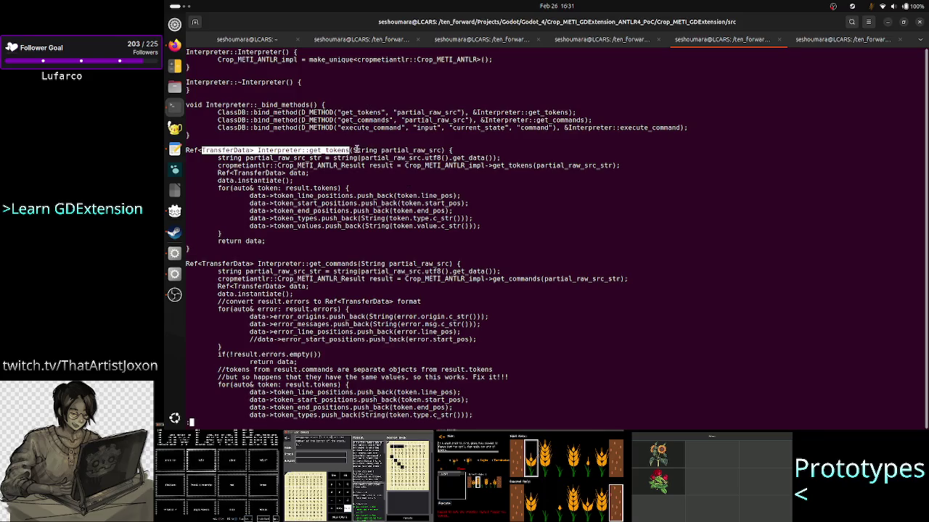
pyautogui.moveTo(354, 151); pyautogui.dragTo(442, 150)
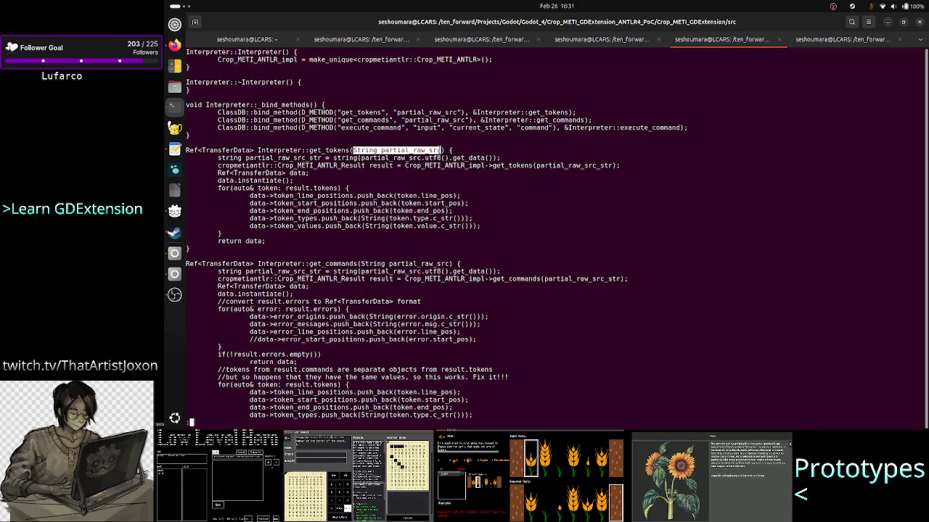
pyautogui.doubleClick(383, 150)
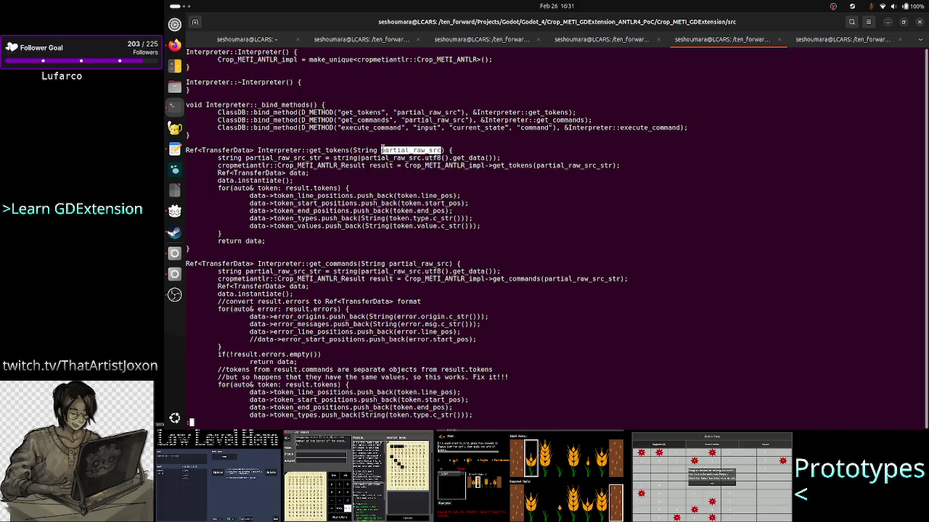
pyautogui.doubleClick(397, 263)
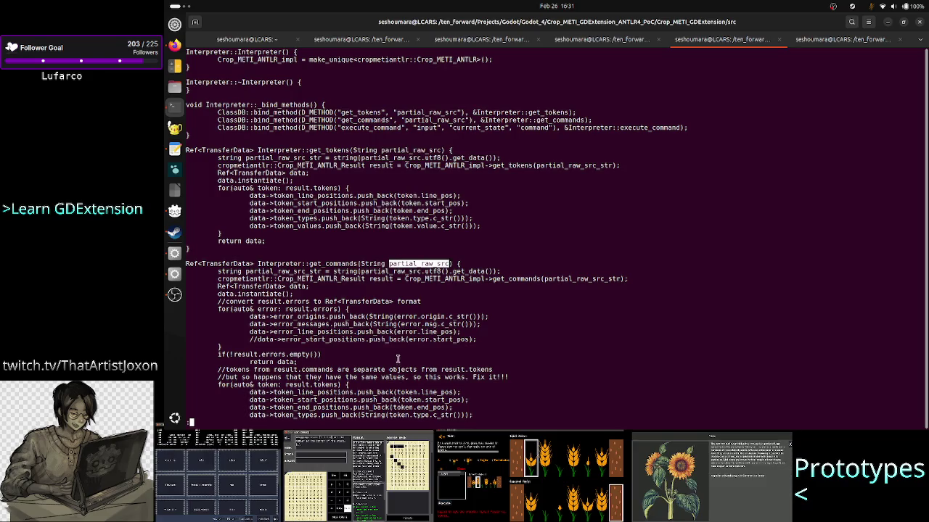
# - Review the execute_command signature line, then return to the Godot editor
pyautogui.scroll(-8, 415, 353)
pyautogui.moveTo(392, 278); pyautogui.dragTo(486, 282)
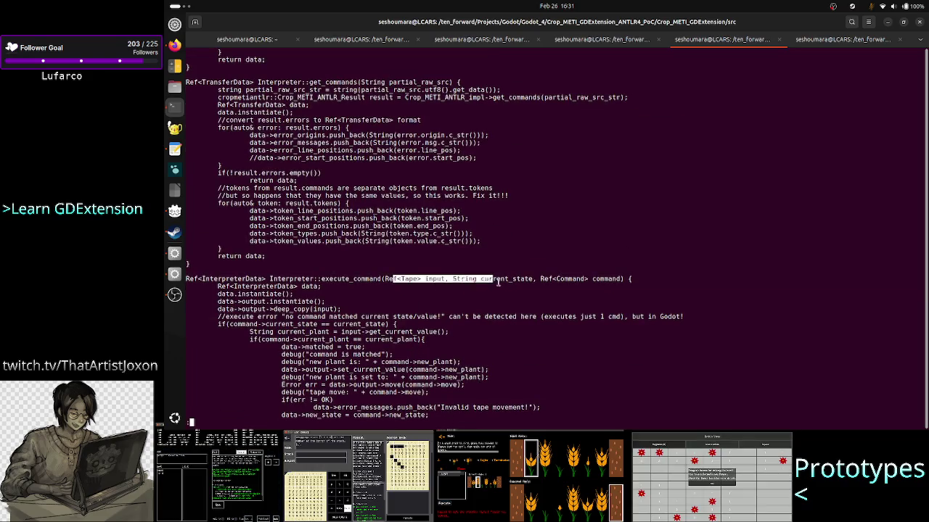
pyautogui.tripleClick(485, 281)
pyautogui.click(602, 296)
pyautogui.hotkey('alt', 'Tab')
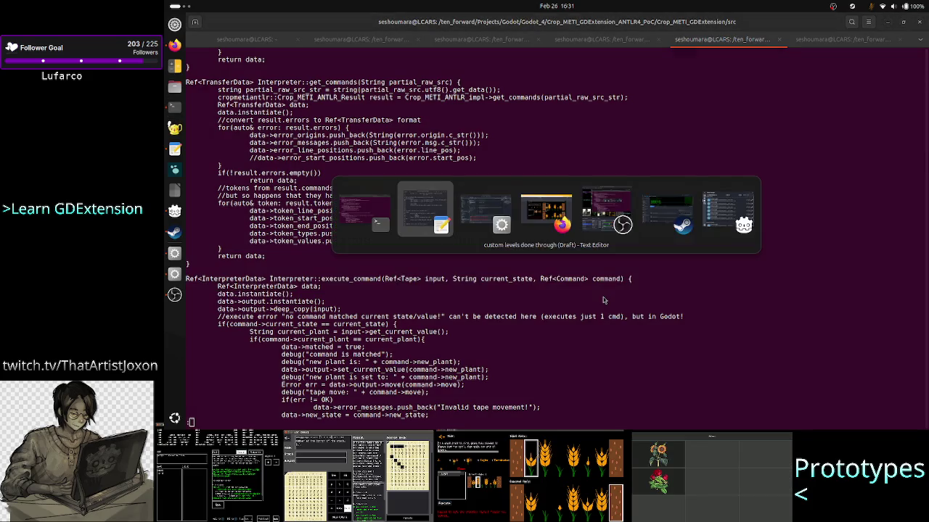
pyautogui.hotkey('alt', 'Tab')
pyautogui.press('Tab')
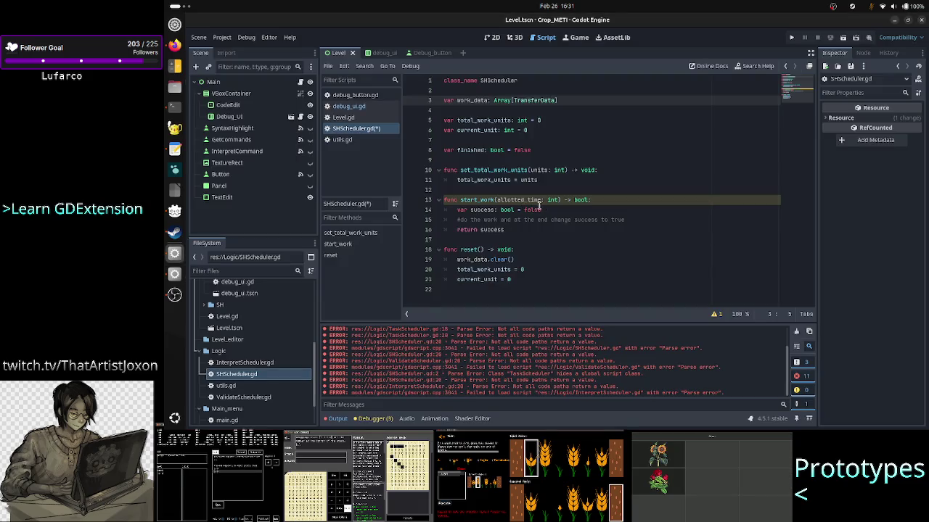
# - Look up get_tokens' parameter declaration in the terminal's Interpreter source
pyautogui.click(556, 201)
pyautogui.moveTo(556, 200)
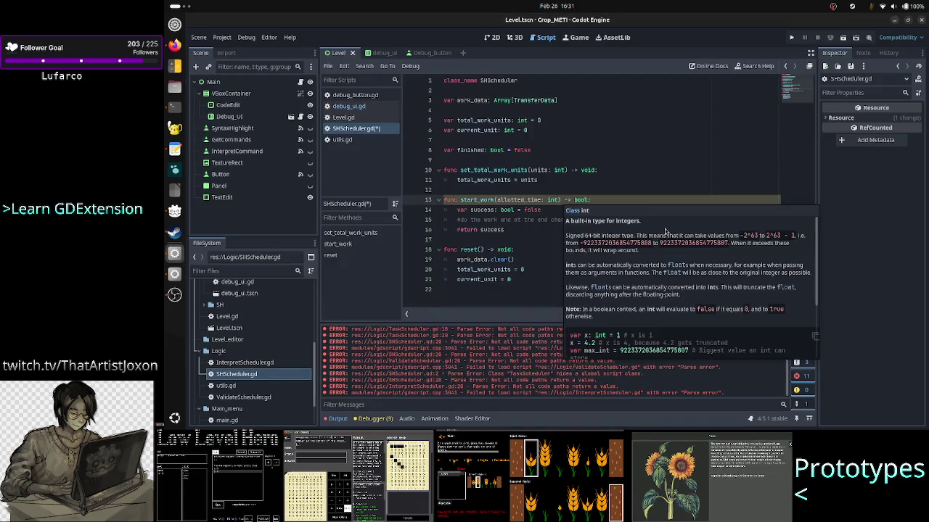
pyautogui.hotkey('alt', 'Tab')
pyautogui.press('Tab')
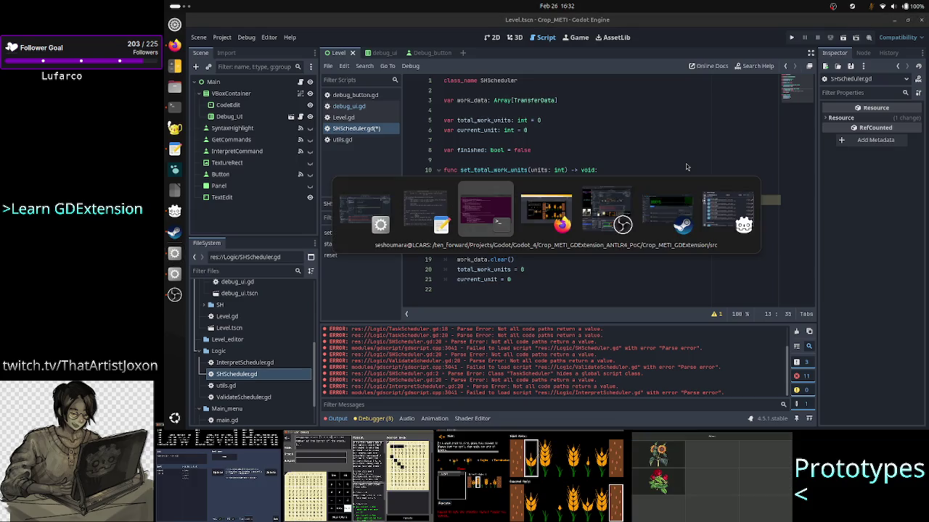
pyautogui.press('Tab')
pyautogui.press('Tab')
pyautogui.press('Tab')
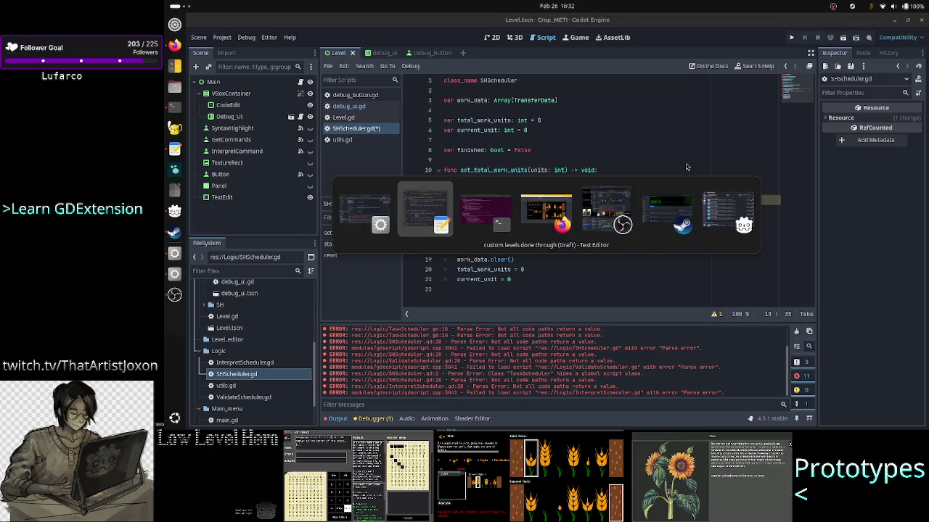
pyautogui.press('Tab')
pyautogui.press('Tab')
pyautogui.scroll(10, 537, 166)
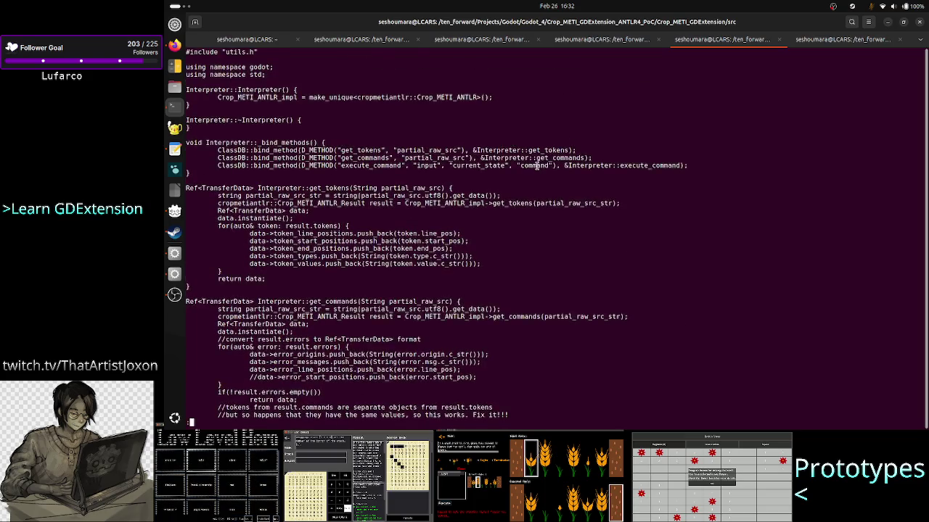
pyautogui.scroll(2, 537, 166)
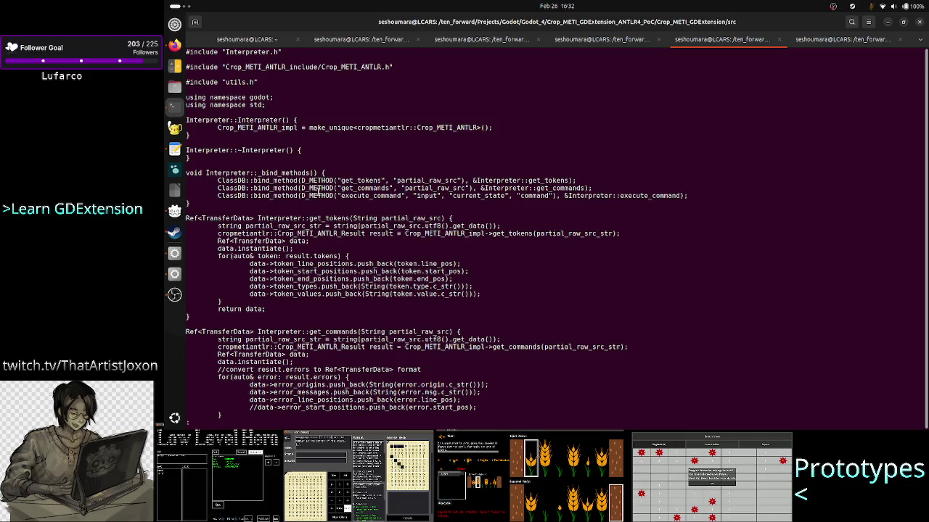
pyautogui.moveTo(364, 218); pyautogui.dragTo(437, 218)
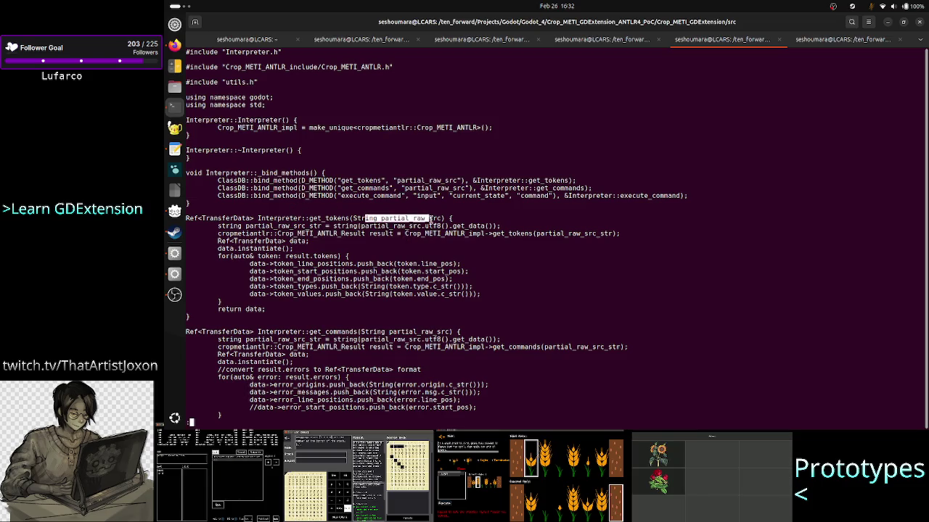
# - Insert 'partial_src: String,' before allotted_time in start_work's signature on line 13
pyautogui.hotkey('alt', 'Tab')
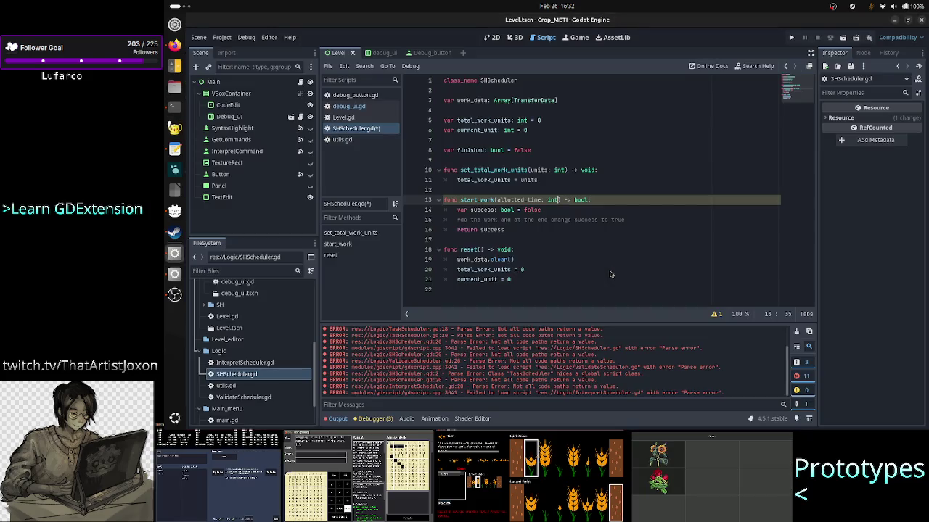
pyautogui.press('Left')
pyautogui.press('Left')
pyautogui.press('Left')
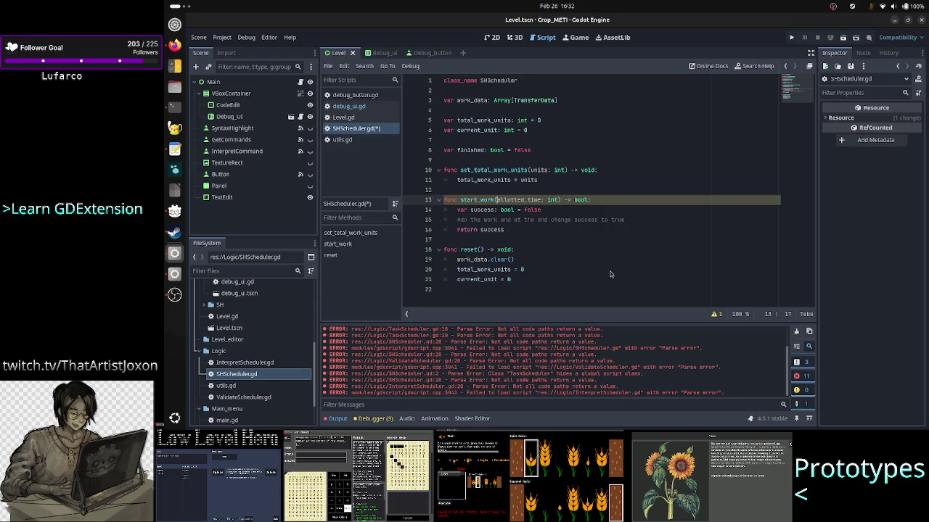
pyautogui.write('Str')
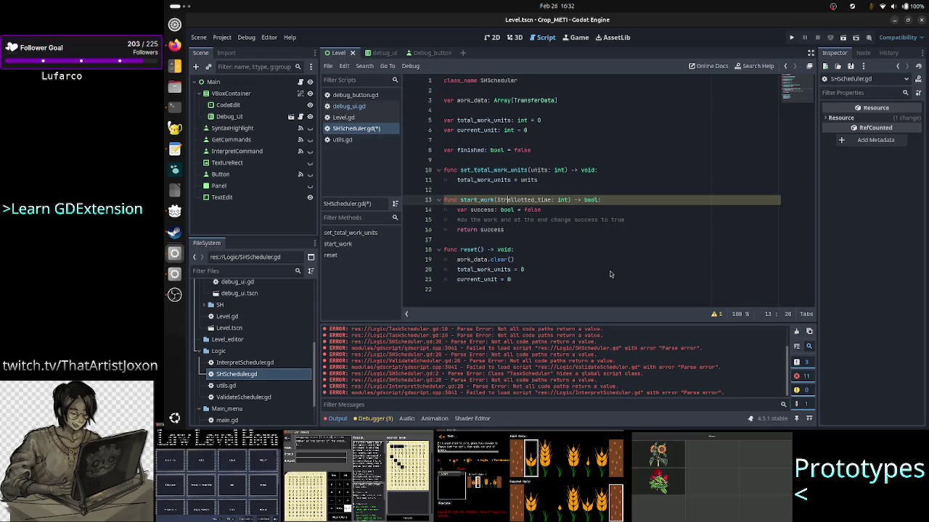
pyautogui.write('ing')
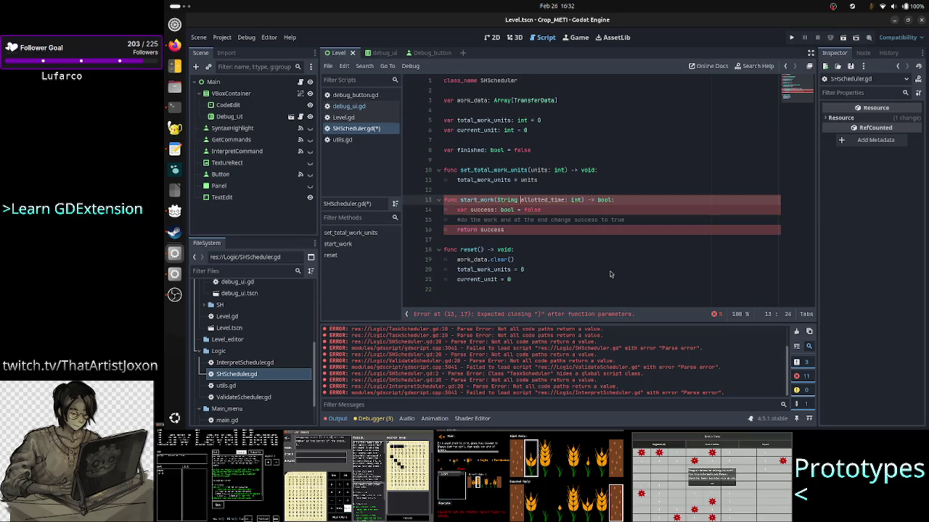
pyautogui.press('BackSpace')
pyautogui.press('BackSpace')
pyautogui.press('BackSpace')
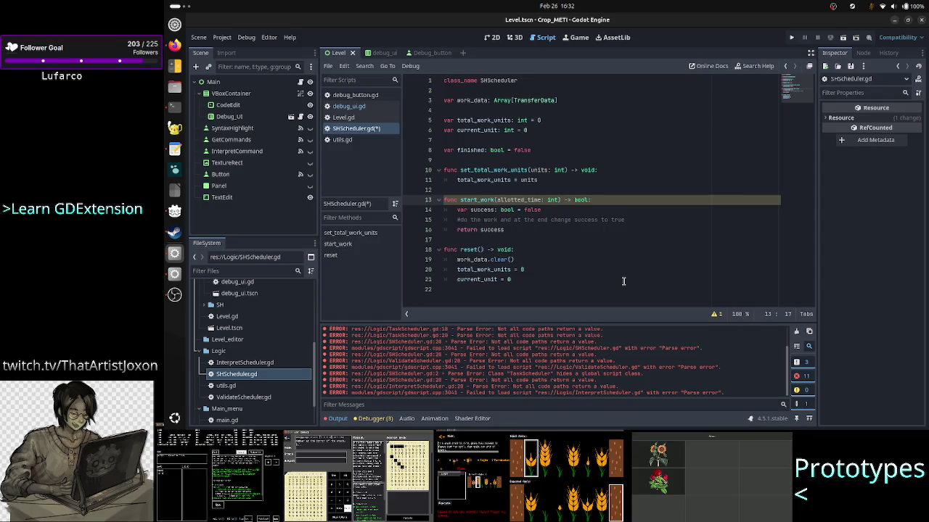
pyautogui.write('partial')
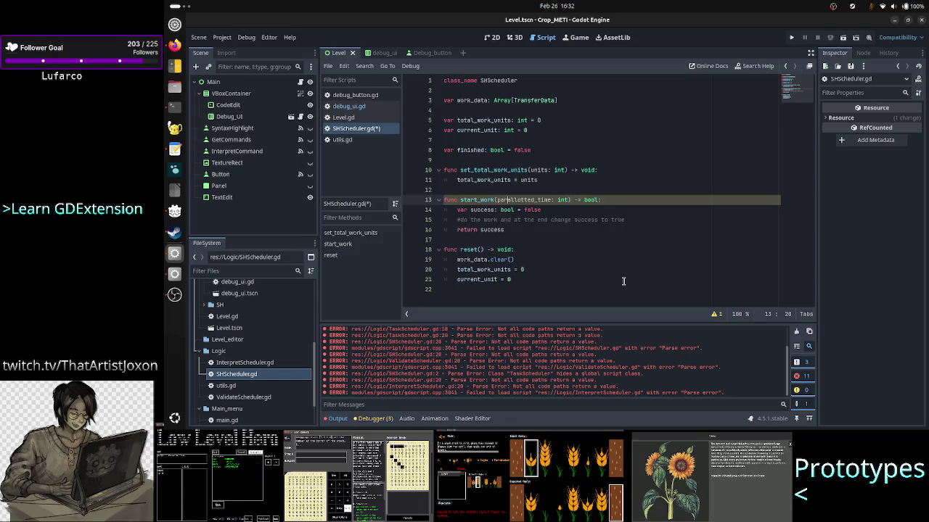
pyautogui.write('_')
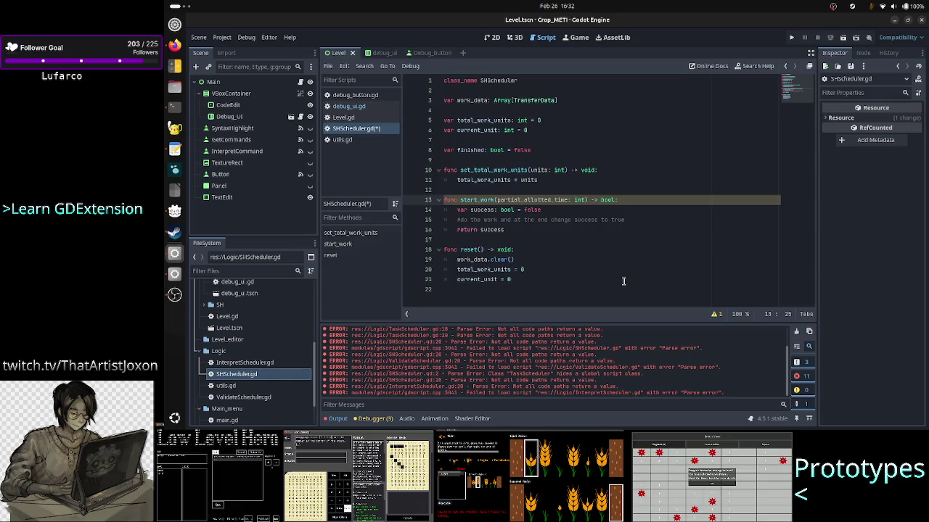
pyautogui.write('scr')
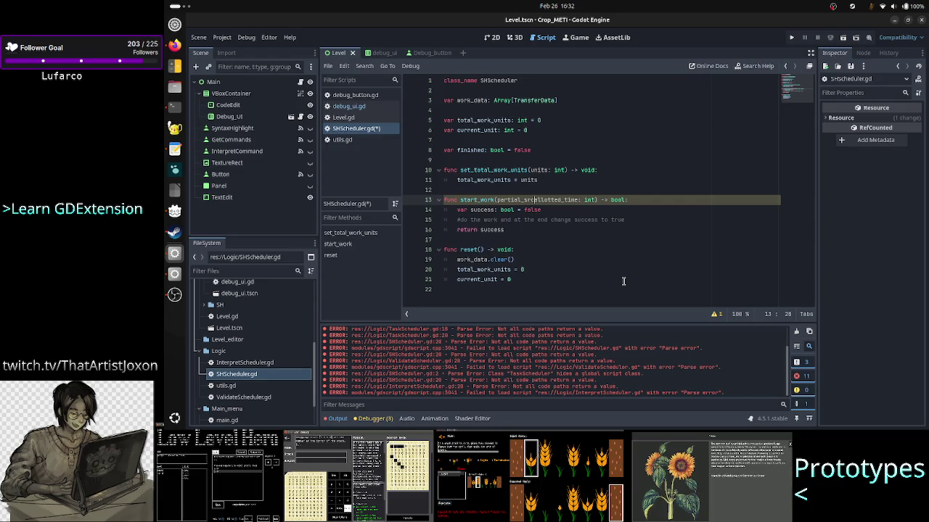
pyautogui.press('BackSpace')
pyautogui.press('BackSpace')
pyautogui.write('rc: String,')
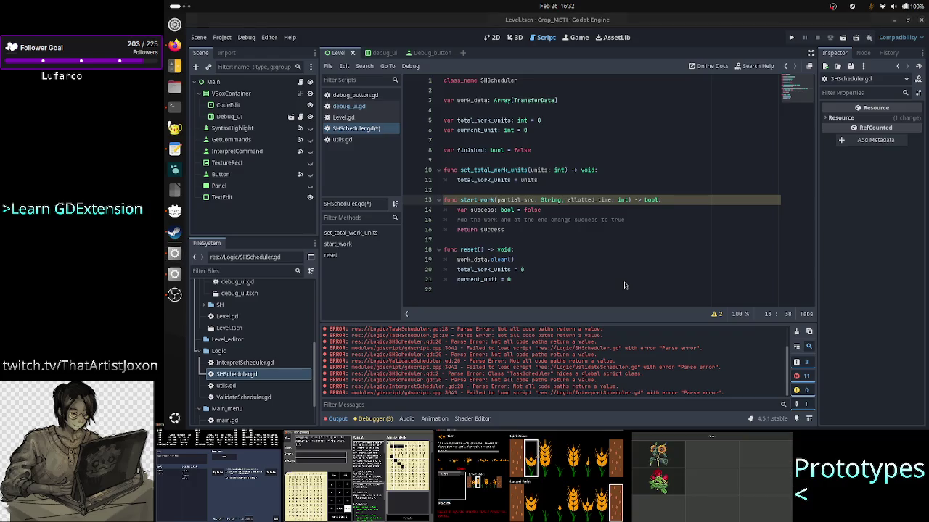
pyautogui.hotkey('alt', 'Tab')
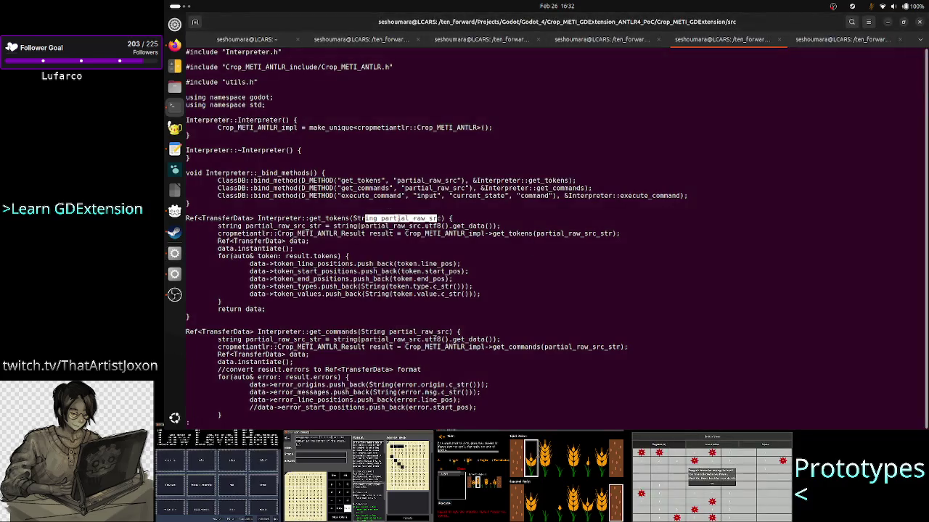
# - Rename the work_data declaration on line 3 to result_data
pyautogui.doubleClick(415, 218)
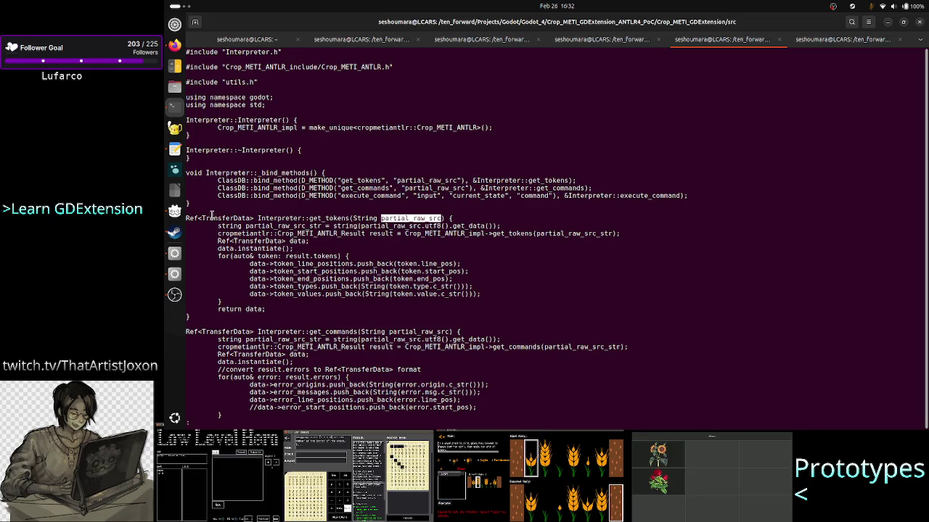
pyautogui.hotkey('alt', 'Tab')
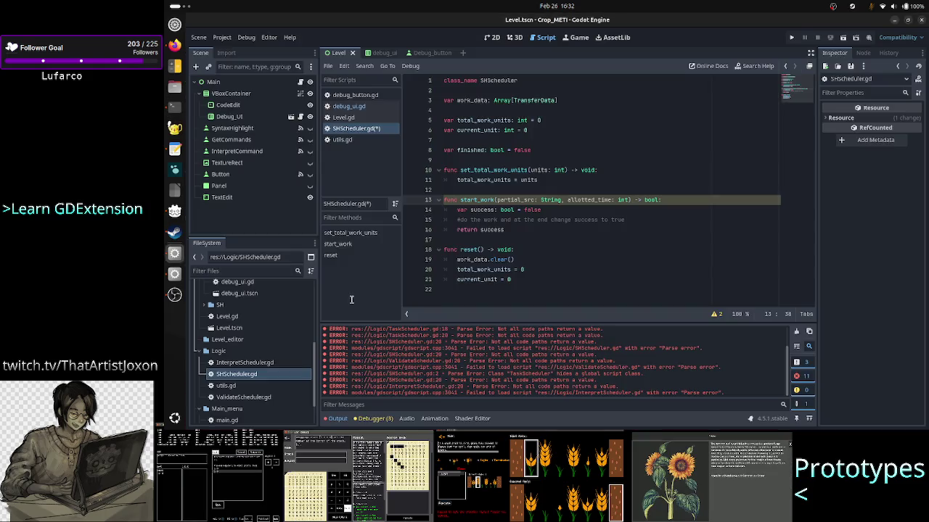
pyautogui.click(466, 100)
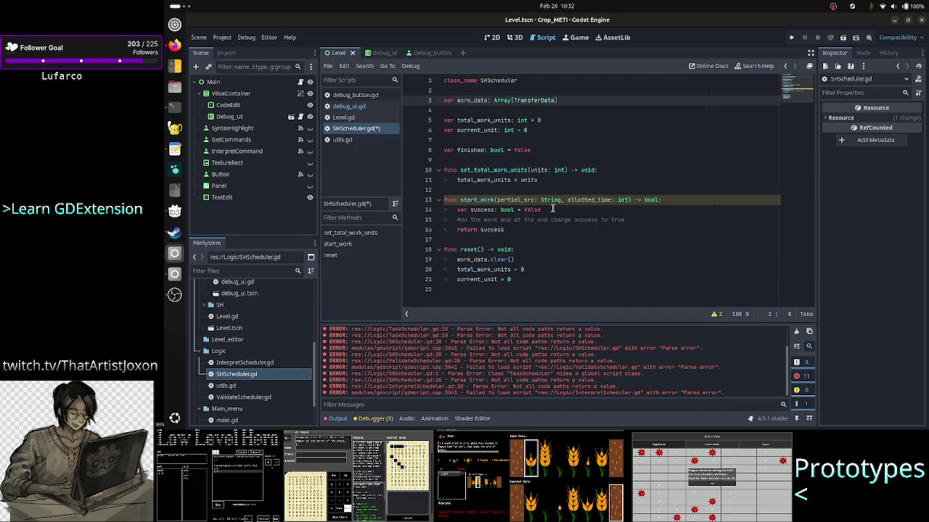
pyautogui.press('Right')
pyautogui.press('BackSpace')
pyautogui.press('BackSpace')
pyautogui.press('BackSpace')
pyautogui.write('result')
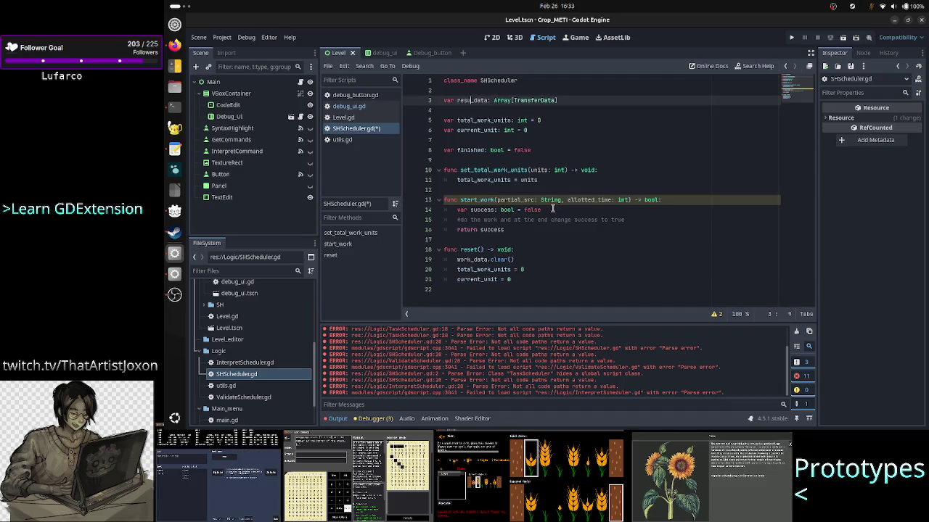
# - Change work_data.clear() in reset() to result_data.clear()
pyautogui.press('Down')
pyautogui.press('Down')
pyautogui.press('Down')
pyautogui.press('Down')
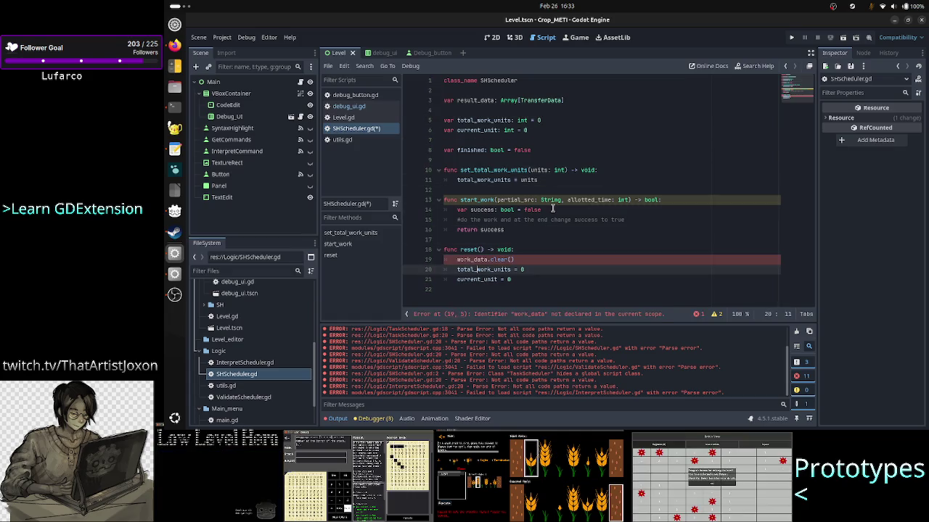
pyautogui.press('Right')
pyautogui.press('Right')
pyautogui.press('Right')
pyautogui.press('BackSpace')
pyautogui.press('BackSpace')
pyautogui.press('BackSpace')
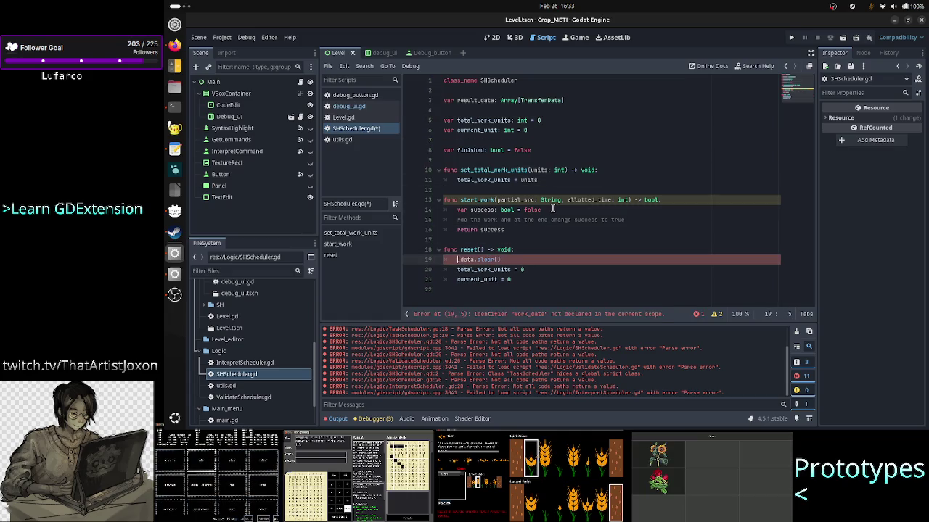
pyautogui.write('result')
pyautogui.press('Escape')
pyautogui.press('Up')
pyautogui.press('Up')
pyautogui.press('Up')
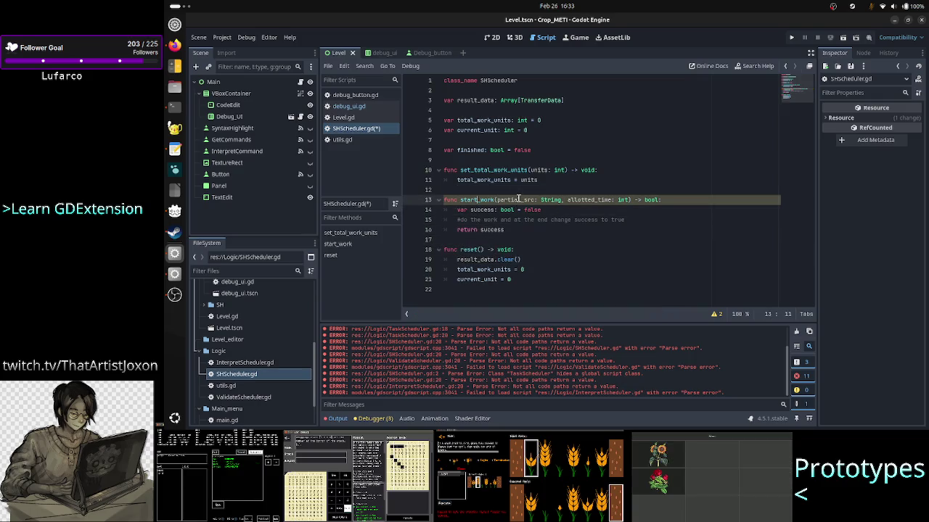
pyautogui.moveTo(518, 198); pyautogui.dragTo(552, 199)
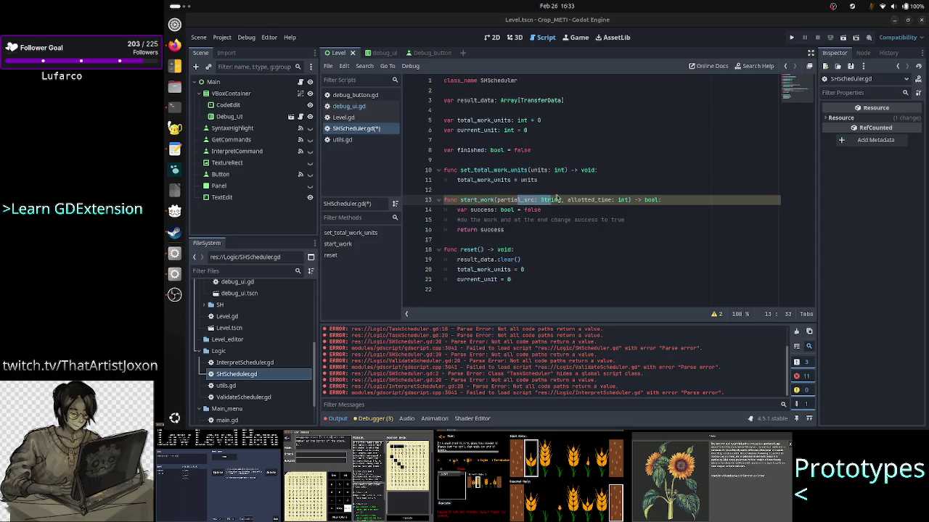
pyautogui.hotkey('alt', 'Tab')
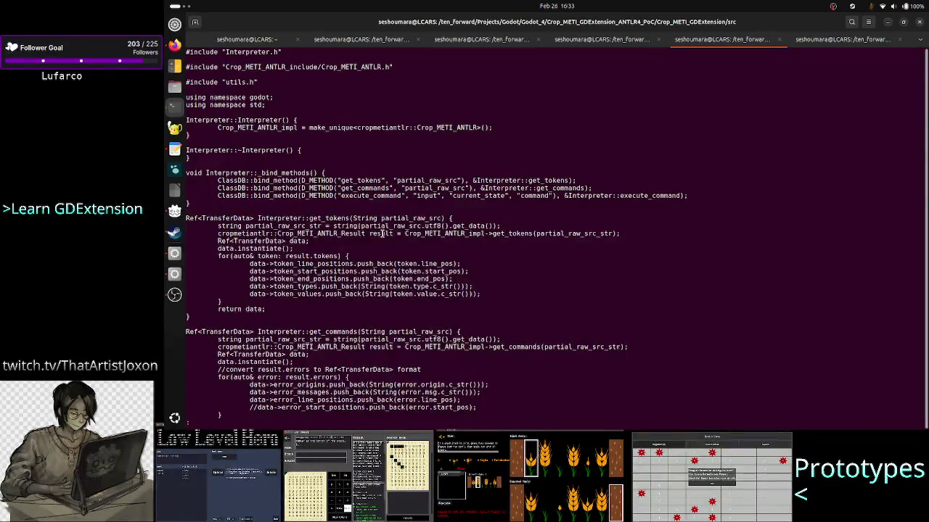
# - Mark get_tokens' partial_raw_src parameter and its returned data in the terminal source
pyautogui.moveTo(393, 218); pyautogui.dragTo(427, 219)
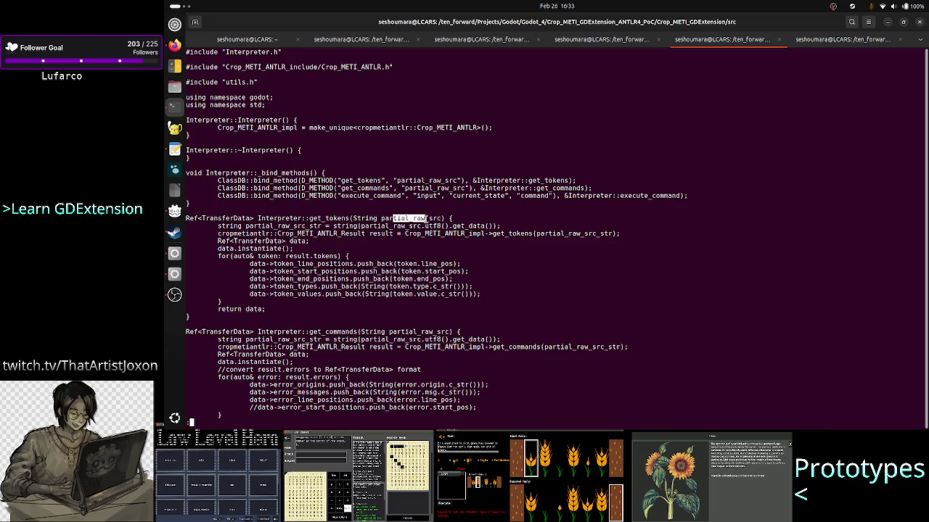
pyautogui.moveTo(261, 310); pyautogui.dragTo(236, 307)
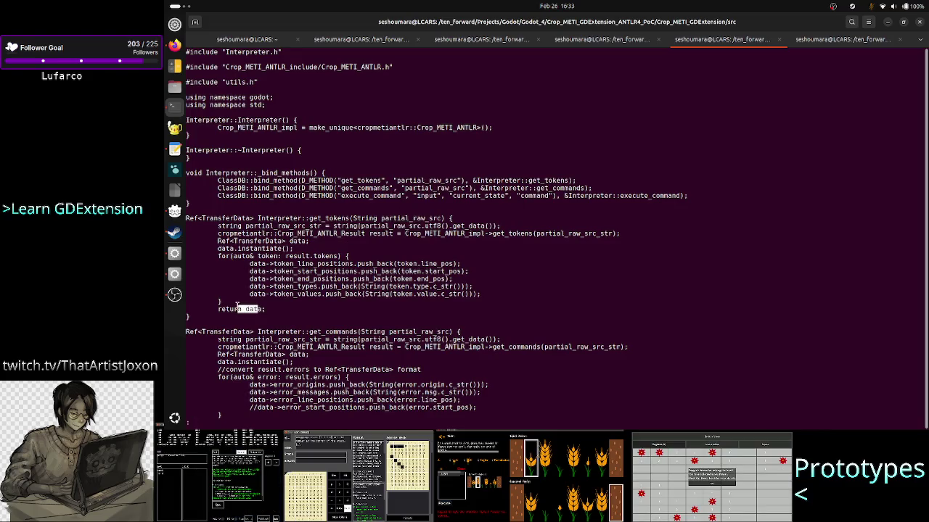
pyautogui.hotkey('alt', 'Tab')
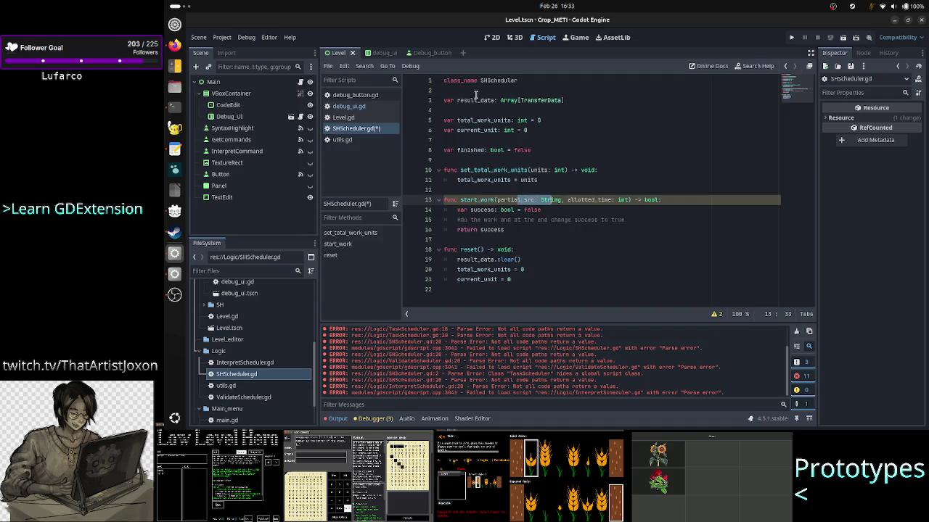
pyautogui.click(477, 100)
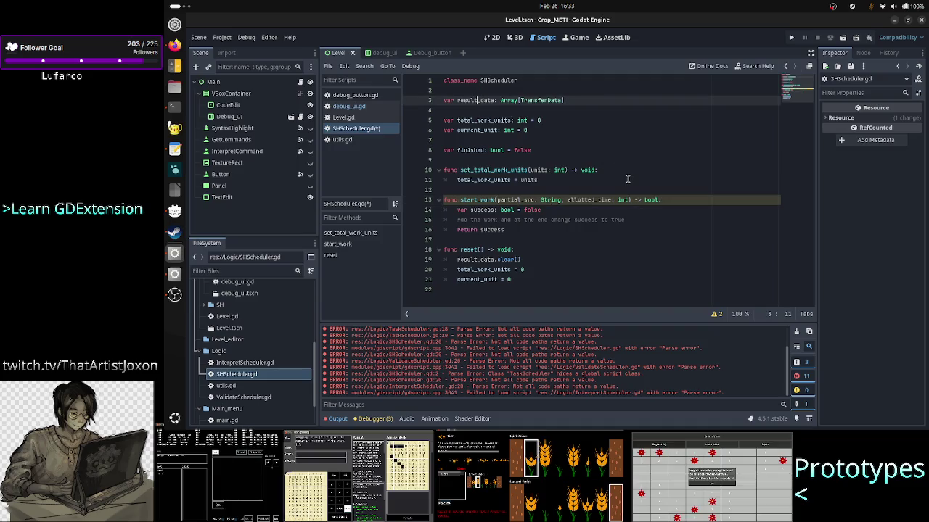
# - Erase the set_total_work_units function name on line 10
pyautogui.press('Down')
pyautogui.press('Down')
pyautogui.press('Down')
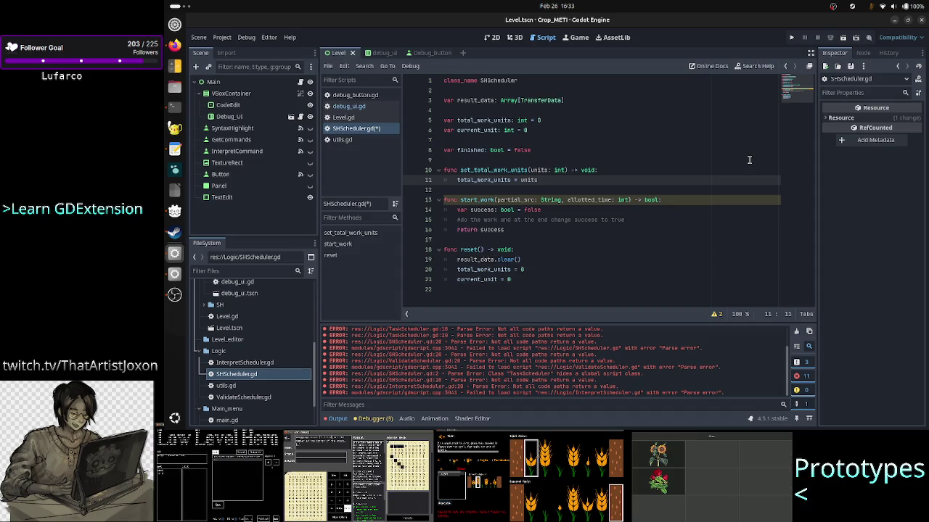
pyautogui.press('Down')
pyautogui.press('Down')
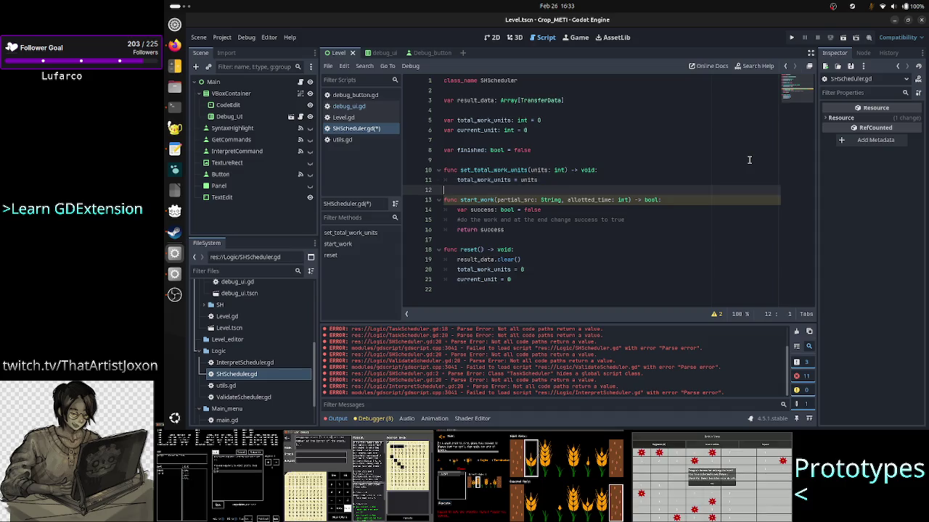
pyautogui.hotkey('ctrl', 'Right')
pyautogui.hotkey('ctrl', 'Right')
pyautogui.hotkey('ctrl', 'Right')
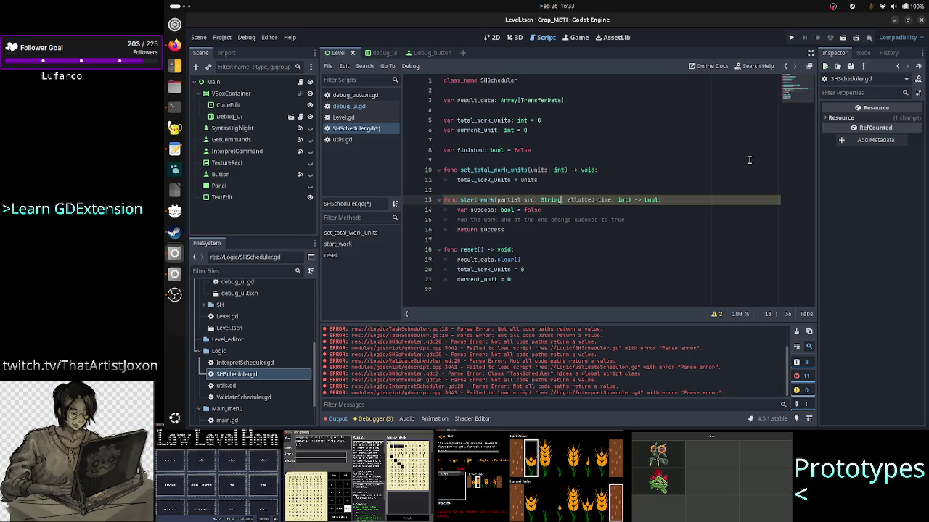
pyautogui.hotkey('shift', 'Left')
pyautogui.hotkey('shift', 'Left')
pyautogui.hotkey('shift', 'Left')
pyautogui.hotkey('shift', 'Left')
pyautogui.hotkey('shift', 'Left')
pyautogui.hotkey('shift', 'Left')
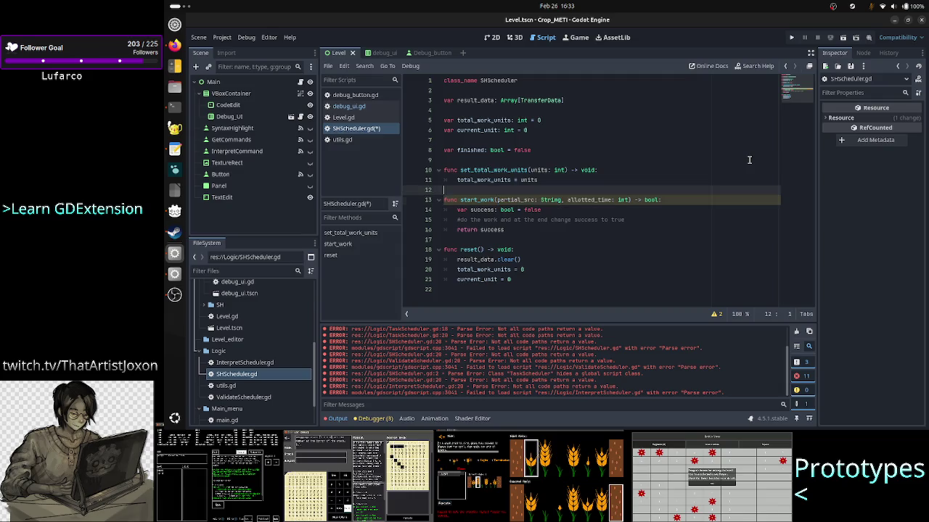
pyautogui.press('Up')
pyautogui.press('Up')
pyautogui.press('Up')
pyautogui.hotkey('ctrl', 'Right')
pyautogui.press('BackSpace')
pyautogui.press('BackSpace')
pyautogui.press('BackSpace')
pyautogui.press('BackSpace')
pyautogui.press('BackSpace')
pyautogui.press('BackSpace')
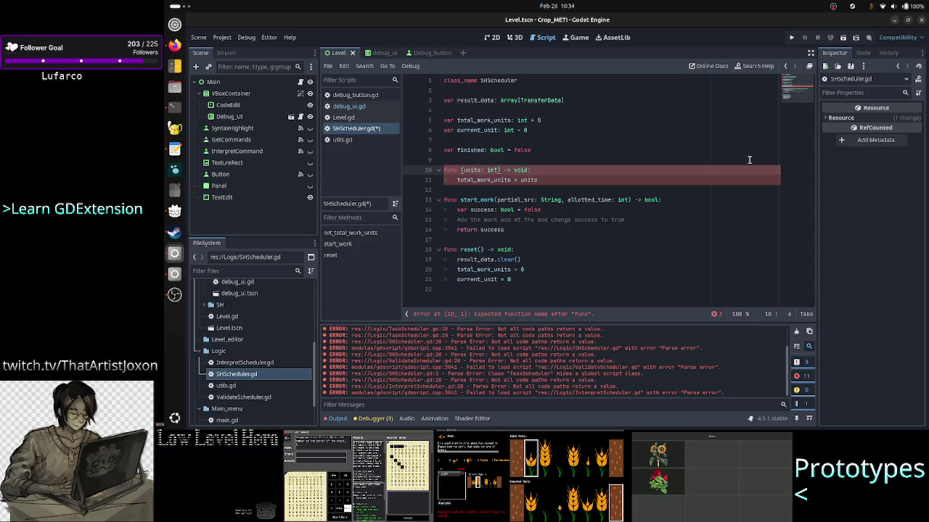
# - Rename the line 10 setter function to _init
pyautogui.write('initiali')
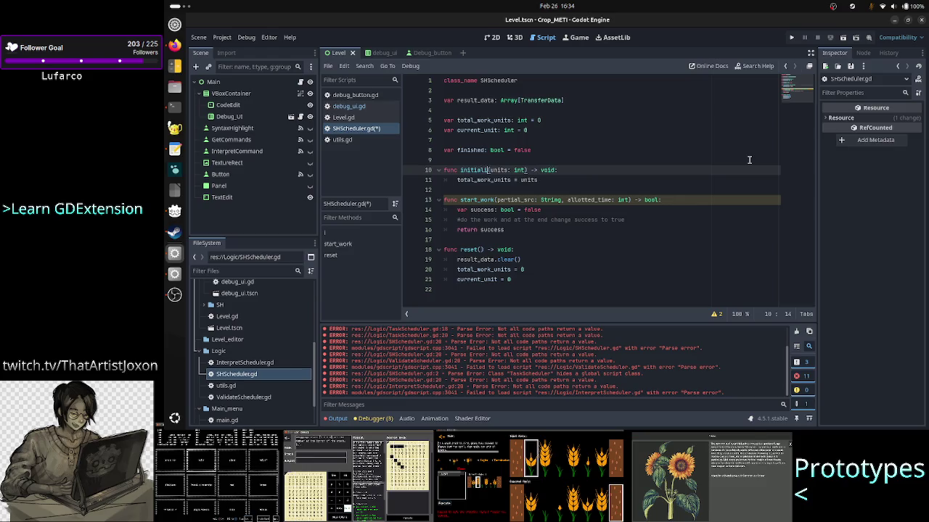
pyautogui.write('ze')
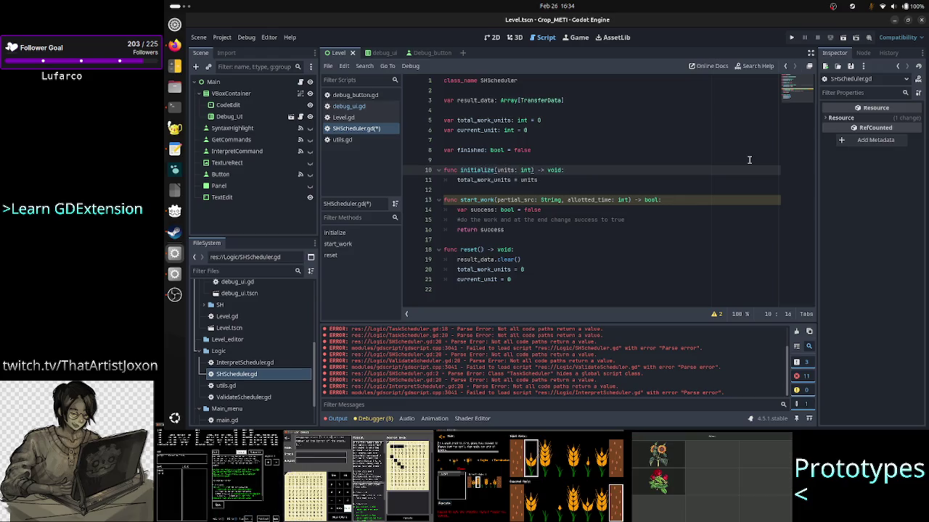
pyautogui.press('Right')
pyautogui.press('Right')
pyautogui.press('Right')
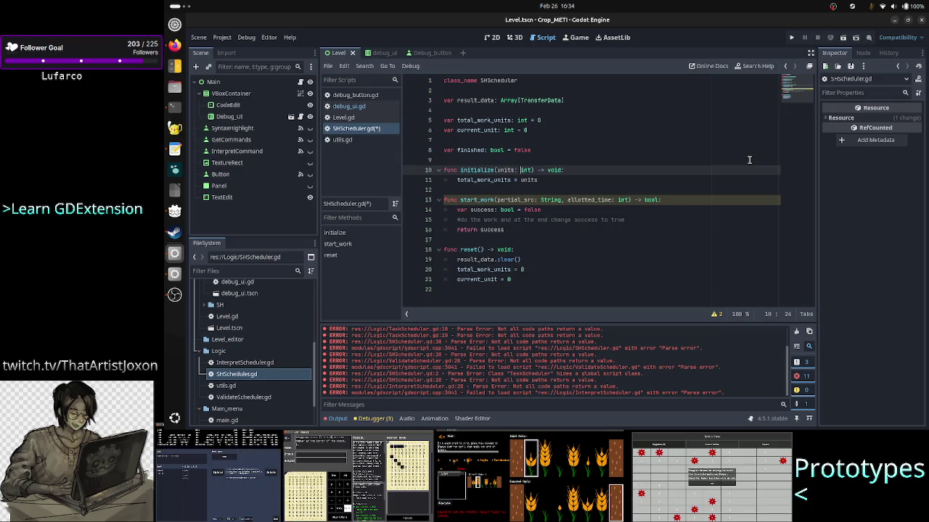
pyautogui.press('Left')
pyautogui.press('Left')
pyautogui.press('Left')
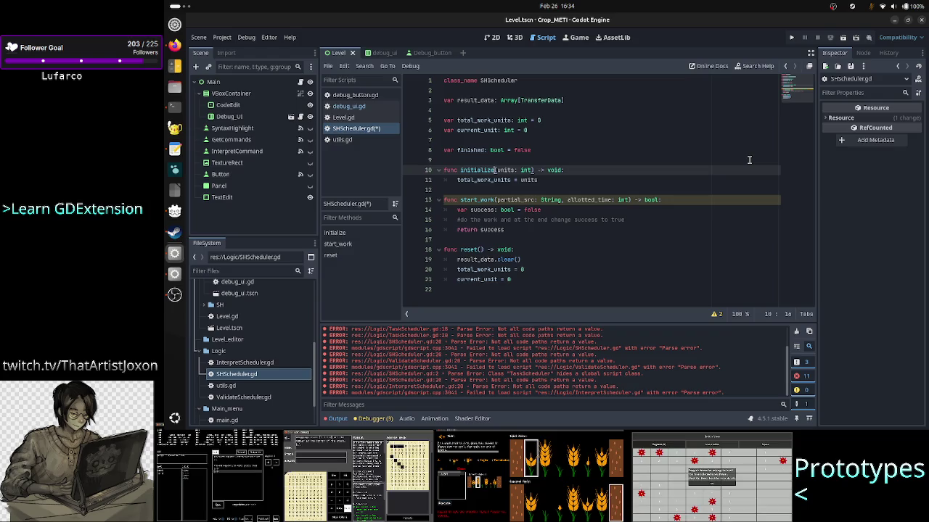
pyautogui.press('BackSpace')
pyautogui.press('BackSpace')
pyautogui.press('BackSpace')
pyautogui.write('_init')
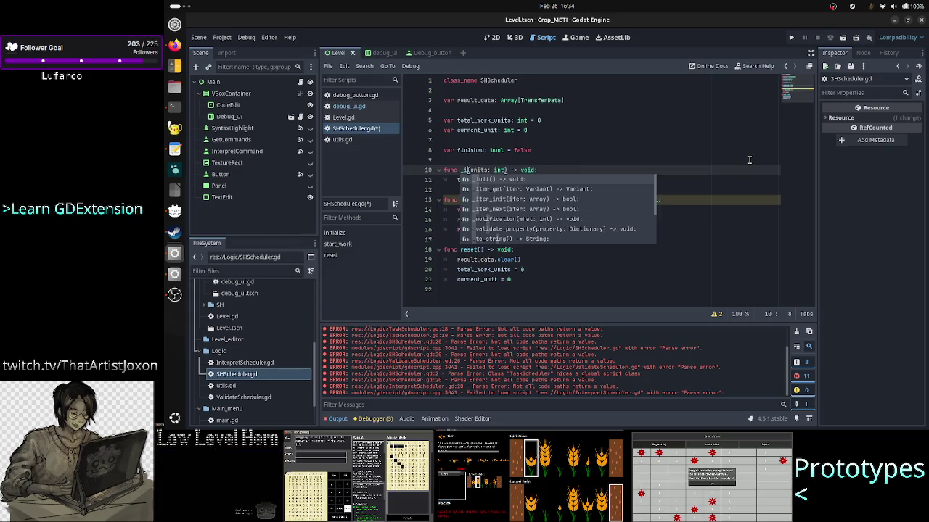
pyautogui.press('Return')
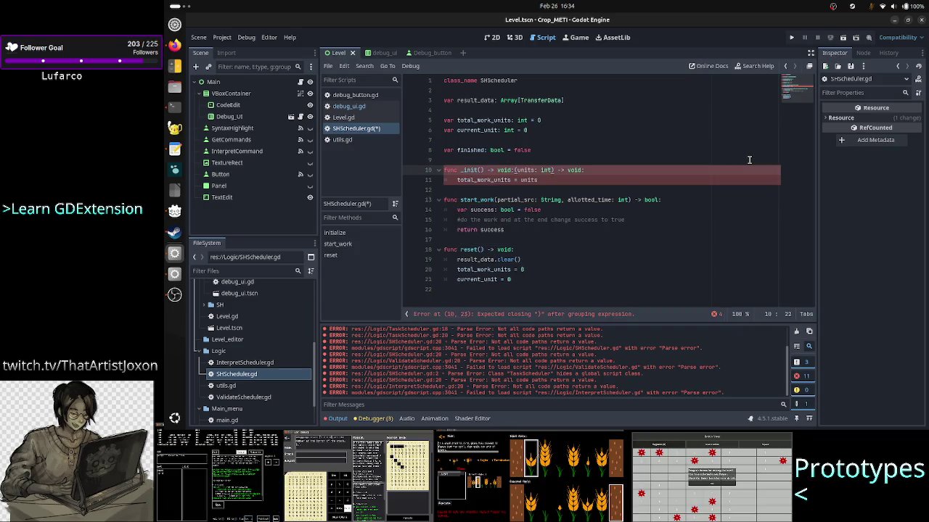
# - Remove the old units: int parameter and duplicate -> void from the _init line
pyautogui.hotkey('shift', 'Right')
pyautogui.hotkey('shift', 'Right')
pyautogui.hotkey('shift', 'Right')
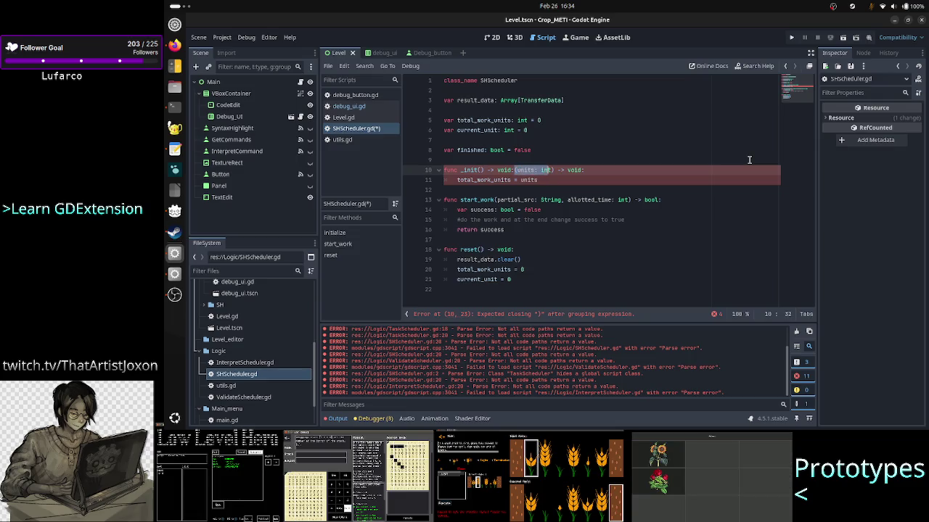
pyautogui.hotkey('shift', 'Left')
pyautogui.hotkey('shift', 'Left')
pyautogui.hotkey('shift', 'Left')
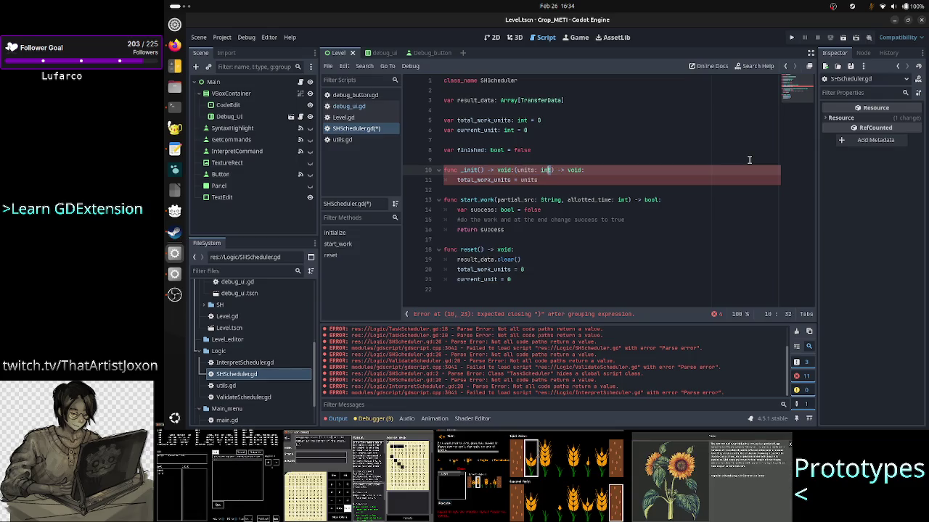
pyautogui.press('BackSpace')
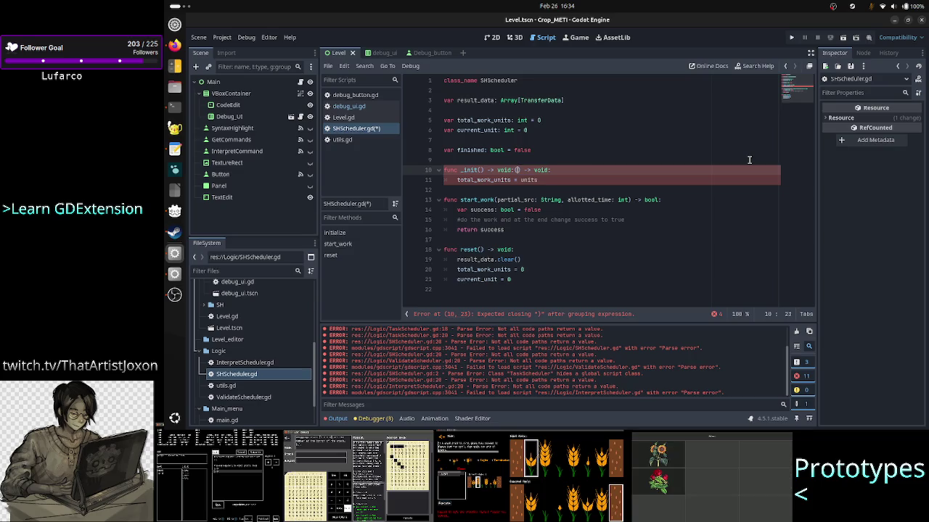
pyautogui.press('BackSpace')
pyautogui.press('BackSpace')
pyautogui.press('BackSpace')
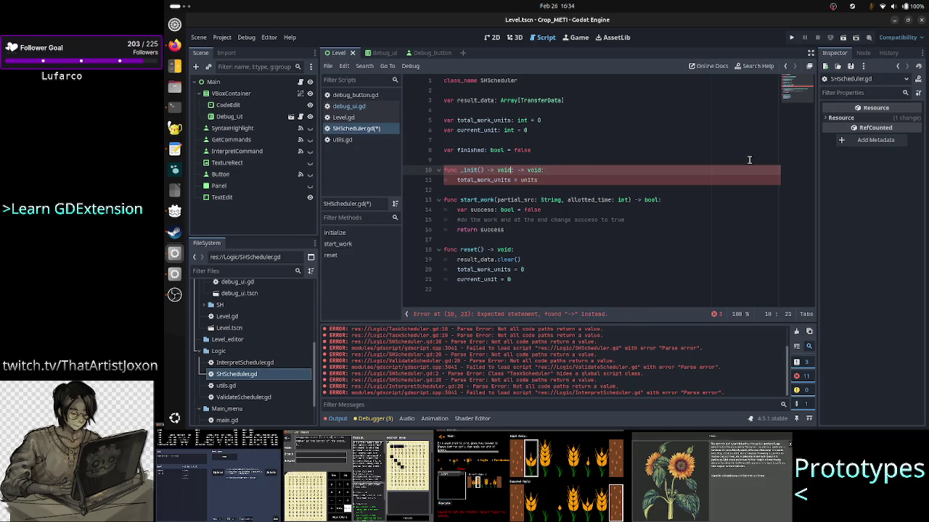
pyautogui.write(':')
pyautogui.hotkey('shift', 'Right')
pyautogui.hotkey('shift', 'Right')
pyautogui.hotkey('shift', 'Right')
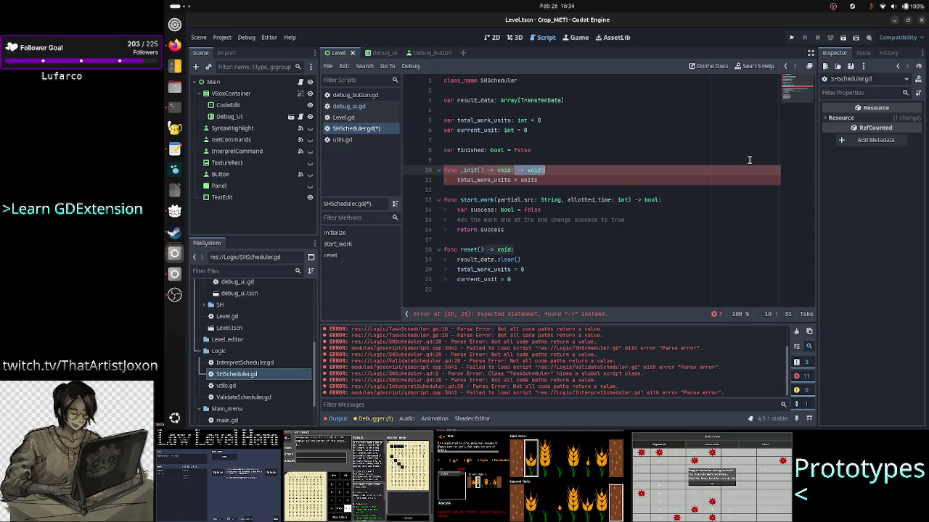
pyautogui.press('Delete')
pyautogui.press('Home')
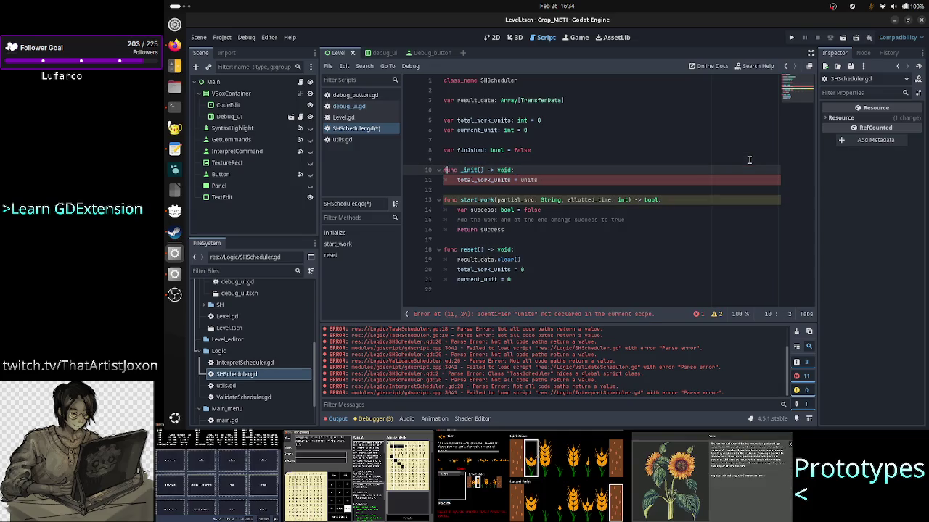
pyautogui.press('Right')
pyautogui.press('Right')
pyautogui.press('Right')
pyautogui.press('Right')
pyautogui.press('Right')
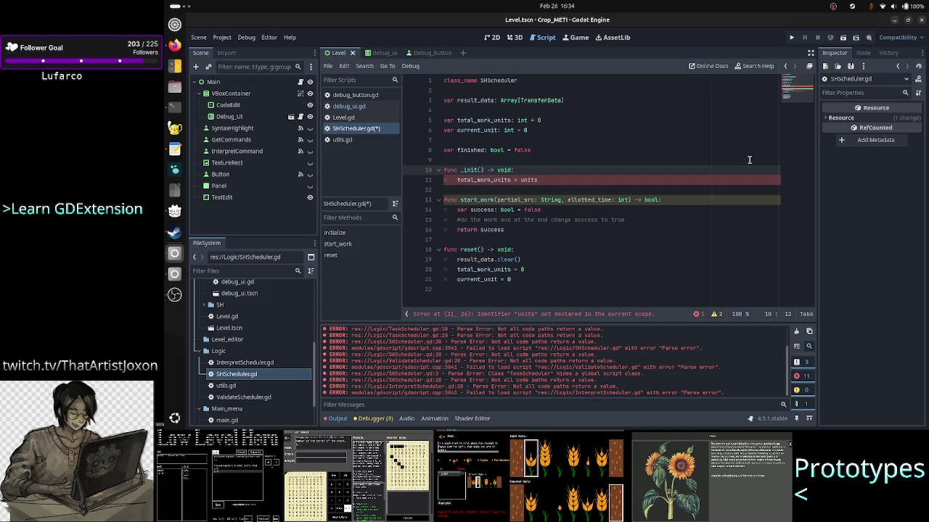
# - Add a raw_src: String parameter inside _init's parentheses
pyautogui.write('raw_sr')
pyautogui.write('c: S')
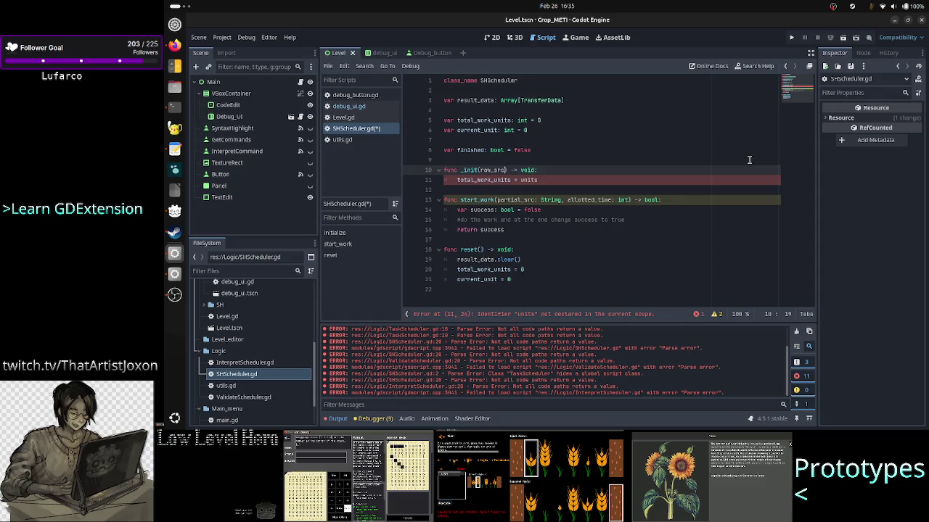
pyautogui.write('tring')
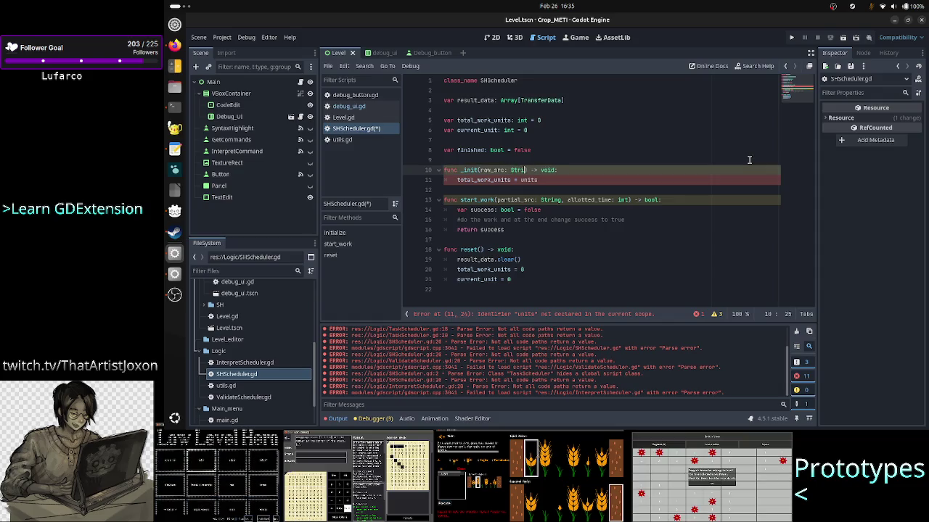
pyautogui.press('Escape')
pyautogui.hotkey('shift', 'Left')
pyautogui.hotkey('shift', 'Left')
pyautogui.hotkey('shift', 'Left')
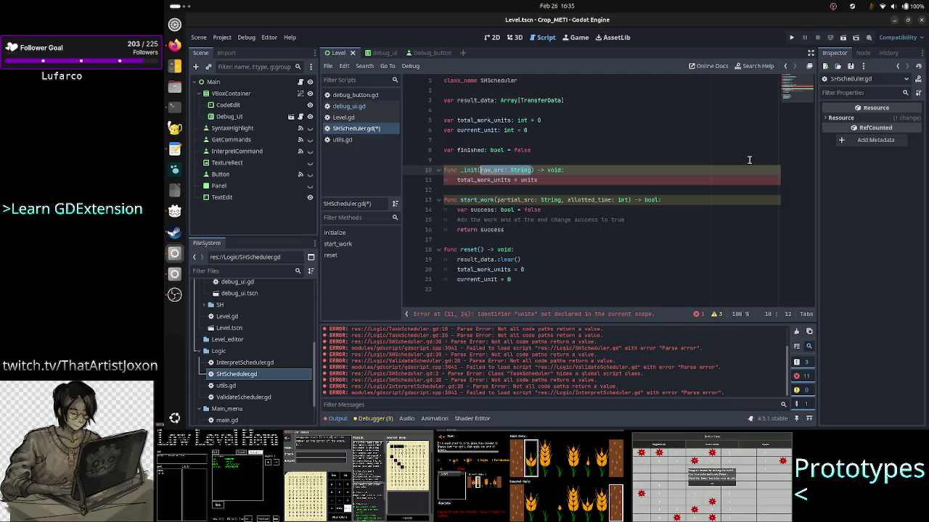
pyautogui.press('Right')
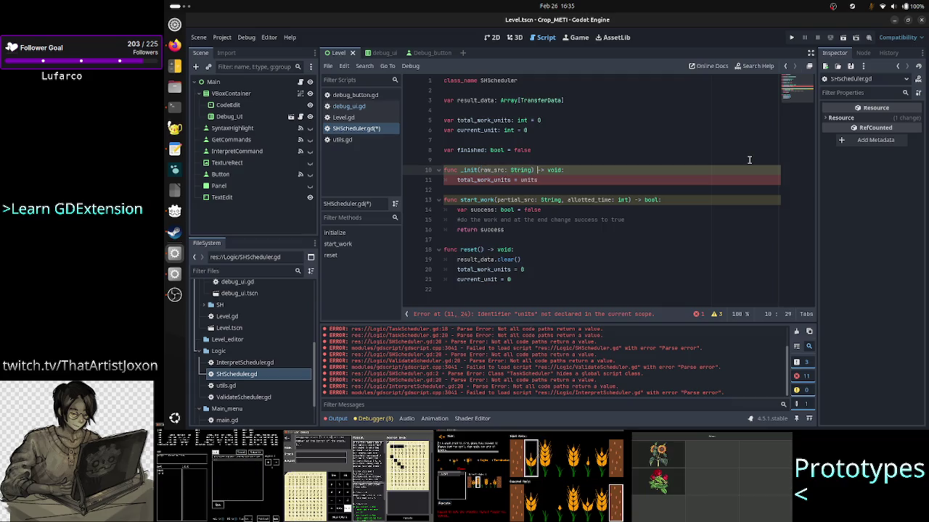
pyautogui.press('Up')
pyautogui.press('Up')
pyautogui.press('Up')
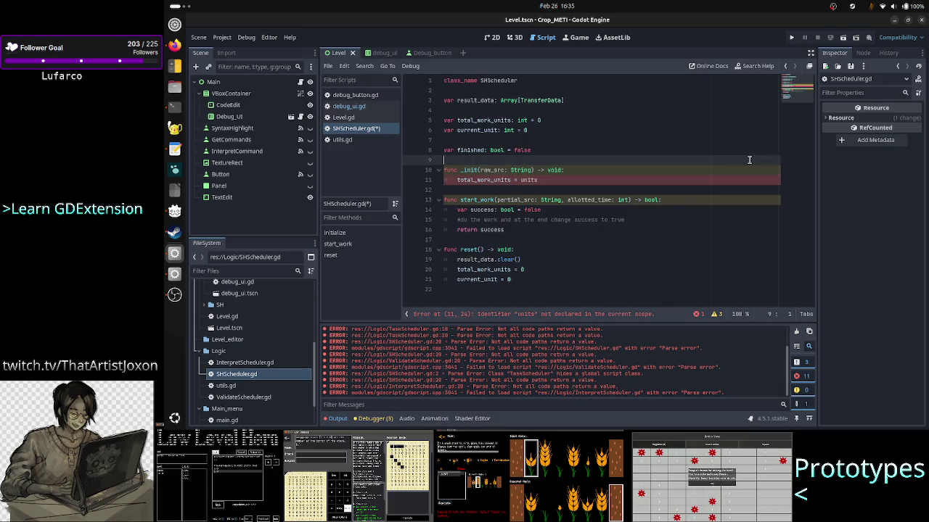
# - Delete the total_work_units and current_unit variable declarations
pyautogui.press('Down')
pyautogui.hotkey('shift', 'End')
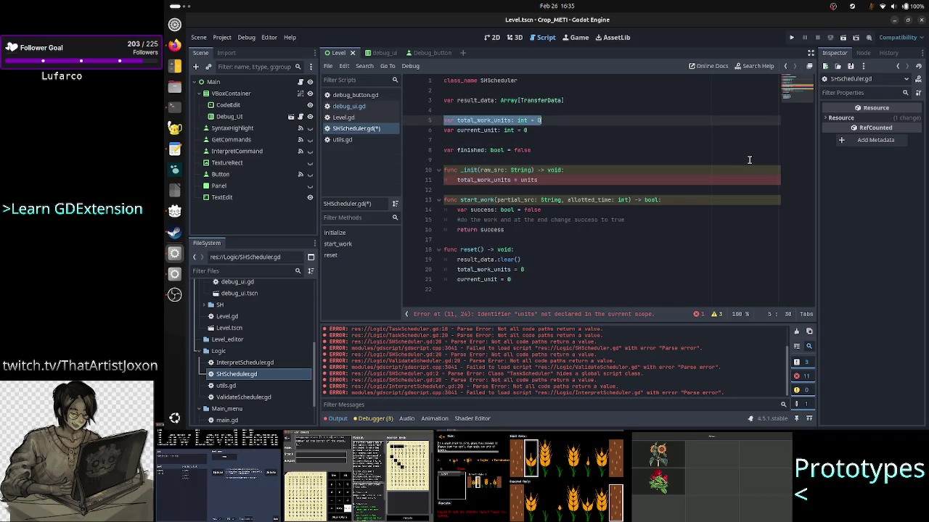
pyautogui.press('Delete')
pyautogui.press('Delete')
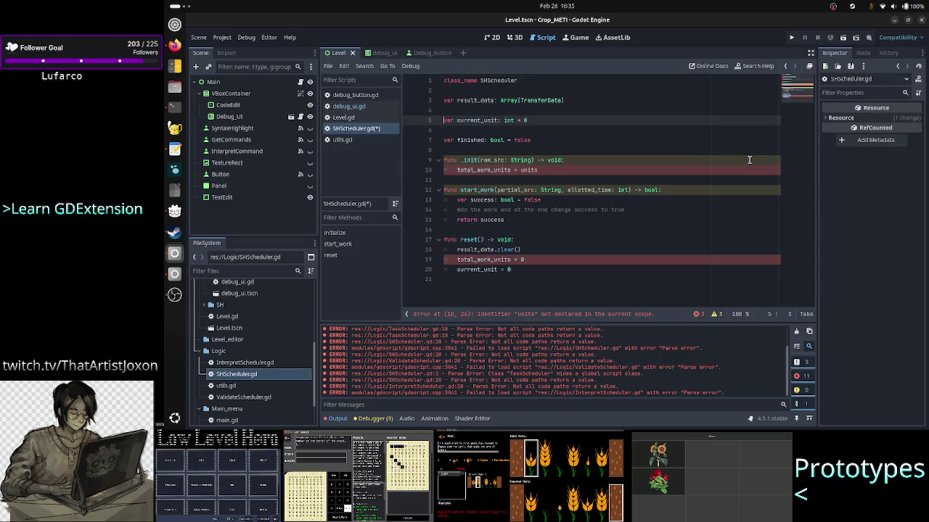
pyautogui.press('End')
pyautogui.press('Left')
pyautogui.press('Left')
pyautogui.press('Left')
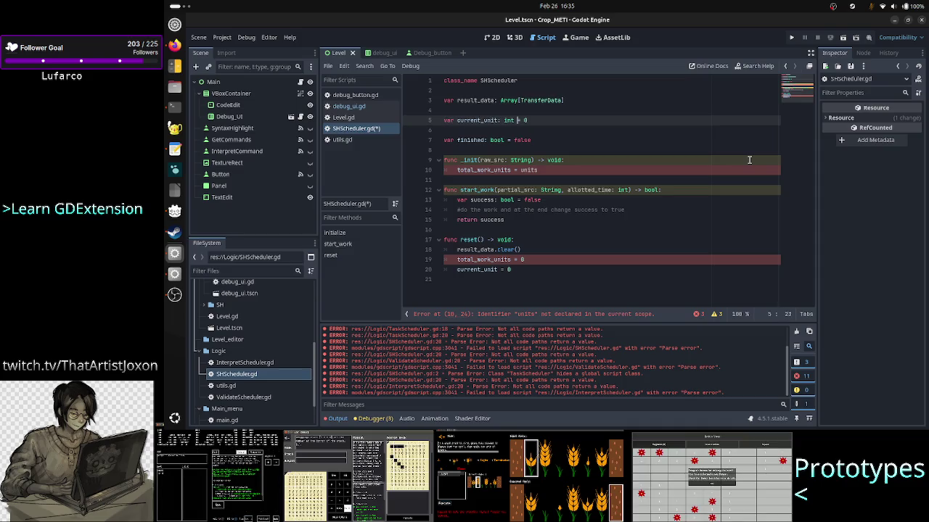
pyautogui.press('Left')
pyautogui.press('Left')
pyautogui.press('Left')
pyautogui.hotkey('shift', 'Left')
pyautogui.hotkey('shift', 'Left')
pyautogui.hotkey('shift', 'Left')
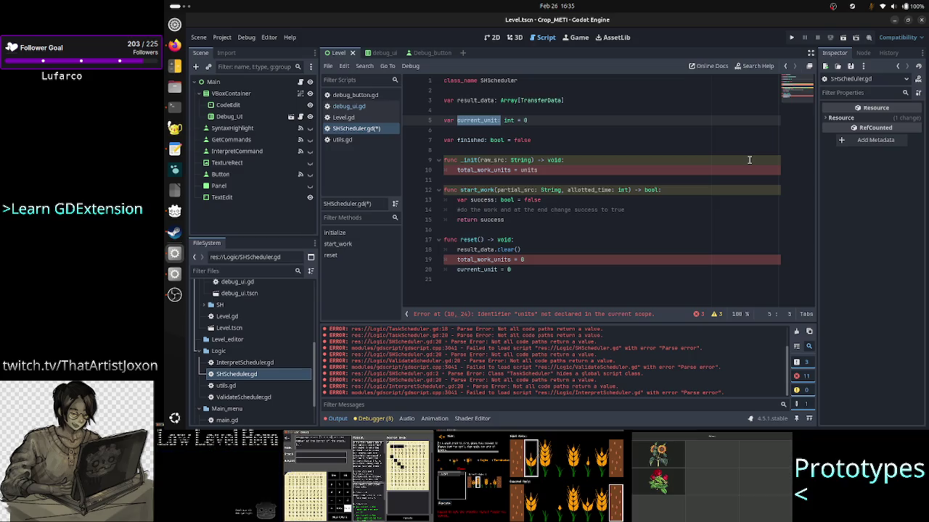
pyautogui.press('Home')
pyautogui.hotkey('shift', 'Down')
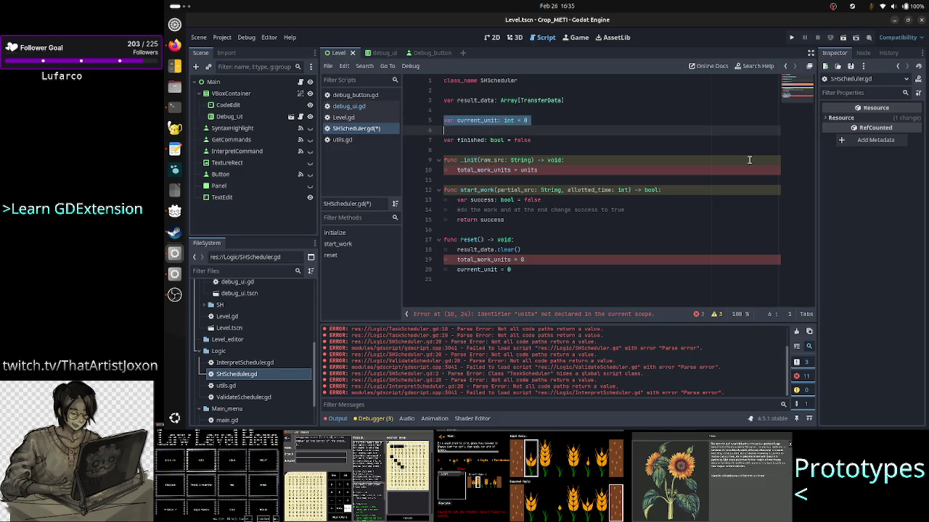
pyautogui.press('BackSpace')
pyautogui.press('Up')
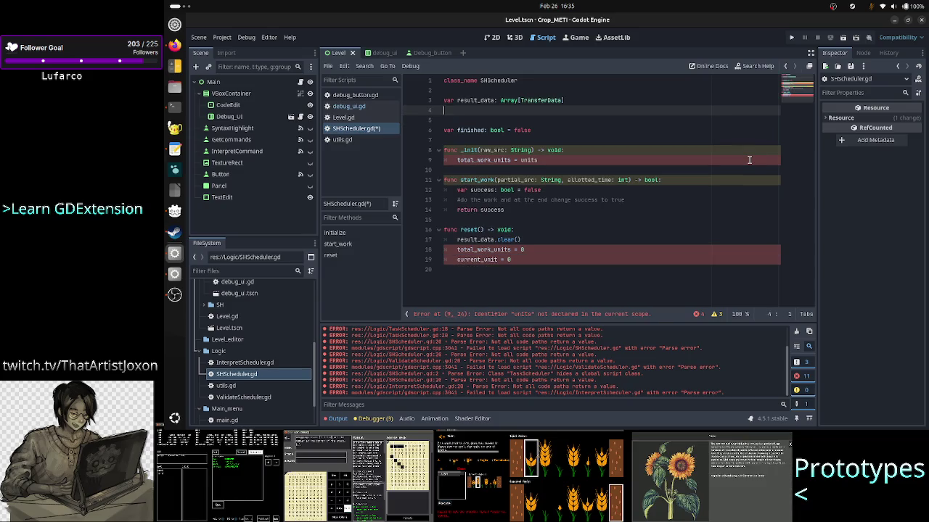
# - Start a new 'var work_data:' declaration above result_data
pyautogui.press('Up')
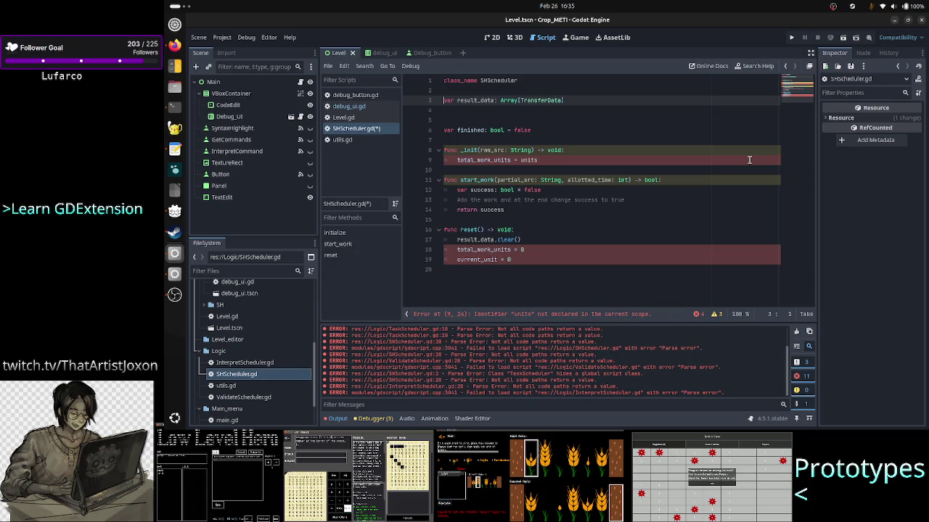
pyautogui.press('Return')
pyautogui.press('Up')
pyautogui.write('var work_data:')
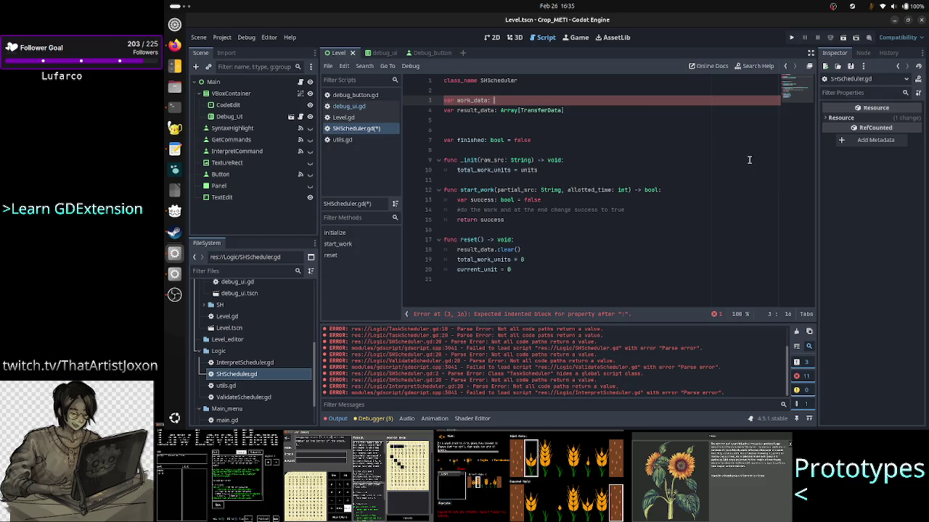
# - Declare work_data's type as Array[String]
pyautogui.write('S')
pyautogui.press('BackSpace')
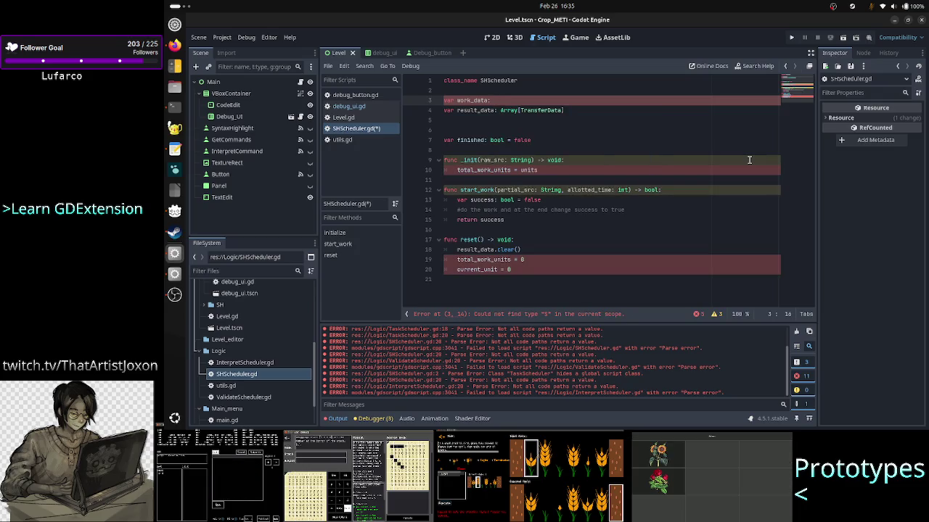
pyautogui.write('A')
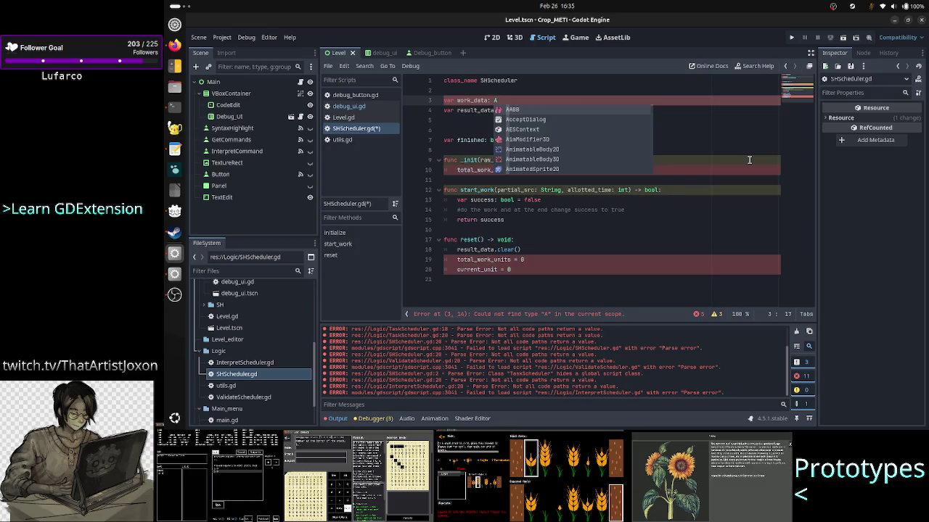
pyautogui.write('rray[')
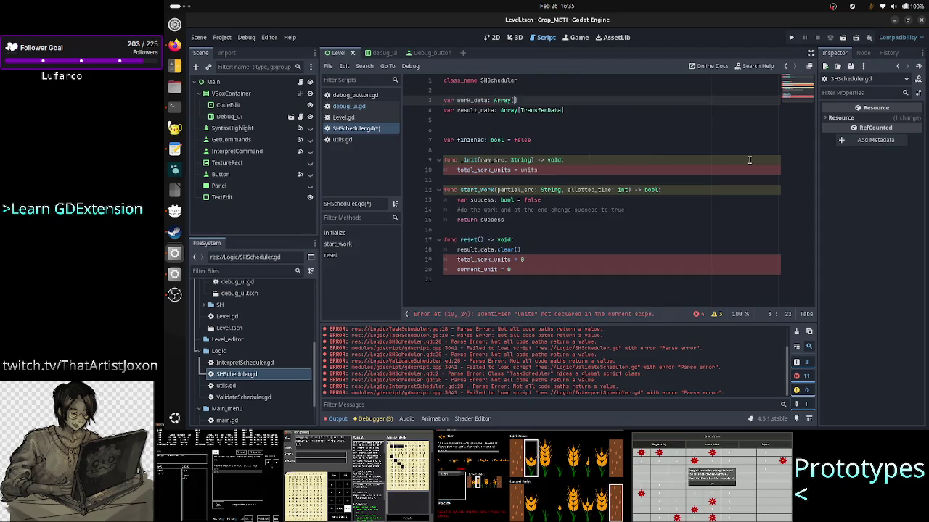
pyautogui.write('String')
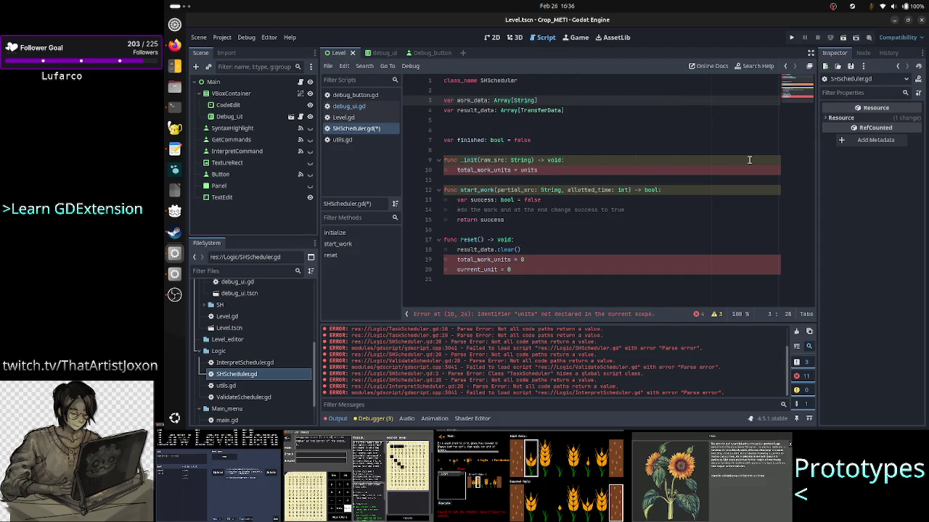
pyautogui.press('Right')
pyautogui.press('Right')
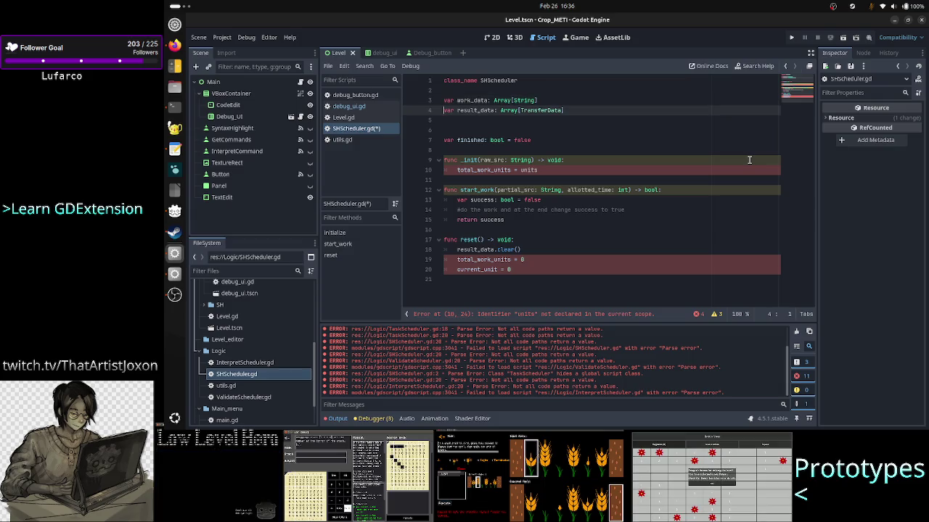
# - Trim the units assignment from _init's body and remove the blank line after result_data
pyautogui.press('Down')
pyautogui.press('Down')
pyautogui.press('Down')
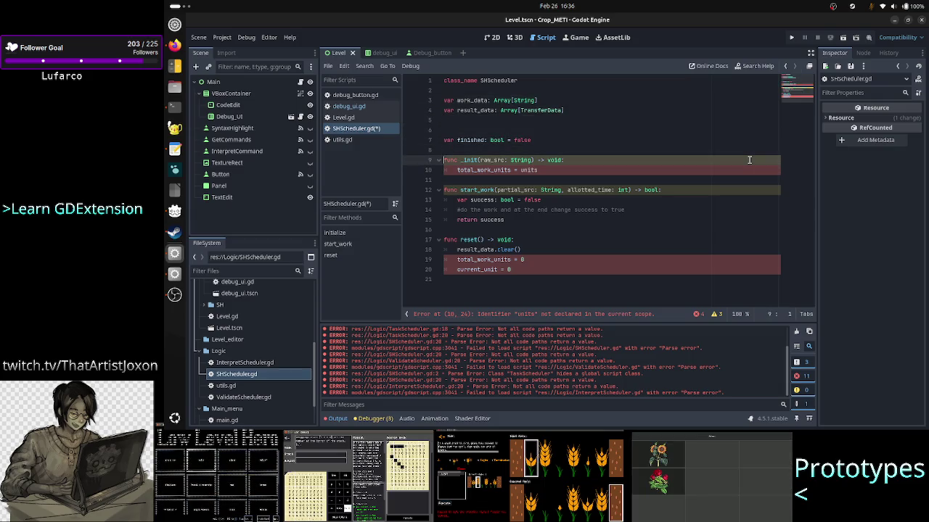
pyautogui.press('Right')
pyautogui.press('Right')
pyautogui.press('Right')
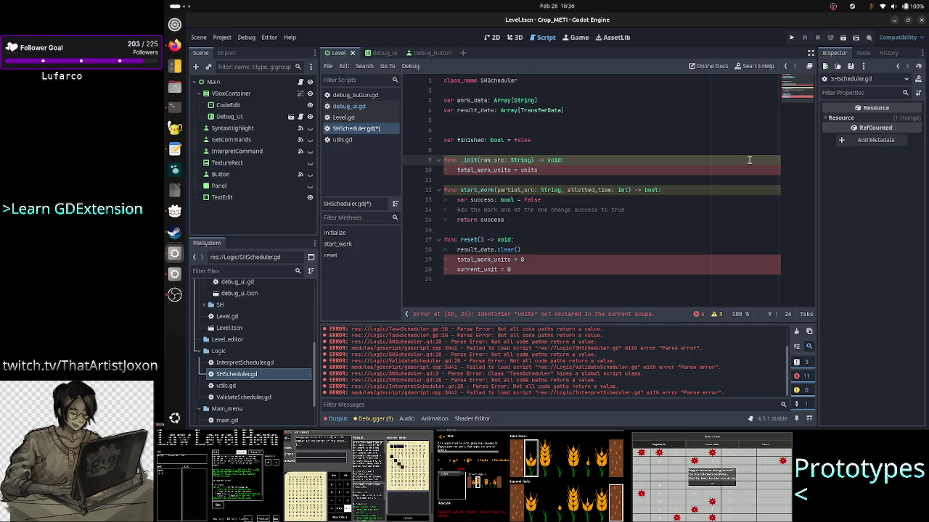
pyautogui.press('Down')
pyautogui.press('BackSpace')
pyautogui.press('BackSpace')
pyautogui.press('BackSpace')
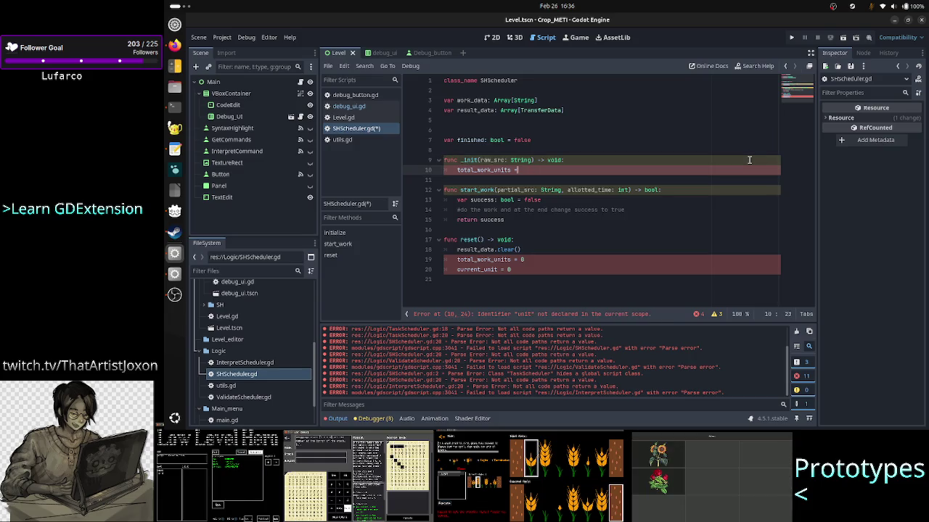
pyautogui.press('BackSpace')
pyautogui.press('BackSpace')
pyautogui.press('BackSpace')
pyautogui.press('Up')
pyautogui.press('Up')
pyautogui.press('Up')
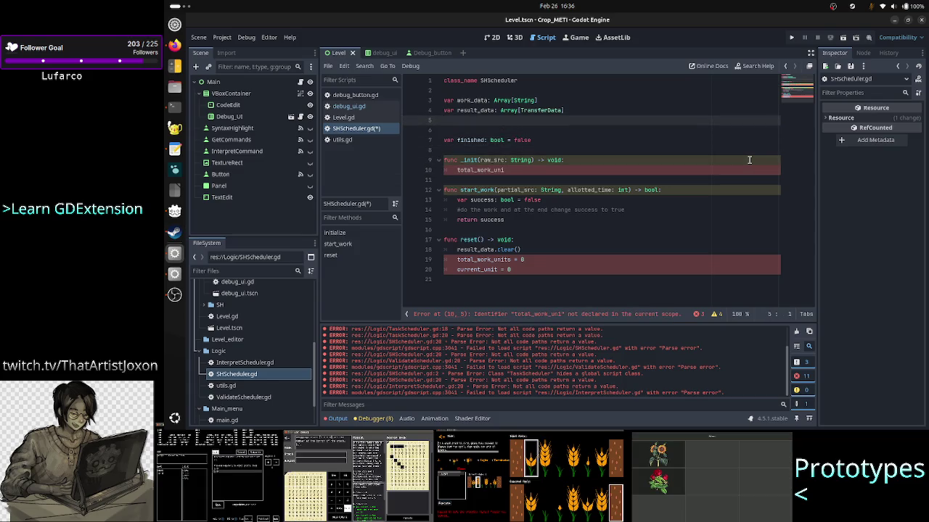
pyautogui.press('Down')
pyautogui.press('BackSpace')
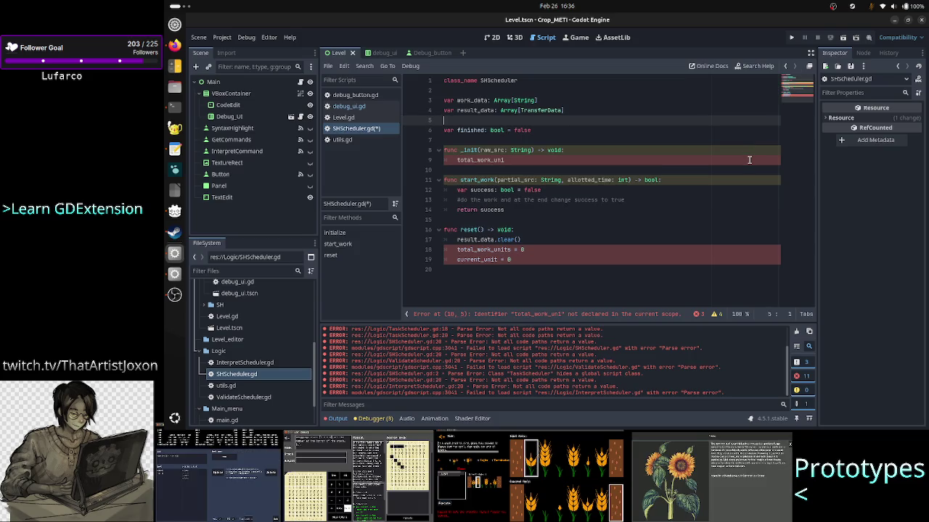
# - Start a new var declaration after result_data, trying names like current_ and current_work
pyautogui.press('Return')
pyautogui.write('v')
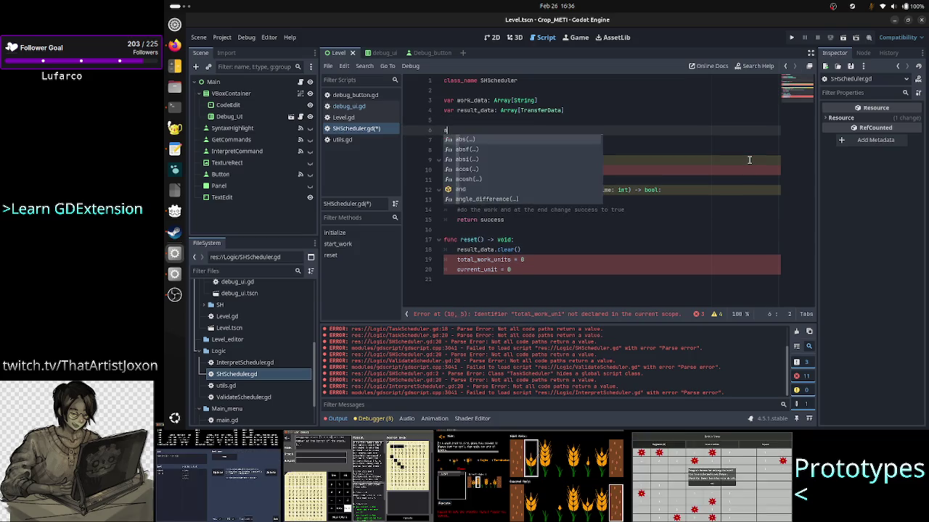
pyautogui.write('ar ')
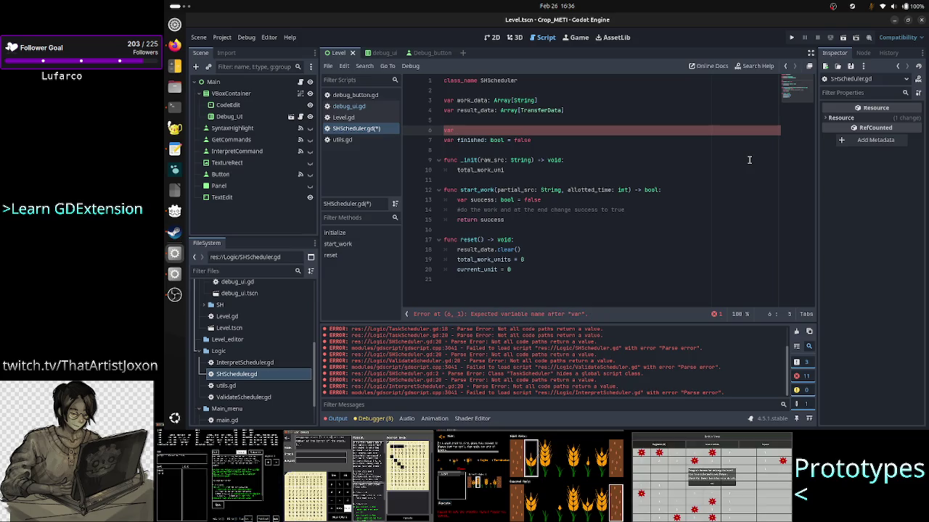
pyautogui.write('cur')
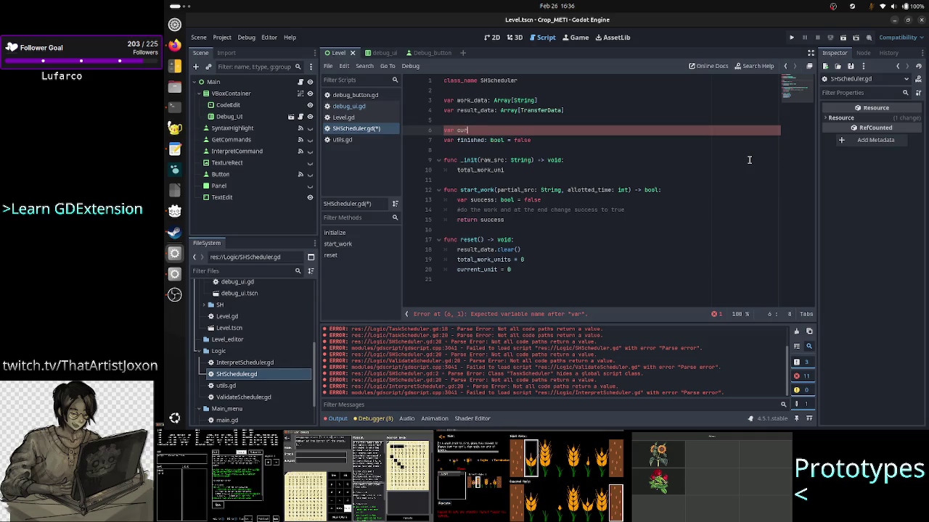
pyautogui.write('rent_')
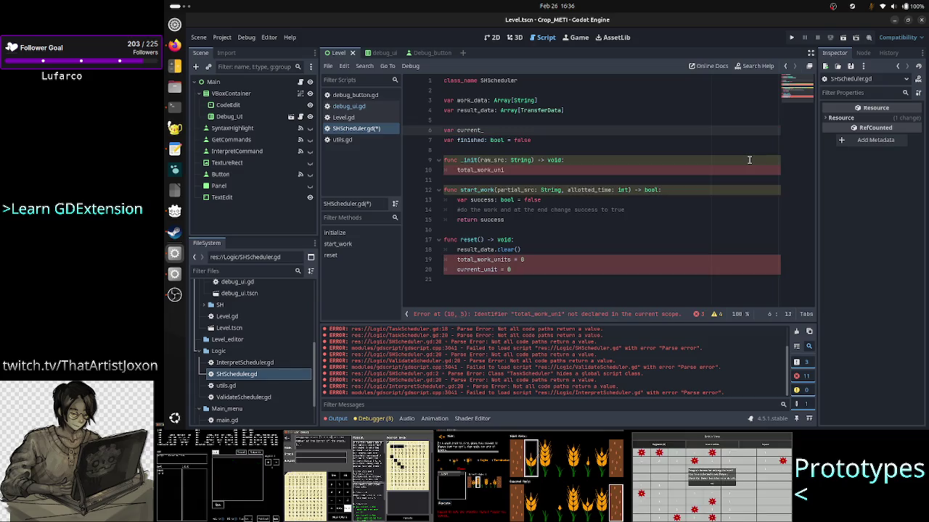
pyautogui.press('BackSpace')
pyautogui.press('BackSpace')
pyautogui.press('BackSpace')
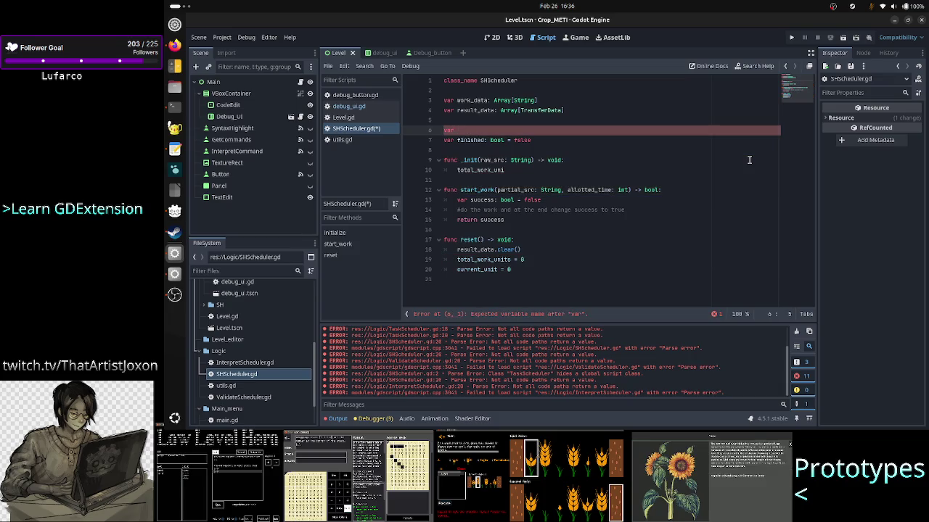
pyautogui.press('Up')
pyautogui.press('Up')
pyautogui.press('Up')
pyautogui.hotkey('shift', 'Right')
pyautogui.hotkey('shift', 'Right')
pyautogui.hotkey('shift', 'Right')
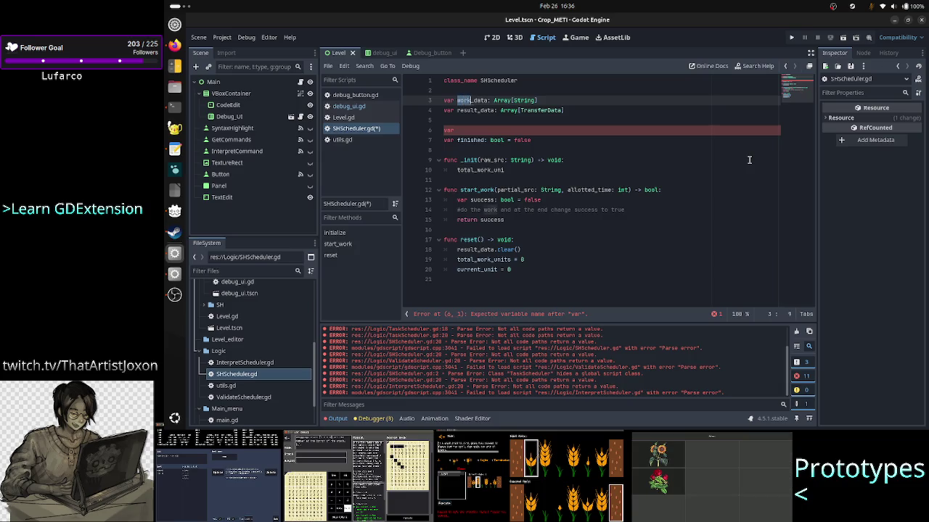
pyautogui.press('Down')
pyautogui.press('Down')
pyautogui.press('Down')
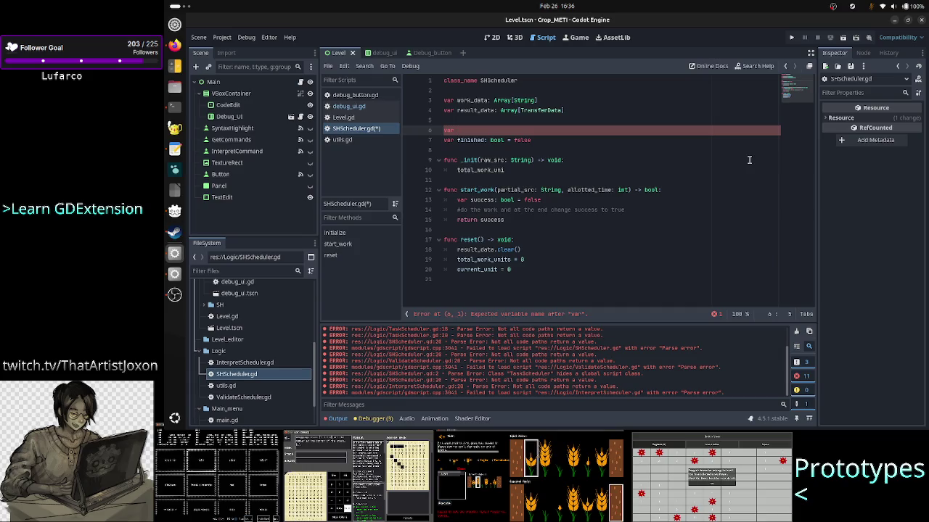
pyautogui.write('ork_')
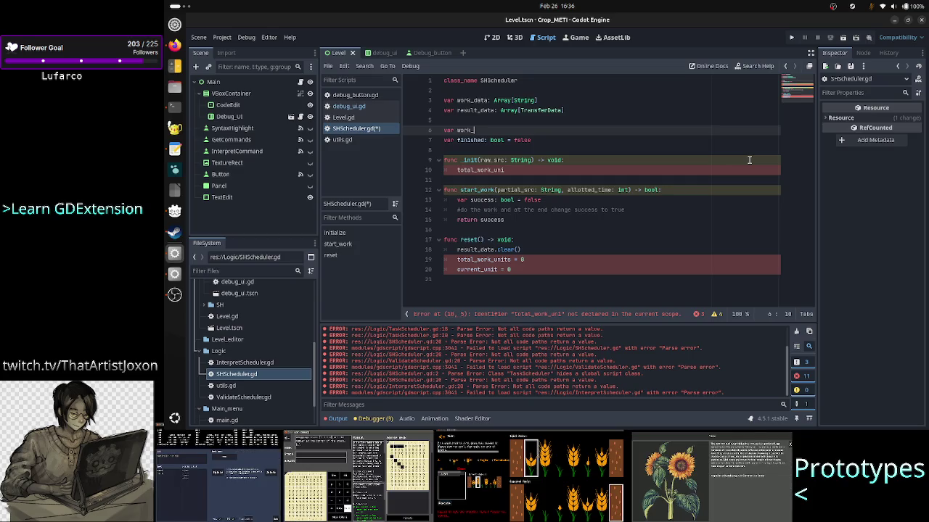
pyautogui.press('BackSpace')
pyautogui.press('BackSpace')
pyautogui.press('BackSpace')
pyautogui.write('current')
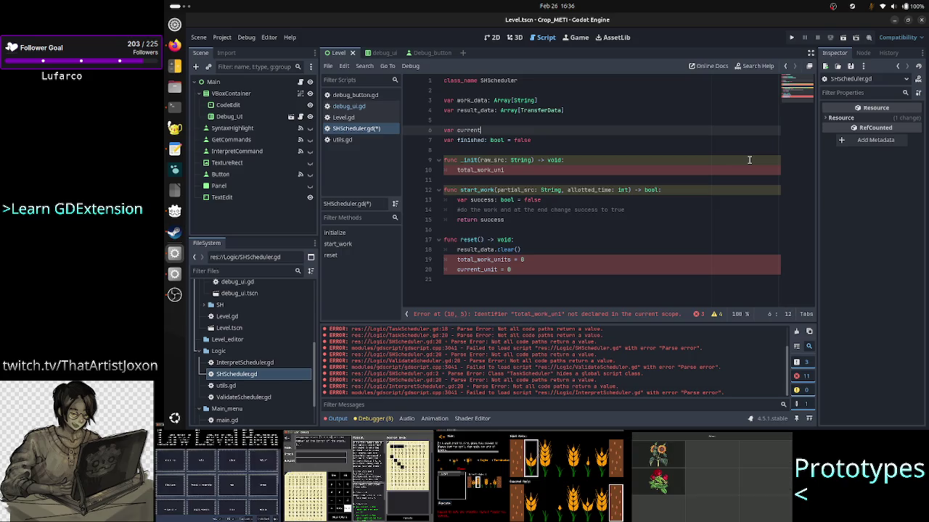
pyautogui.write('_work')
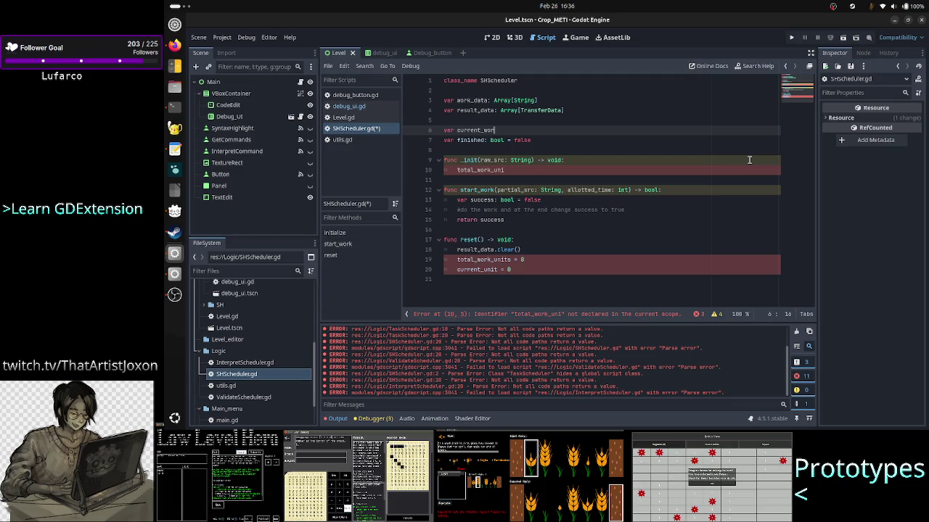
pyautogui.press('BackSpace')
pyautogui.press('BackSpace')
pyautogui.press('BackSpace')
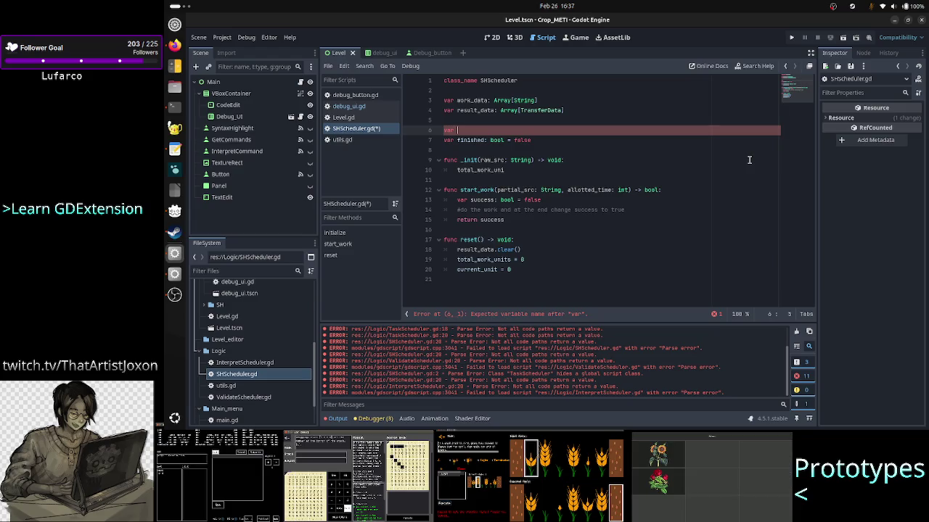
pyautogui.write('pro')
pyautogui.press('BackSpace')
pyautogui.press('BackSpace')
pyautogui.press('BackSpace')
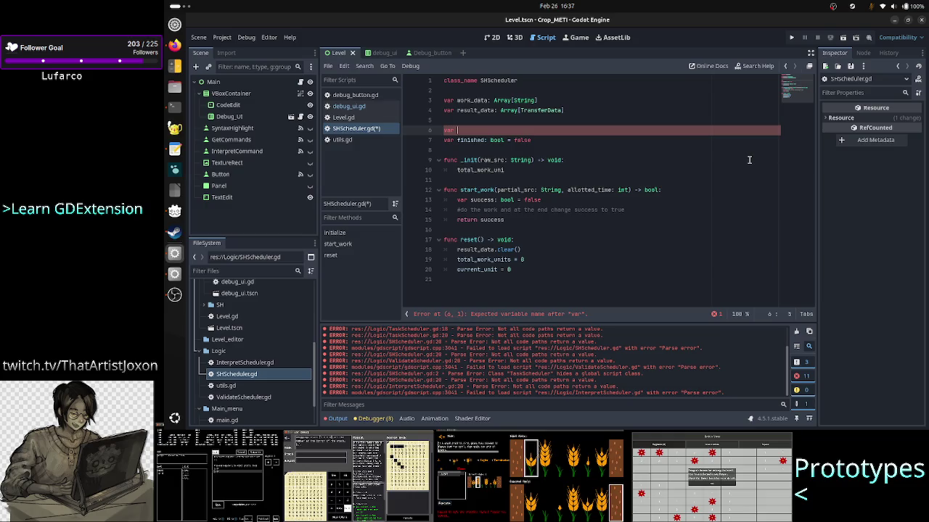
pyautogui.write('_i')
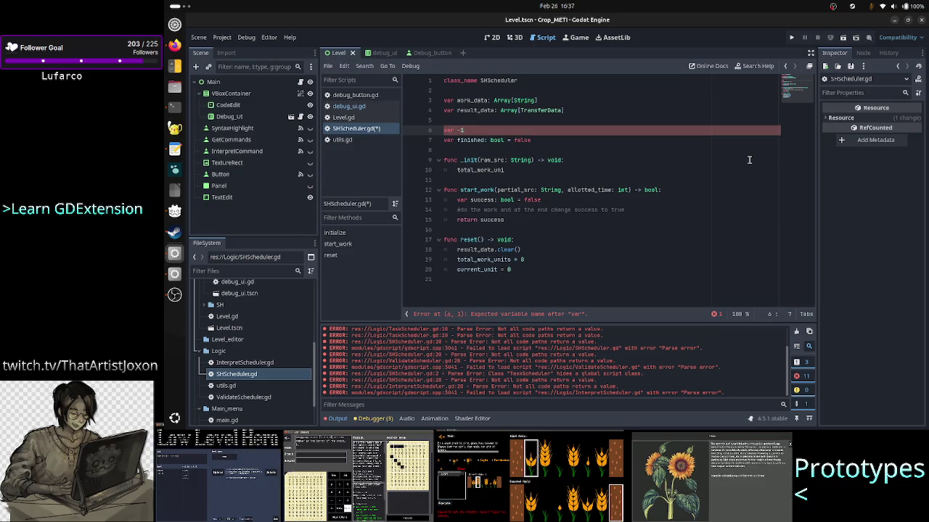
# - Inspect the Array[String] type on the work_data declaration in line 3
pyautogui.press('Up')
pyautogui.press('Up')
pyautogui.press('Up')
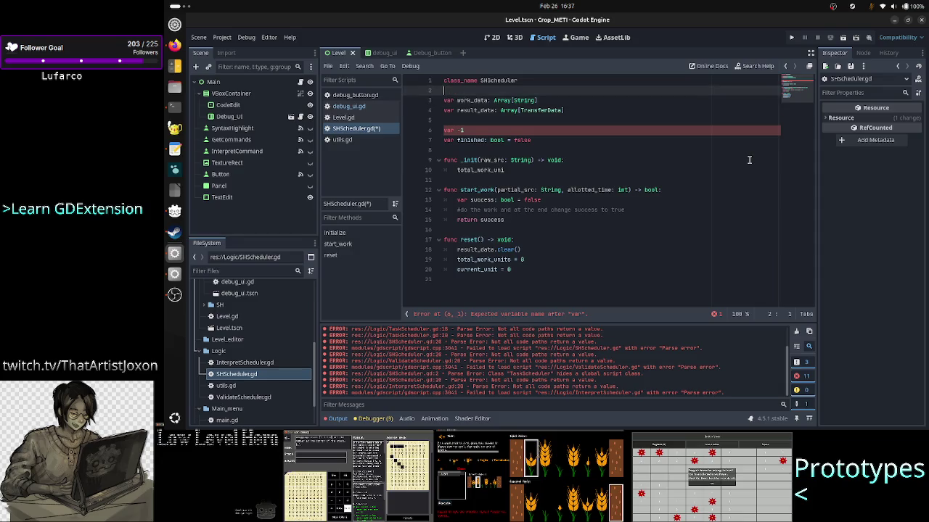
pyautogui.press('Home')
pyautogui.hotkey('shift', 'Down')
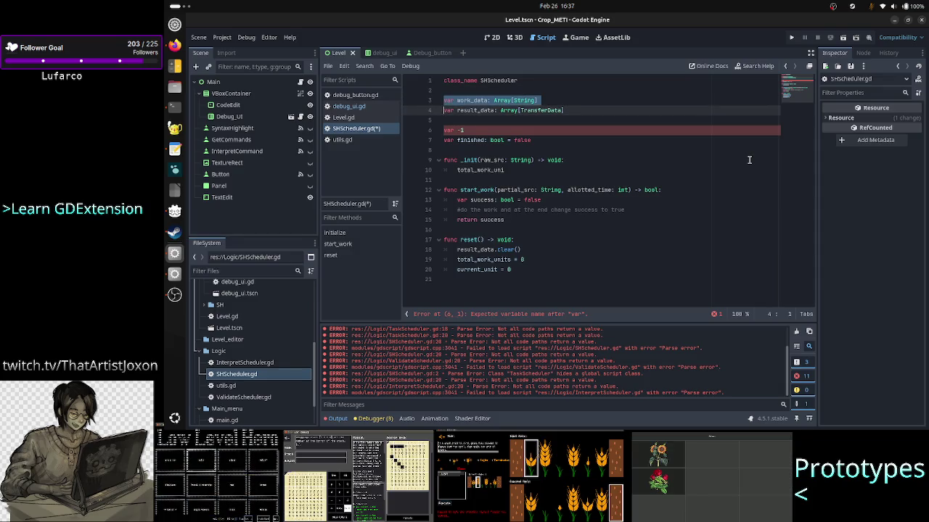
pyautogui.hotkey('shift', 'Left')
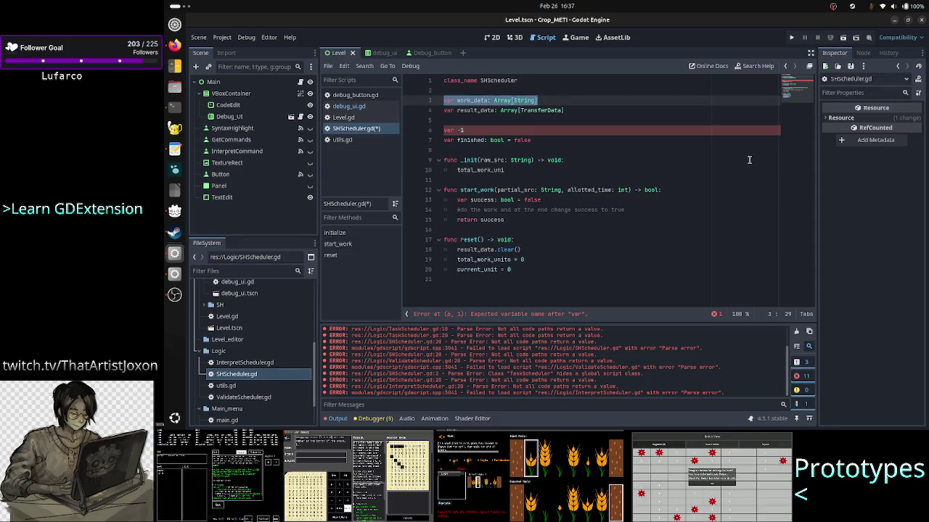
pyautogui.press('Right')
pyautogui.press('Down')
pyautogui.press('Down')
pyautogui.press('Up')
pyautogui.press('Up')
pyautogui.hotkey('shift', 'Left')
pyautogui.hotkey('shift', 'Left')
pyautogui.hotkey('shift', 'Left')
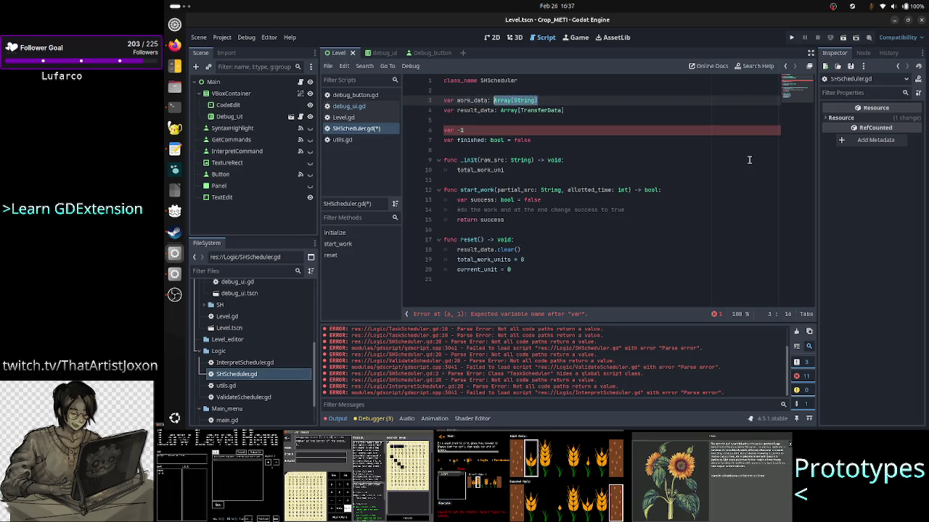
pyautogui.hotkey('shift', 'Right')
pyautogui.hotkey('shift', 'Right')
pyautogui.hotkey('shift', 'Right')
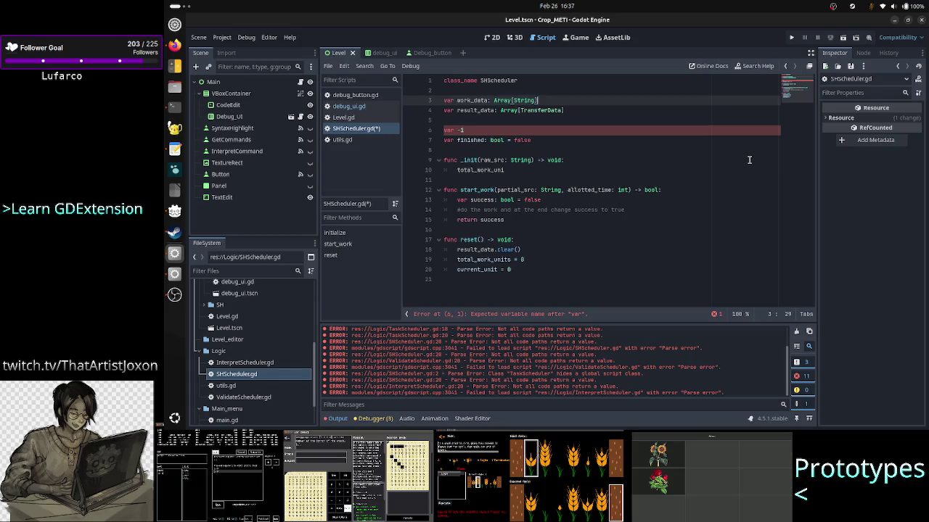
pyautogui.hotkey('shift', 'Left')
pyautogui.hotkey('shift', 'Left')
pyautogui.hotkey('shift', 'Left')
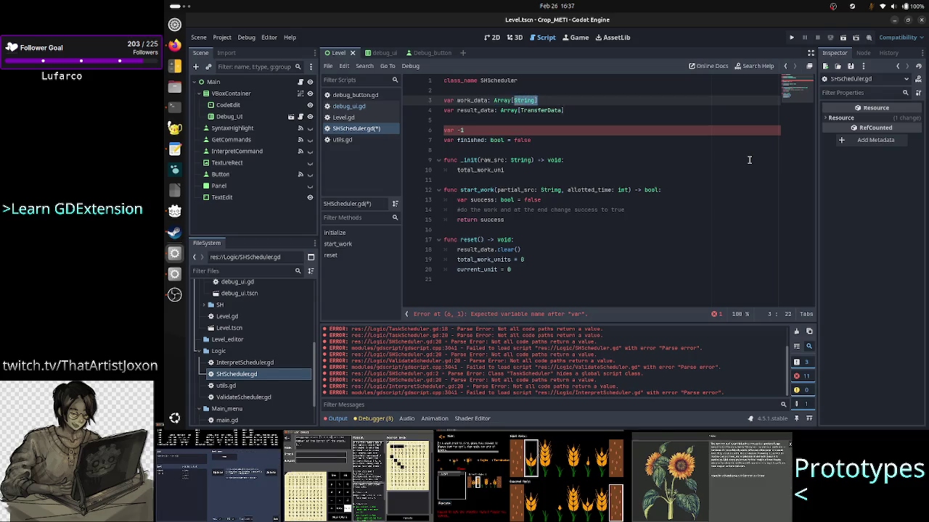
pyautogui.press('End')
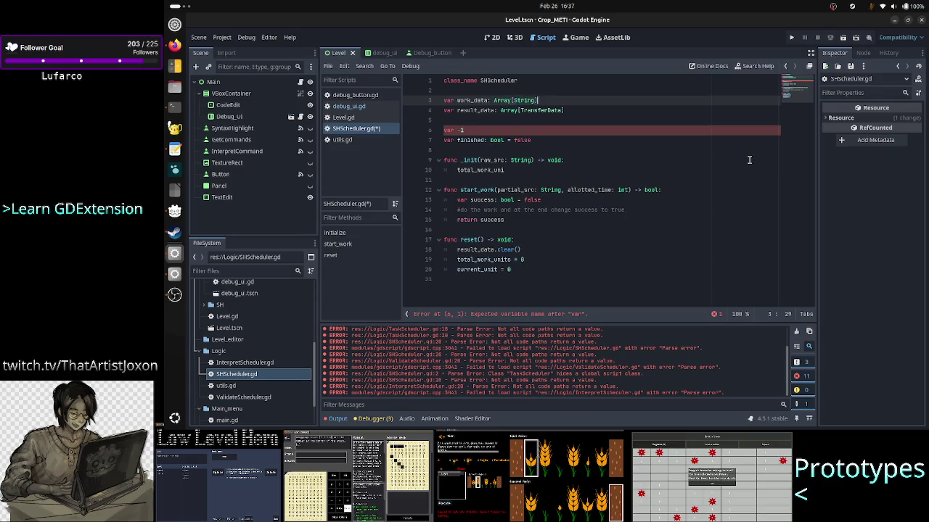
pyautogui.press('Down')
pyautogui.press('Down')
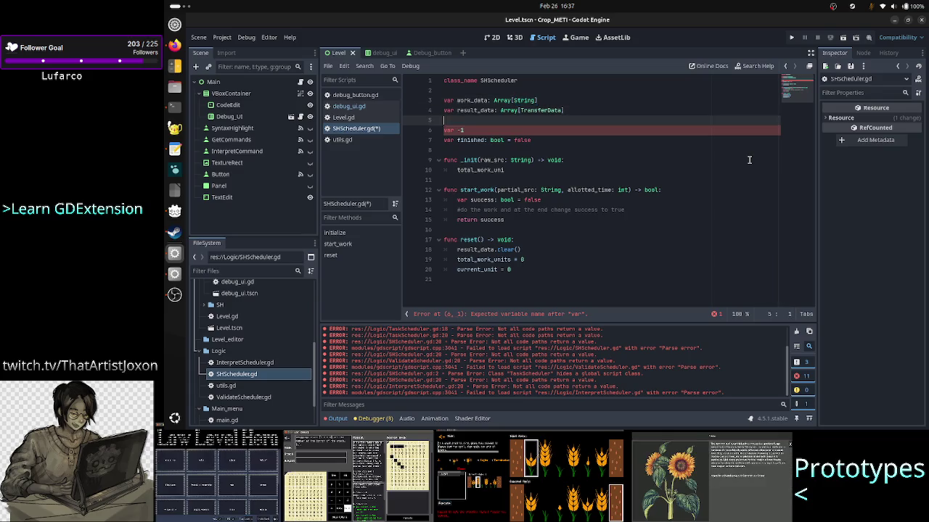
pyautogui.press('Up')
pyautogui.press('Up')
pyautogui.press('Left')
pyautogui.press('Left')
pyautogui.press('Left')
pyautogui.press('Right')
pyautogui.press('Right')
pyautogui.press('Right')
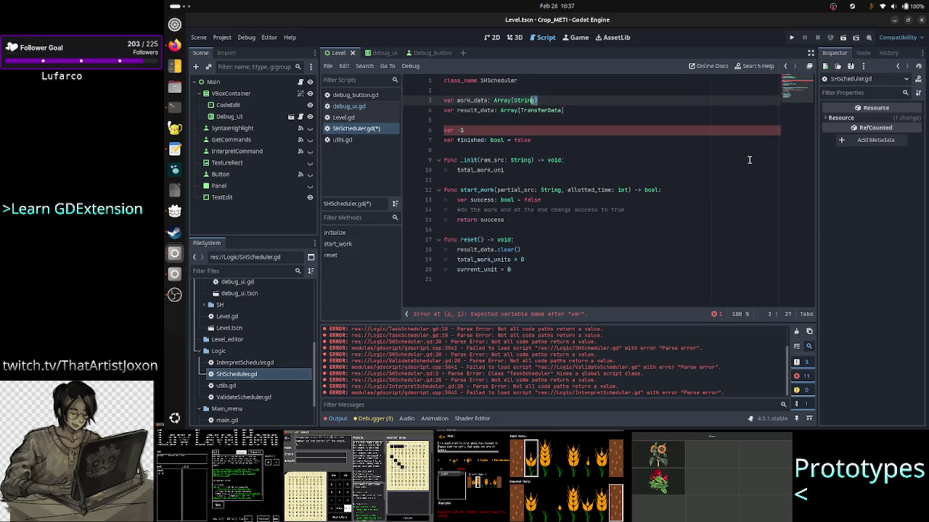
pyautogui.hotkey('ctrl', 'shift', 'Left')
# - Insert a blank line above the unfinished var -1 line
pyautogui.press('Down')
pyautogui.press('Down')
pyautogui.press('Down')
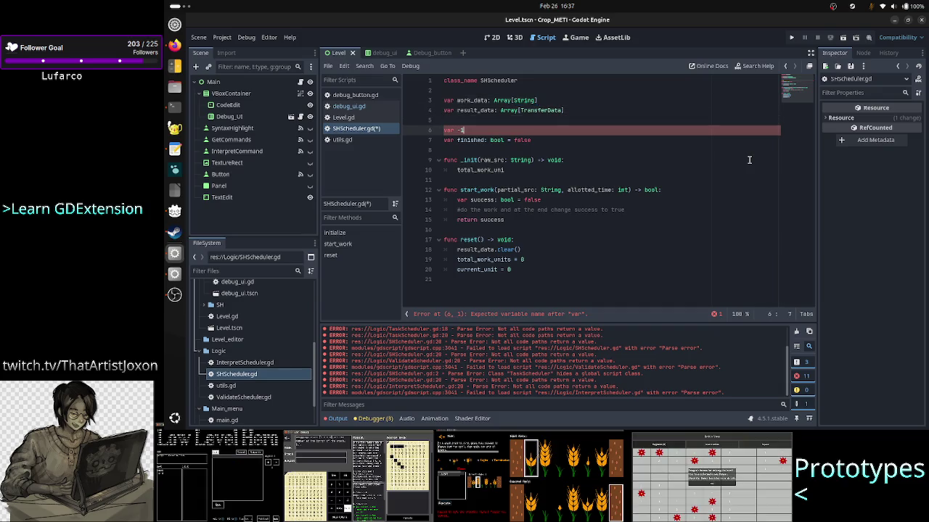
pyautogui.hotkey('ctrl', 'shift', 'Left')
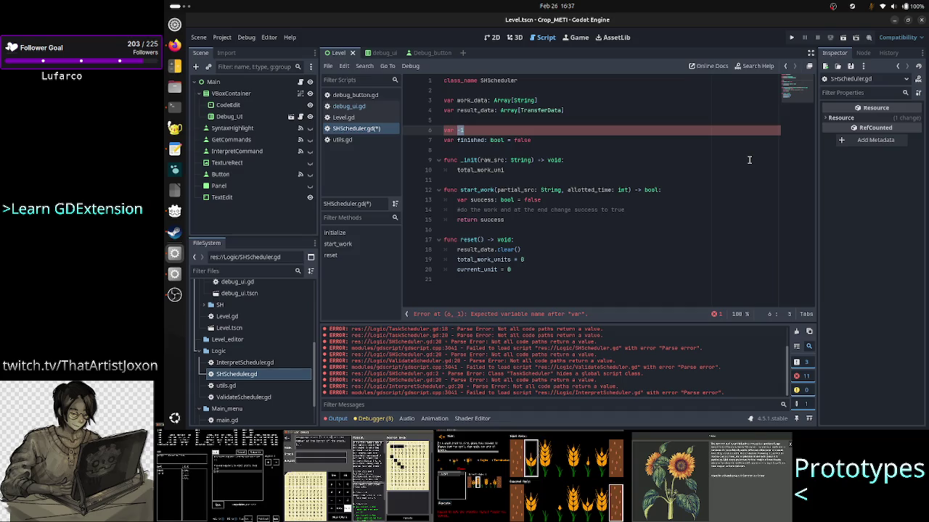
pyautogui.press('Right')
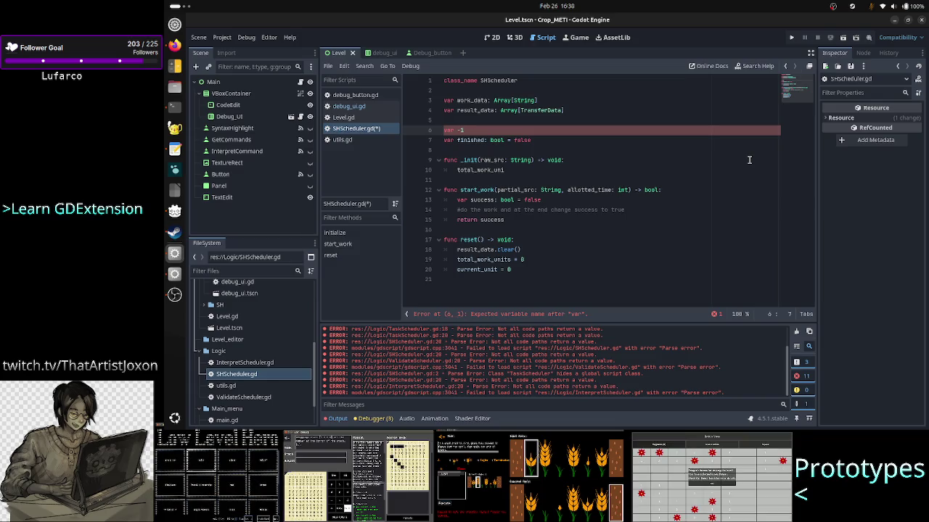
pyautogui.hotkey('shift', 'Left')
pyautogui.hotkey('shift', 'Left')
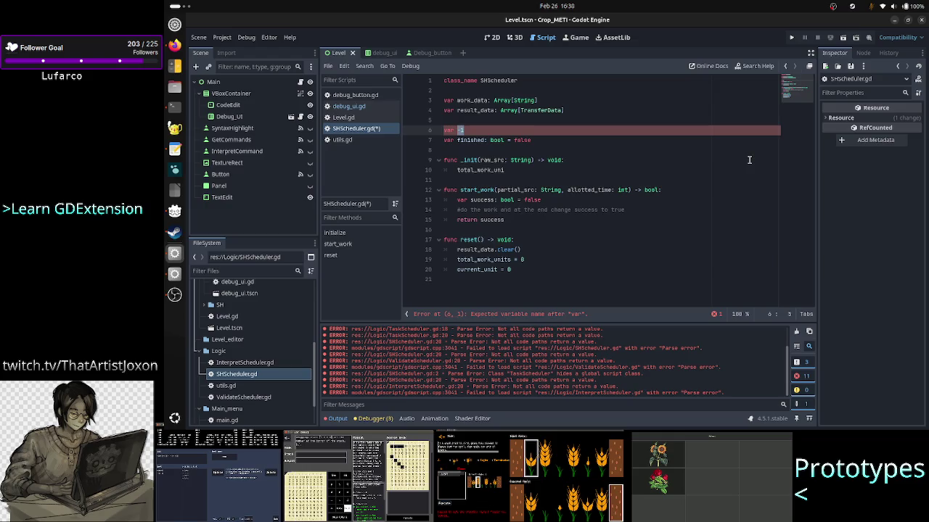
pyautogui.hotkey('ctrl', 'shift', 'Return')
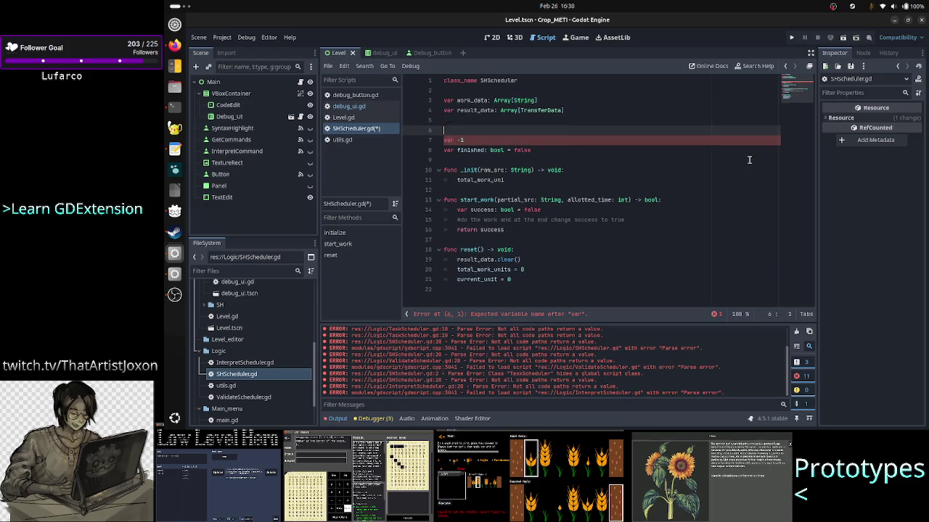
# - Write draft notes 'last? = -1' and 'current? 0' above var -1
pyautogui.write('last')
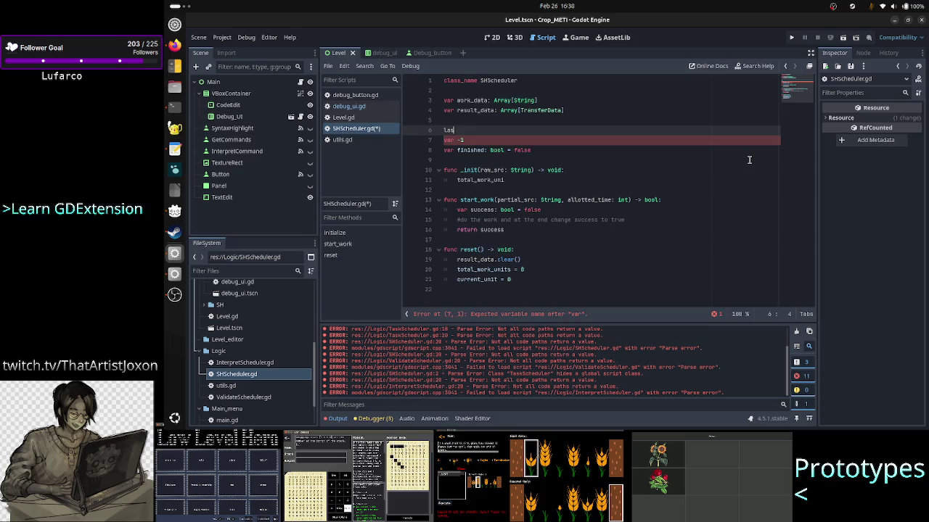
pyautogui.write('?')
pyautogui.press('Return')
pyautogui.press('Return')
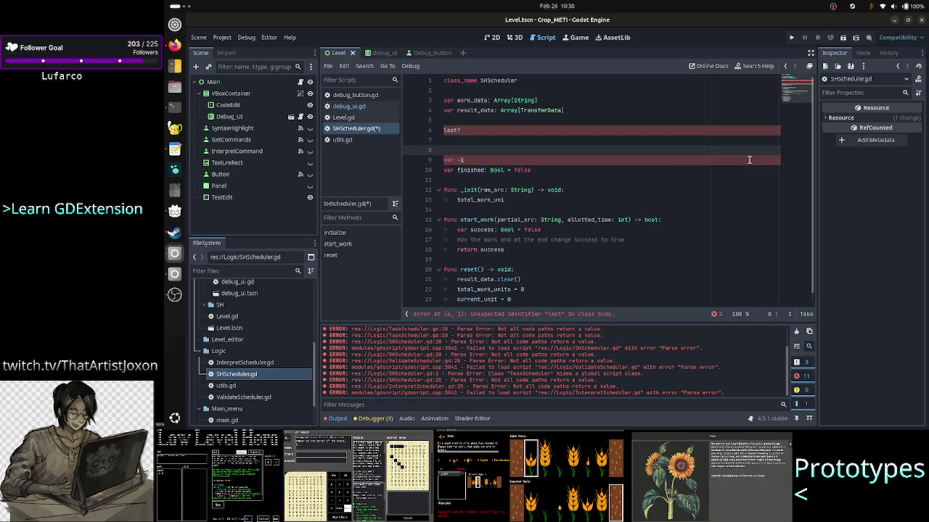
pyautogui.press('Up')
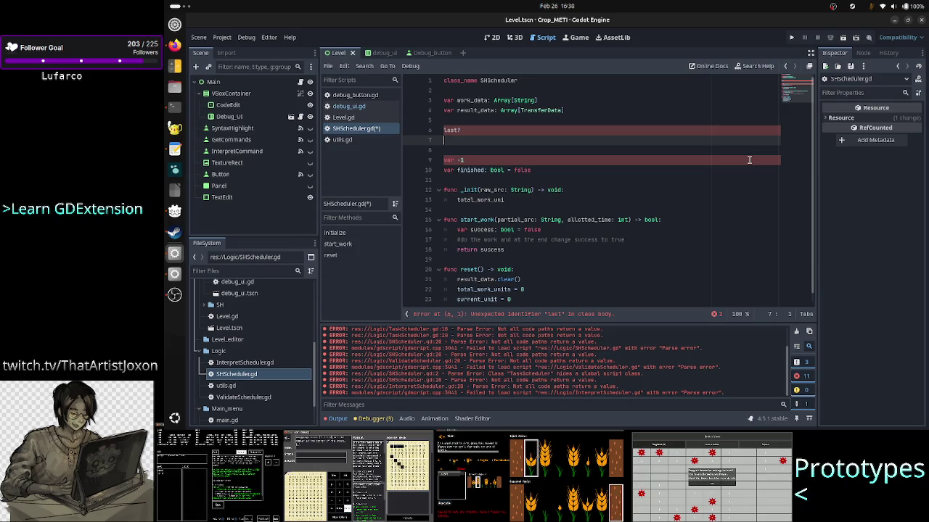
pyautogui.write('current?')
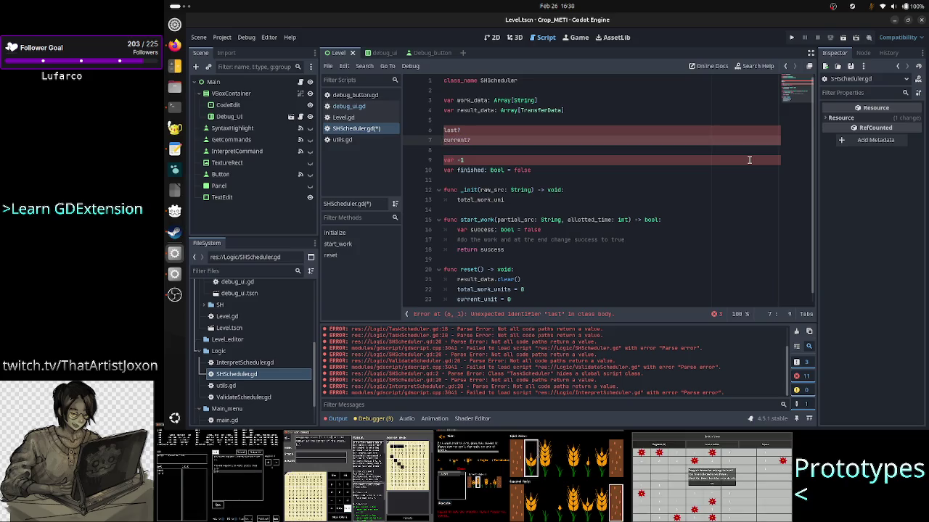
pyautogui.press('Up')
pyautogui.write('= 1')
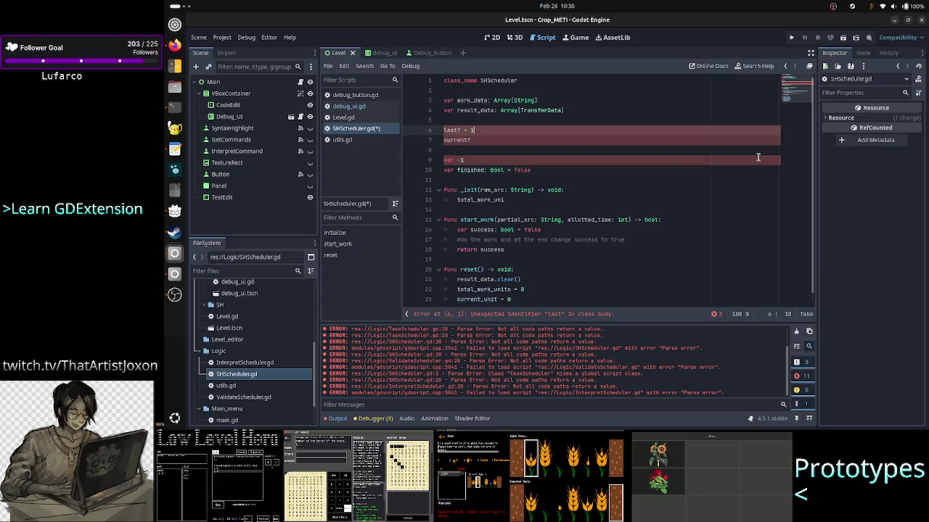
pyautogui.press('BackSpace')
pyautogui.write('-1')
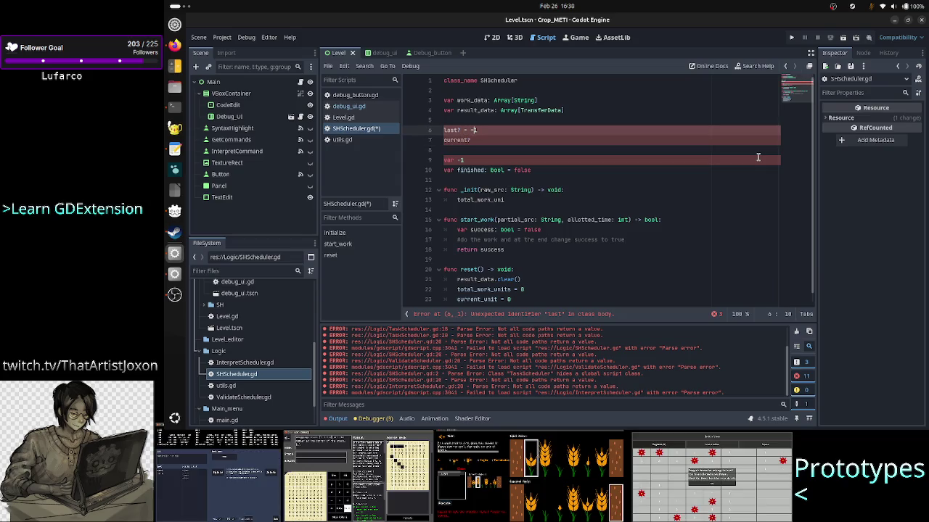
pyautogui.press('Down')
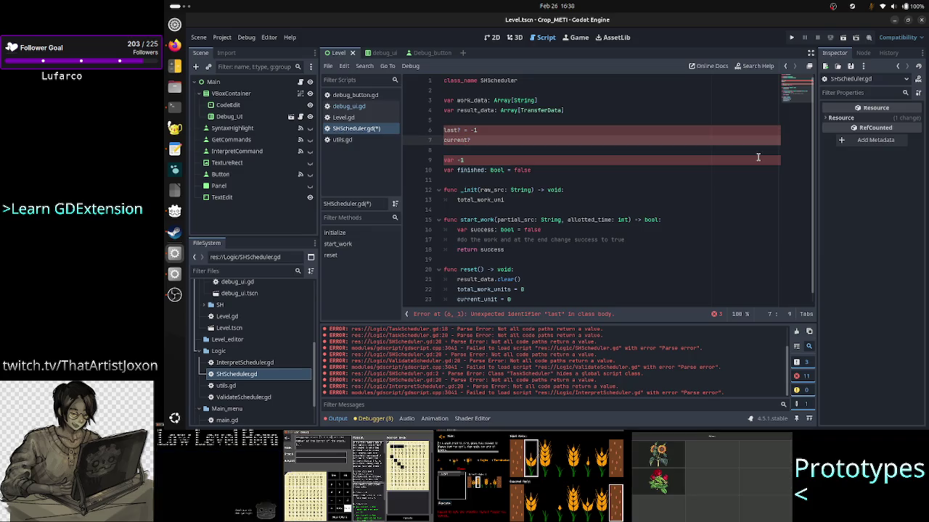
pyautogui.write('0')
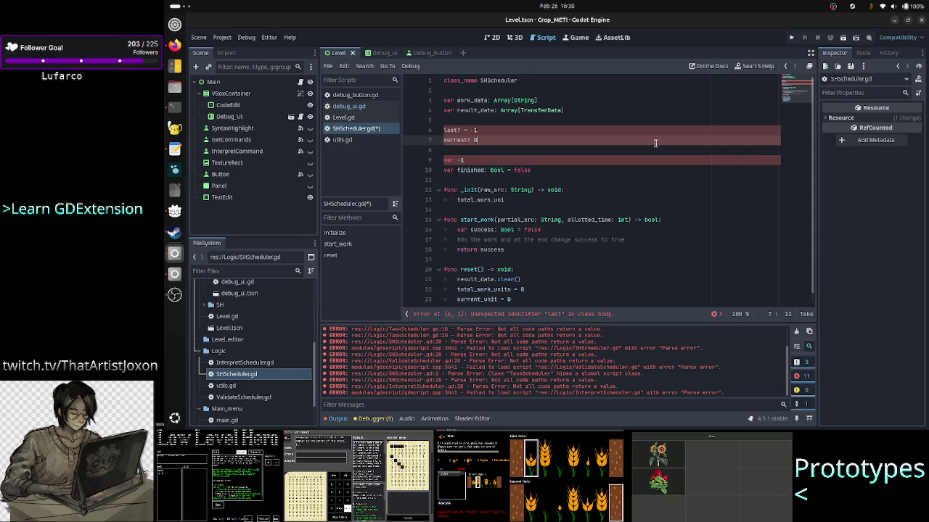
# - Append '// work_data.size() - 1' to the last? note and start a // comment after current? 0
pyautogui.press('Up')
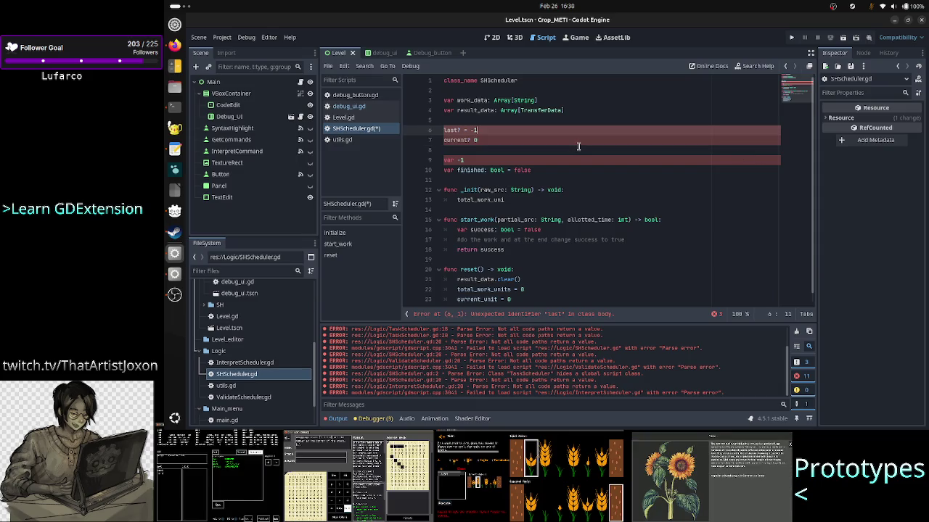
pyautogui.write('//')
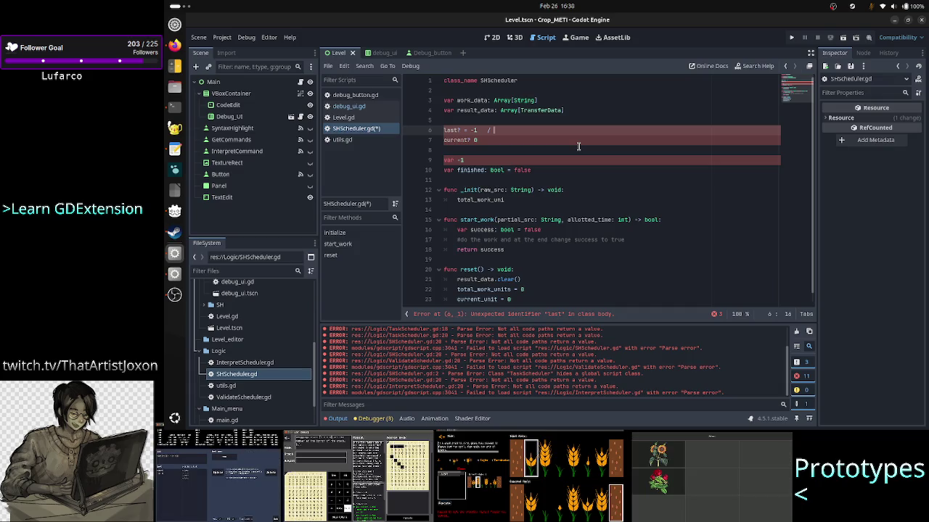
pyautogui.write('work_dat')
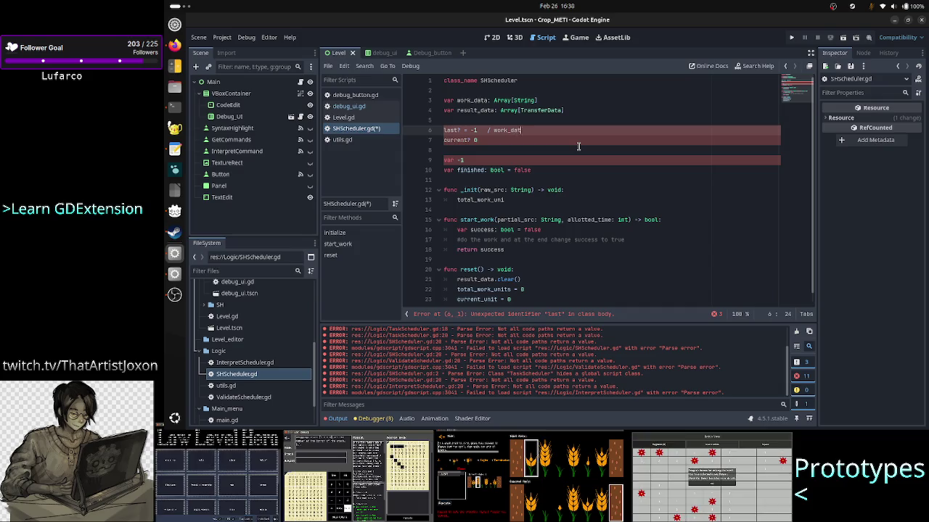
pyautogui.write('a.size() - 1')
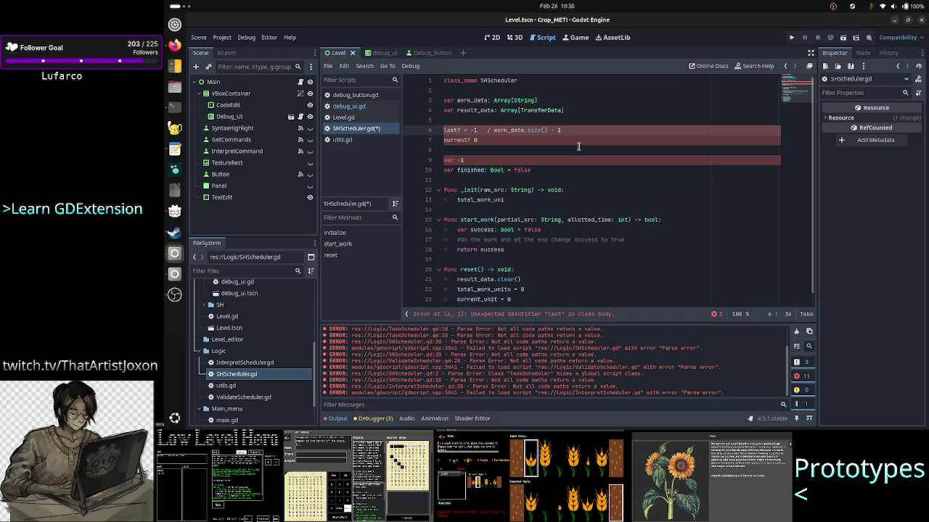
pyautogui.hotkey('shift', 'Left')
pyautogui.hotkey('shift', 'Left')
pyautogui.hotkey('shift', 'Left')
pyautogui.hotkey('shift', 'Left')
pyautogui.hotkey('shift', 'Left')
pyautogui.hotkey('shift', 'Left')
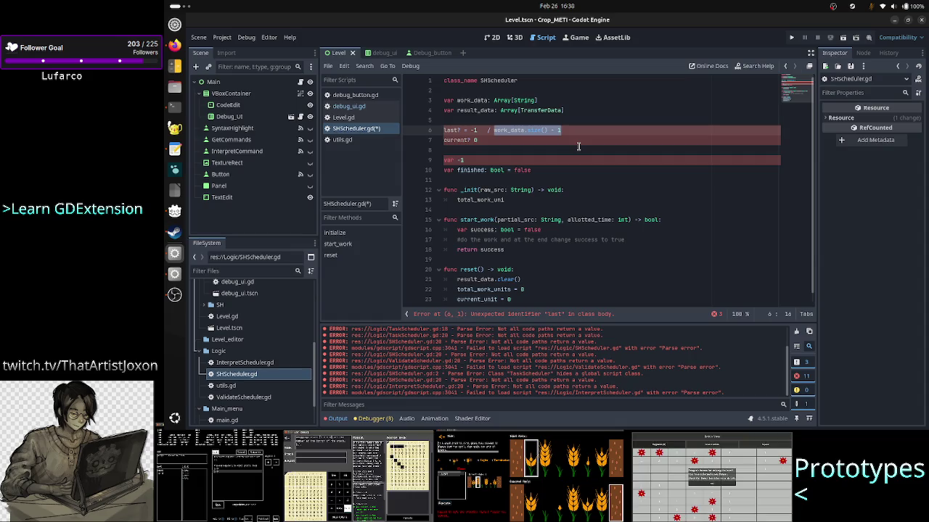
pyautogui.press('Down')
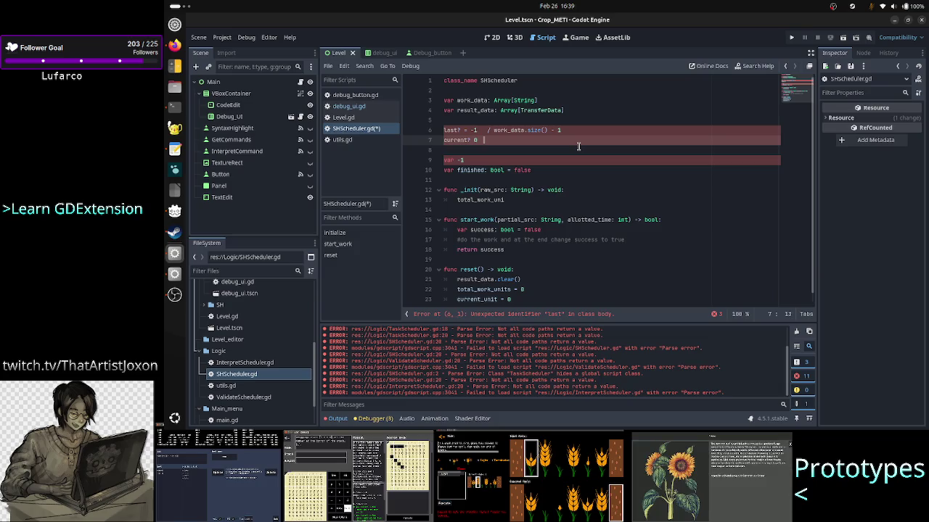
pyautogui.write('//')
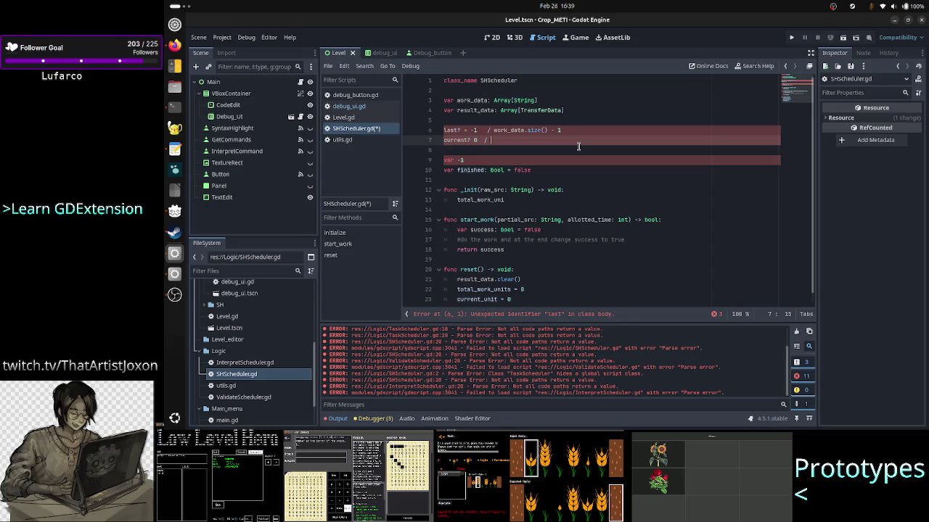
# - Type and then delete the ' / work_data.size()' division on line 7, leaving 'current? 0'
pyautogui.write('work_dat')
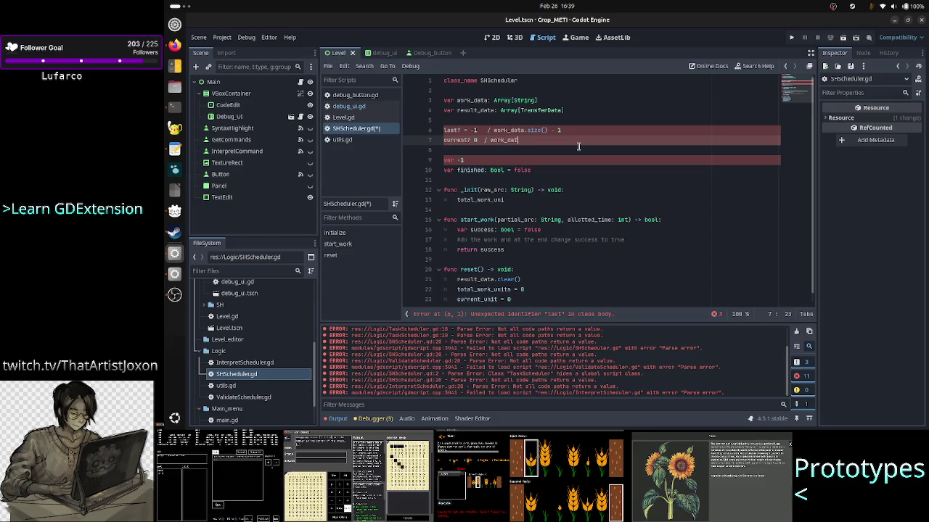
pyautogui.write('a.d')
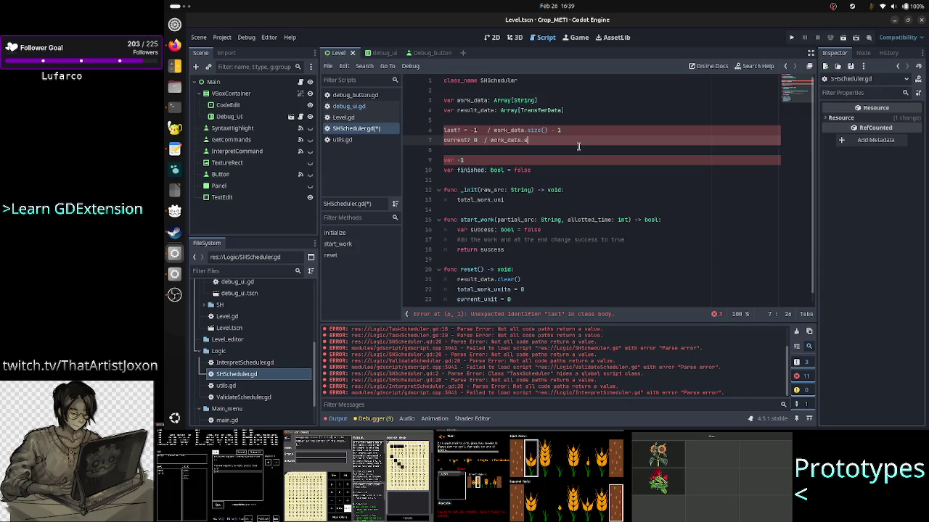
pyautogui.press('BackSpace')
pyautogui.write('s')
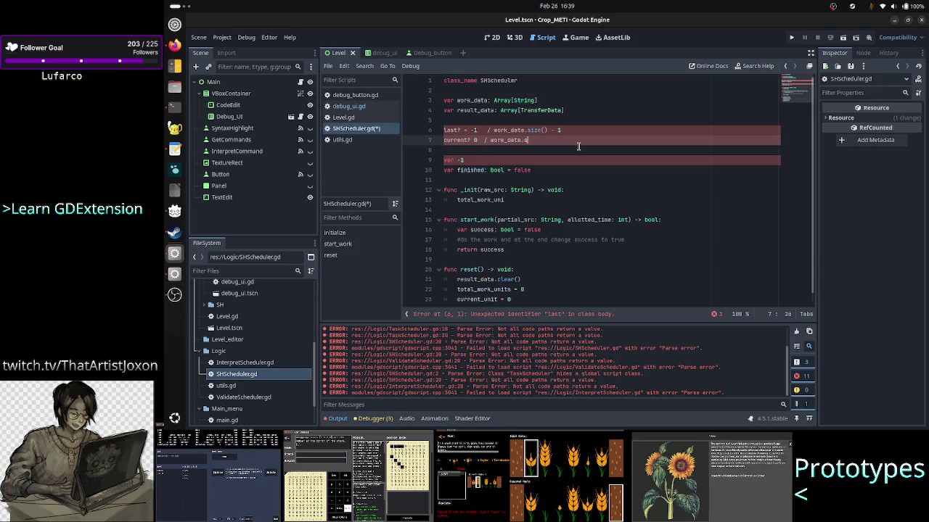
pyautogui.write('ize()')
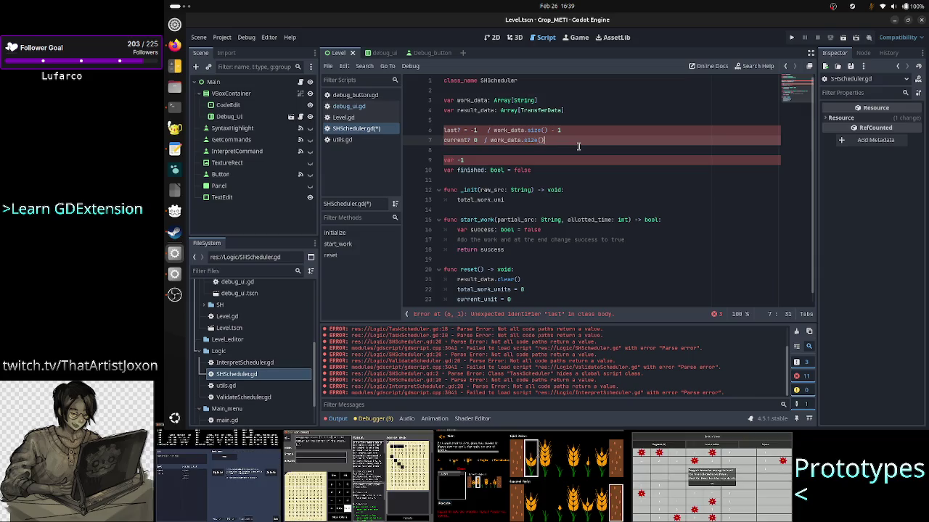
pyautogui.hotkey('ctrl', 'shift', 'Left')
pyautogui.hotkey('ctrl', 'shift', 'Left')
pyautogui.hotkey('ctrl', 'shift', 'Left')
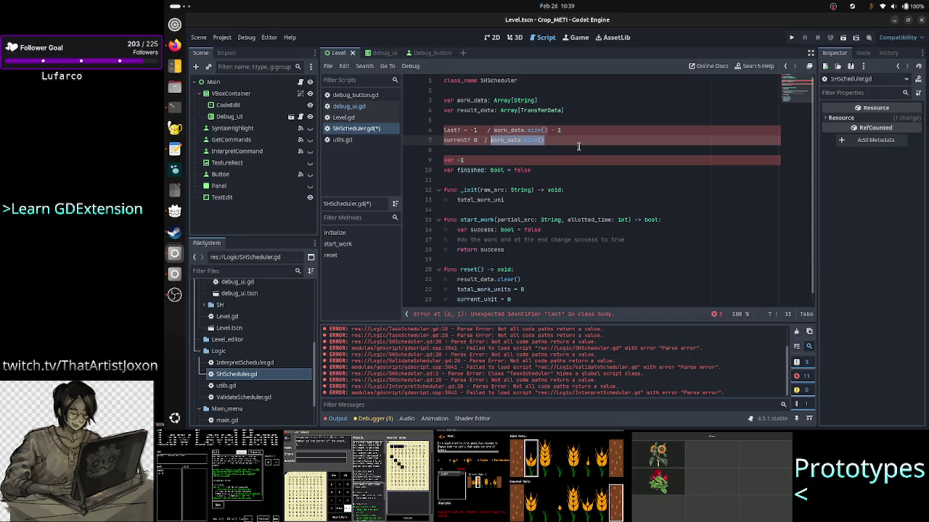
pyautogui.press('Right')
pyautogui.press('Left')
pyautogui.press('BackSpace')
pyautogui.press('BackSpace')
pyautogui.press('BackSpace')
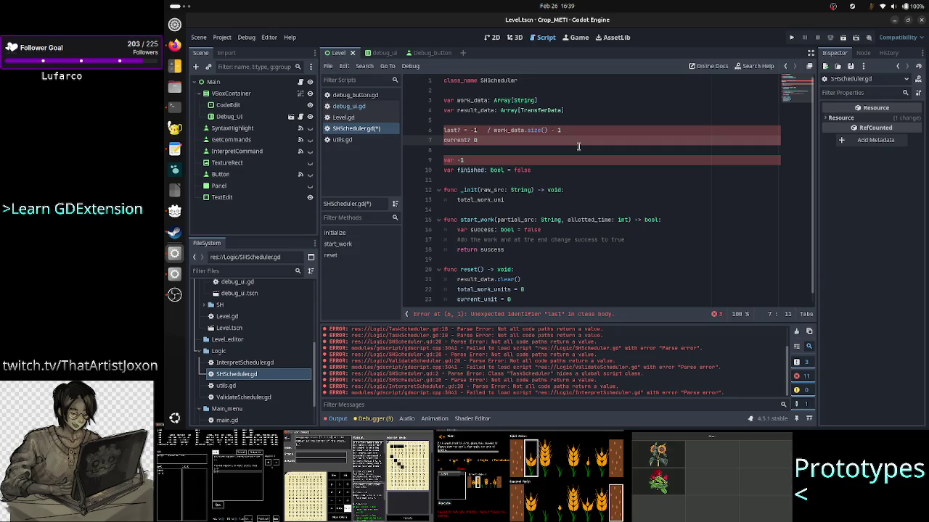
# - Select the finished declaration line, then move back up to the draft last? line
pyautogui.press('Down')
pyautogui.press('Down')
pyautogui.press('Down')
pyautogui.press('Home')
pyautogui.hotkey('shift', 'End')
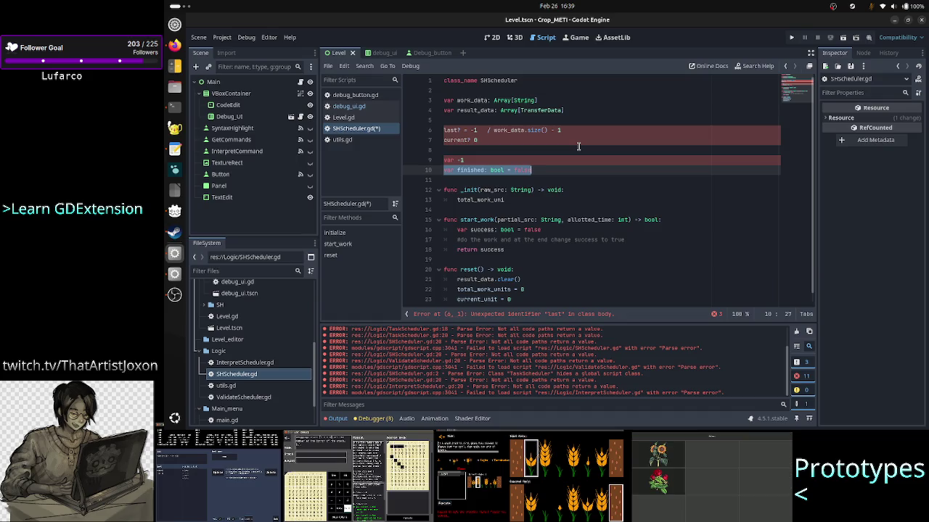
pyautogui.press('Up')
pyautogui.press('Up')
pyautogui.press('Up')
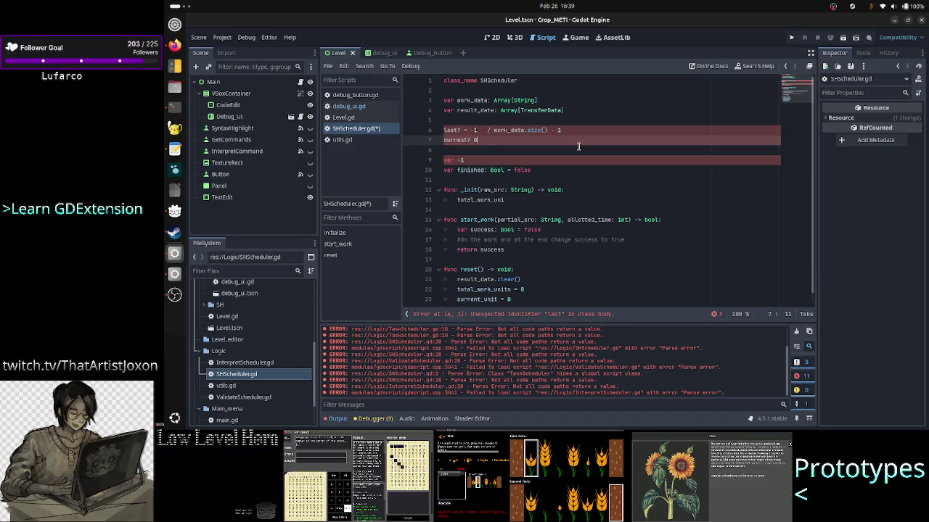
pyautogui.press('Up')
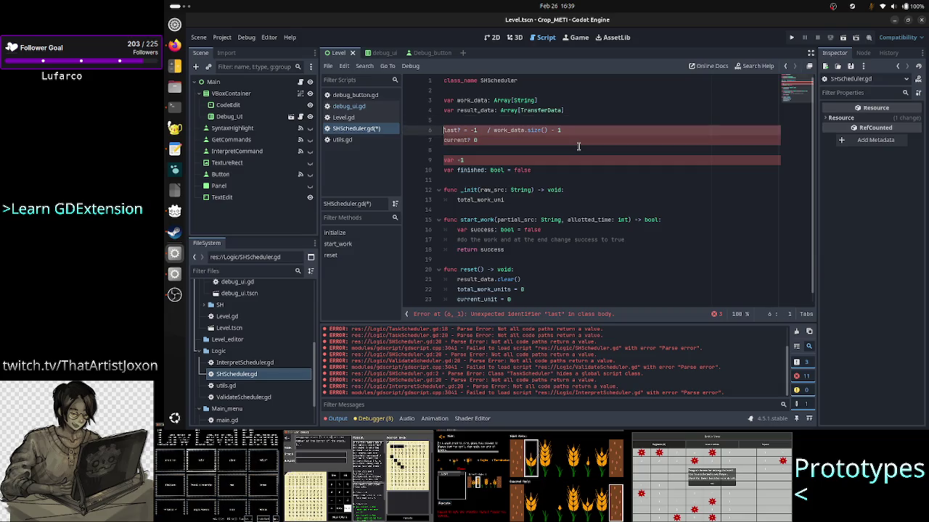
# - Replace the draft last?, current? and var -1 lines with 'var current_work_idx: int = 0'
pyautogui.press('Home')
pyautogui.hotkey('shift', 'End')
pyautogui.press('Delete')
pyautogui.press('Delete')
pyautogui.press('Down')
pyautogui.press('Down')
pyautogui.press('End')
pyautogui.press('BackSpace')
pyautogui.press('BackSpace')
pyautogui.press('BackSpace')
pyautogui.press('BackSpace')
pyautogui.press('BackSpace')
pyautogui.press('BackSpace')
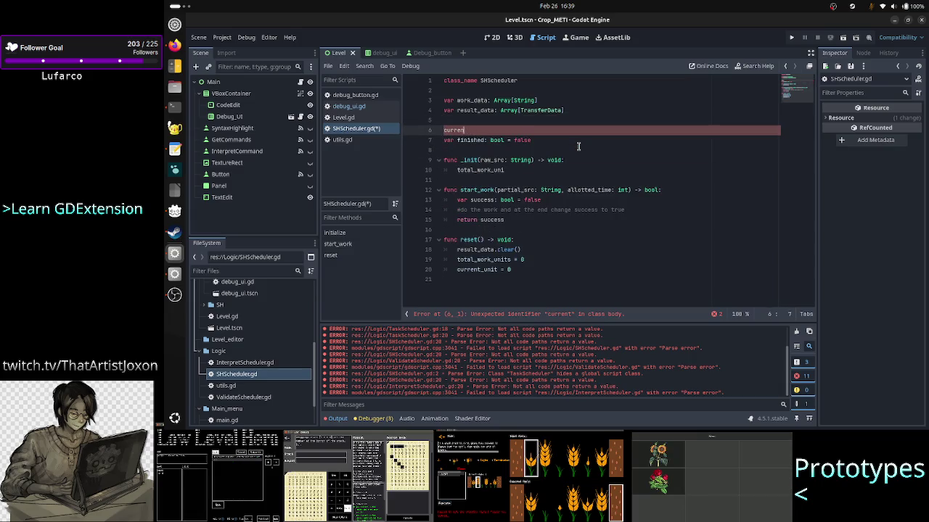
pyautogui.write('var current_')
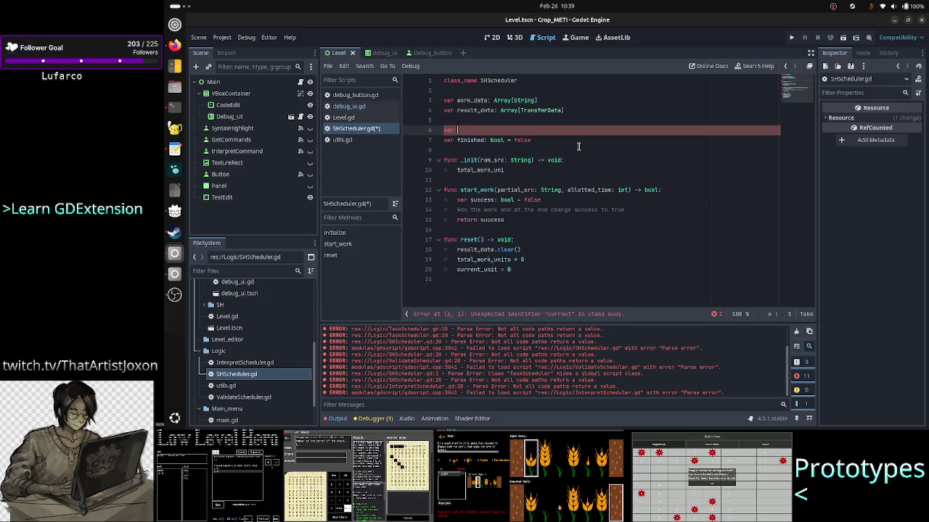
pyautogui.write('work_idx')
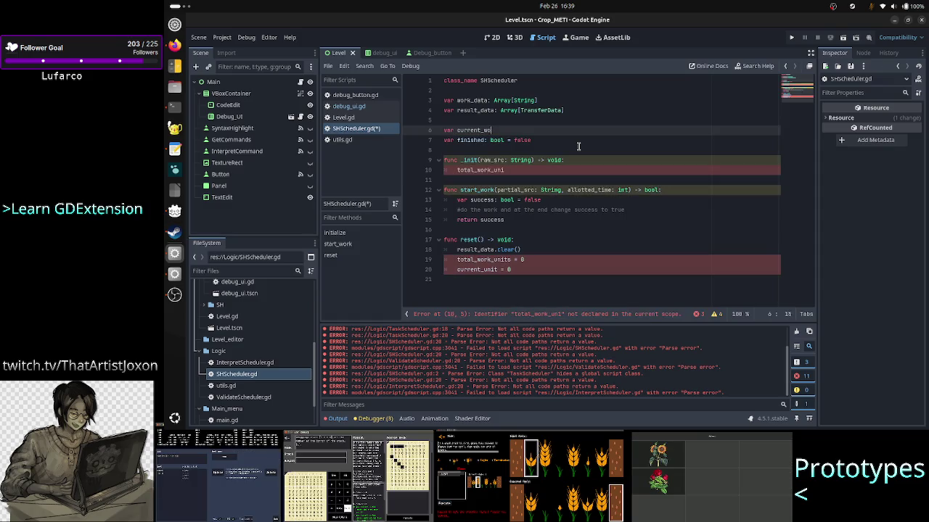
pyautogui.write(': int ')
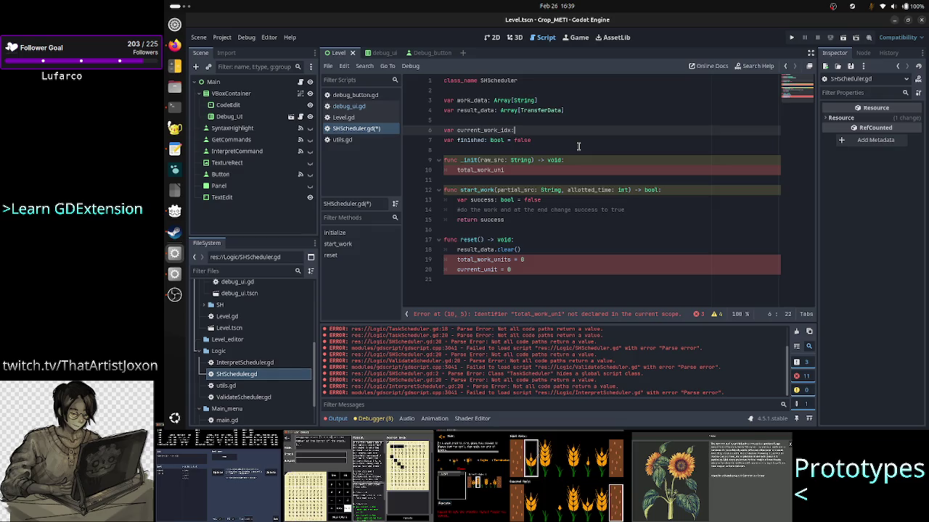
pyautogui.write('= 0')
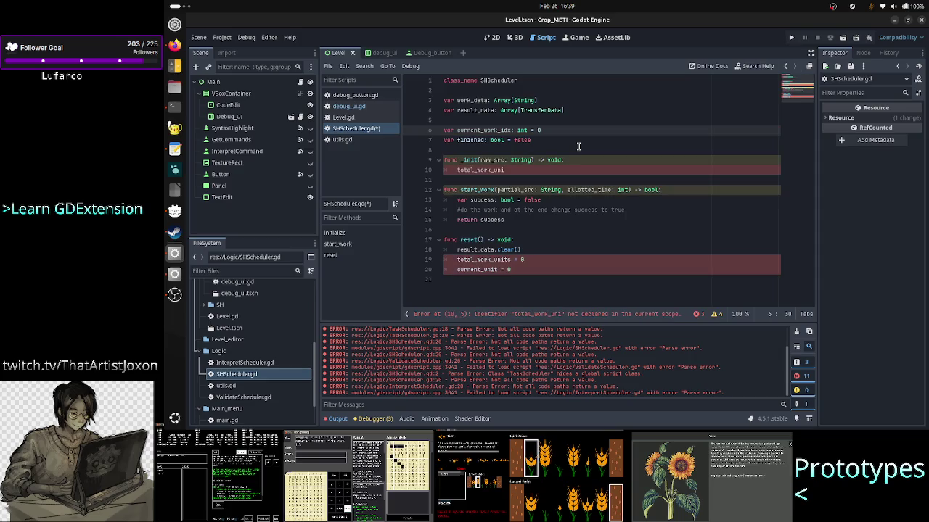
# - Move down past the declarations and _init to the blank line before reset()
pyautogui.hotkey('shift', 'Left')
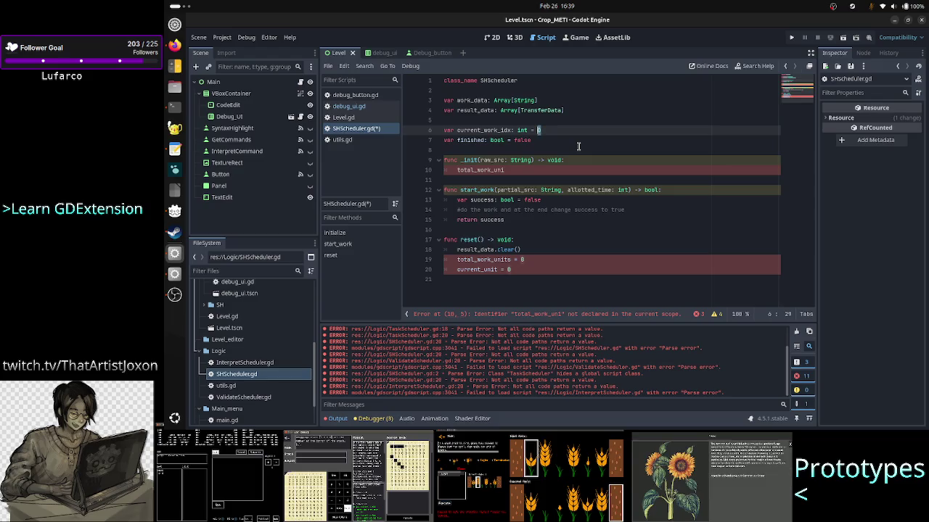
pyautogui.press('Down')
pyautogui.press('Down')
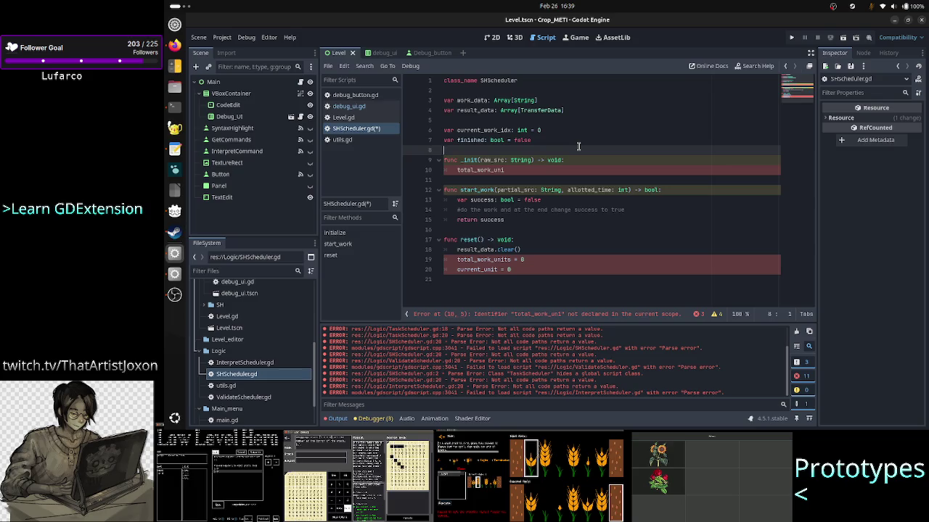
pyautogui.press('Down')
pyautogui.press('Down')
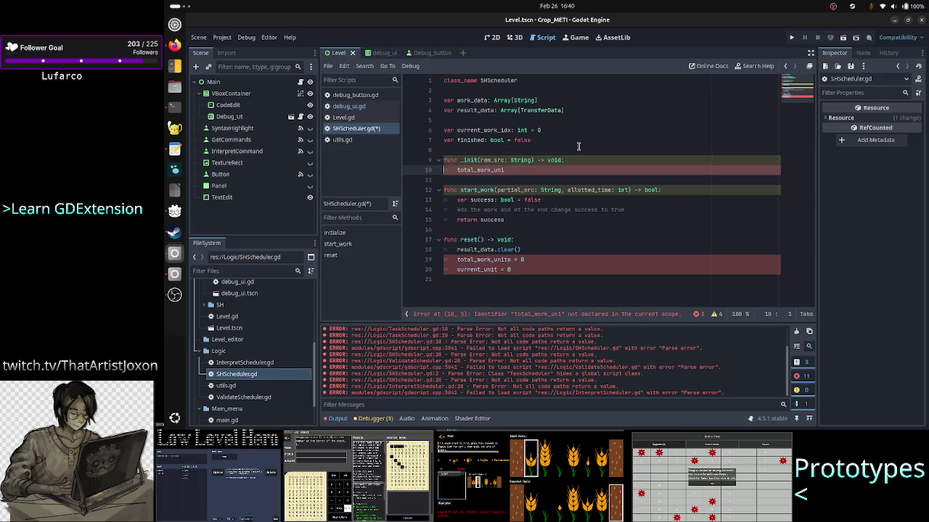
pyautogui.press('End')
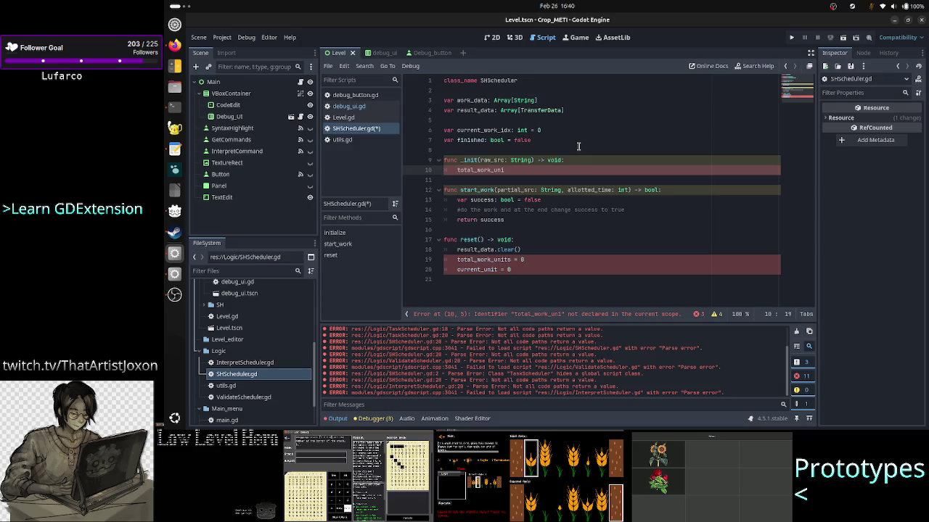
pyautogui.press('Down')
pyautogui.press('Down')
pyautogui.press('Down')
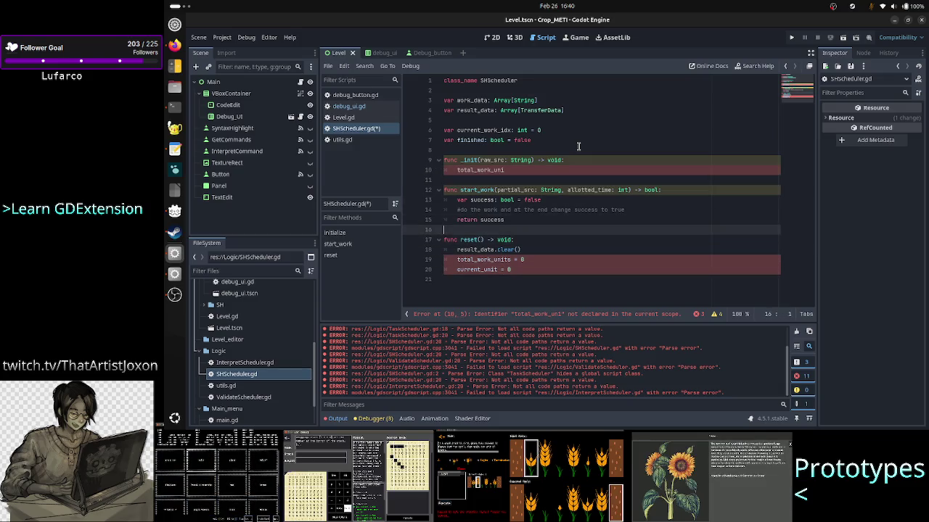
# - Replace the total_work_units and current_unit resets in reset() with 'current_work_idx = 0'
pyautogui.press('Down')
pyautogui.press('Down')
pyautogui.press('Down')
pyautogui.press('Home')
pyautogui.hotkey('shift', 'Down')
pyautogui.hotkey('shift', 'End')
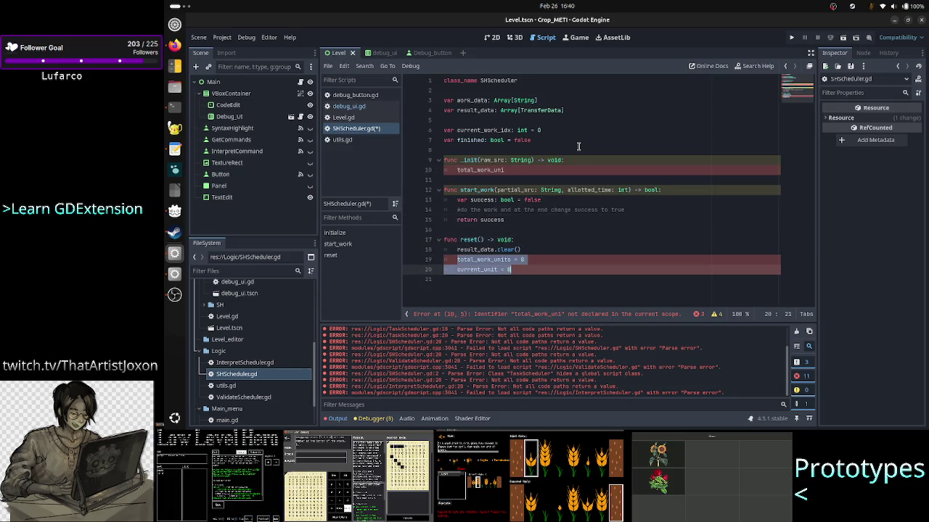
pyautogui.press('BackSpace')
pyautogui.write('curren')
pyautogui.press('Return')
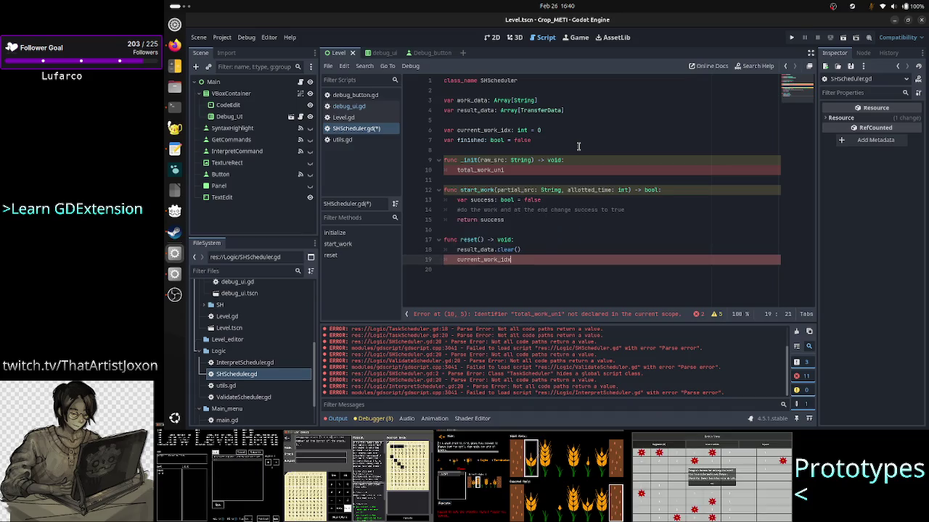
pyautogui.write('= 0')
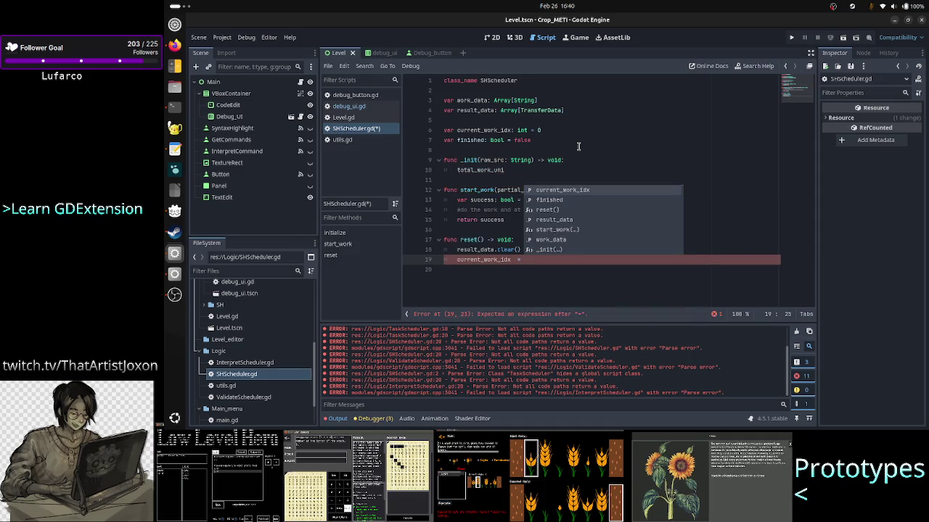
pyautogui.press('Left')
pyautogui.press('Left')
pyautogui.press('Left')
pyautogui.press('BackSpace')
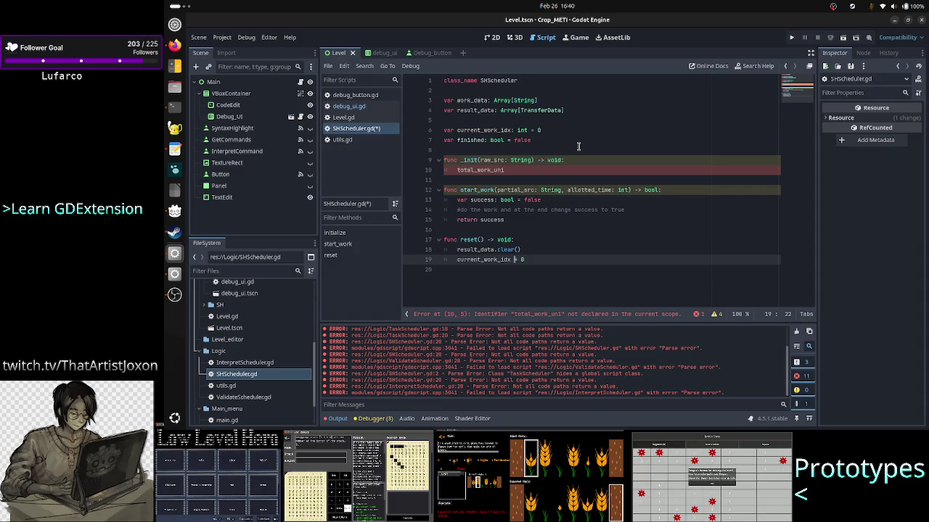
# - Add a work_data.clear() call above result_data.clear() in reset()
pyautogui.press('Up')
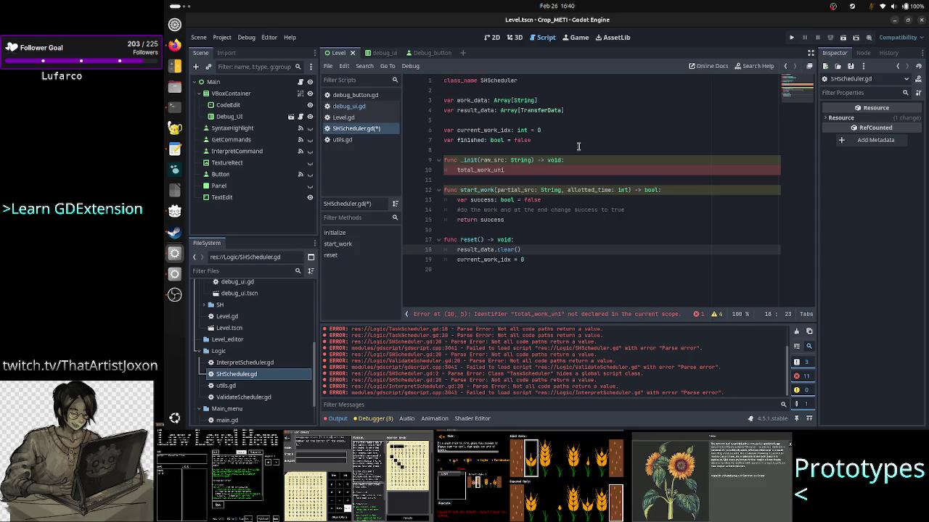
pyautogui.press('Up')
pyautogui.press('Return')
pyautogui.write('work_data.clear')
pyautogui.press('Return')
# - Append 'finished = false' as the last line of reset()
pyautogui.press('Down')
pyautogui.press('Down')
pyautogui.press('Down')
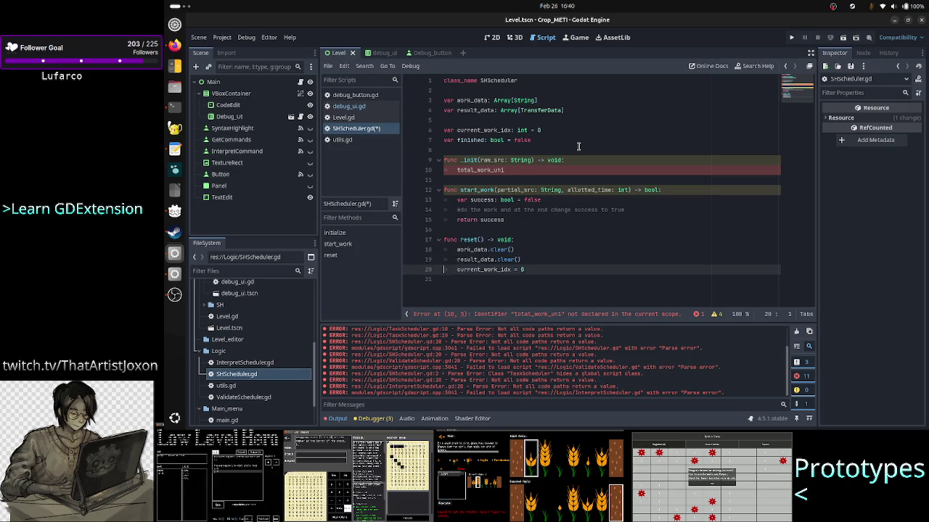
pyautogui.press('Up')
pyautogui.press('Up')
pyautogui.press('Up')
pyautogui.press('Down')
pyautogui.press('Down')
pyautogui.press('Down')
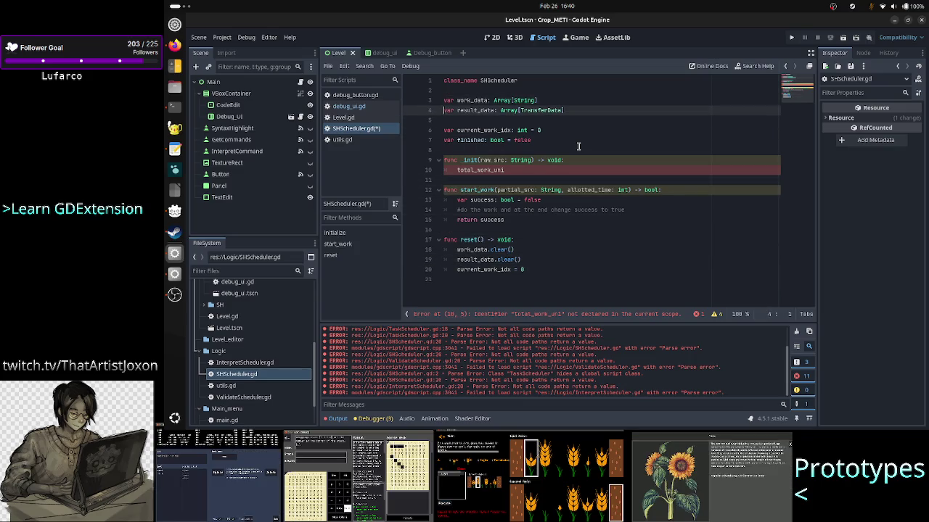
pyautogui.press('Down')
pyautogui.press('Down')
pyautogui.press('Down')
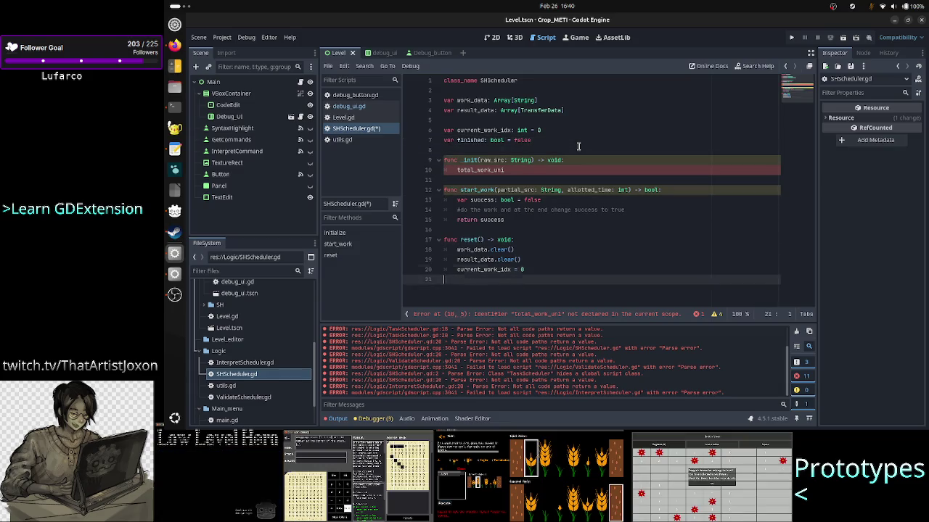
pyautogui.press('End')
pyautogui.press('Return')
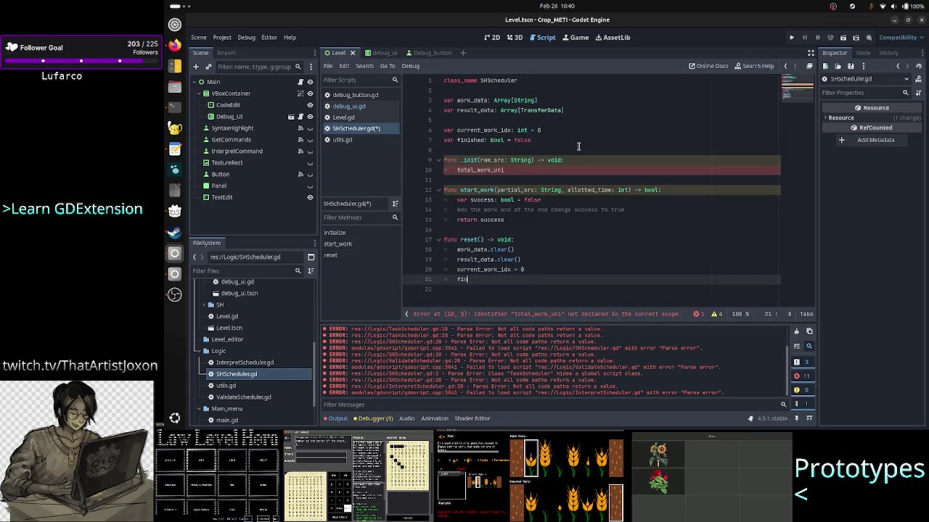
pyautogui.write('ished = false')
pyautogui.press('Return')
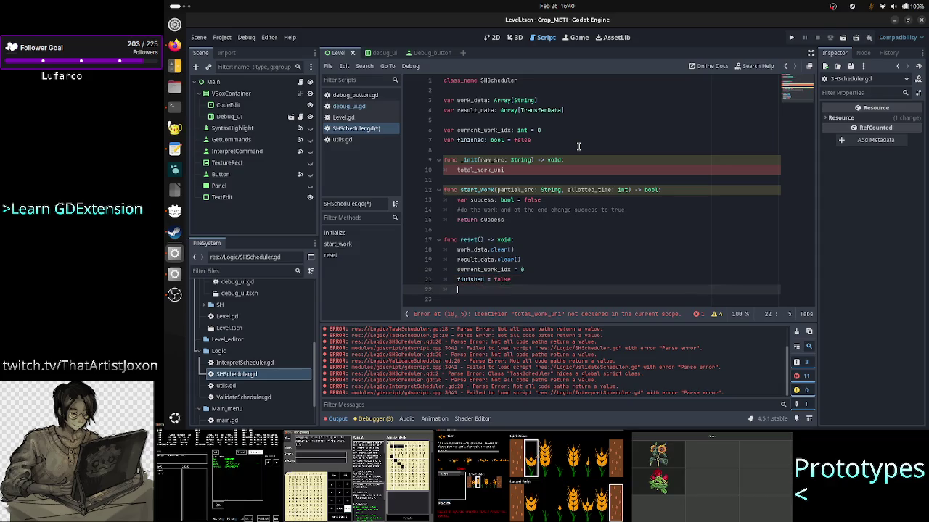
pyautogui.press('BackSpace')
pyautogui.press('BackSpace')
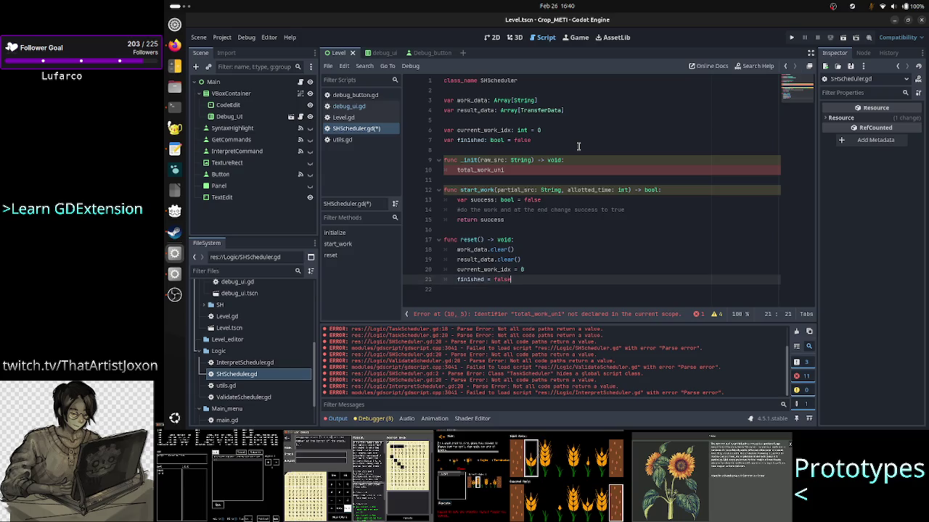
pyautogui.press('Up')
pyautogui.press('Up')
pyautogui.press('Up')
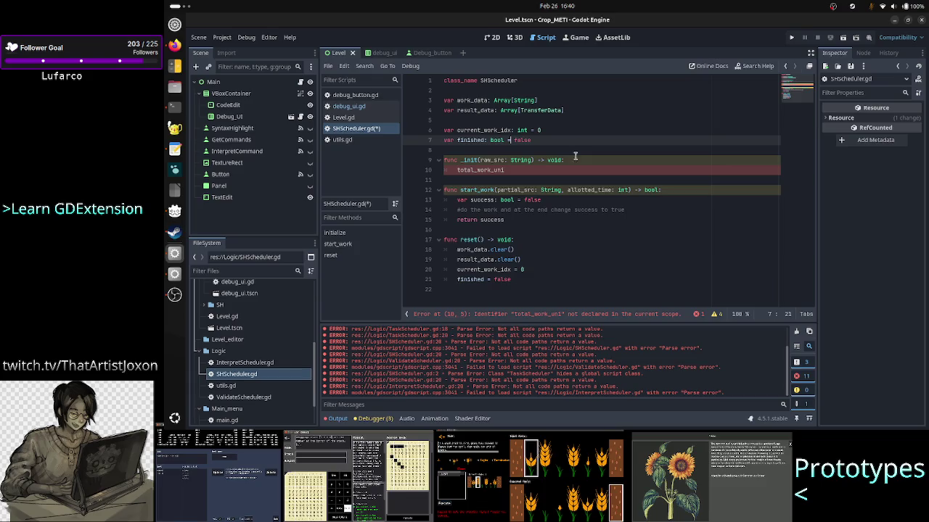
pyautogui.click(574, 160)
# - In _init, replace the unfinished total_work_uni line with 'current_work_idx = 0'
pyautogui.press('Down')
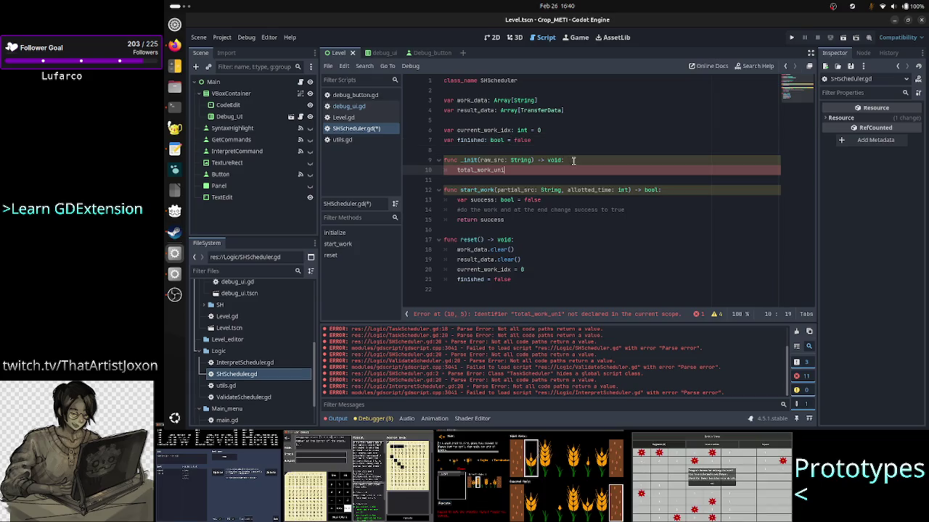
pyautogui.press('BackSpace')
pyautogui.press('BackSpace')
pyautogui.press('BackSpace')
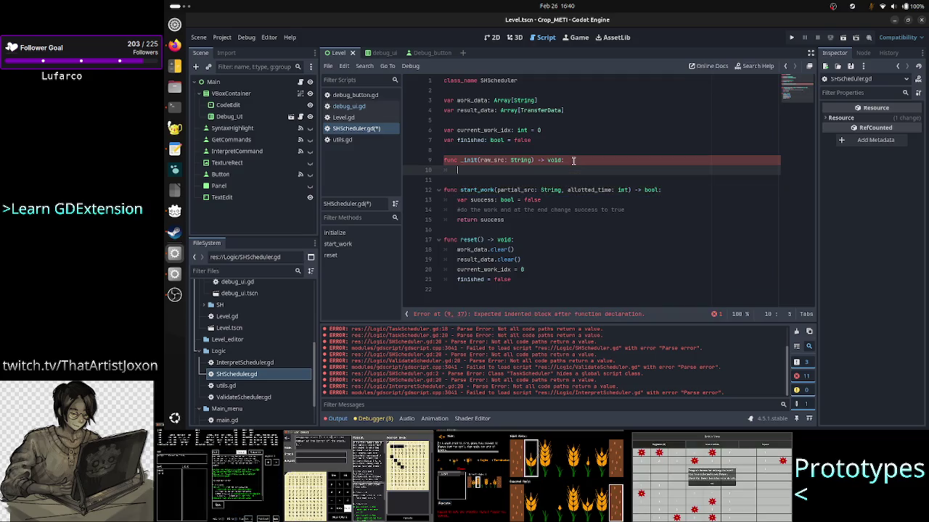
pyautogui.write('curre')
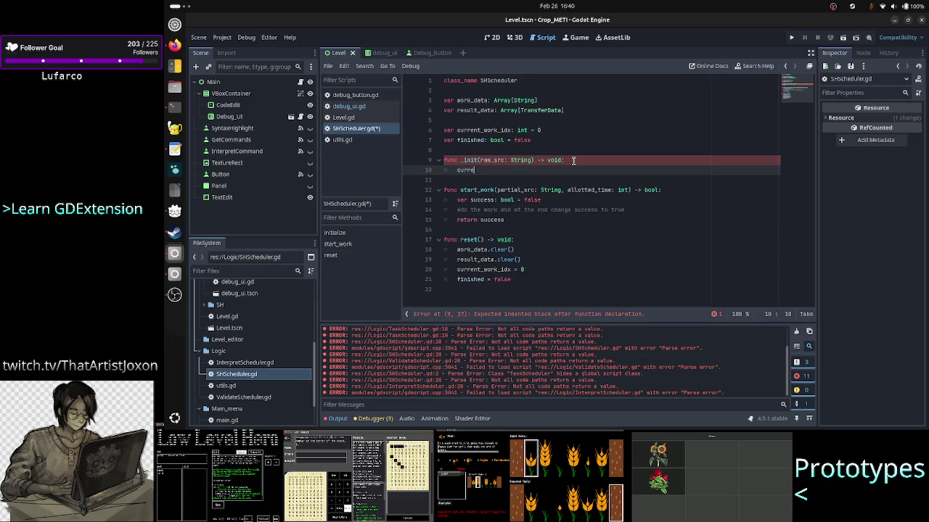
pyautogui.press('Return')
pyautogui.write('= 0')
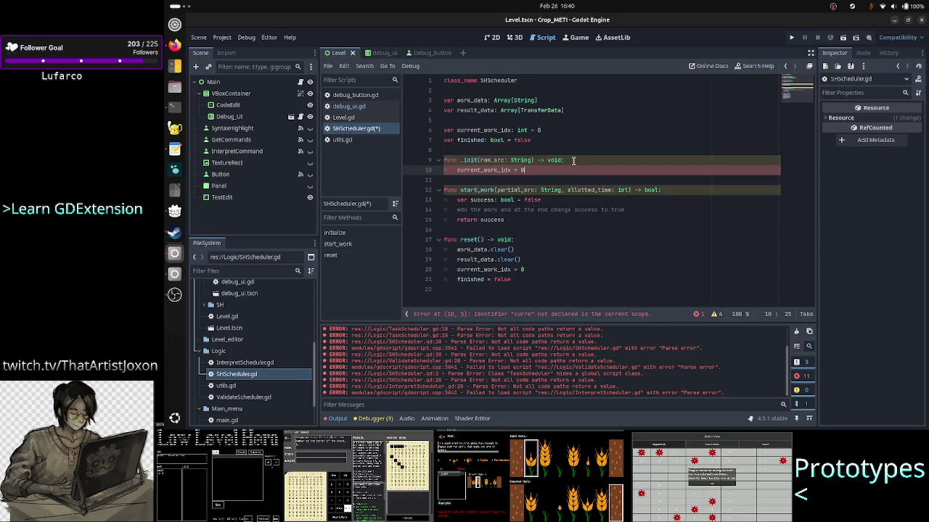
# - Remove the '= 0' and '= false' default values from the current_work_idx and finished declarations
pyautogui.press('Up')
pyautogui.press('Up')
pyautogui.press('Up')
pyautogui.press('Up')
pyautogui.press('End')
pyautogui.press('BackSpace')
pyautogui.press('BackSpace')
pyautogui.press('BackSpace')
pyautogui.press('Down')
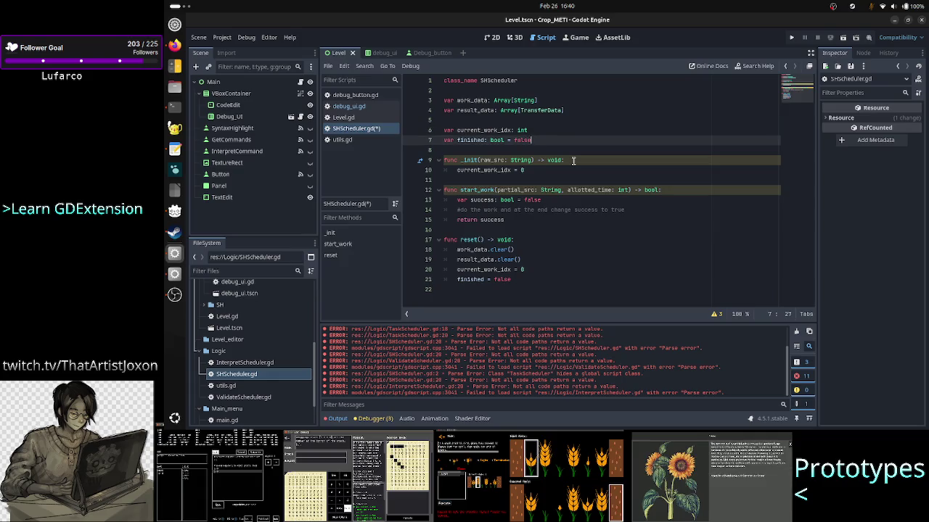
pyautogui.press('BackSpace')
pyautogui.press('BackSpace')
pyautogui.press('BackSpace')
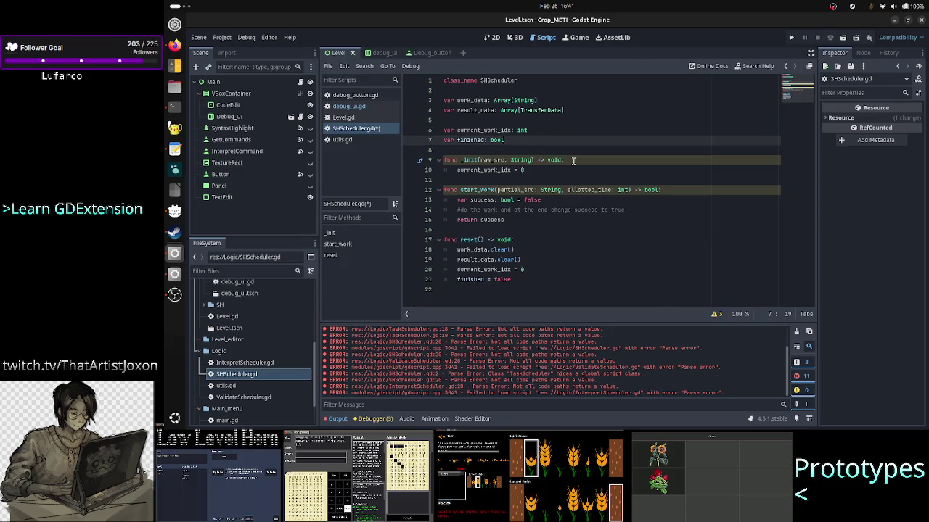
# - Add 'finished = false' to _init, then replace both initialisation lines with a reset() call
pyautogui.press('Down')
pyautogui.press('Down')
pyautogui.press('Down')
pyautogui.press('Return')
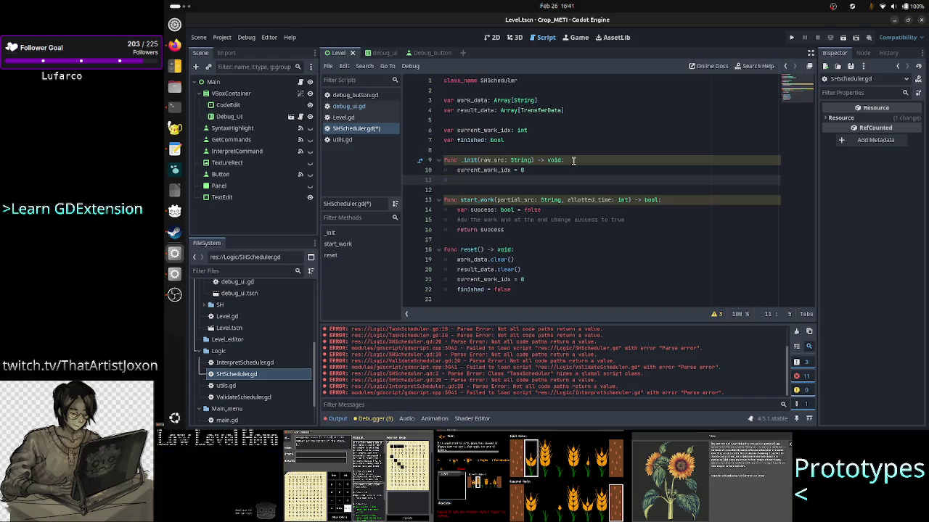
pyautogui.write('finished = false')
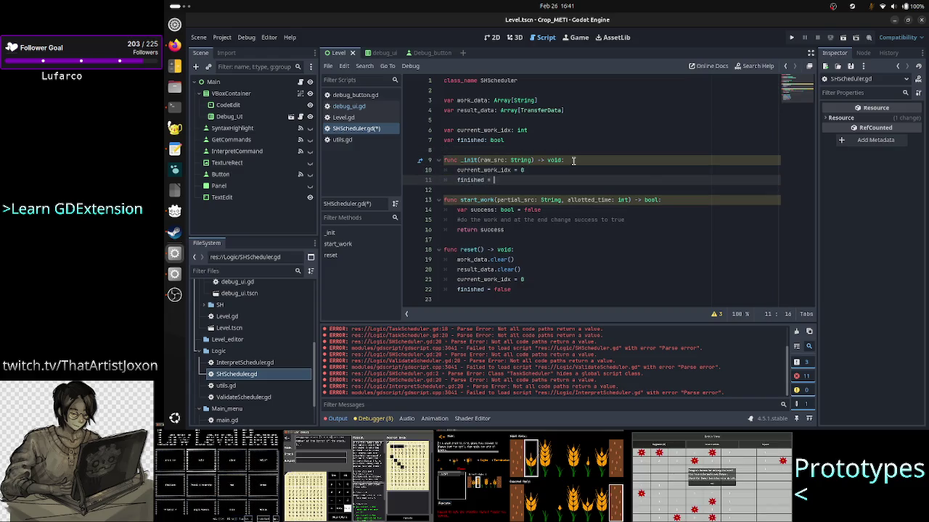
pyautogui.press('Up')
pyautogui.press('Up')
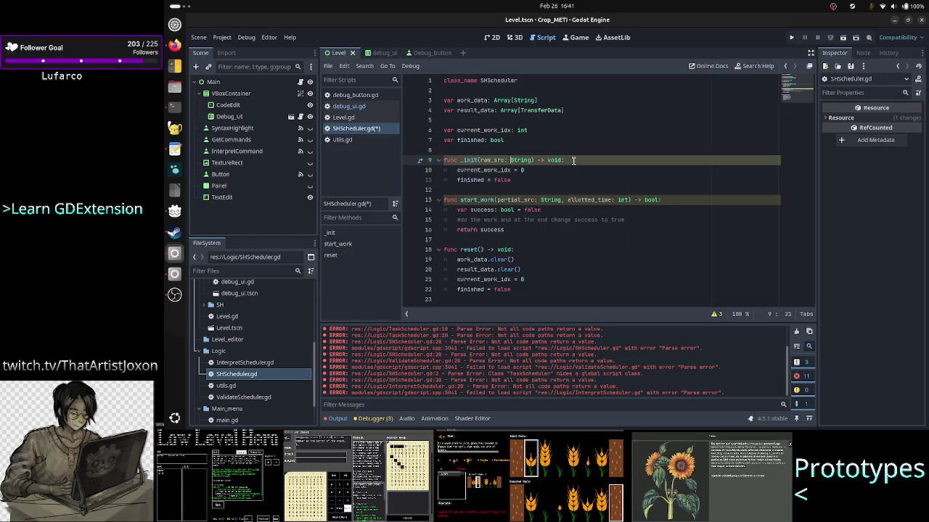
pyautogui.press('End')
pyautogui.press('Right')
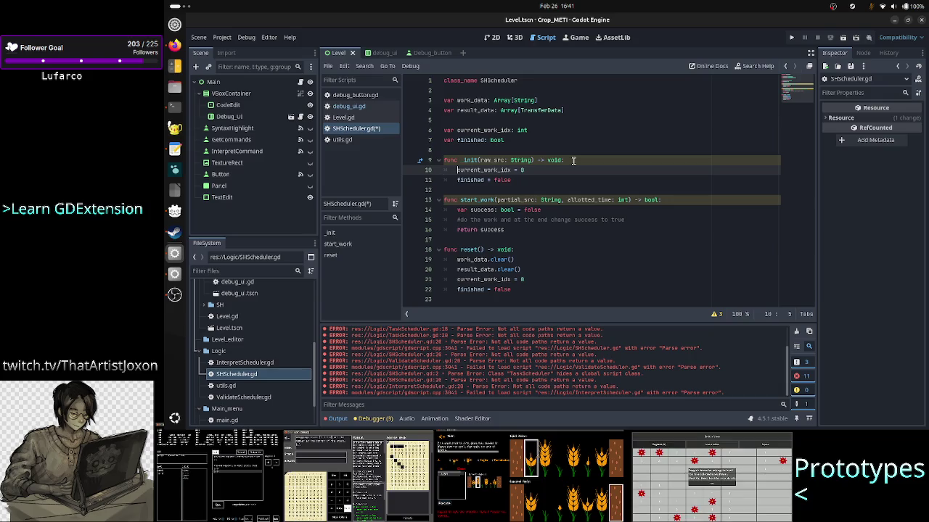
pyautogui.hotkey('shift', 'Down')
pyautogui.hotkey('shift', 'End')
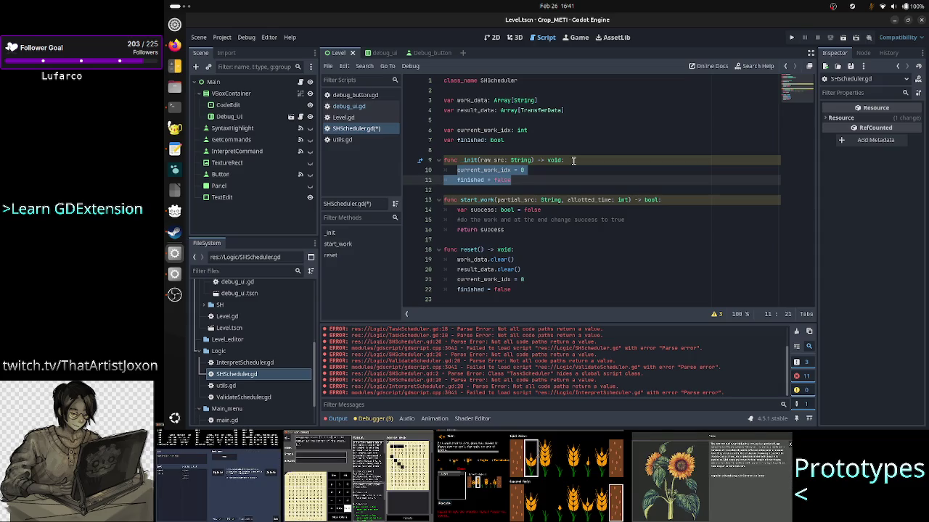
pyautogui.write('reset')
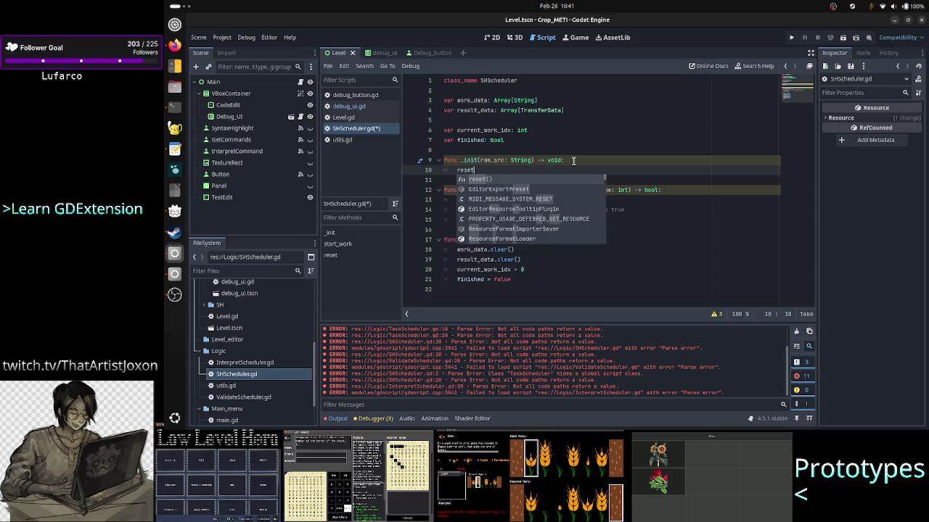
pyautogui.press('Return')
# - Insert a blank line after the reset() call in _init
pyautogui.press('Up')
pyautogui.press('Home')
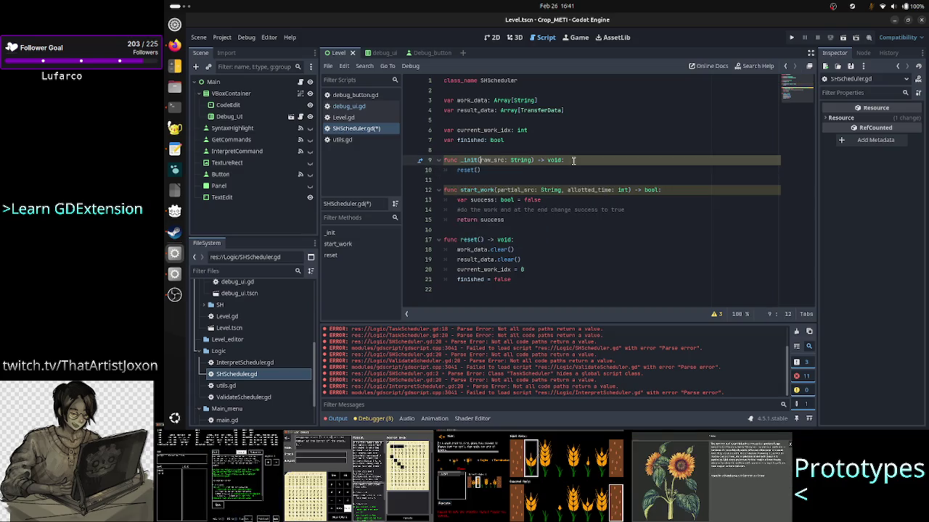
pyautogui.hotkey('shift', 'End')
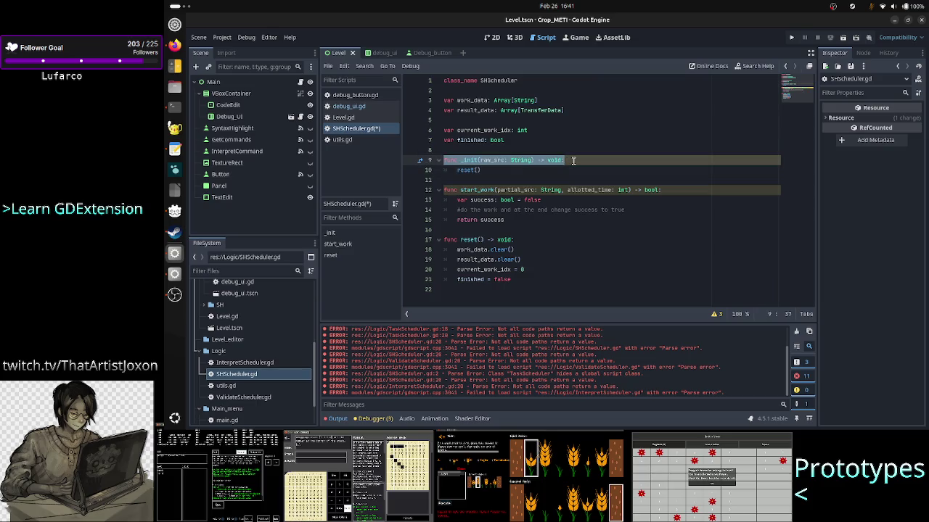
pyautogui.press('Down')
pyautogui.press('Down')
pyautogui.press('Left')
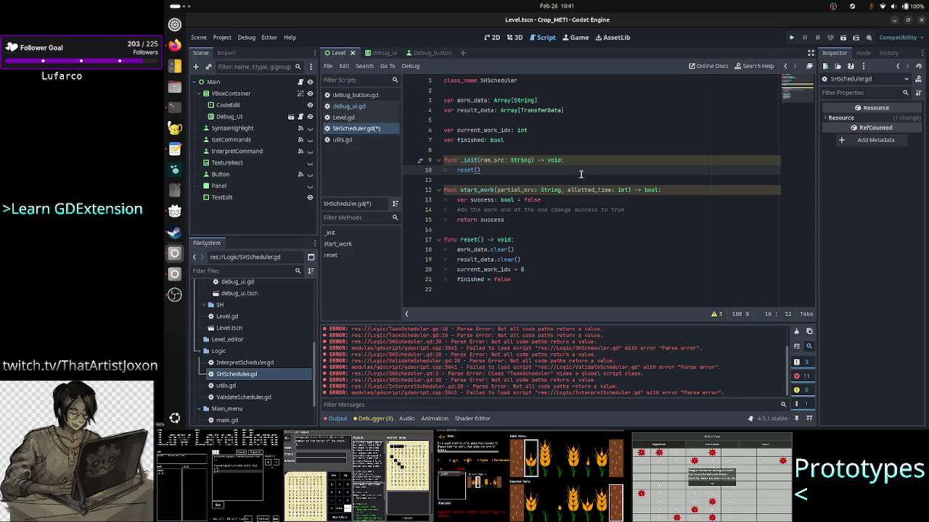
pyautogui.press('Return')
pyautogui.doubleClick(520, 160)
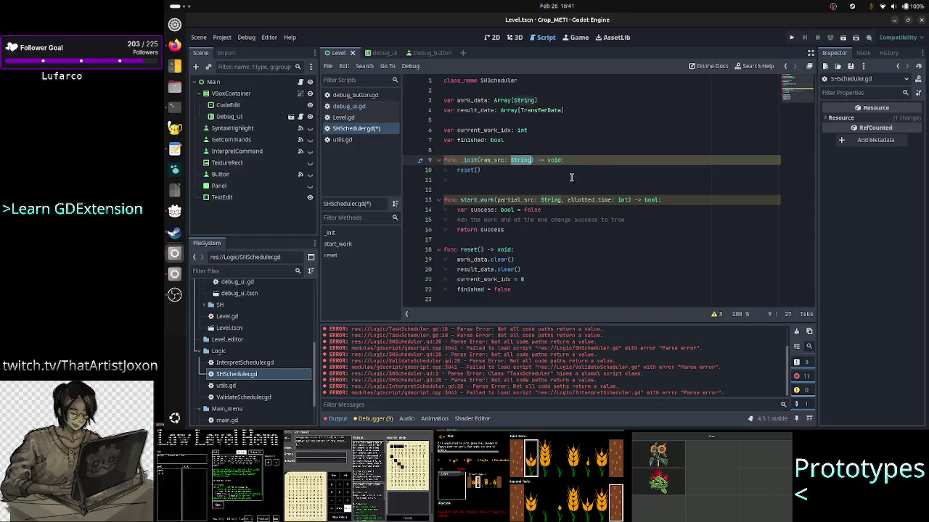
pyautogui.click(483, 180)
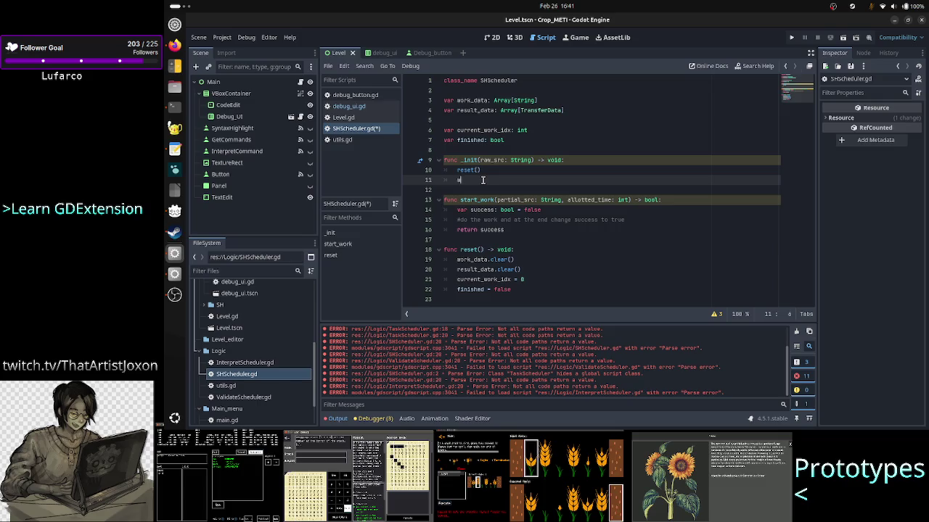
# - Add 'work_data = raw_src.split()' to _init below reset()
pyautogui.write('work_data')
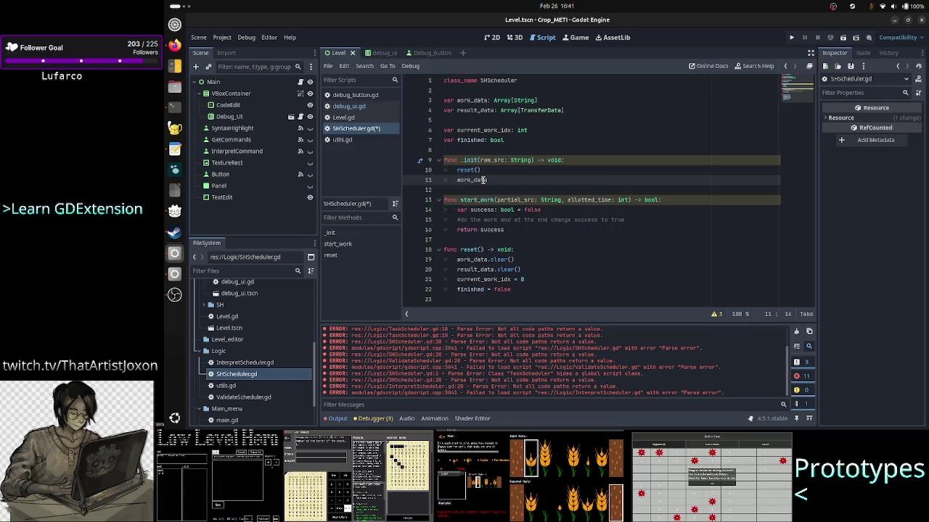
pyautogui.write(' = ')
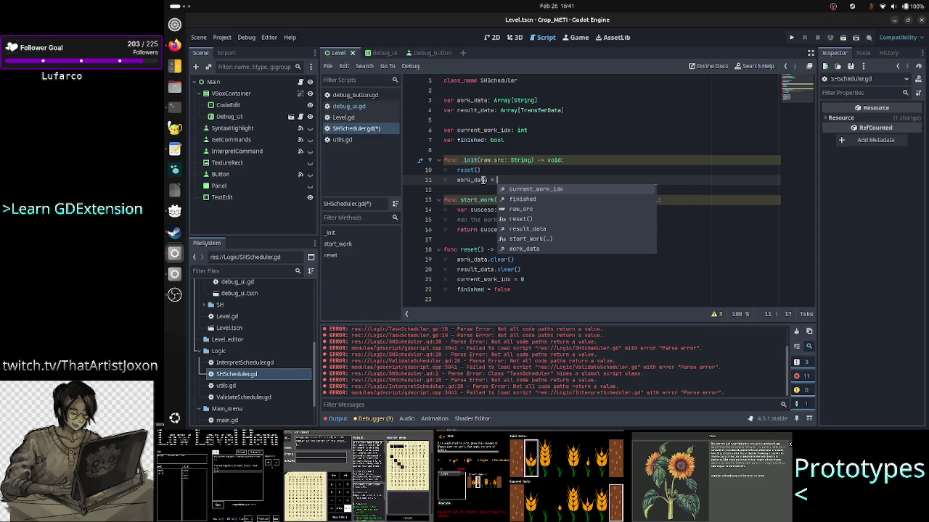
pyautogui.write('St')
pyautogui.press('BackSpace')
pyautogui.press('BackSpace')
pyautogui.write('raw_src.')
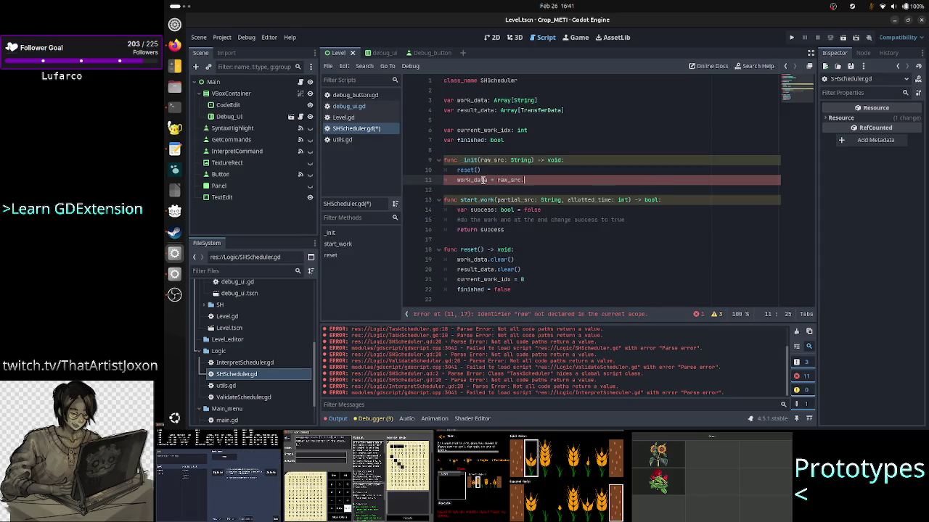
pyautogui.write('sp')
pyautogui.press('Return')
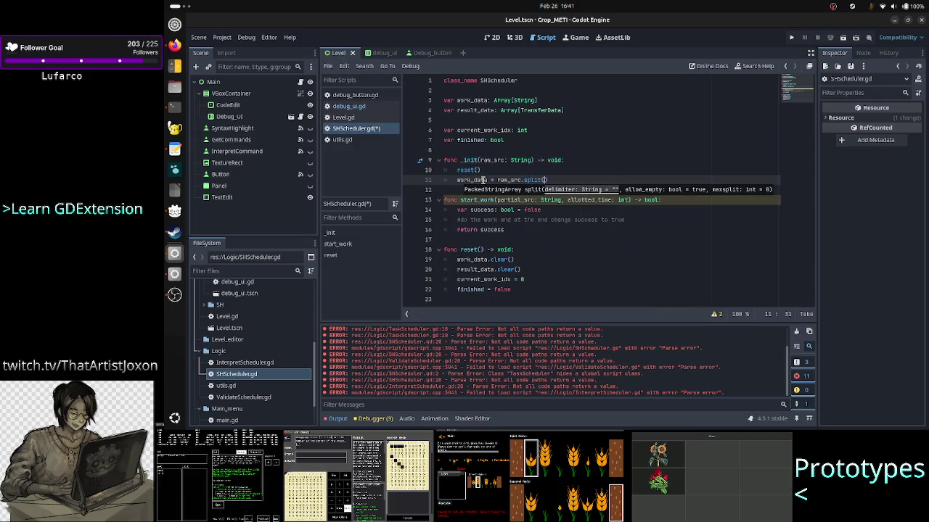
# - Change work_data's type from Array[String] to PackedStringArray, then return inside the split() parentheses
pyautogui.press('Escape')
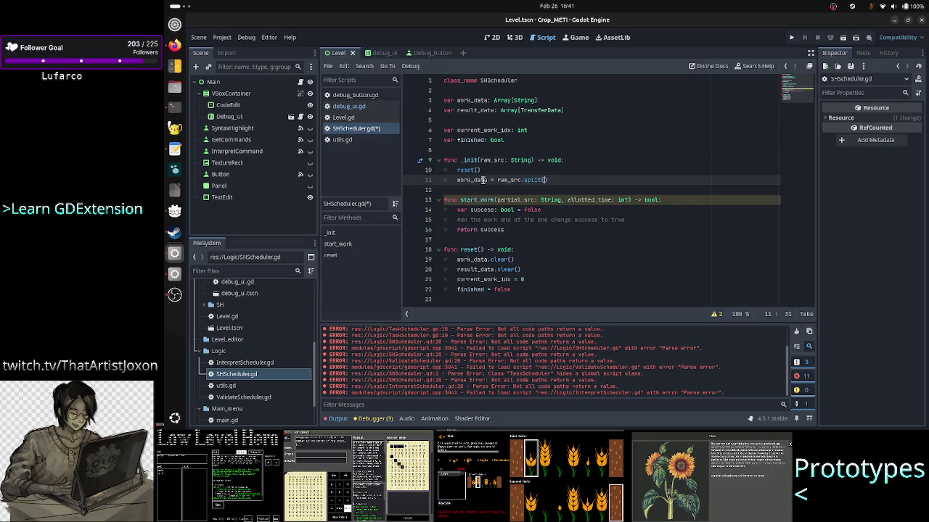
pyautogui.press('Up')
pyautogui.press('Up')
pyautogui.press('Up')
pyautogui.press('Left')
pyautogui.press('Left')
pyautogui.press('Left')
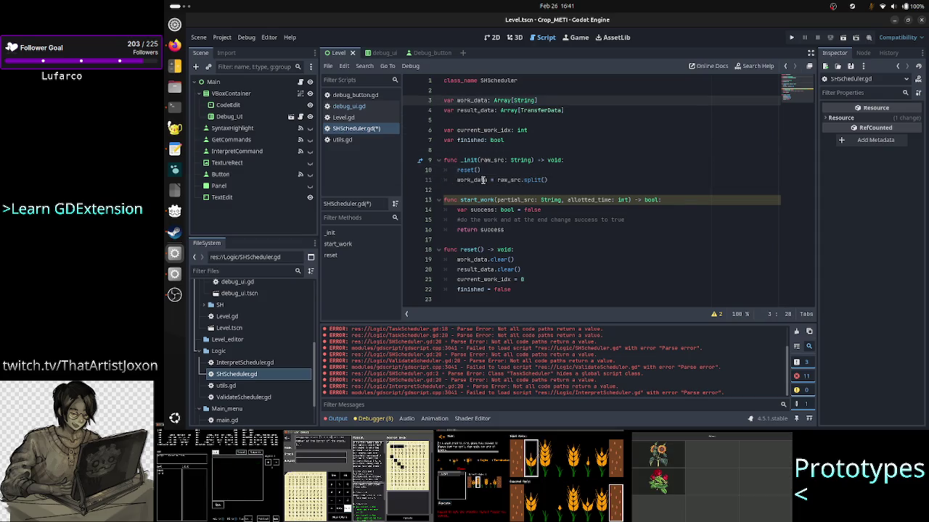
pyautogui.press('Right')
pyautogui.press('BackSpace')
pyautogui.press('BackSpace')
pyautogui.press('BackSpace')
pyautogui.write('Pack')
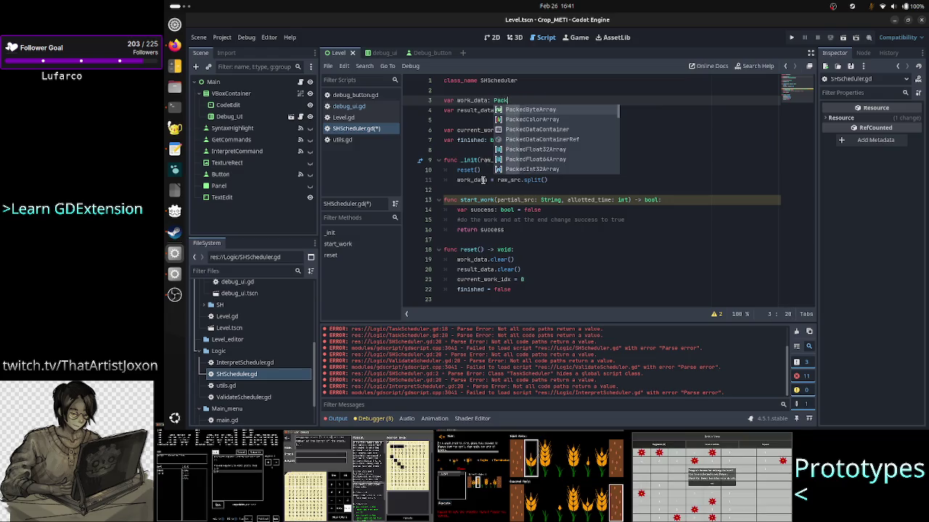
pyautogui.write('edS')
pyautogui.press('Return')
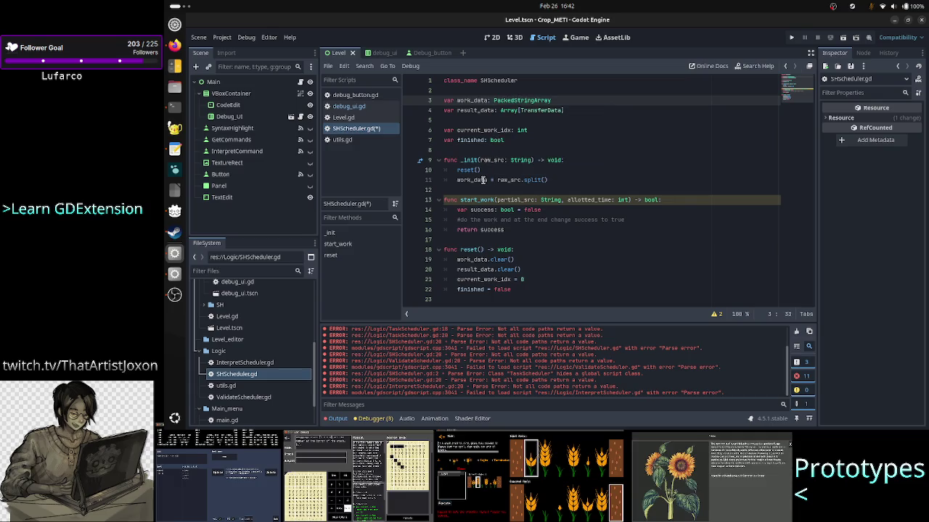
pyautogui.press('Down')
pyautogui.press('Down')
pyautogui.press('Down')
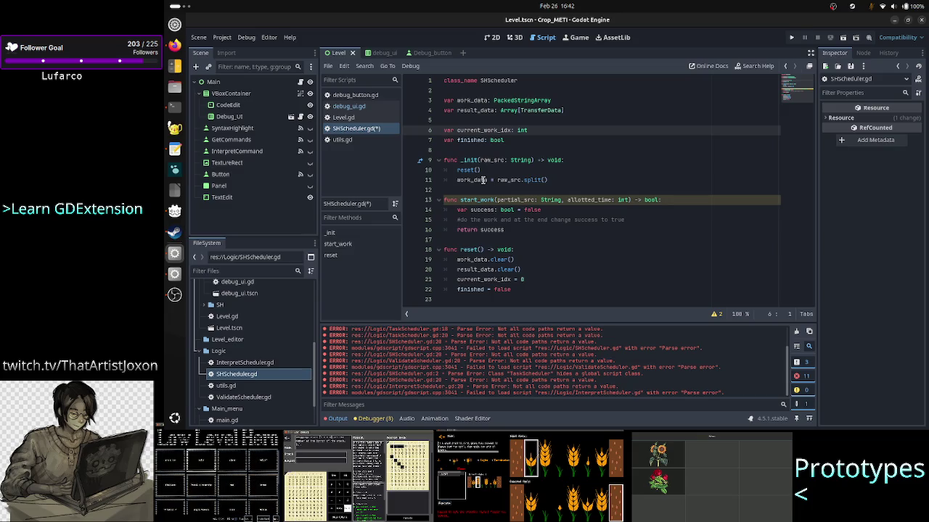
pyautogui.press('Down')
pyautogui.press('Down')
pyautogui.press('Down')
pyautogui.press('Down')
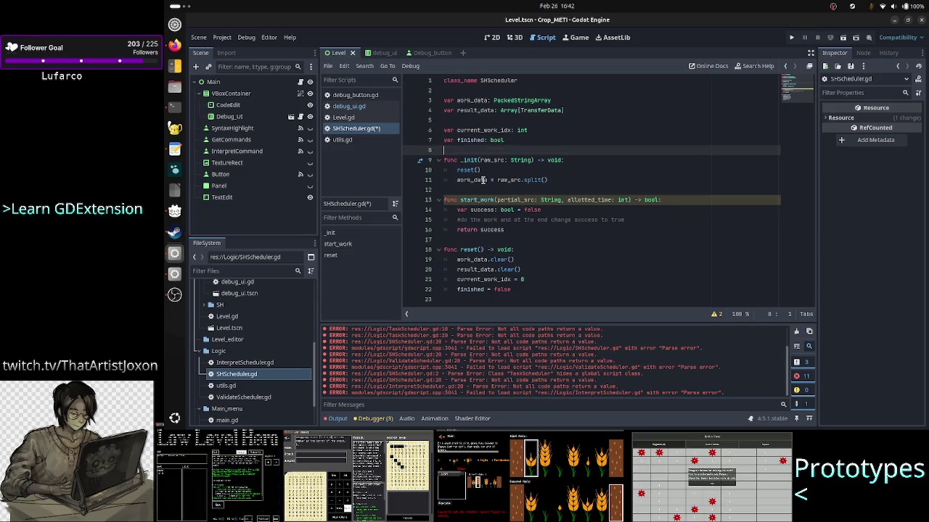
pyautogui.click(669, 177)
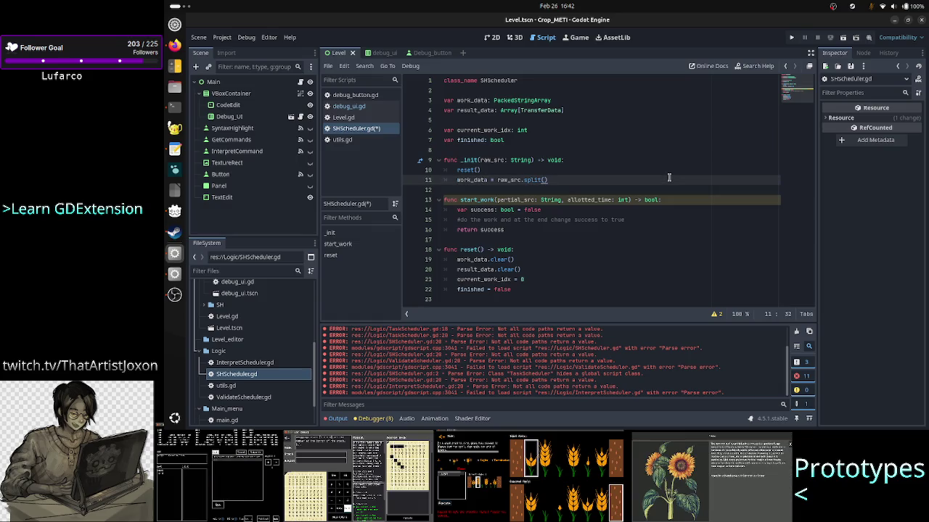
pyautogui.press('Left')
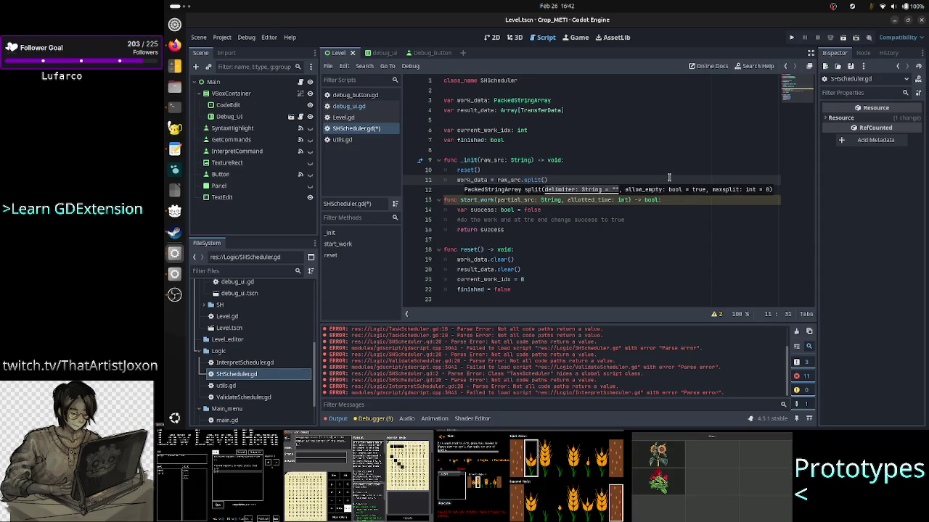
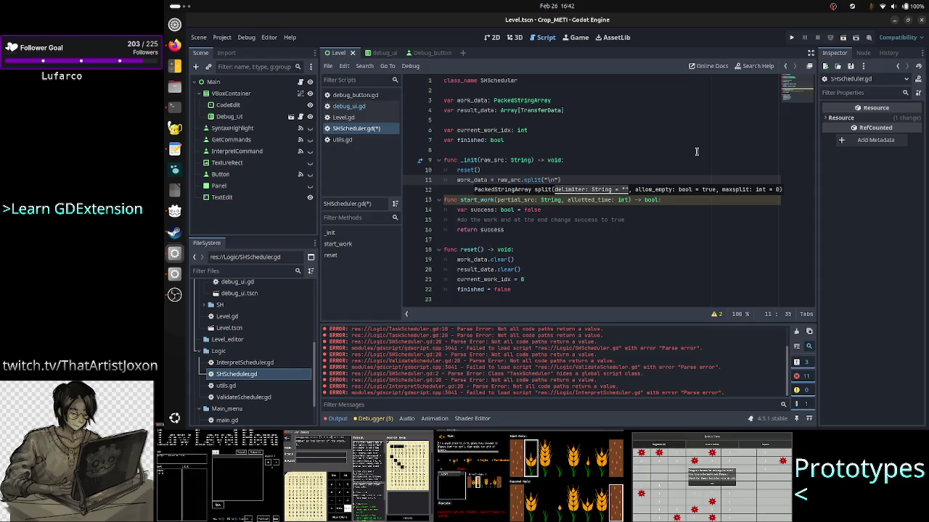
# - Insert several blank lines above func _init in SHScheduler.gd
pyautogui.press('Up')
pyautogui.press('Up')
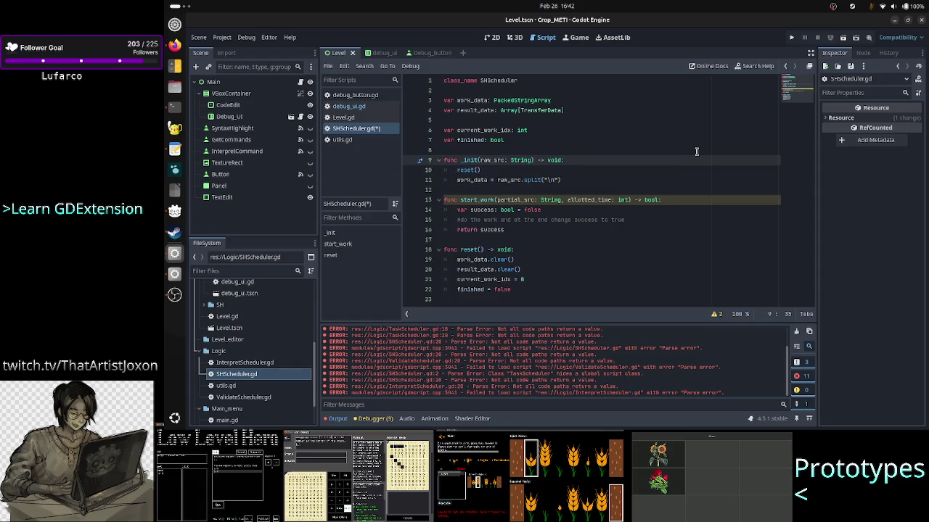
pyautogui.press('Up')
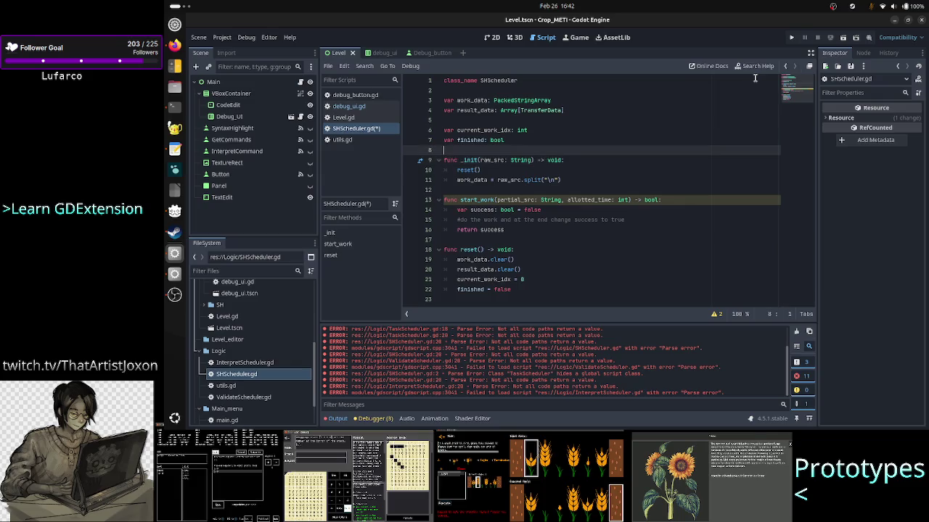
pyautogui.press('Return')
pyautogui.press('Return')
pyautogui.press('Up')
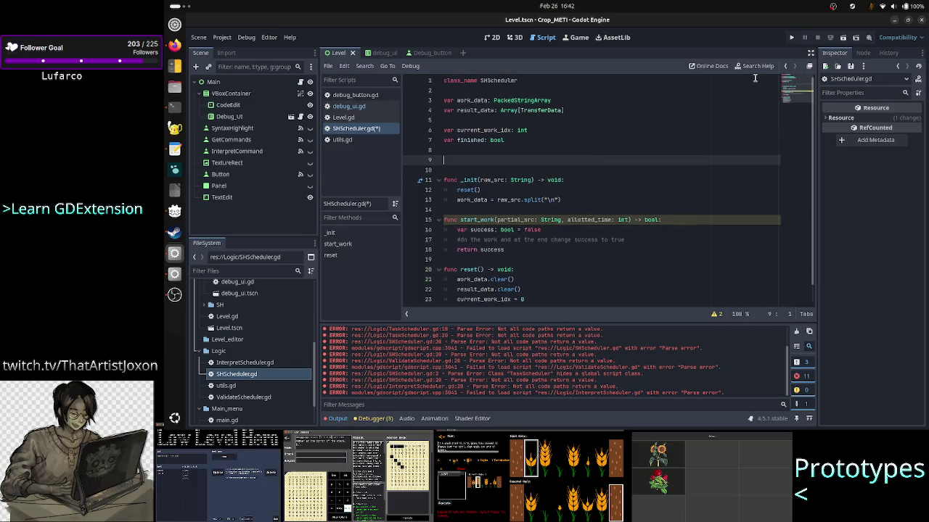
pyautogui.press('Return')
pyautogui.press('Return')
pyautogui.press('Up')
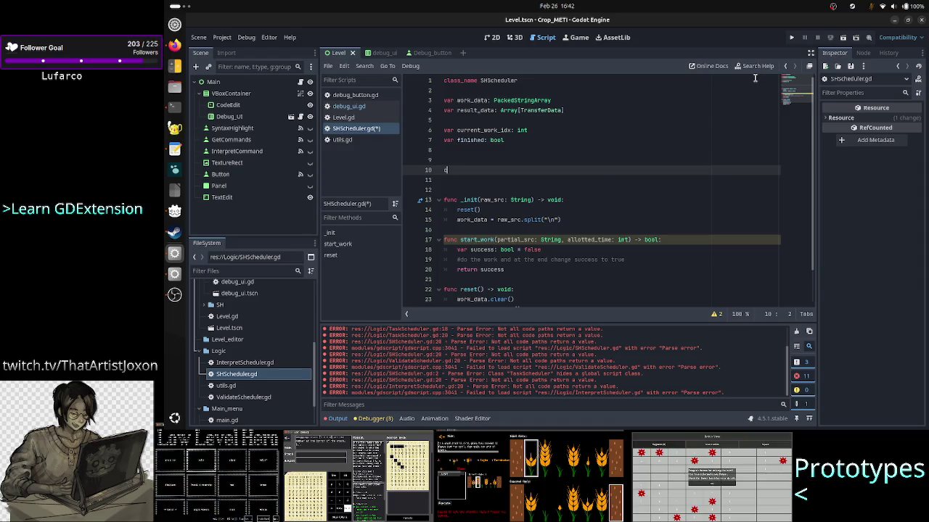
pyautogui.press('Return')
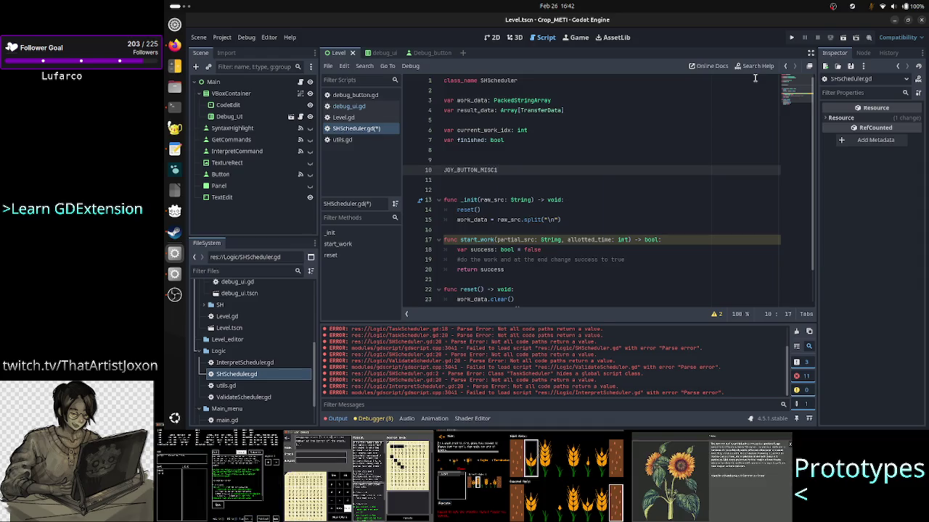
pyautogui.press('BackSpace')
pyautogui.press('BackSpace')
pyautogui.press('BackSpace')
pyautogui.write('@expo')
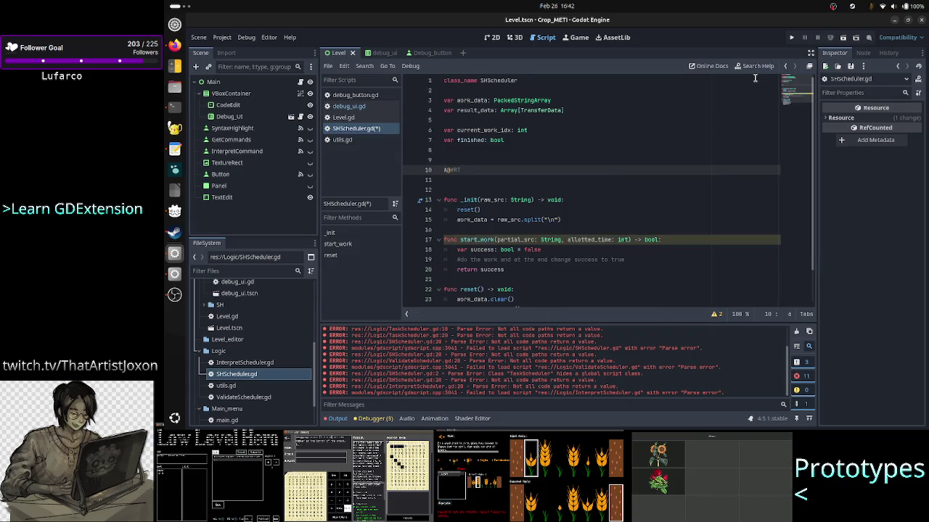
pyautogui.press('Return')
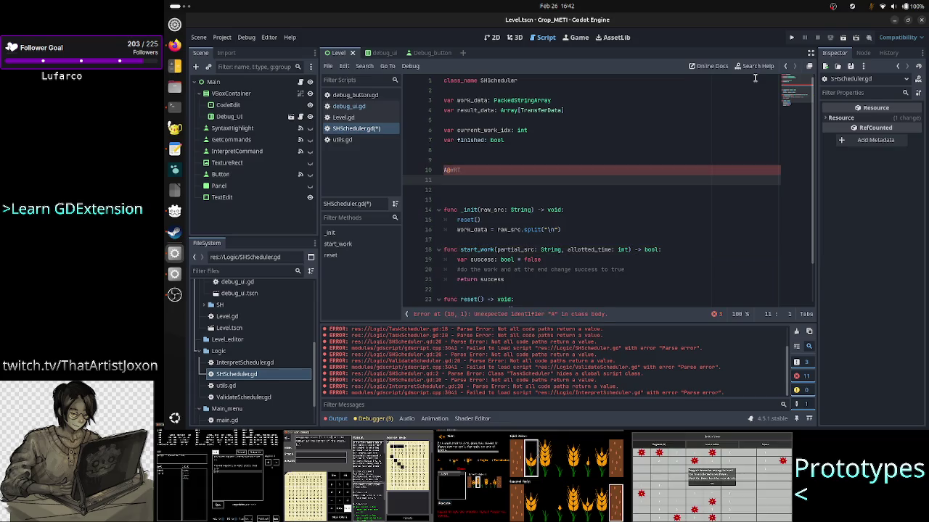
# - Add another line above _init, dismiss suggestions, and check lines 11 and 12
pyautogui.press('Return')
pyautogui.write('A')
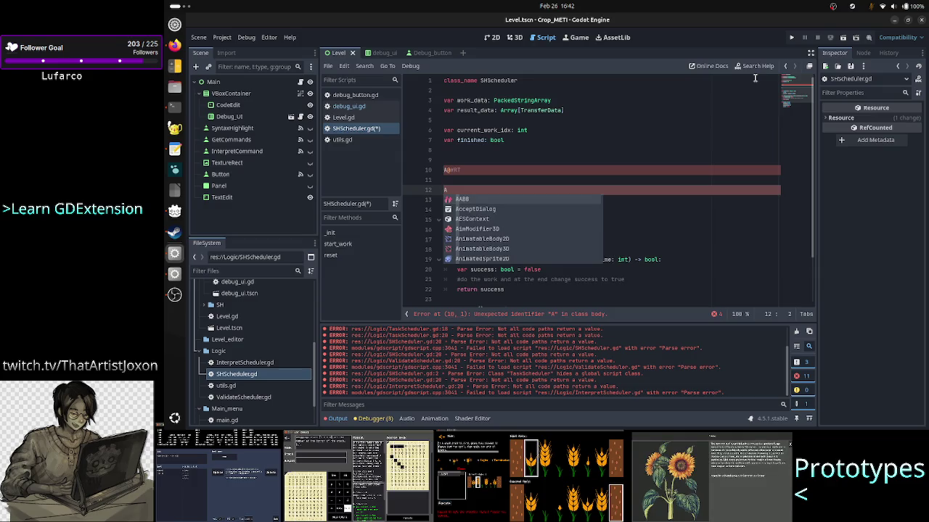
pyautogui.press('Escape')
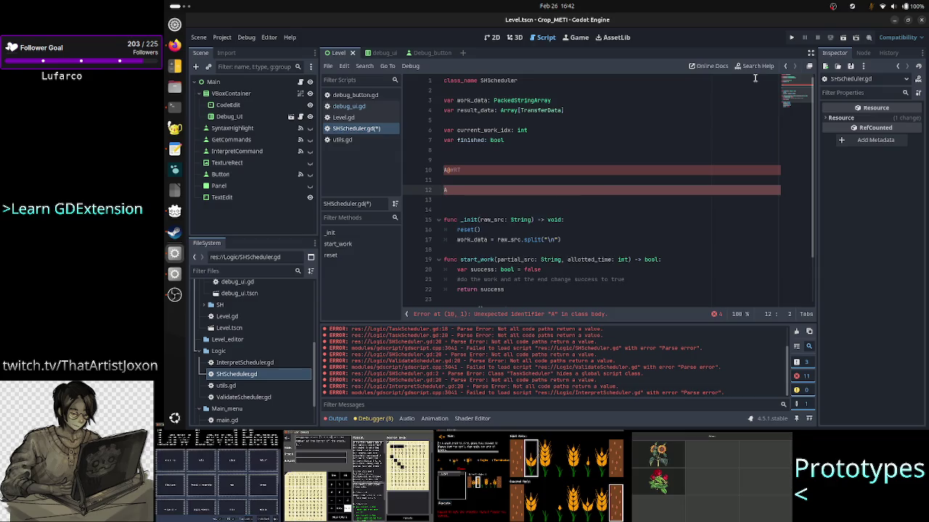
pyautogui.press('Up')
pyautogui.press('Down')
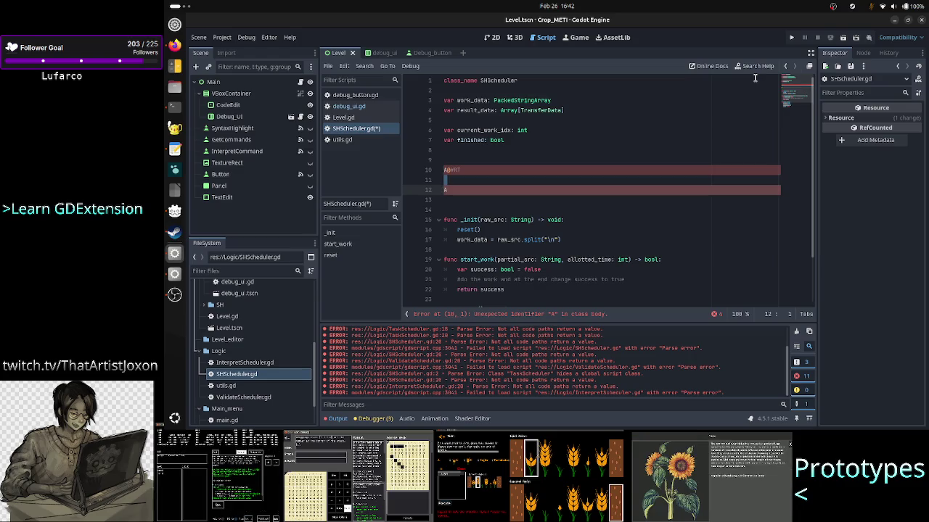
pyautogui.press('Up')
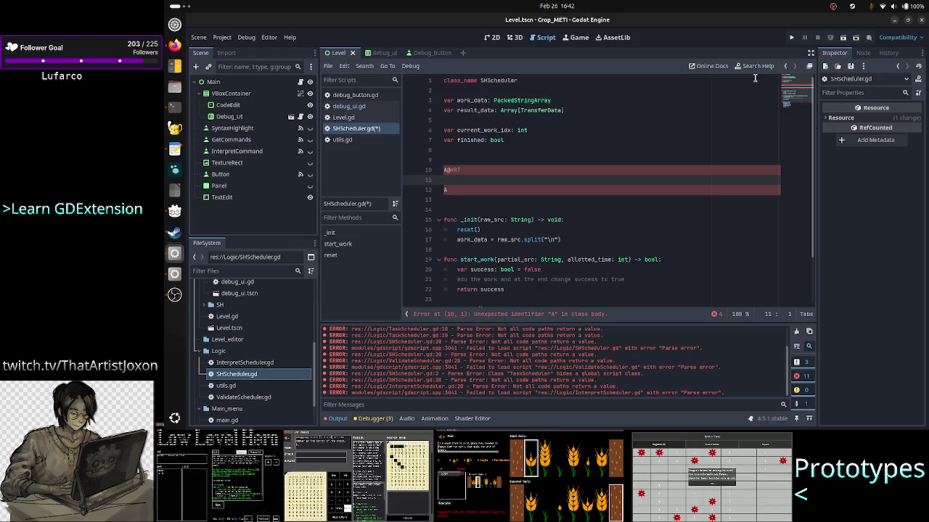
pyautogui.press('Down')
pyautogui.press('Up')
pyautogui.press('Down')
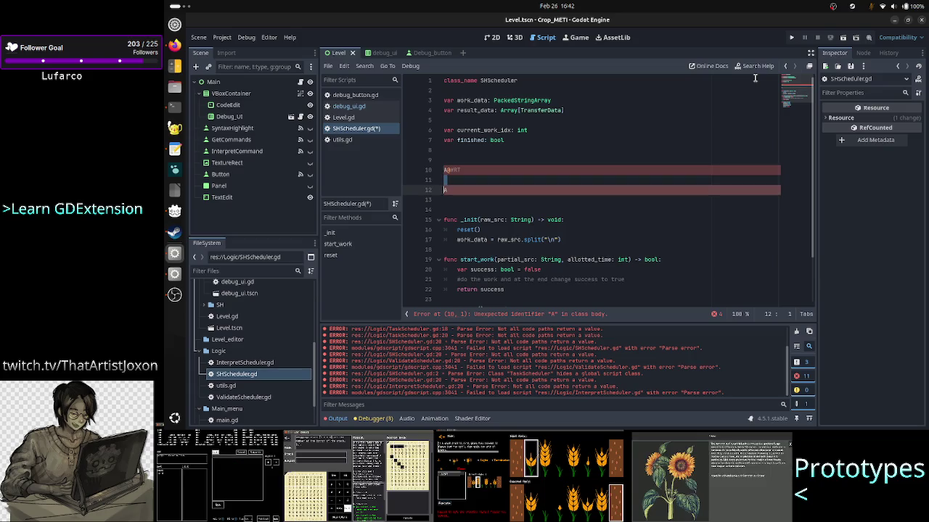
pyautogui.press('Up')
pyautogui.press('Down')
pyautogui.press('Up')
pyautogui.press('Down')
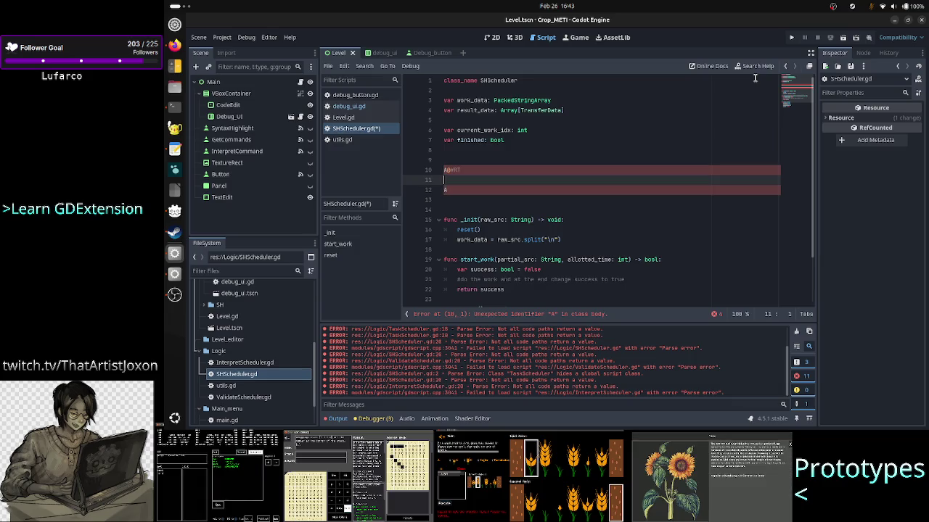
# - Delete the stray A on line 12, return to line 11, and bring up the terminal
pyautogui.press('BackSpace')
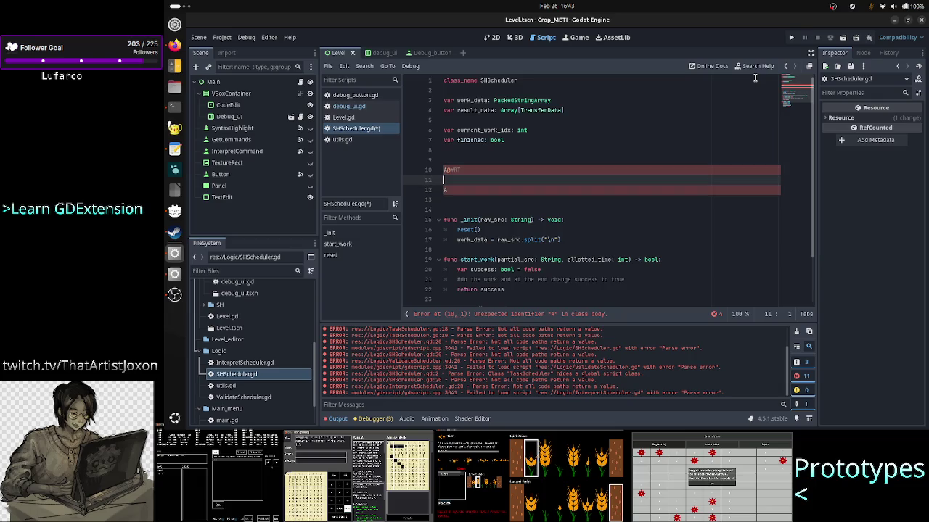
pyautogui.press('Down')
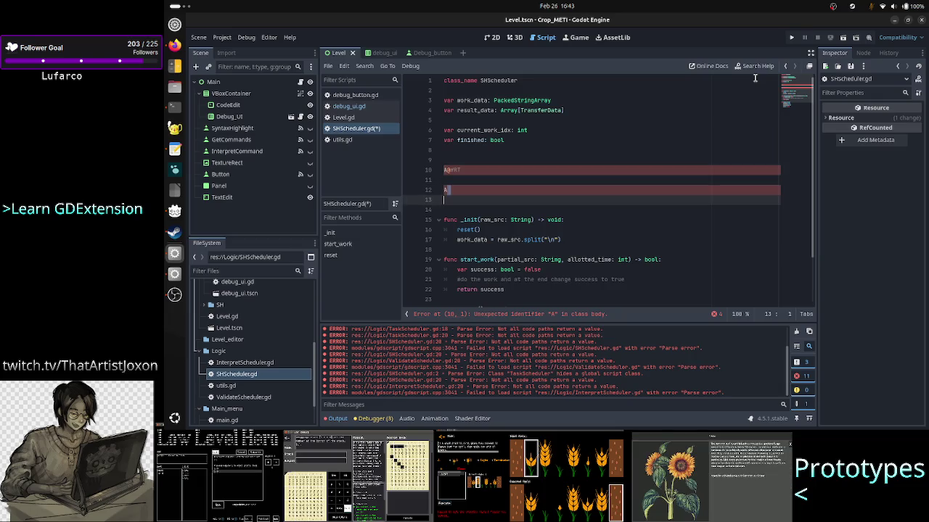
pyautogui.press('Up')
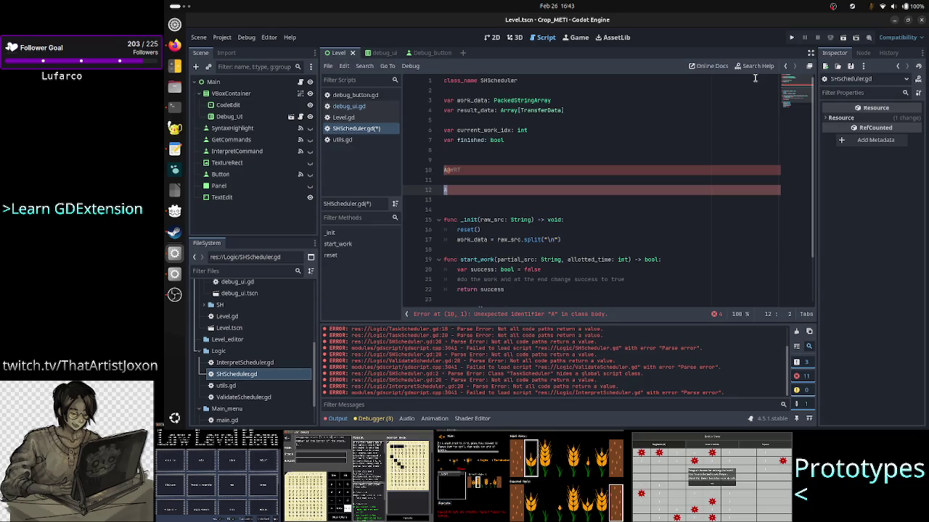
pyautogui.press('Up')
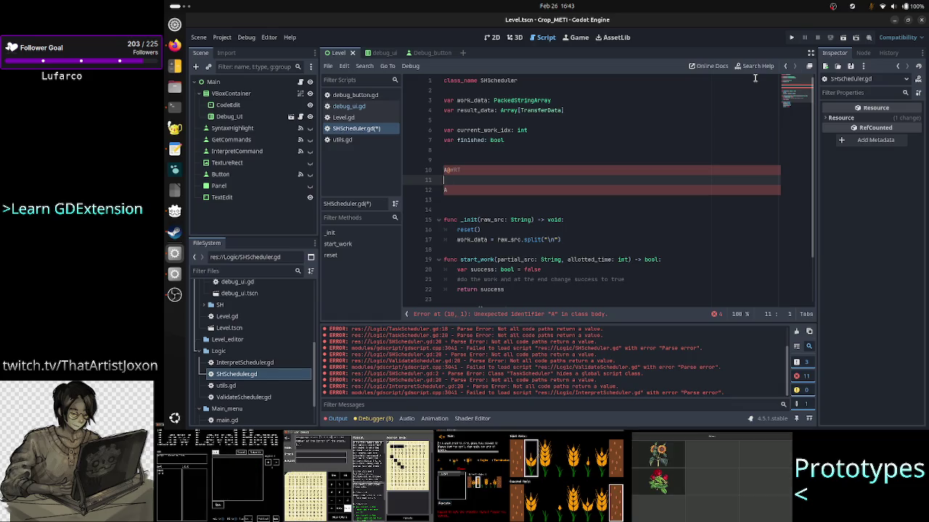
pyautogui.click(174, 105)
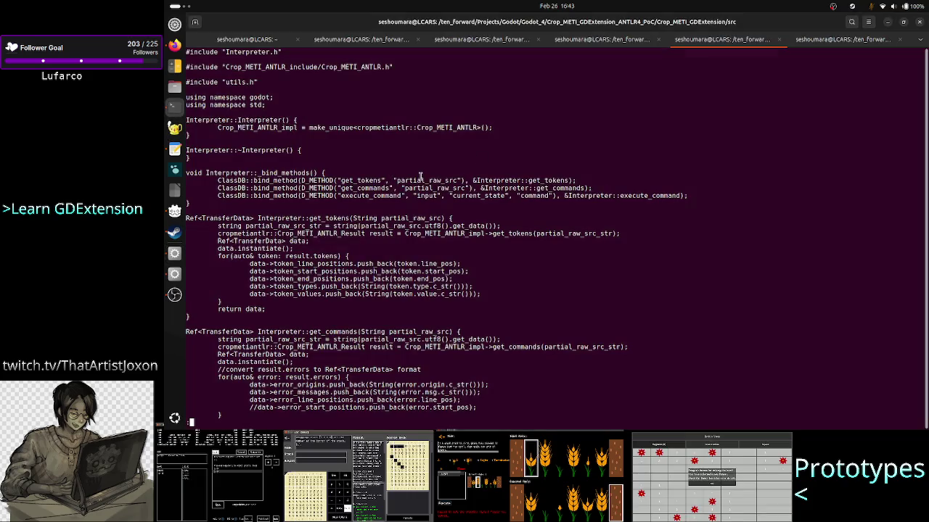
# - Highlight get_tokens' signature, ANTLR call, TransferData loop and Crop_METI_ANTLR_impl in Interpreter.cpp
pyautogui.moveTo(381, 218); pyautogui.dragTo(440, 217)
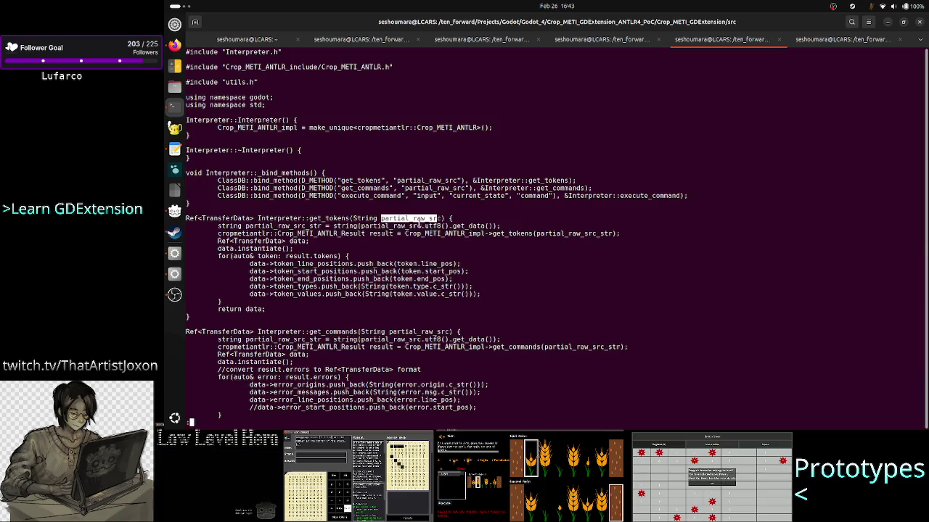
pyautogui.click(366, 220)
pyautogui.moveTo(366, 219); pyautogui.dragTo(499, 226)
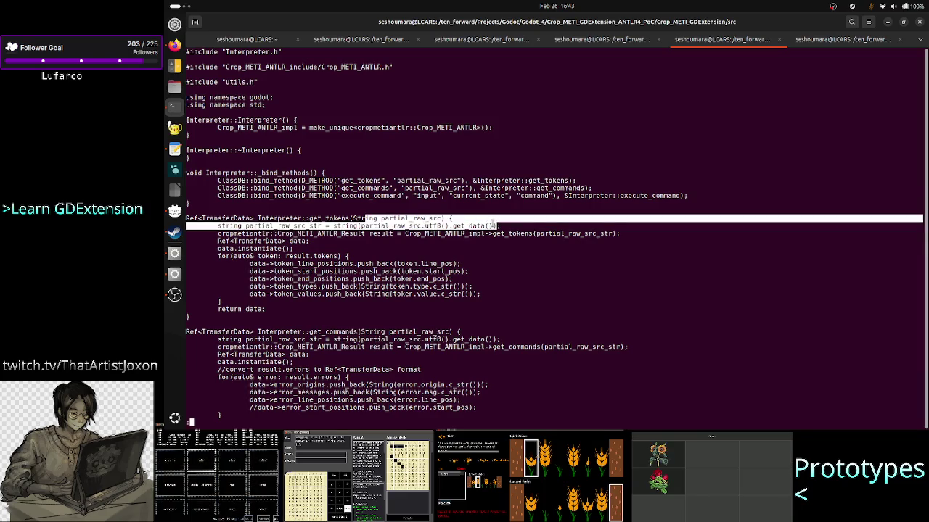
pyautogui.moveTo(218, 233); pyautogui.dragTo(618, 234)
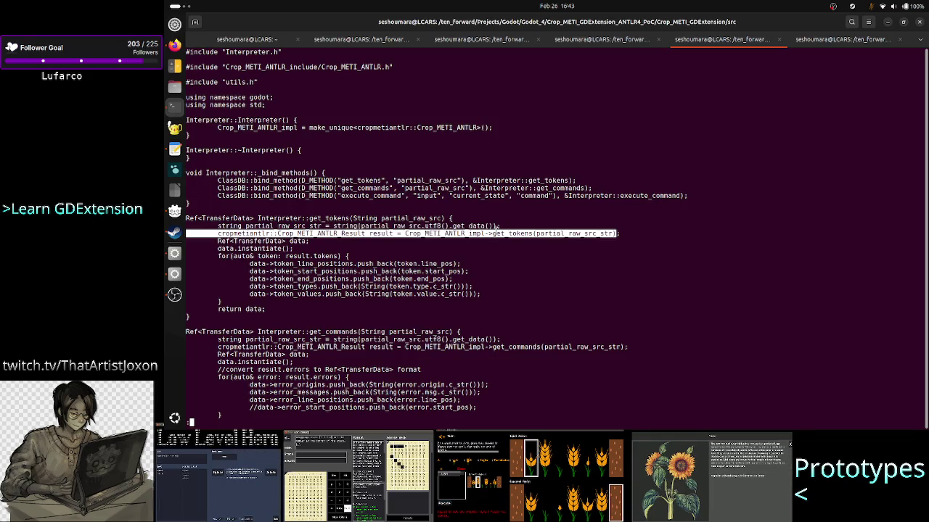
pyautogui.moveTo(218, 256)
pyautogui.mouseDown()
pyautogui.moveTo(261, 268)
pyautogui.moveTo(274, 300)
pyautogui.mouseUp()
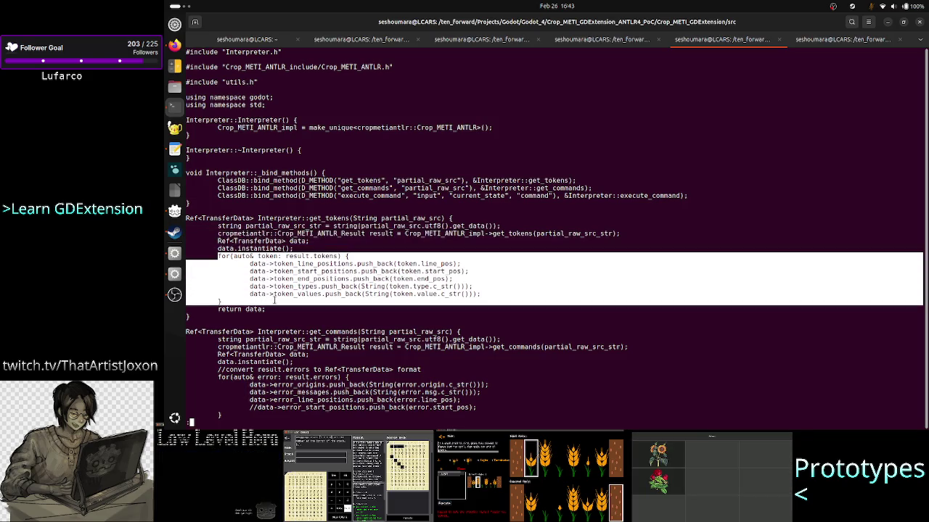
pyautogui.doubleClick(256, 241)
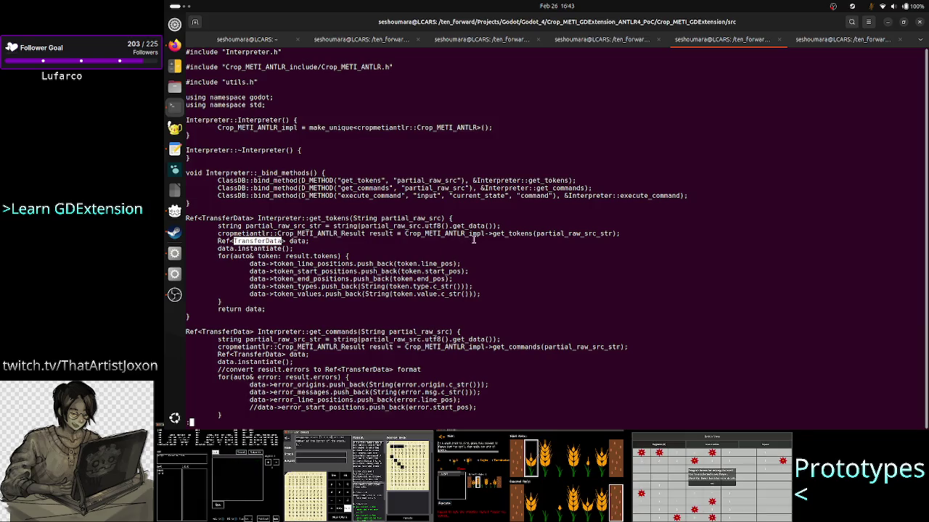
pyautogui.doubleClick(462, 234)
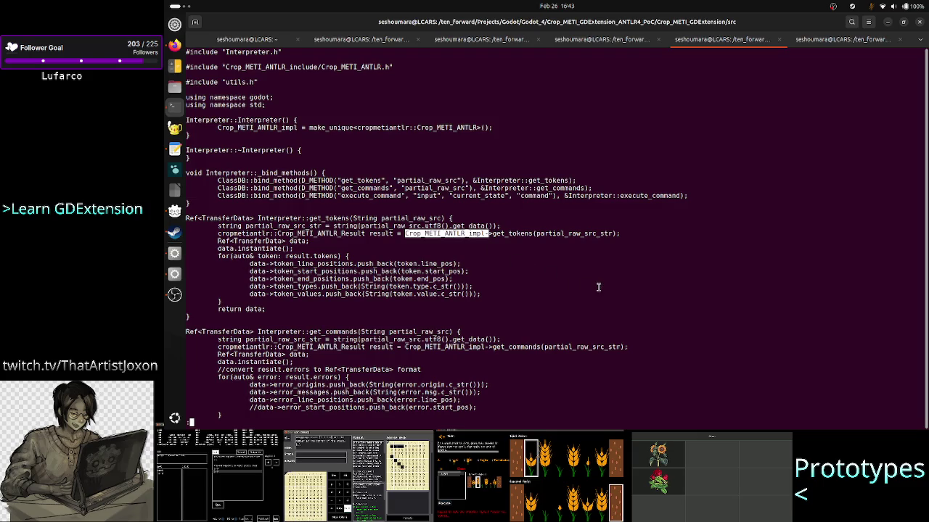
# - Quit the pager, list src, then enter Crop_METI_ANTLR_include and list its headers
pyautogui.write('q')
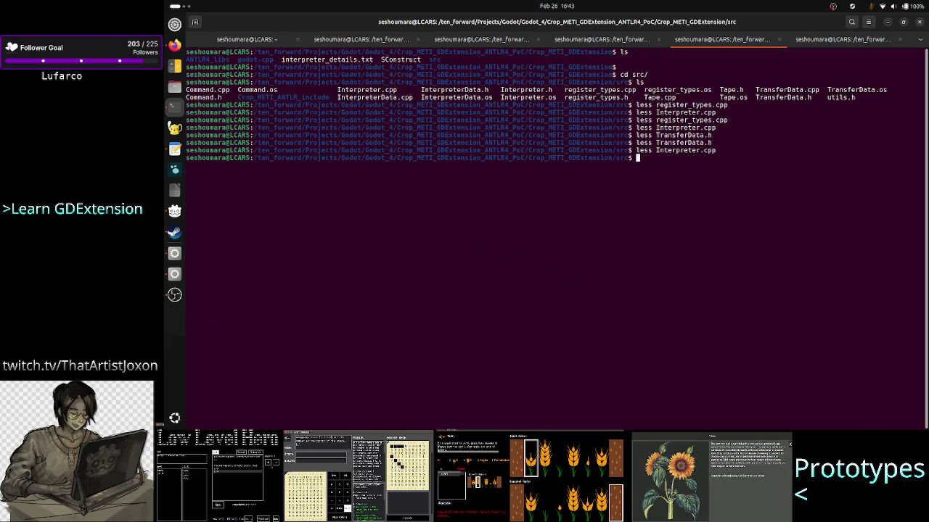
pyautogui.write('ls')
pyautogui.press('Return')
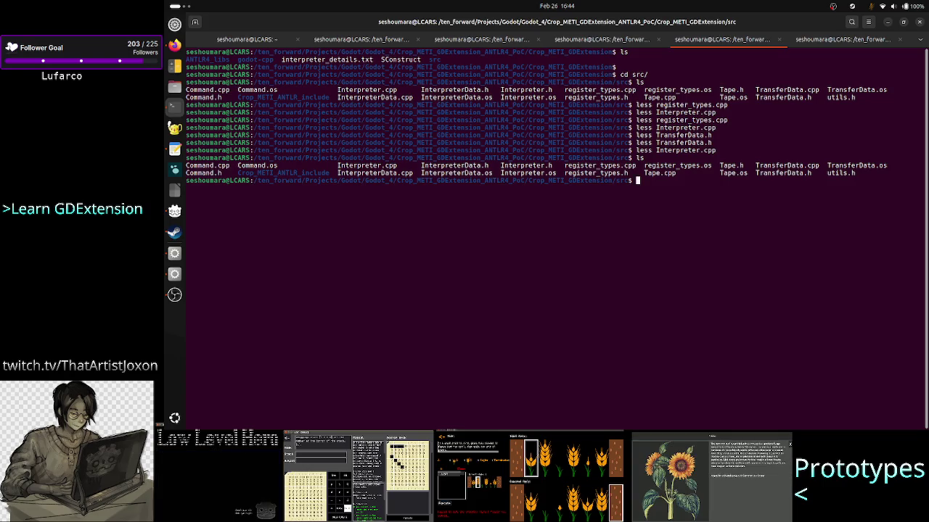
pyautogui.write('cd ..')
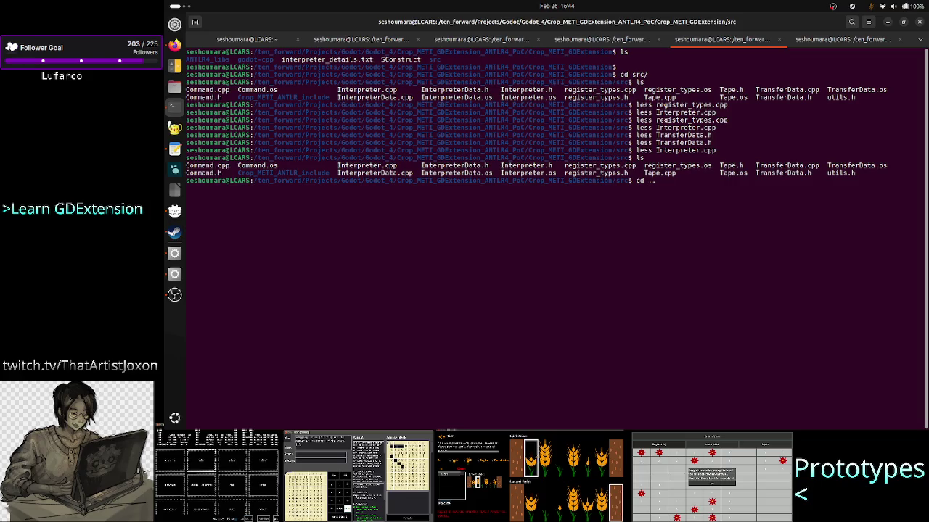
pyautogui.press('BackSpace')
pyautogui.press('BackSpace')
pyautogui.write('Crop_METI_ANTLR_include/')
pyautogui.press('Tab')
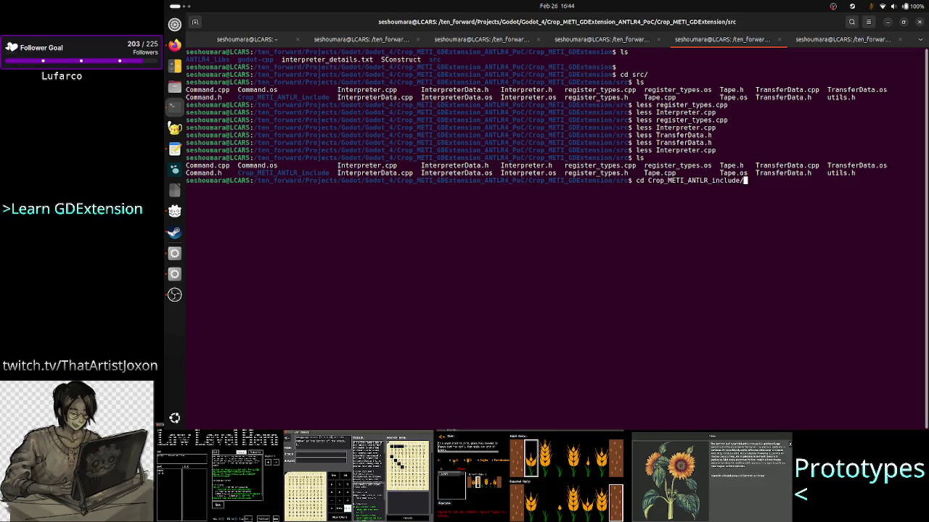
pyautogui.press('Return')
pyautogui.write('ls')
pyautogui.press('Return')
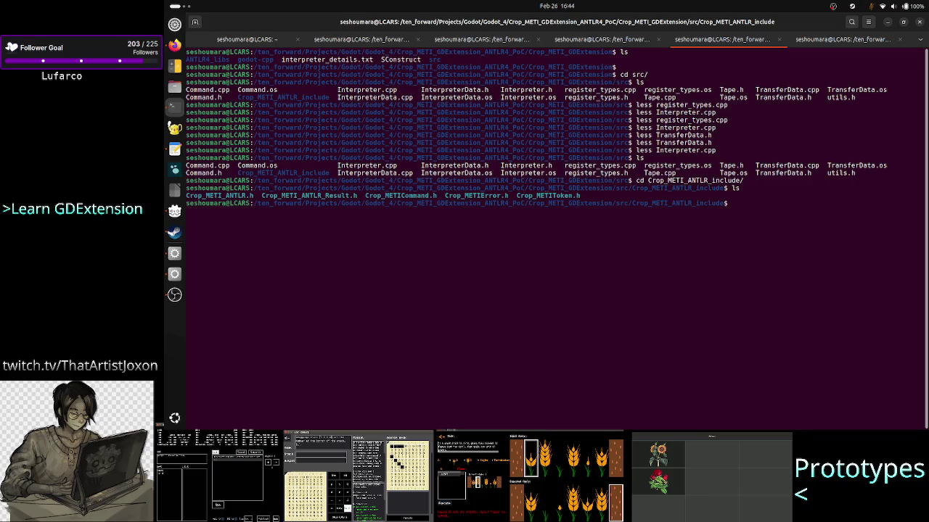
# - View ../Interpreter.cpp in less to check how Crop_METI_ANTLR_impl is created, then quit
pyautogui.write('less C')
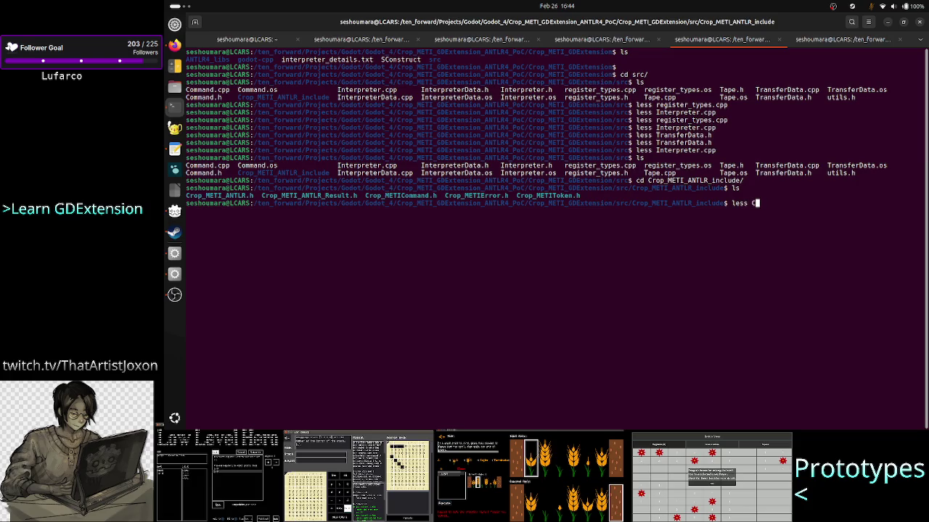
pyautogui.press('BackSpace')
pyautogui.write('../I')
pyautogui.press('Tab')
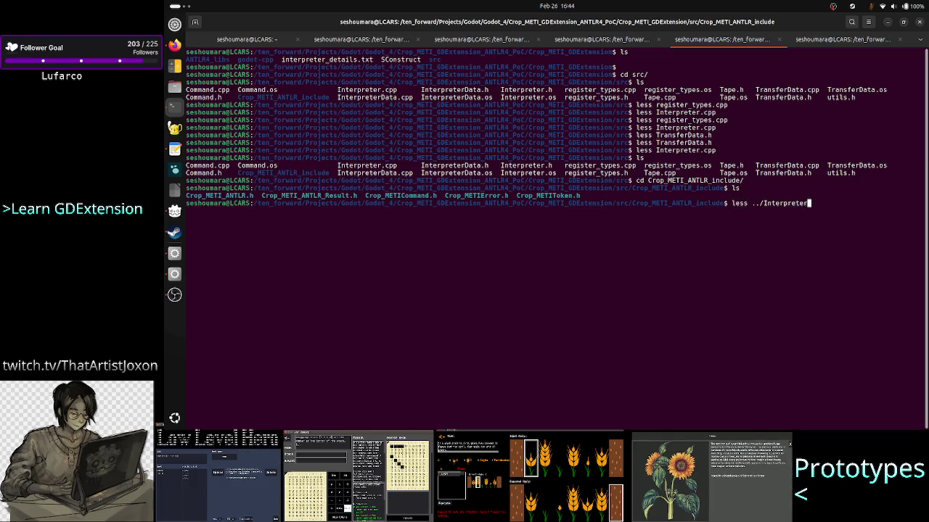
pyautogui.write('.cpp')
pyautogui.press('Return')
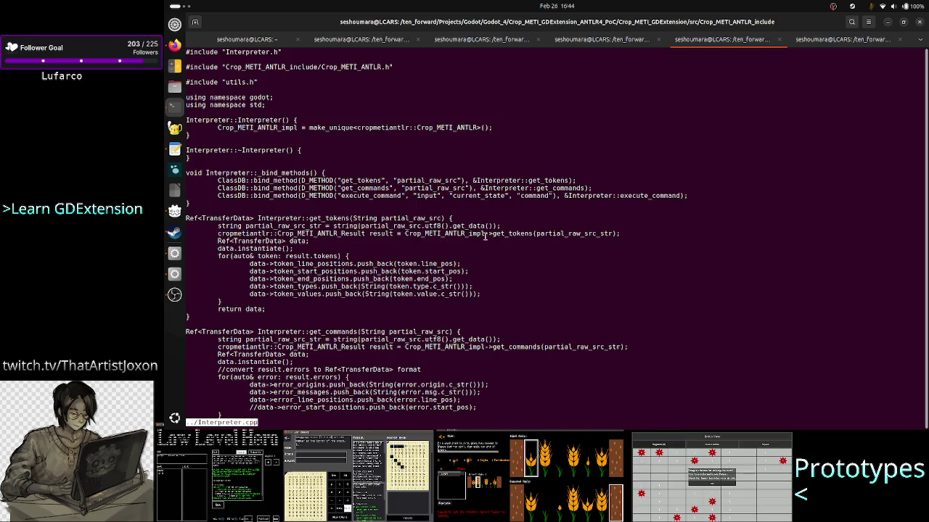
pyautogui.doubleClick(479, 234)
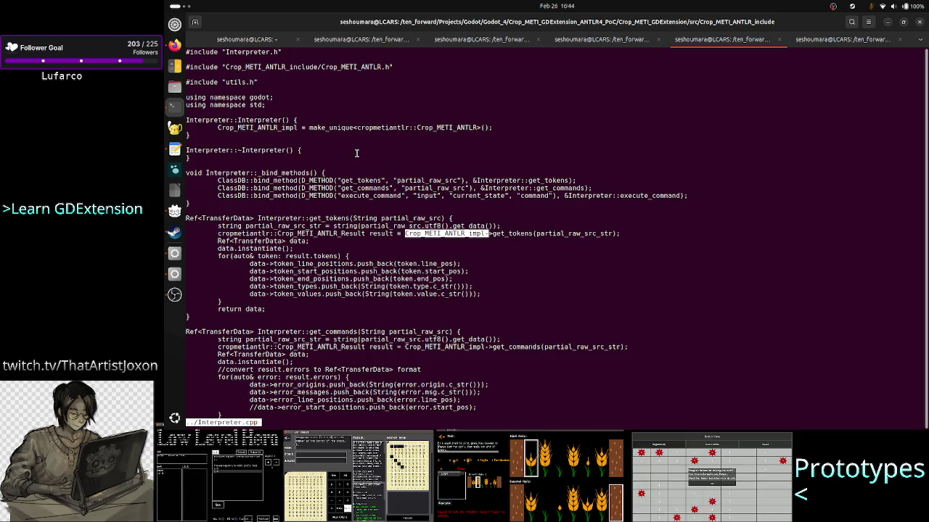
pyautogui.moveTo(265, 128); pyautogui.dragTo(427, 125)
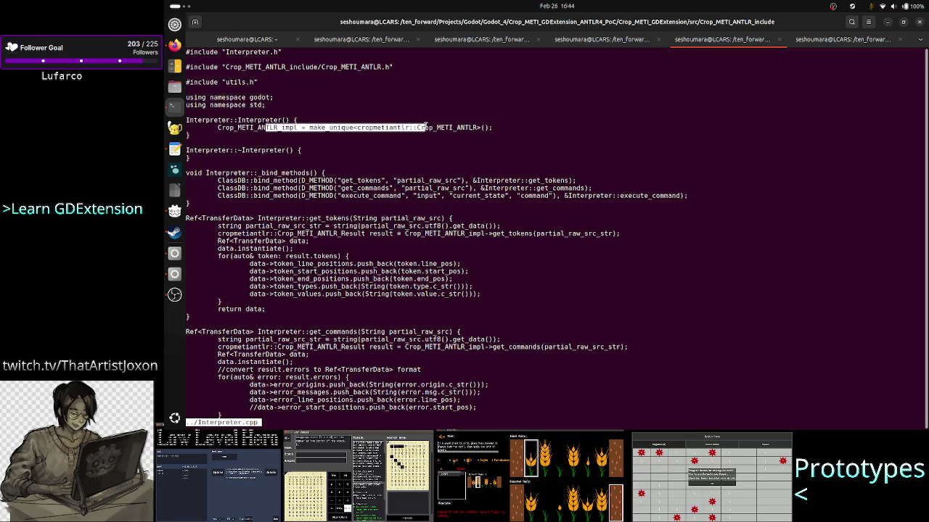
pyautogui.doubleClick(438, 128)
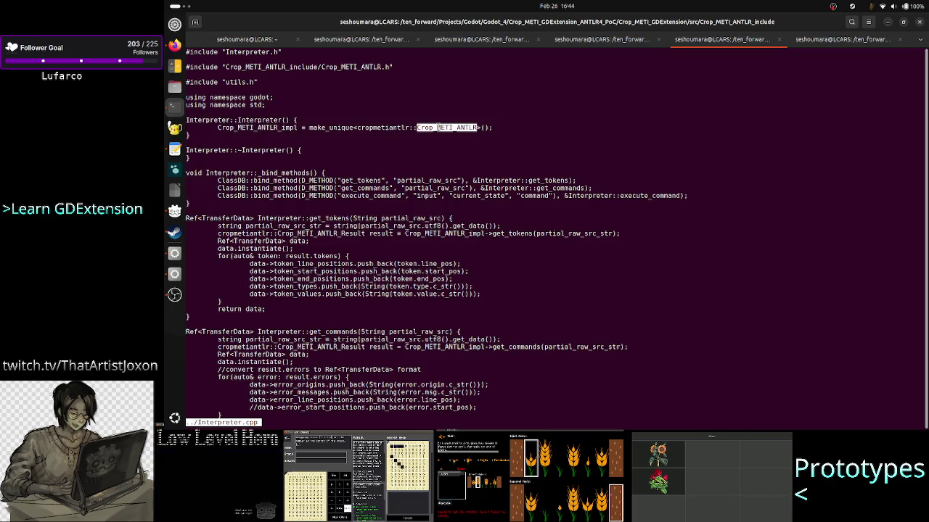
pyautogui.write('q')
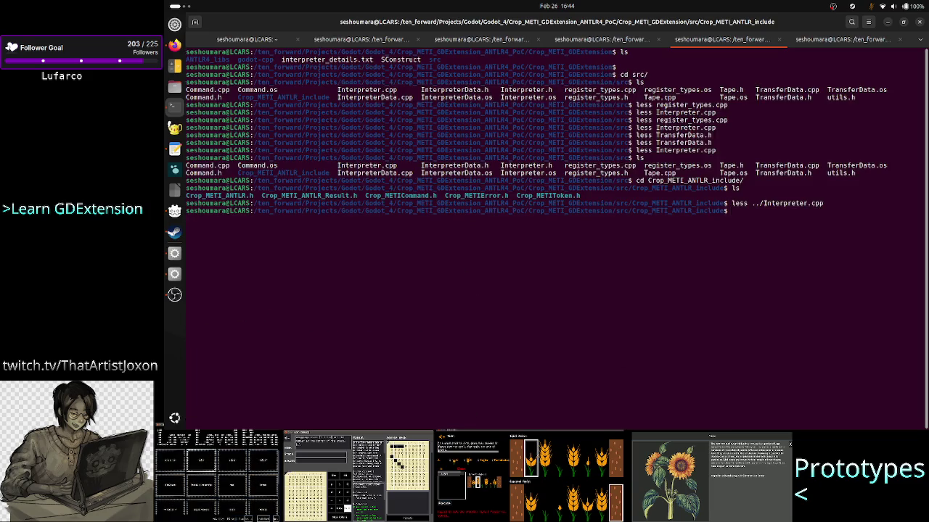
pyautogui.write('ls')
pyautogui.press('Return')
# - Open Crop_METI_ANTLR.h in less and highlight its method declarations
pyautogui.write('less C')
pyautogui.press('Tab')
pyautogui.write('_a')
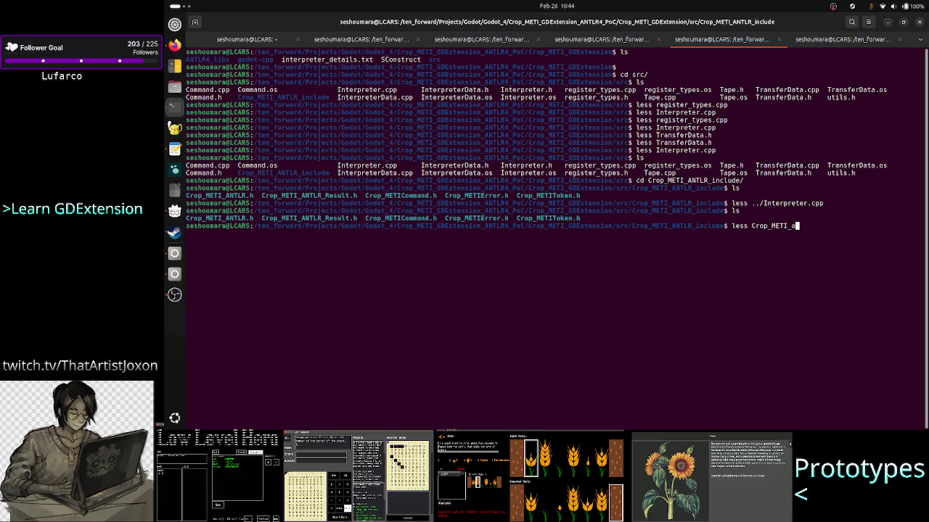
pyautogui.press('Tab')
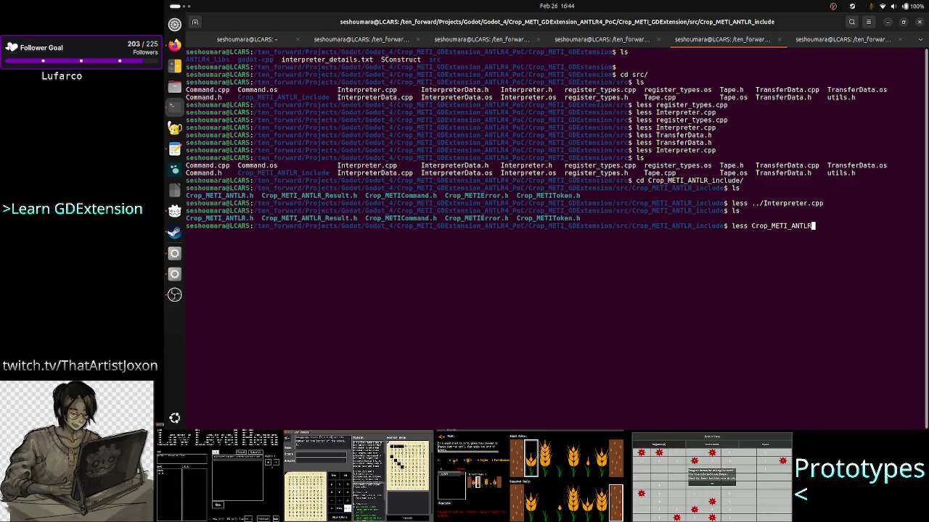
pyautogui.write('.h')
pyautogui.press('Return')
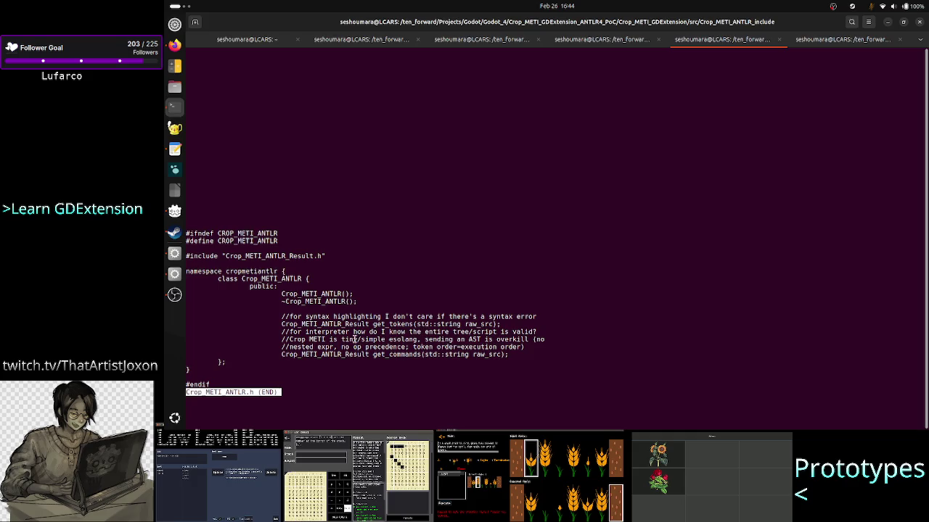
pyautogui.moveTo(374, 324); pyautogui.dragTo(427, 327)
# - Quit the pager and go up three folders to the project's top level, listing it
pyautogui.write('qcd')
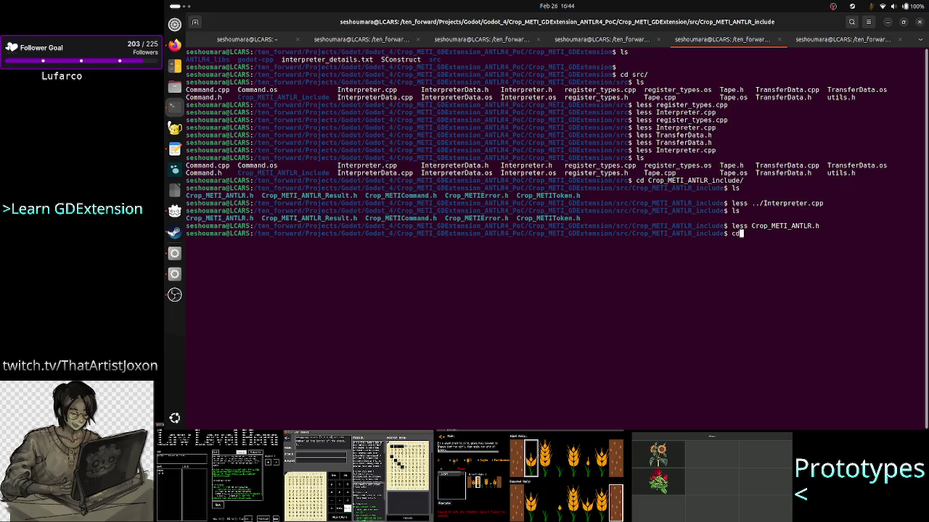
pyautogui.write(' ..')
pyautogui.press('Return')
pyautogui.press('Up')
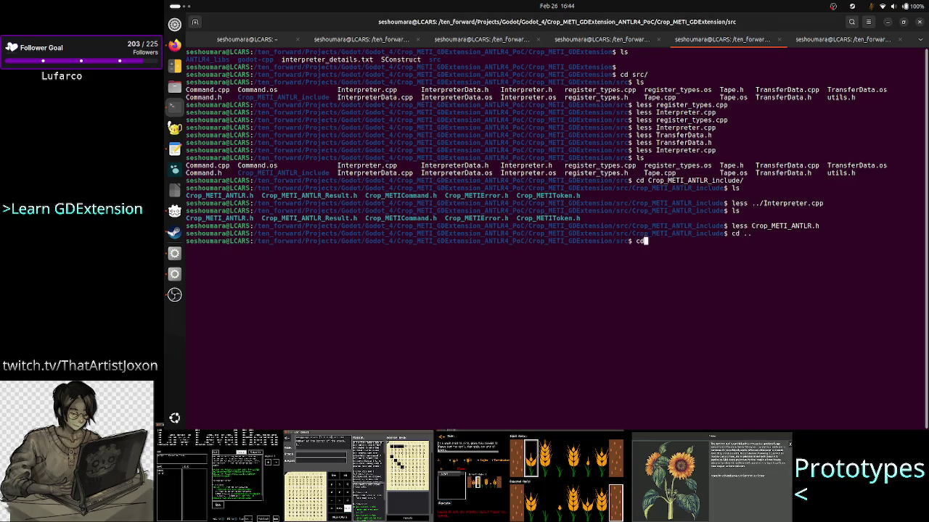
pyautogui.press('Return')
pyautogui.write('cd ..')
pyautogui.press('Return')
pyautogui.write('ls')
pyautogui.press('Return')
# - Move into Crop_METI_ANTLR4/src and list its ANTLR source files
pyautogui.write('cd Cr')
pyautogui.press('Tab')
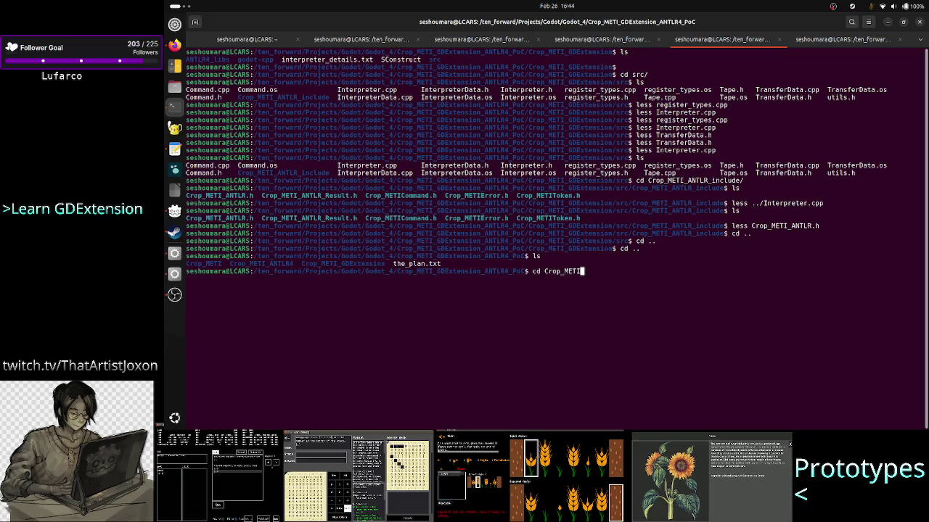
pyautogui.write('_A')
pyautogui.press('Tab')
pyautogui.press('Return')
pyautogui.write('ls')
pyautogui.press('Return')
pyautogui.write('cd')
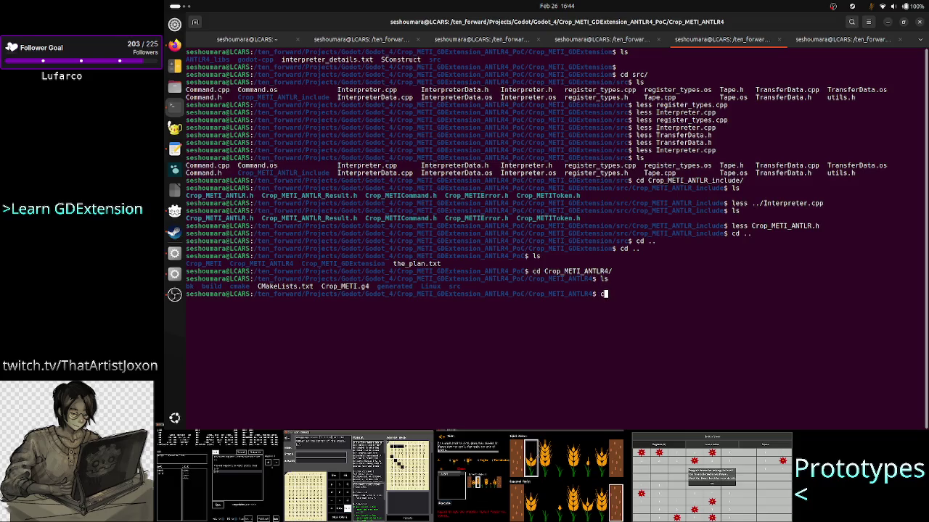
pyautogui.write(' s')
pyautogui.press('Tab')
pyautogui.press('Return')
pyautogui.write('ls')
pyautogui.press('Return')
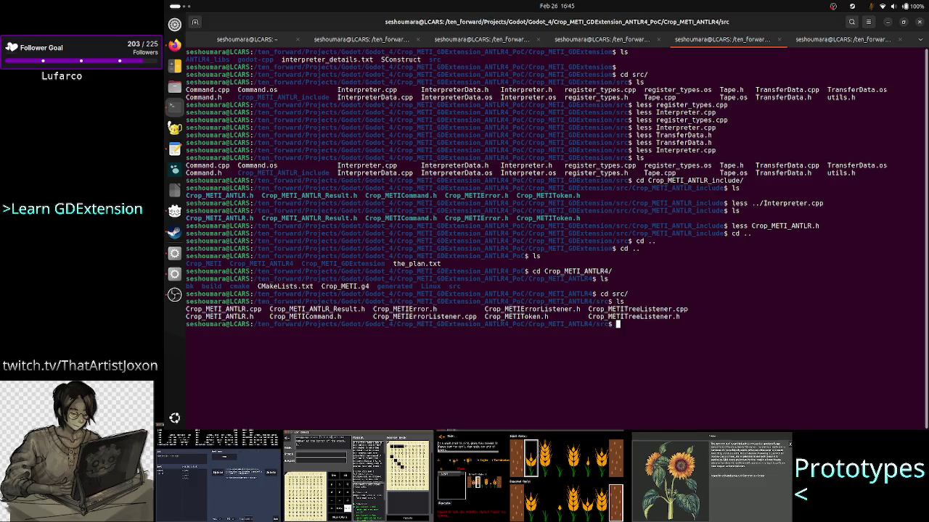
pyautogui.write('less Cr')
pyautogui.press('Tab')
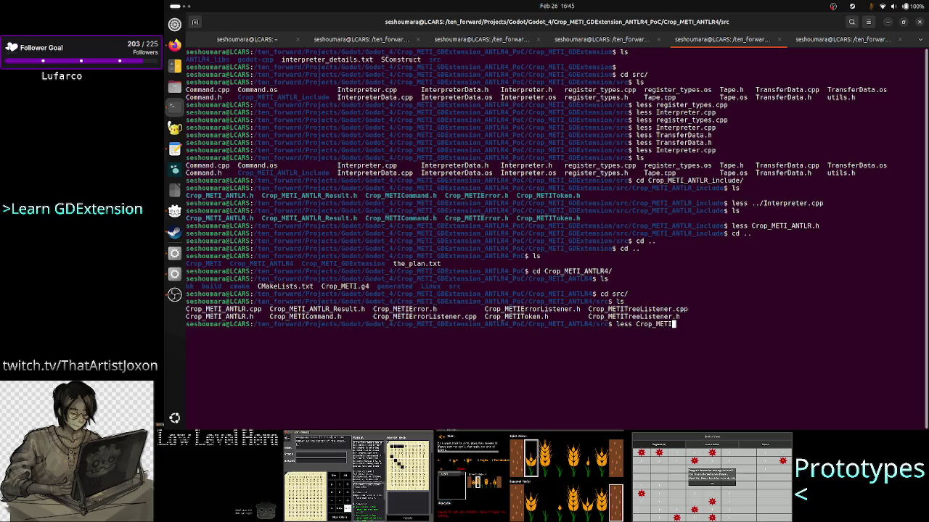
pyautogui.write('A')
pyautogui.press('Tab')
pyautogui.write('c')
pyautogui.press('Tab')
pyautogui.press('Return')
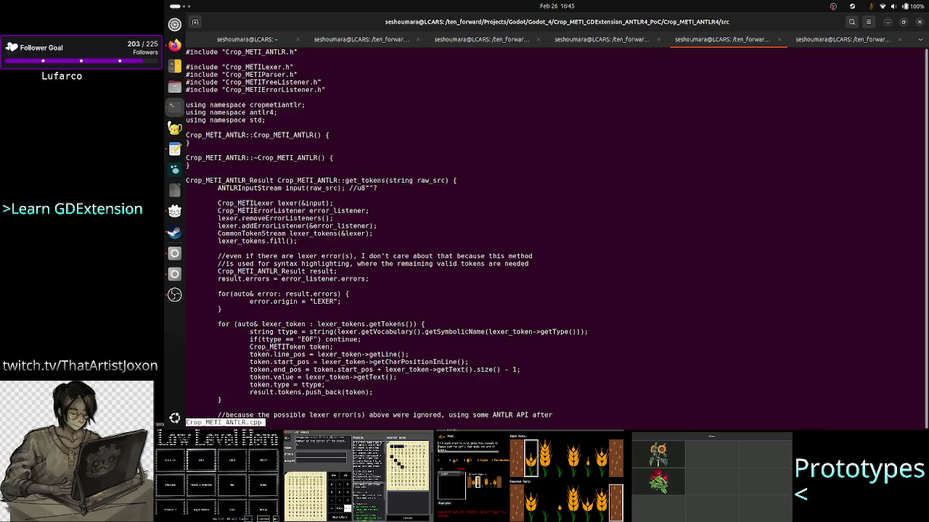
pyautogui.doubleClick(424, 180)
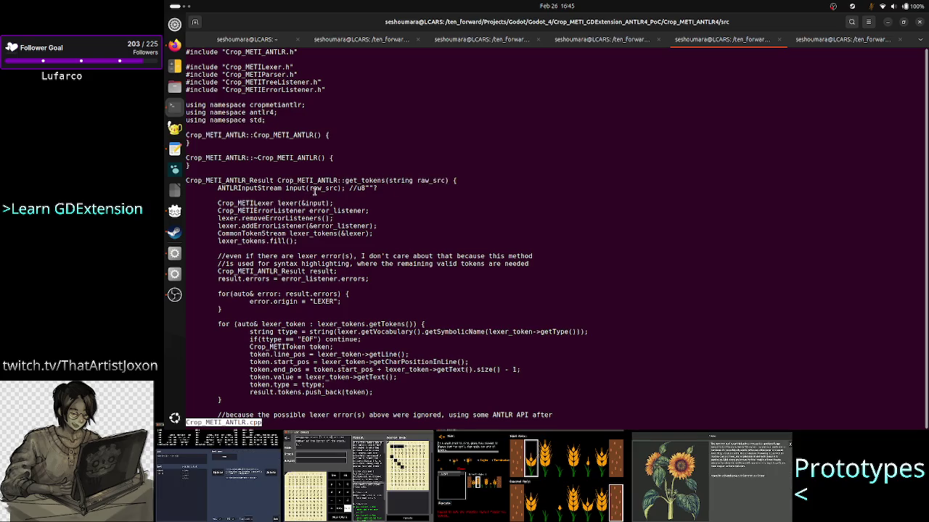
pyautogui.doubleClick(314, 189)
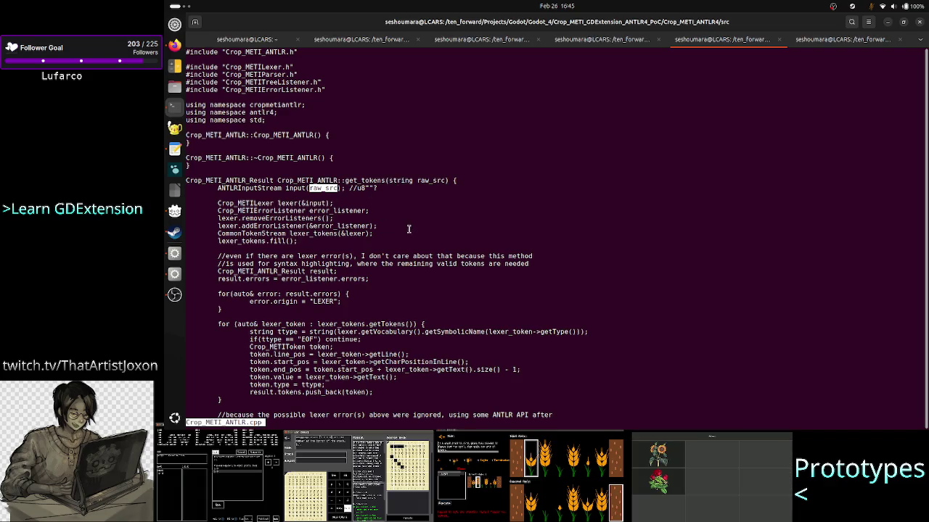
pyautogui.press('q')
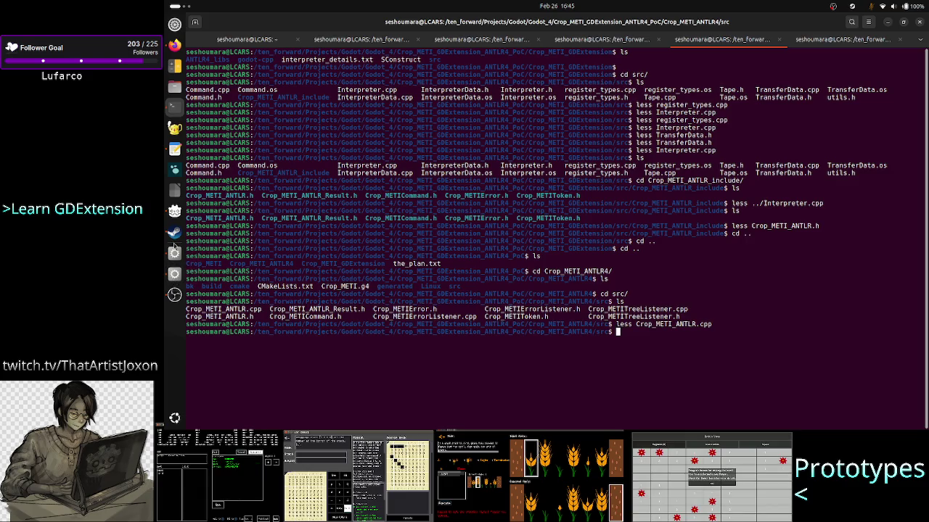
pyautogui.click(175, 251)
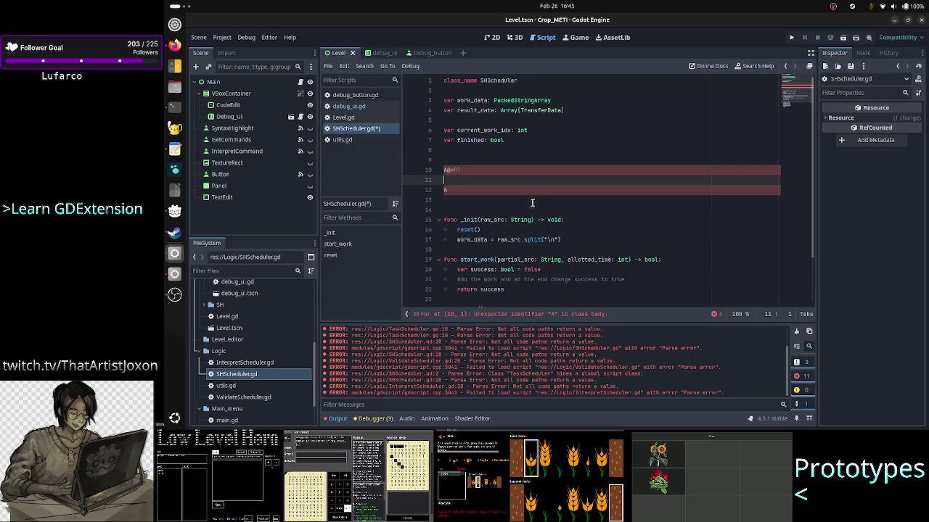
# - Undo the stray A lines near line 10 and delete the leftover blank lines
pyautogui.press('Up')
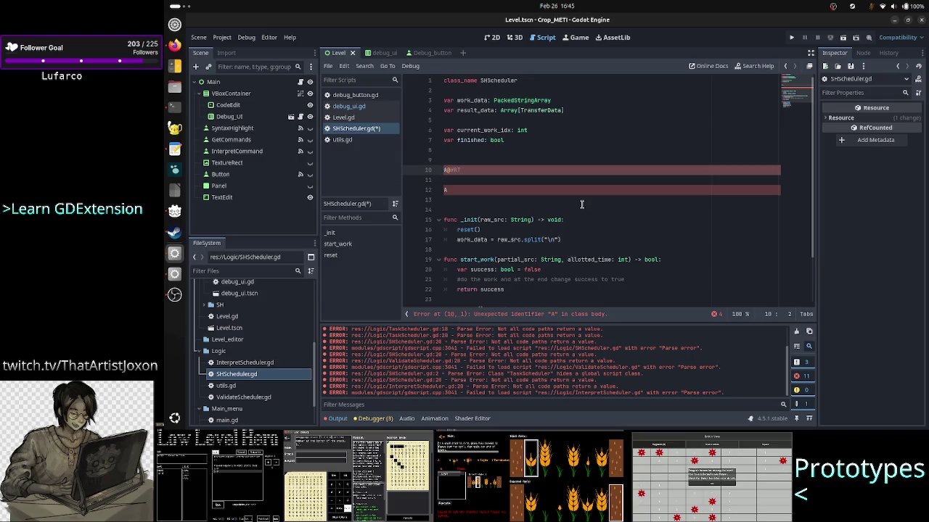
pyautogui.hotkey('ctrl', 'z')
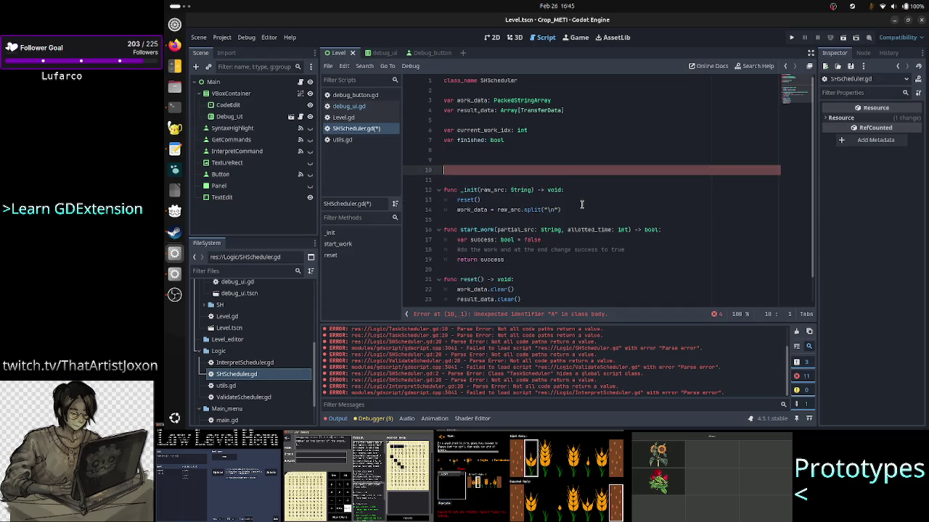
pyautogui.press('BackSpace')
pyautogui.press('BackSpace')
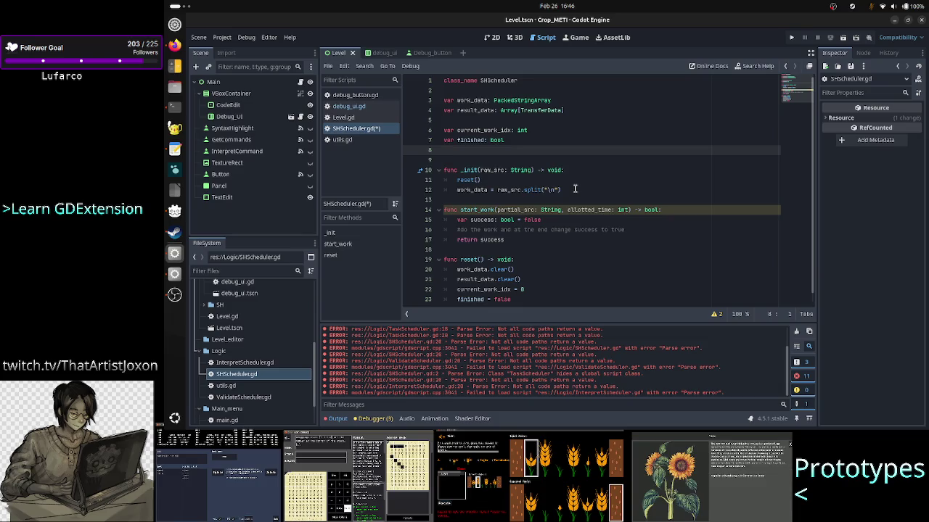
pyautogui.click(575, 188)
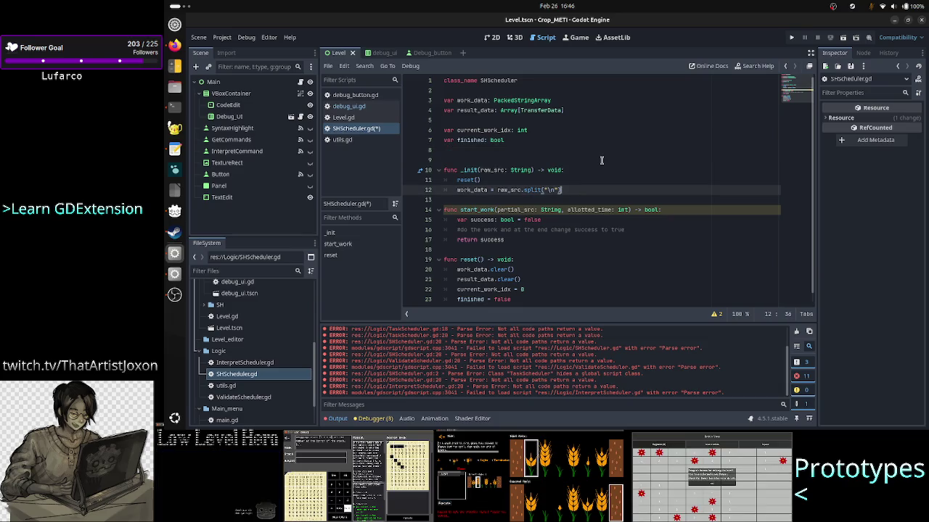
# - Change the split call to split("\n", true) and add a line after start_work's success variable
pyautogui.write(', tr')
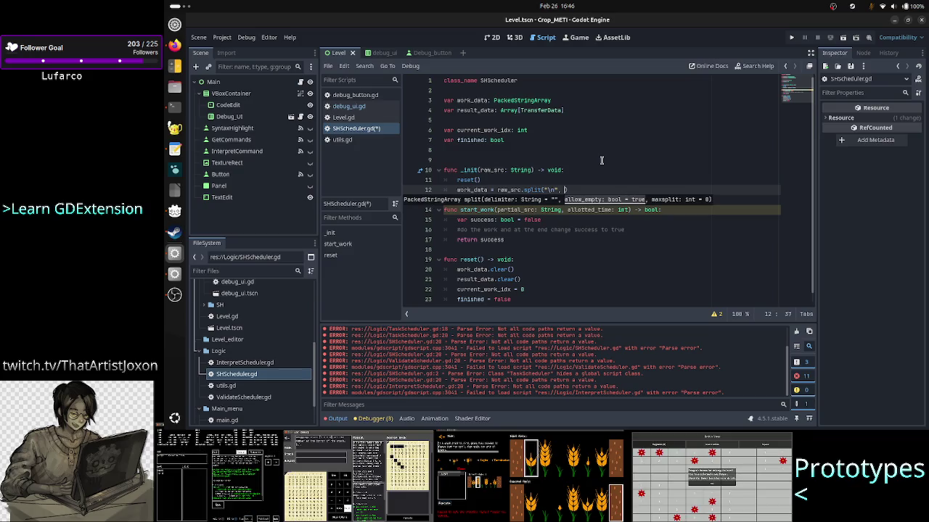
pyautogui.write('ue')
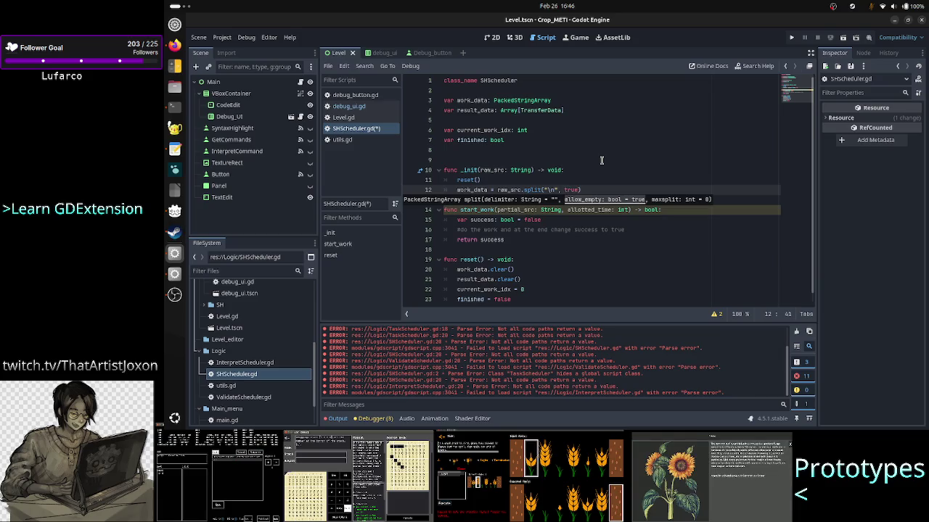
pyautogui.press('Escape')
pyautogui.press('Down')
pyautogui.press('Down')
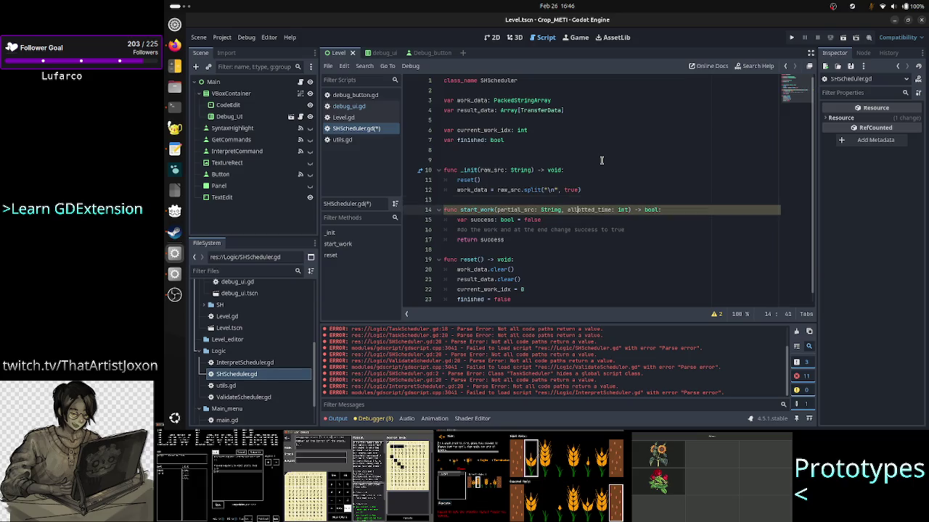
pyautogui.press('Down')
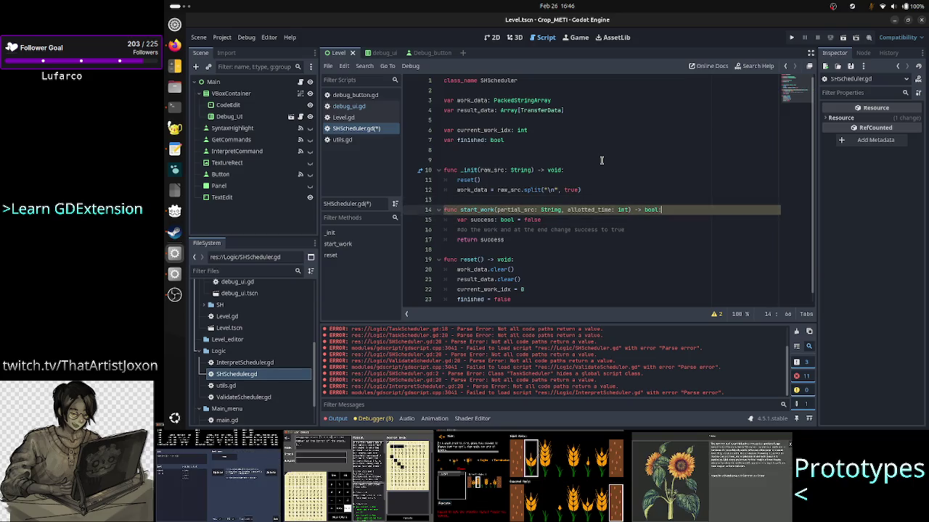
pyautogui.press('Return')
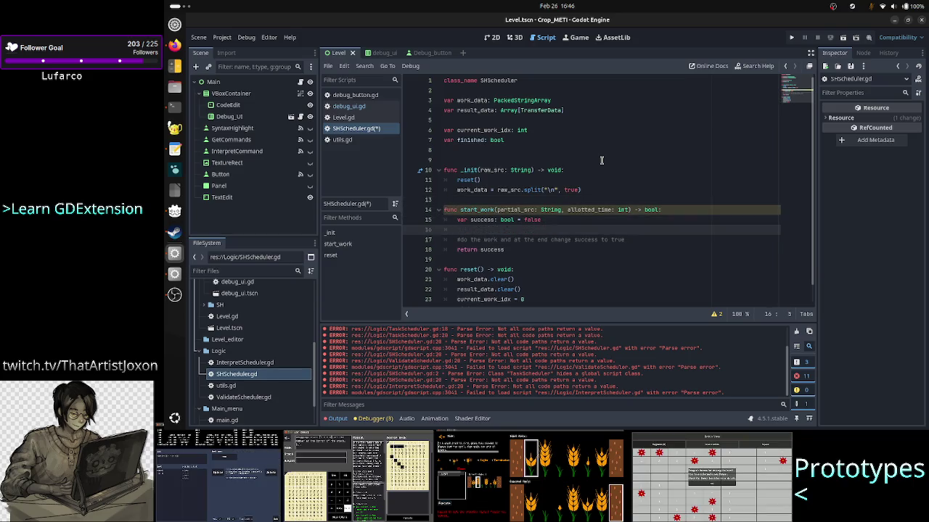
# - Write a #check comment: if partial_src is empty, push an empty TransferData into result_data
pyautogui.write('#check i')
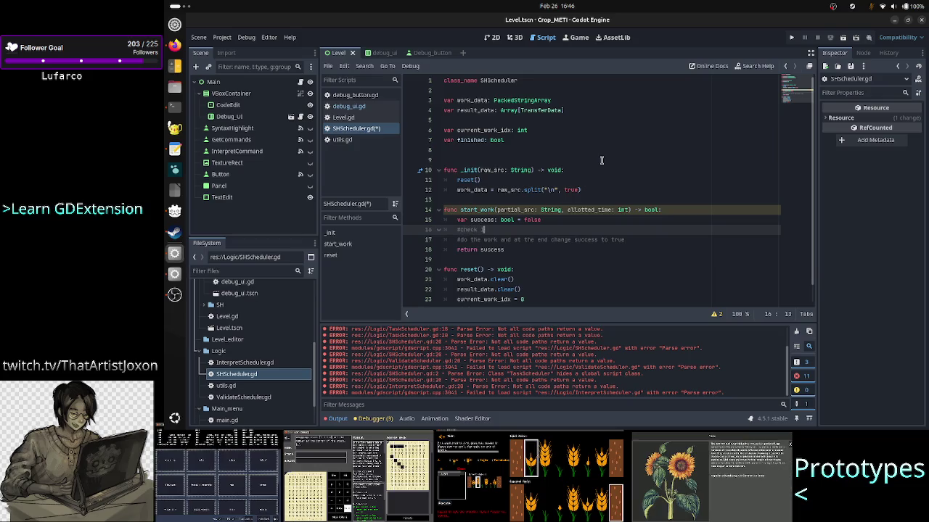
pyautogui.write('f pa')
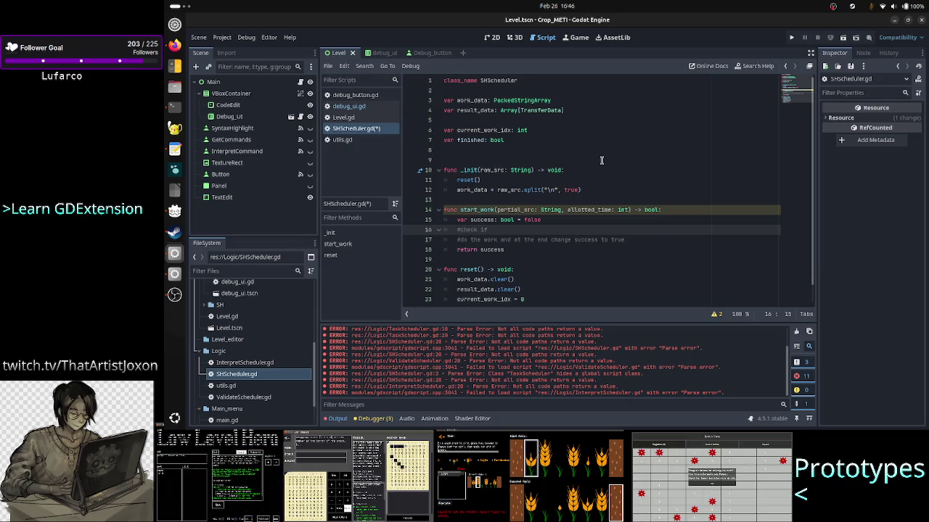
pyautogui.write('rtial_src ')
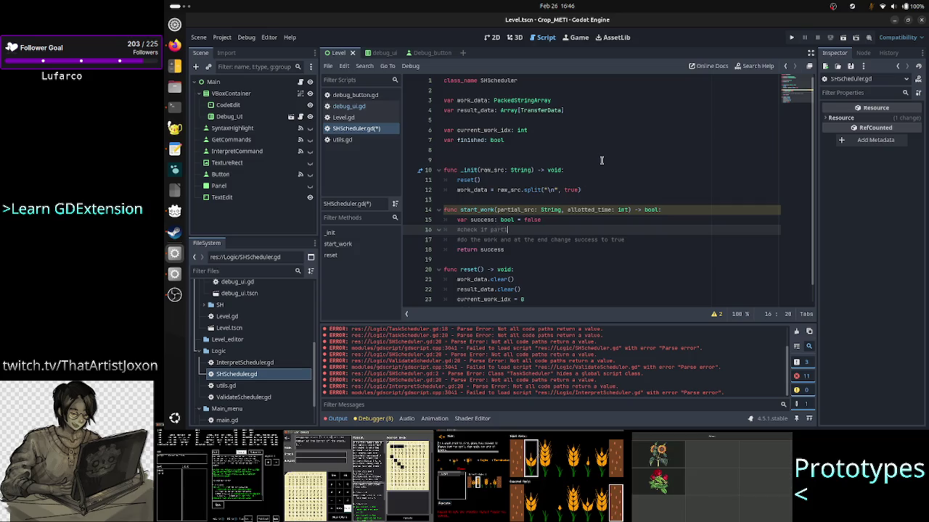
pyautogui.write('is empty and l')
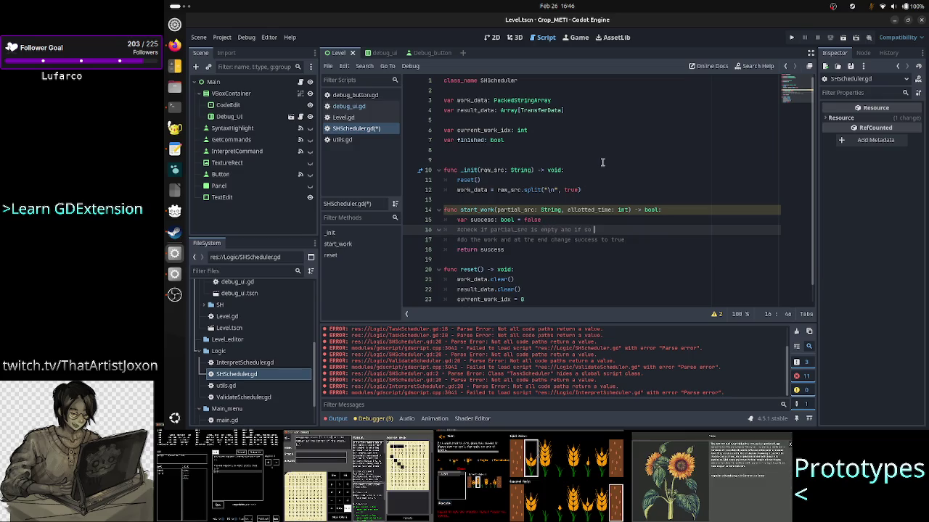
pyautogui.press('BackSpace')
pyautogui.write("n't call C")
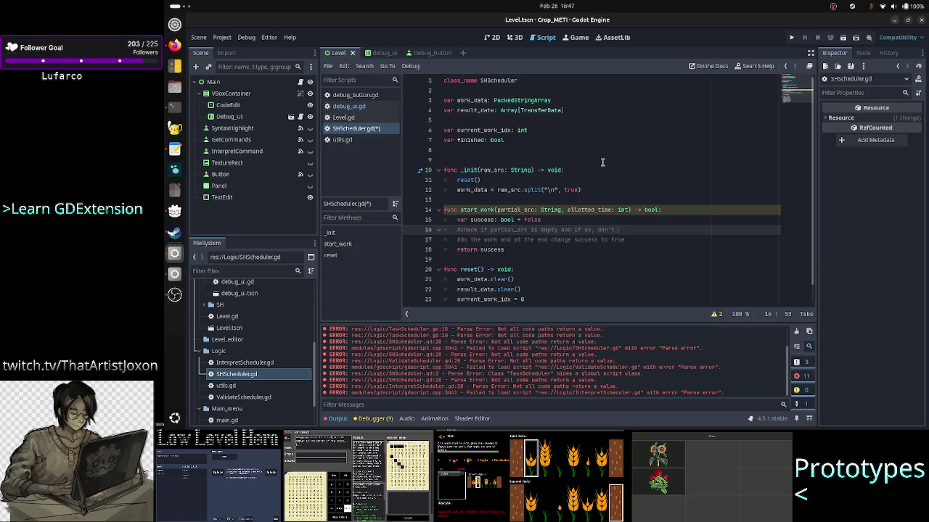
pyautogui.write('++')
pyautogui.write('ost')
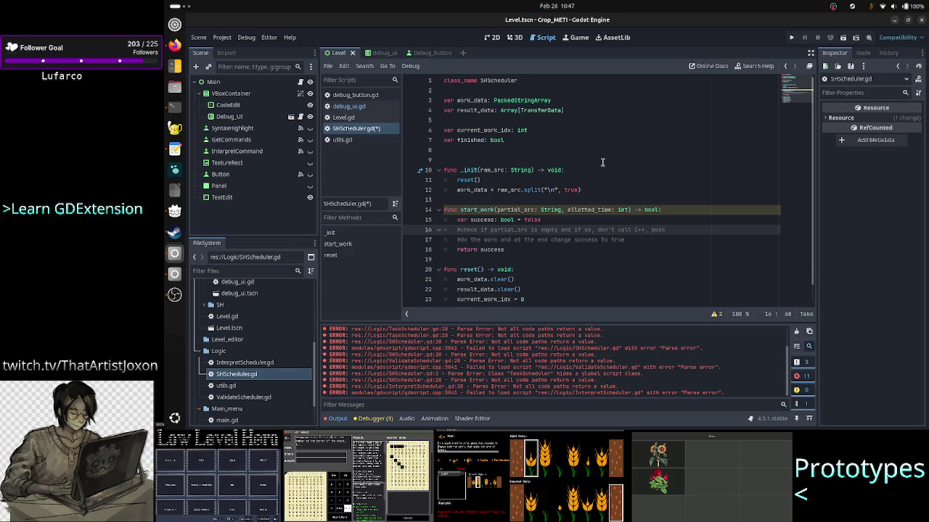
pyautogui.write(' [] into')
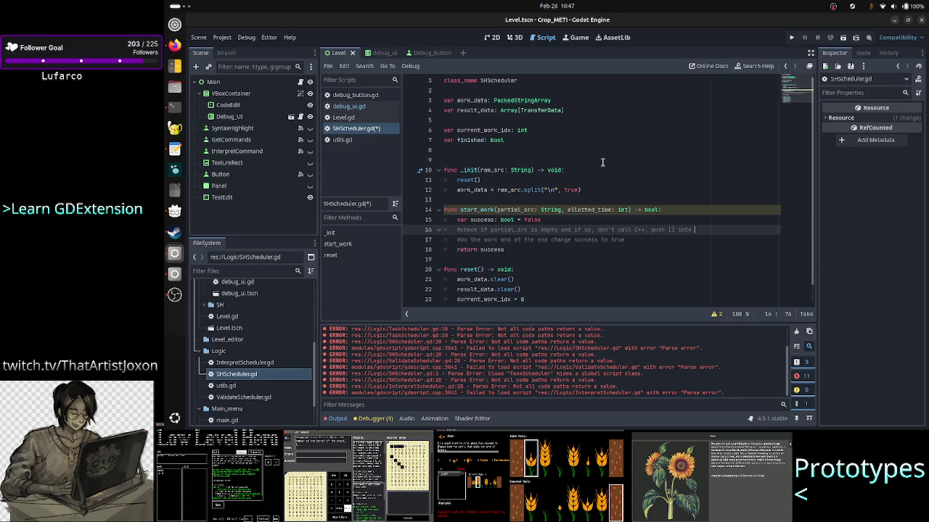
pyautogui.write('esult')
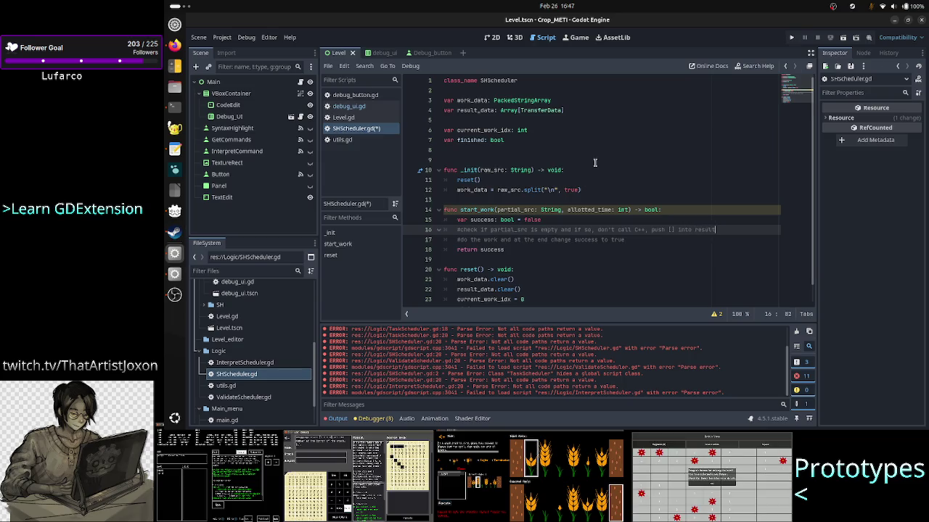
pyautogui.write('.')
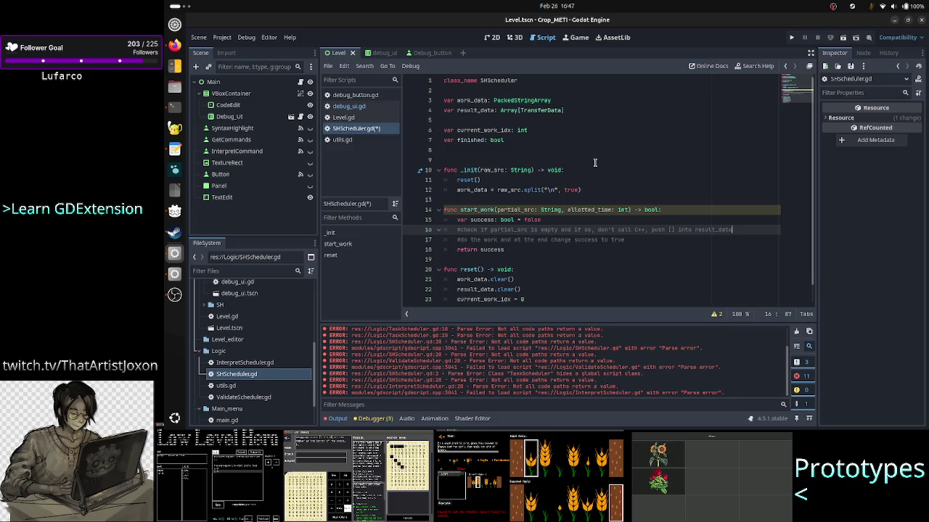
pyautogui.press('BackSpace')
pyautogui.press('BackSpace')
pyautogui.press('BackSpace')
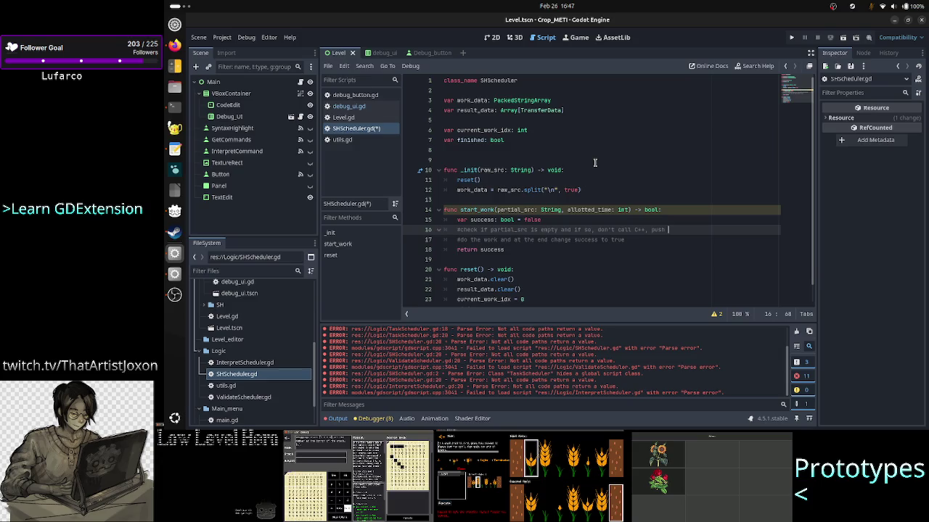
pyautogui.write('an emp')
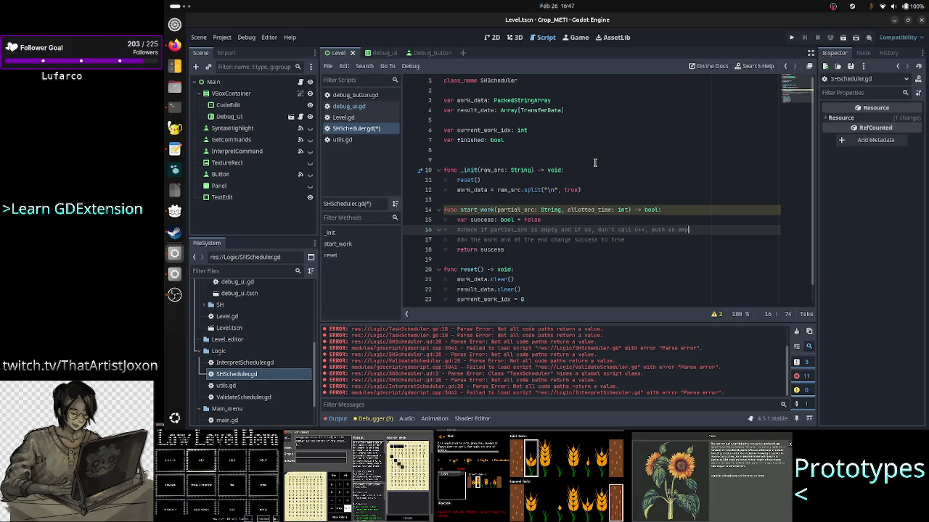
pyautogui.write('ty Transfer')
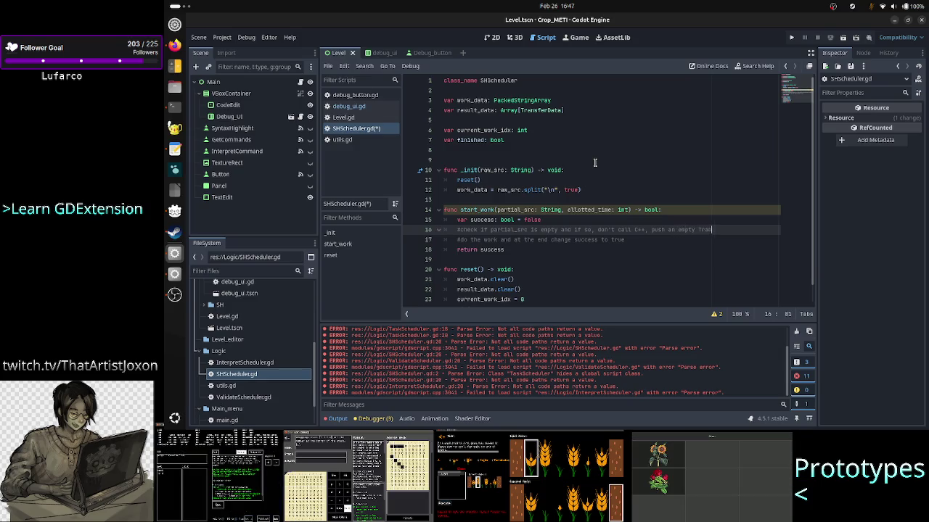
pyautogui.write('Data into ')
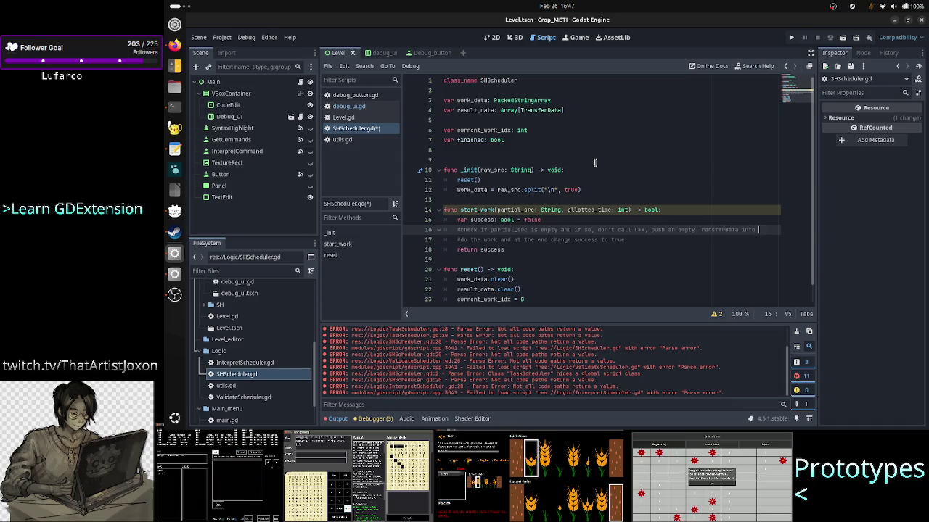
pyautogui.write('result_da')
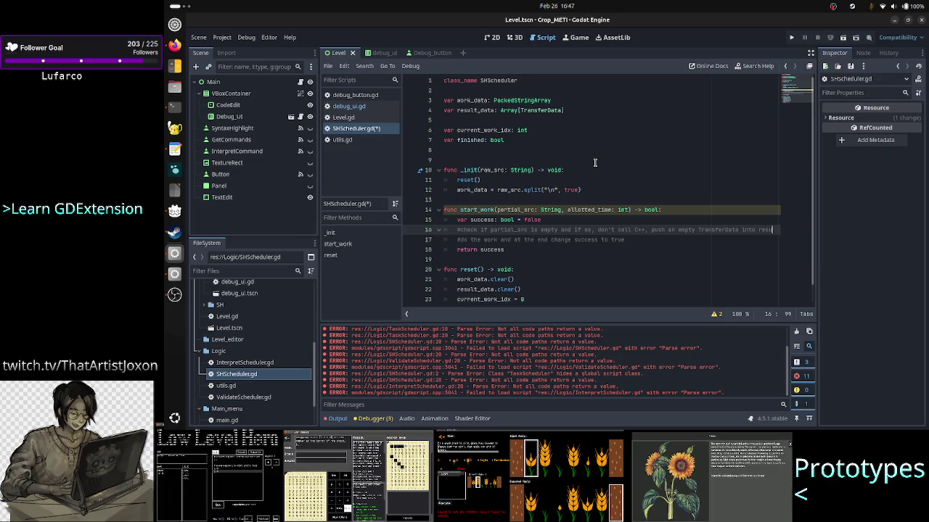
pyautogui.write('ta')
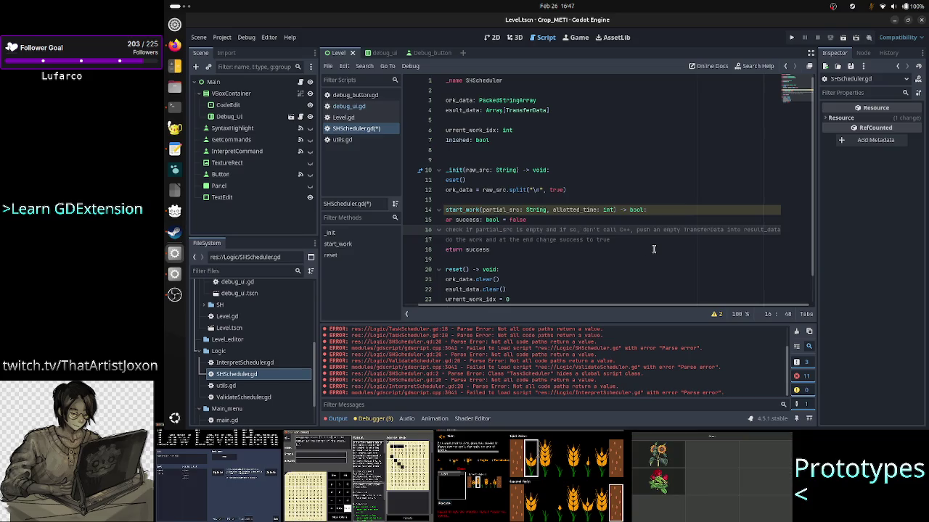
# - Remove the 'don't call C++' wording and end the comment with '(no C++)'
pyautogui.press('Right')
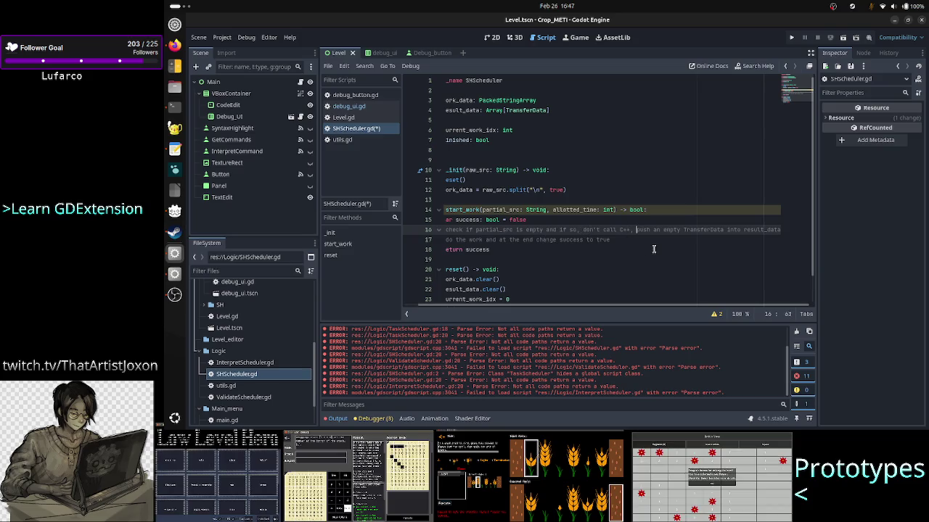
pyautogui.press('BackSpace')
pyautogui.press('Delete')
pyautogui.press('Delete')
pyautogui.press('Delete')
pyautogui.hotkey('ctrl', 'BackSpace')
pyautogui.press('BackSpace')
pyautogui.press('BackSpace')
pyautogui.press('BackSpace')
pyautogui.press('Up')
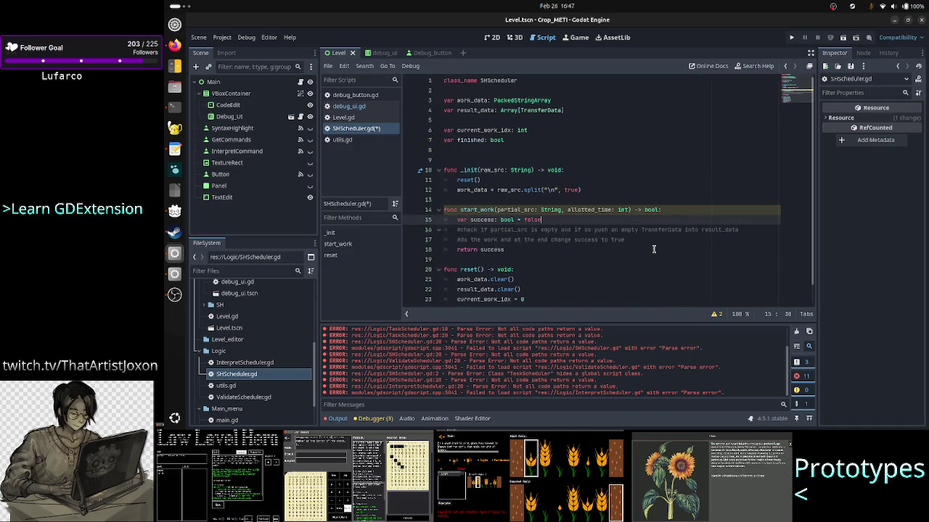
pyautogui.press('Down')
pyautogui.press('End')
pyautogui.write('(no')
pyautogui.write(' d')
pyautogui.write('++ call)')
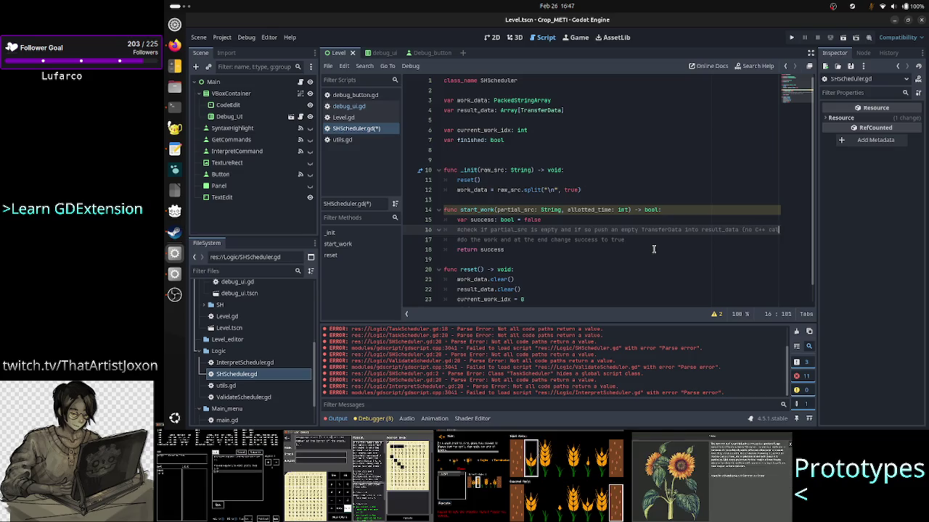
pyautogui.press('BackSpace')
pyautogui.press('BackSpace')
pyautogui.press('BackSpace')
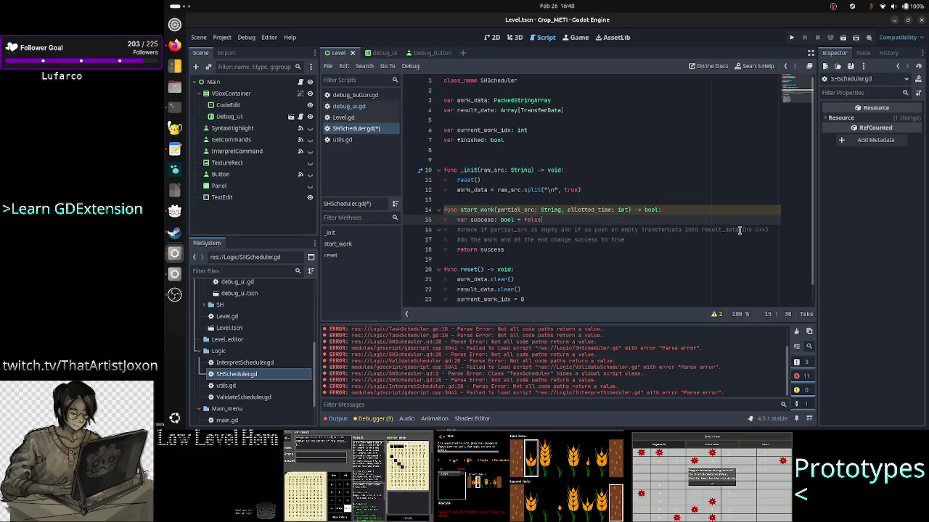
pyautogui.press('Home')
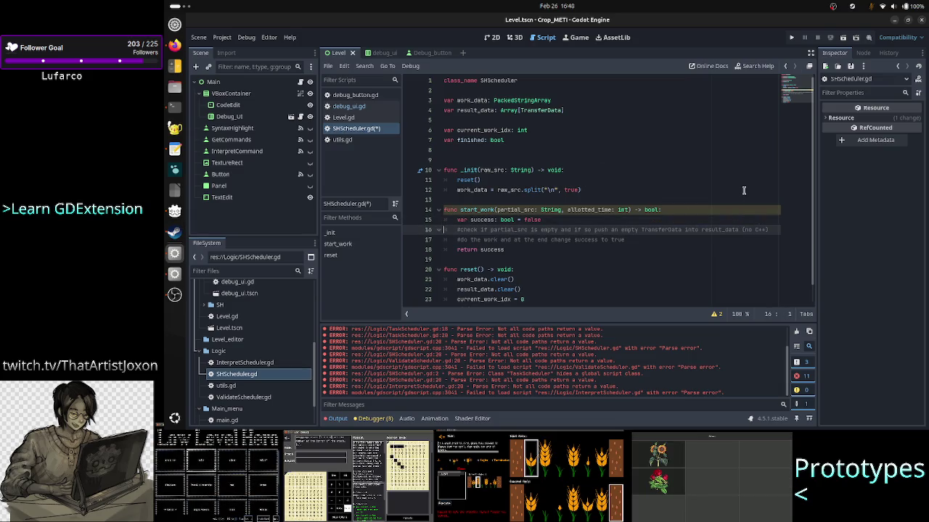
pyautogui.doubleClick(515, 209)
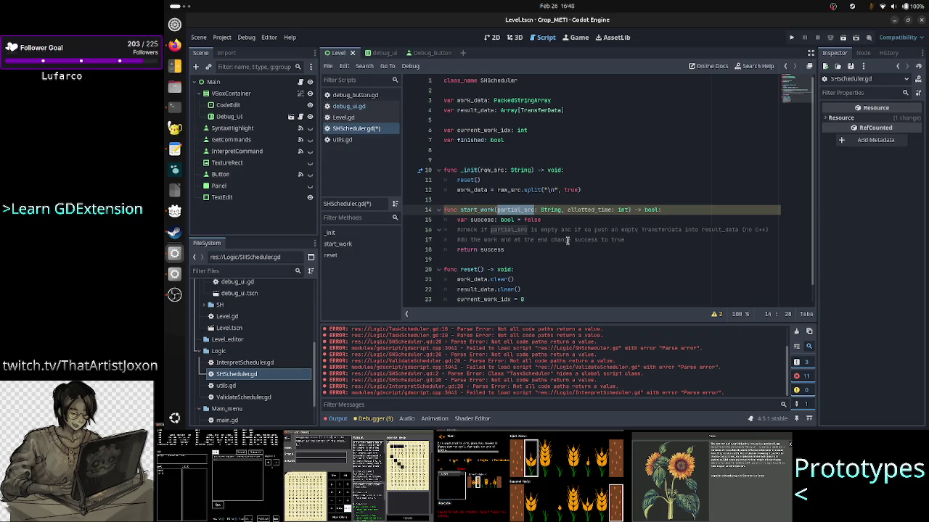
pyautogui.doubleClick(593, 239)
pyautogui.click(639, 238)
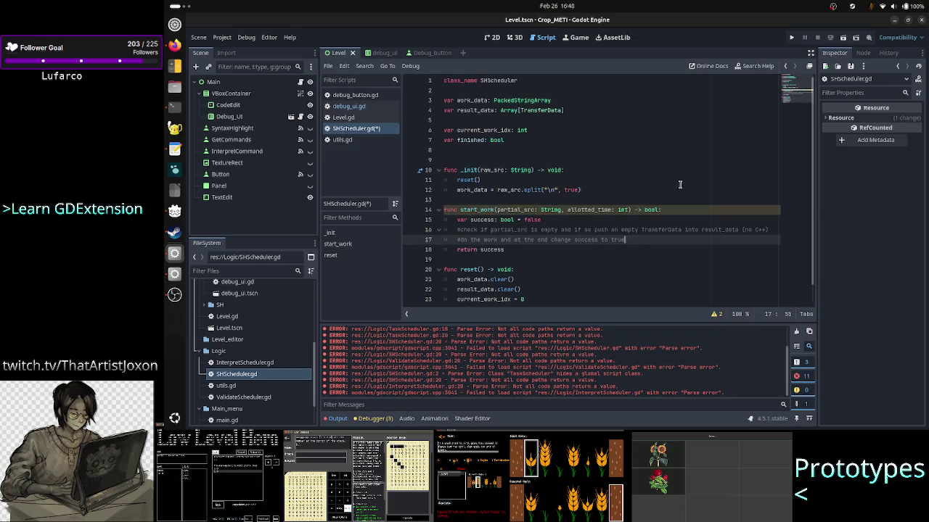
pyautogui.press('Up')
pyautogui.press('Up')
pyautogui.press('Up')
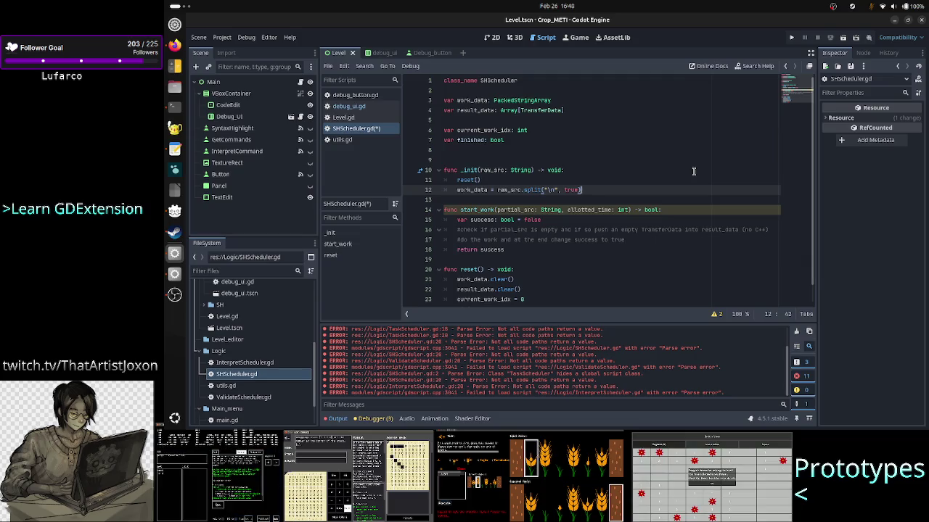
pyautogui.press('Up')
pyautogui.press('Up')
pyautogui.press('Up')
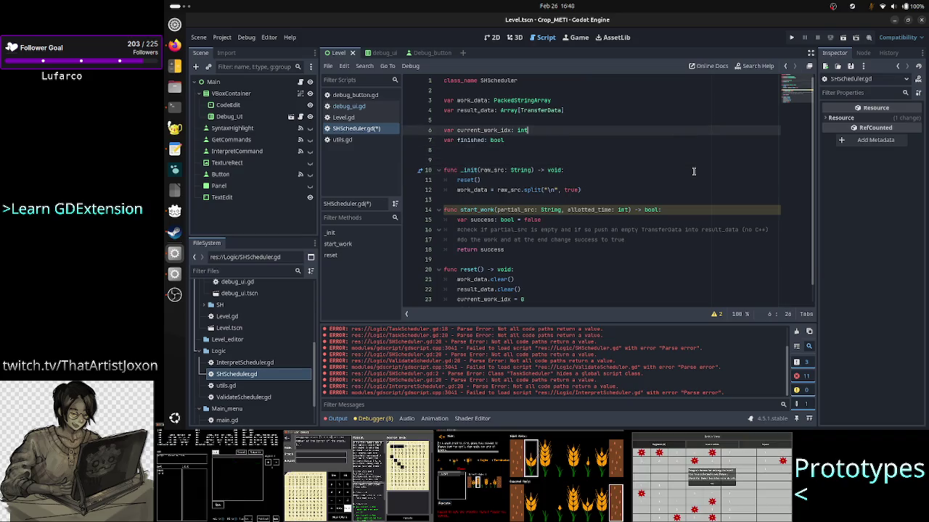
pyautogui.press('Down')
pyautogui.press('Down')
pyautogui.press('Down')
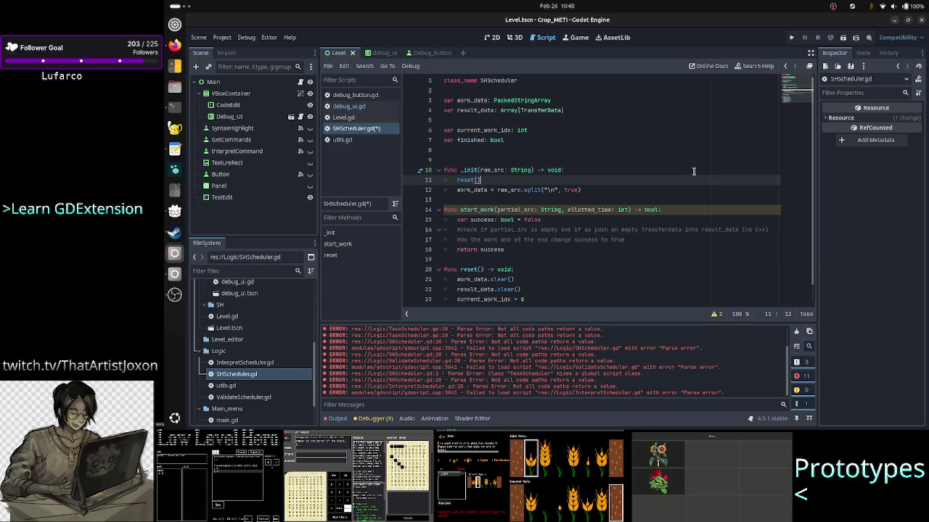
pyautogui.click(590, 189)
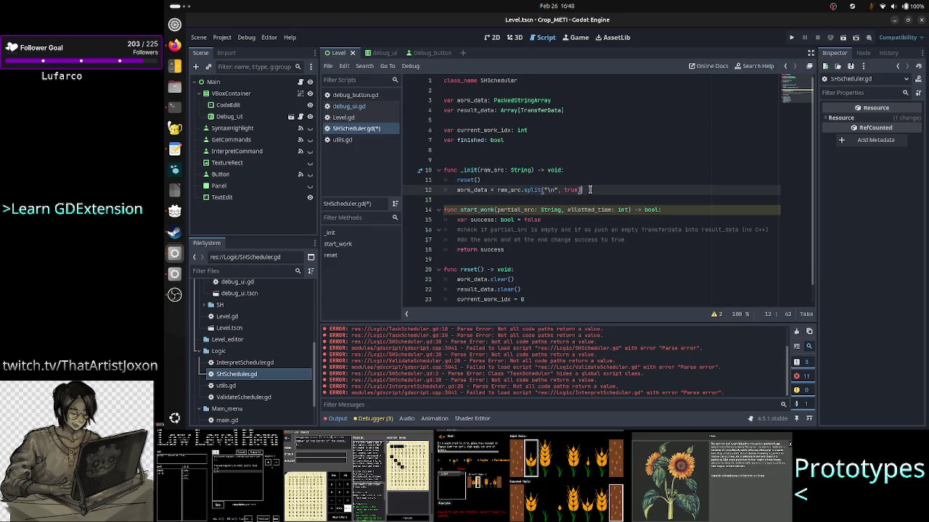
pyautogui.press('Down')
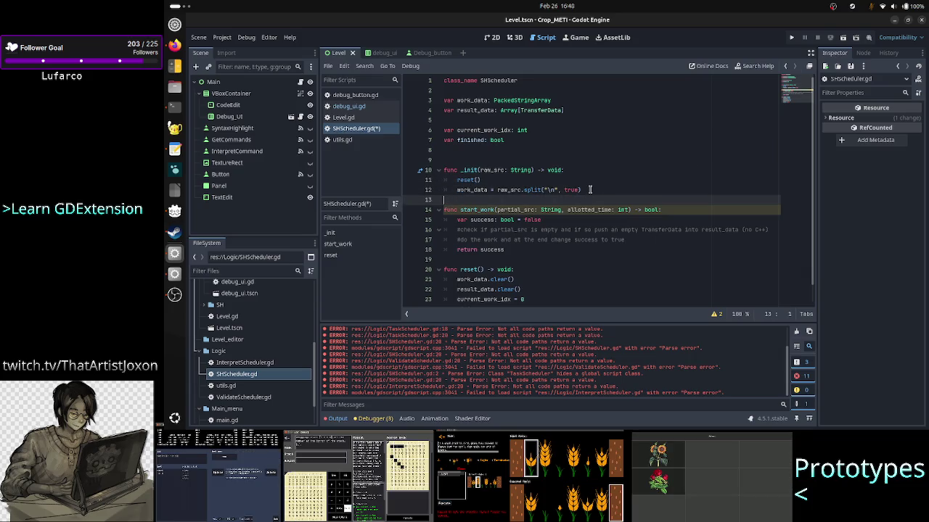
pyautogui.press('Up')
pyautogui.press('Up')
pyautogui.press('Up')
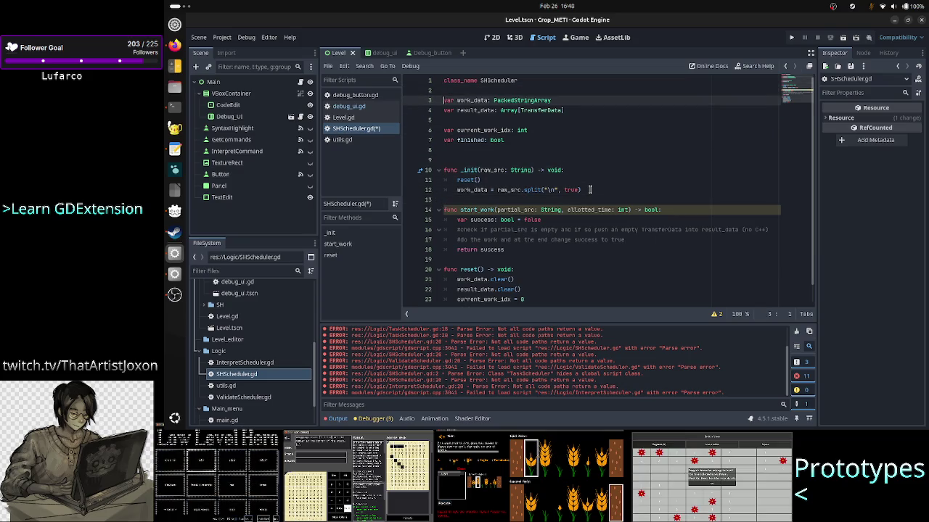
pyautogui.hotkey('shift', 'End')
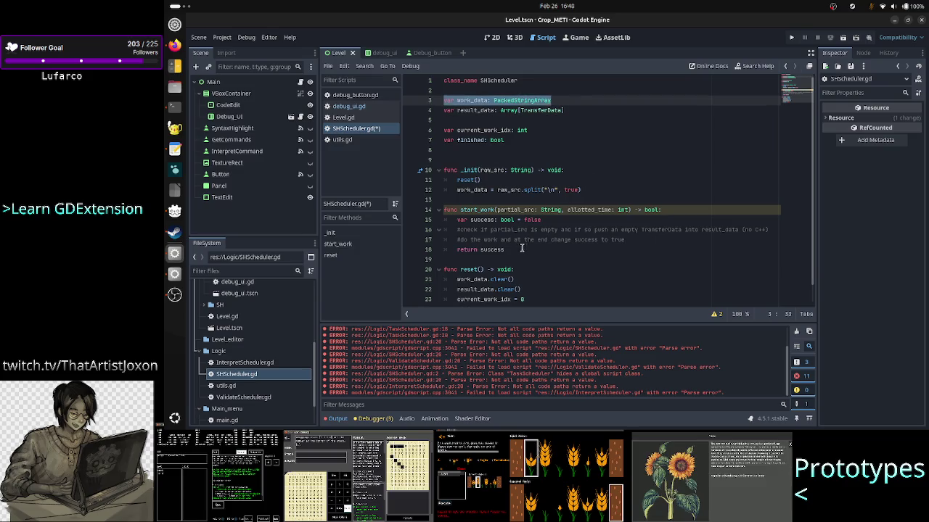
# - Append '= []' to the work_data and result_data declarations on lines 3 and 4
pyautogui.scroll(-1, 553, 270)
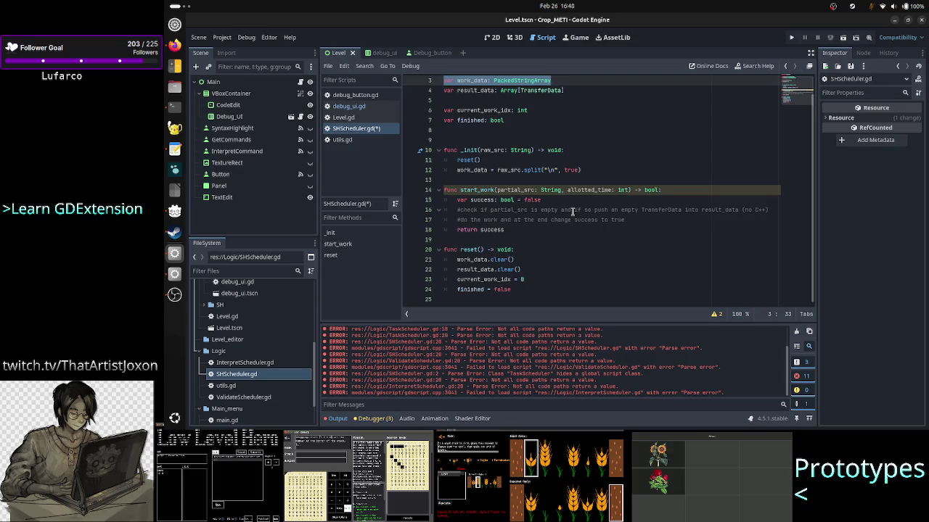
pyautogui.scroll(1, 572, 211)
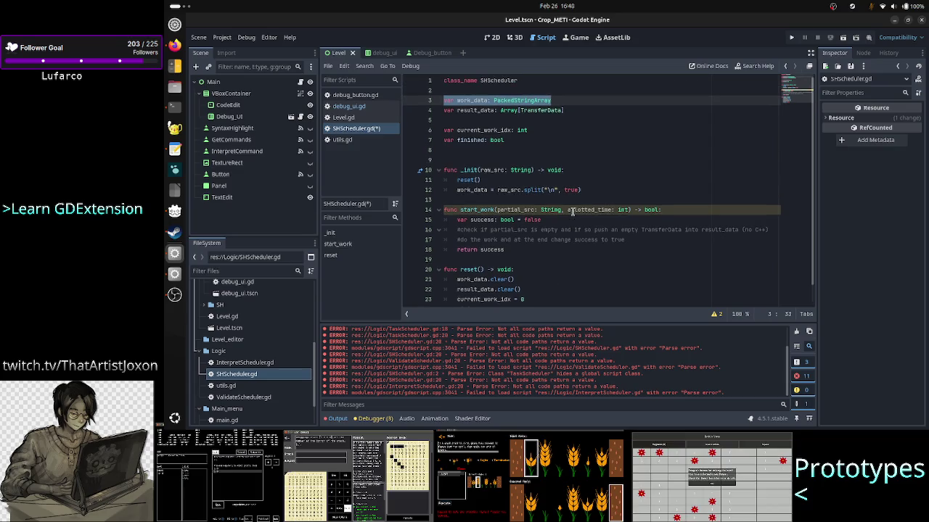
pyautogui.click(577, 100)
pyautogui.click(506, 280)
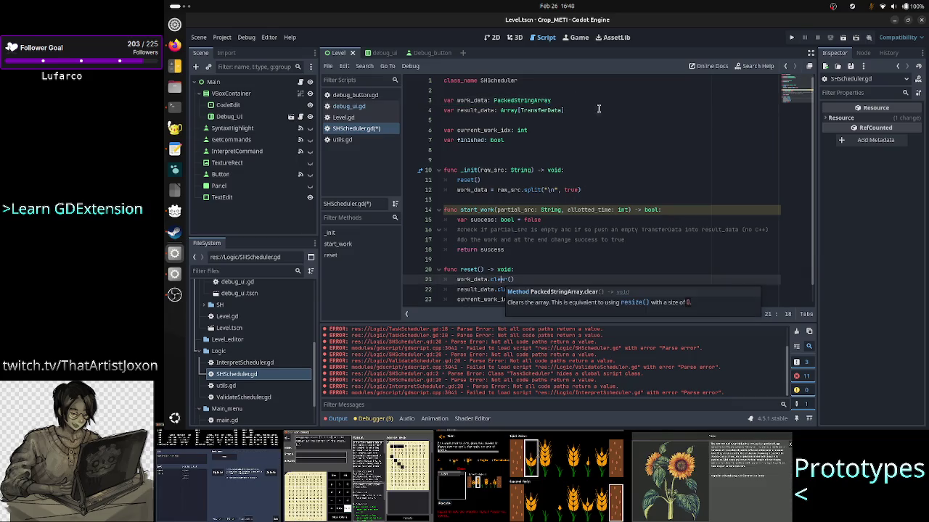
pyautogui.click(570, 100)
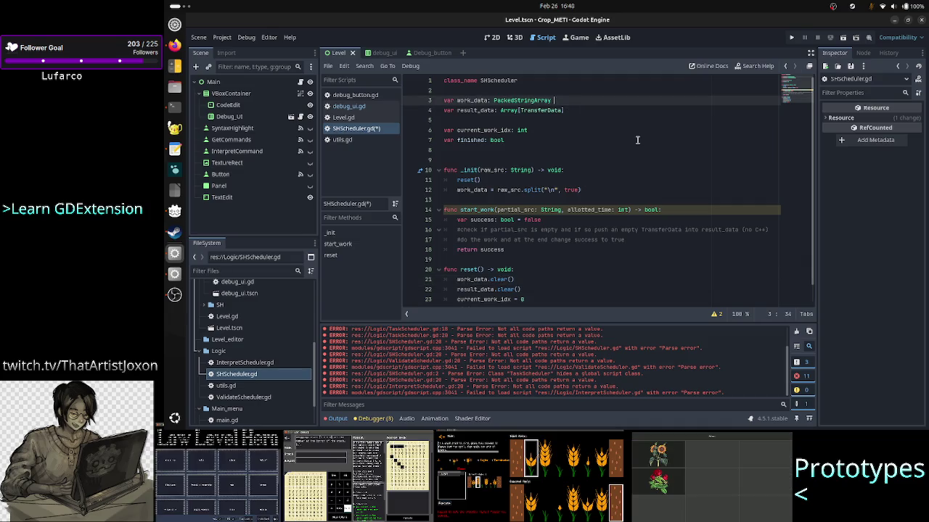
pyautogui.write('= []')
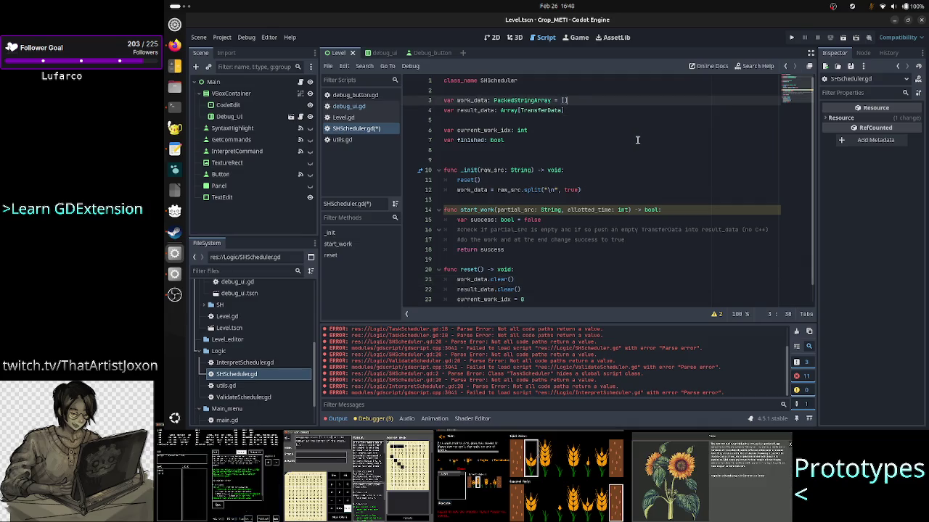
pyautogui.press('Down')
pyautogui.write('= []')
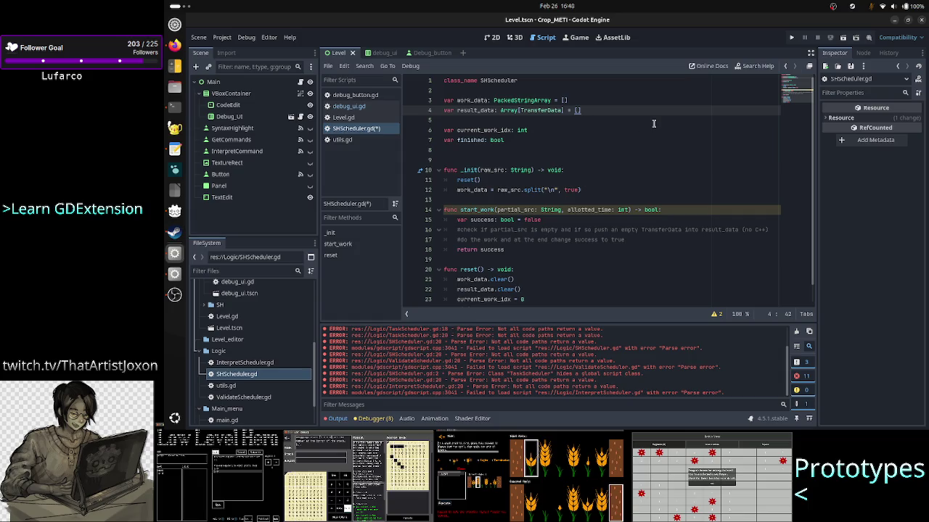
# - Try a PackedStringArray constructor for work_data, then revert its initial value to []
pyautogui.press('Up')
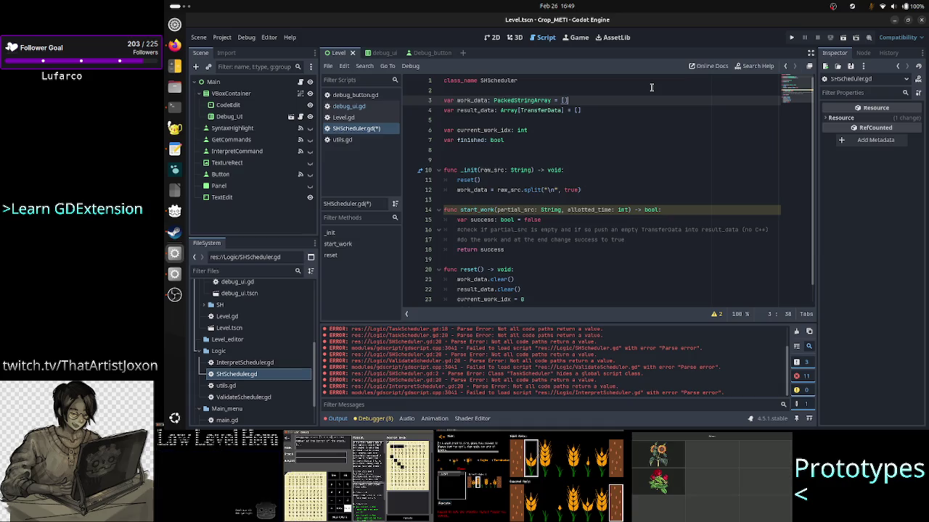
pyautogui.press('BackSpace')
pyautogui.press('BackSpace')
pyautogui.write('Packe')
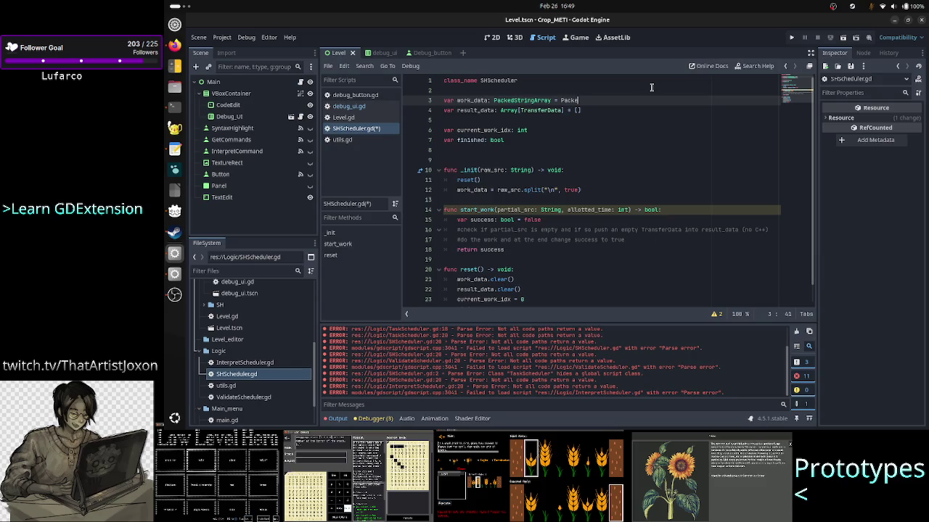
pyautogui.write('d')
pyautogui.press('Escape')
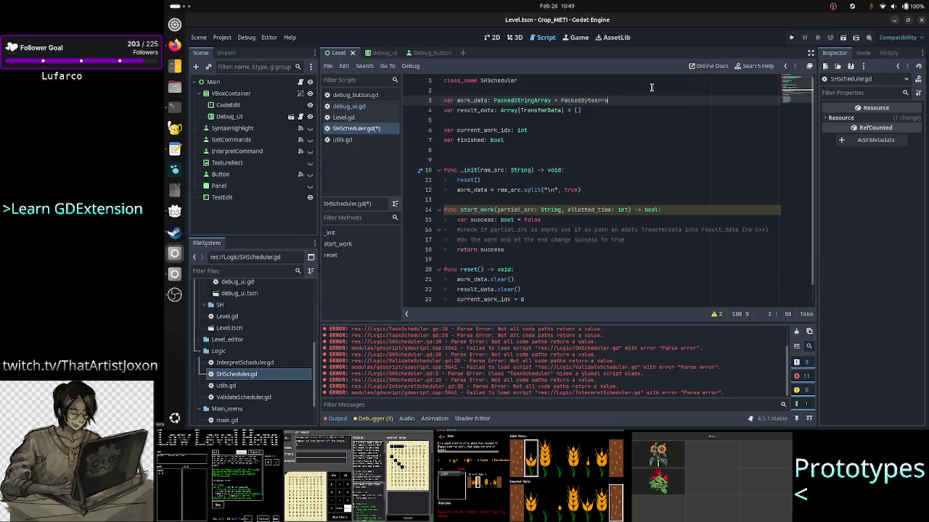
pyautogui.write('Str')
pyautogui.press('Return')
pyautogui.write('.n')
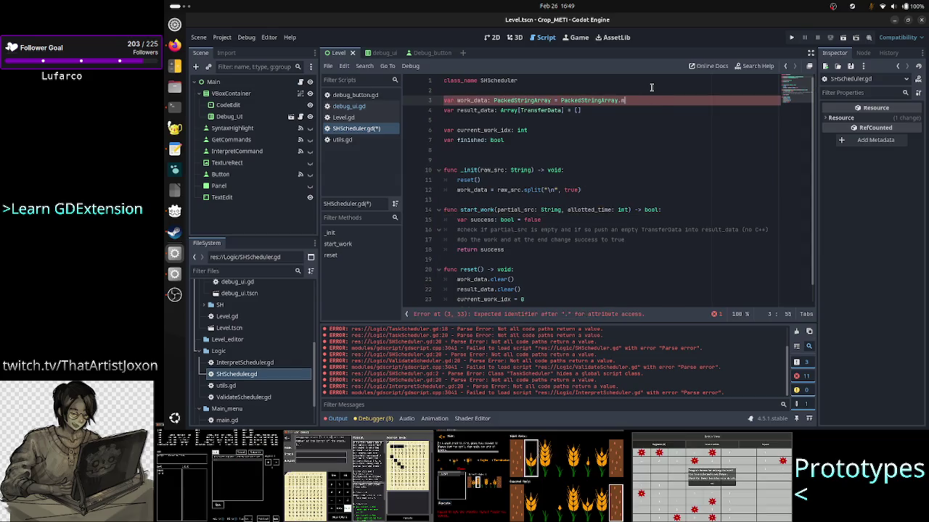
pyautogui.press('BackSpace')
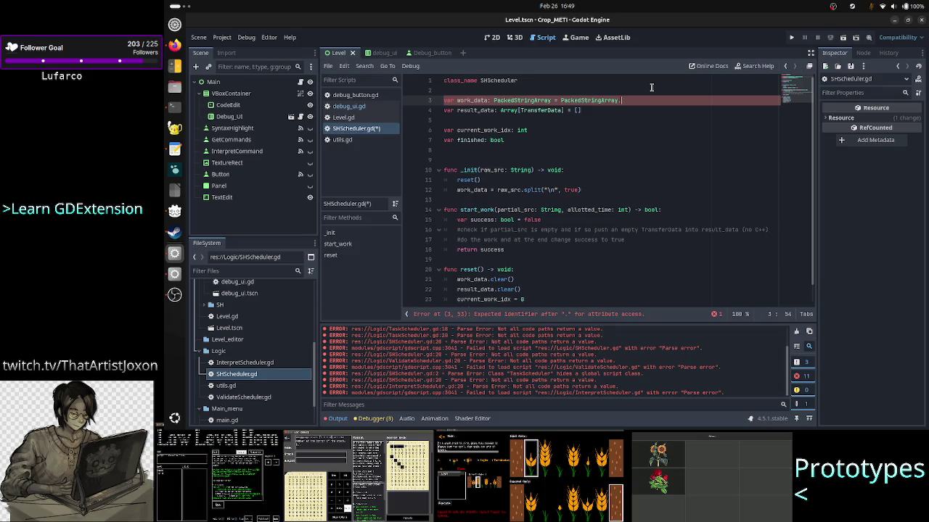
pyautogui.press('BackSpace')
pyautogui.press('BackSpace')
pyautogui.press('BackSpace')
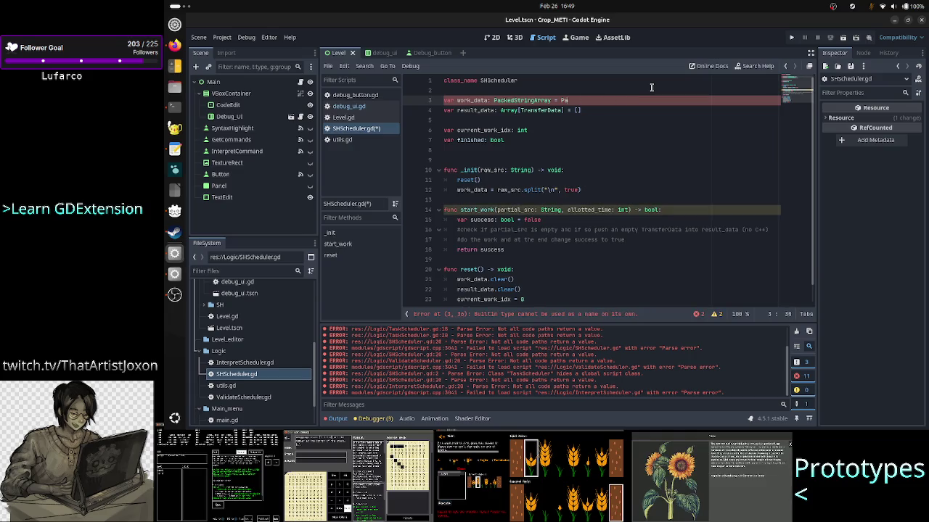
pyautogui.write('[]')
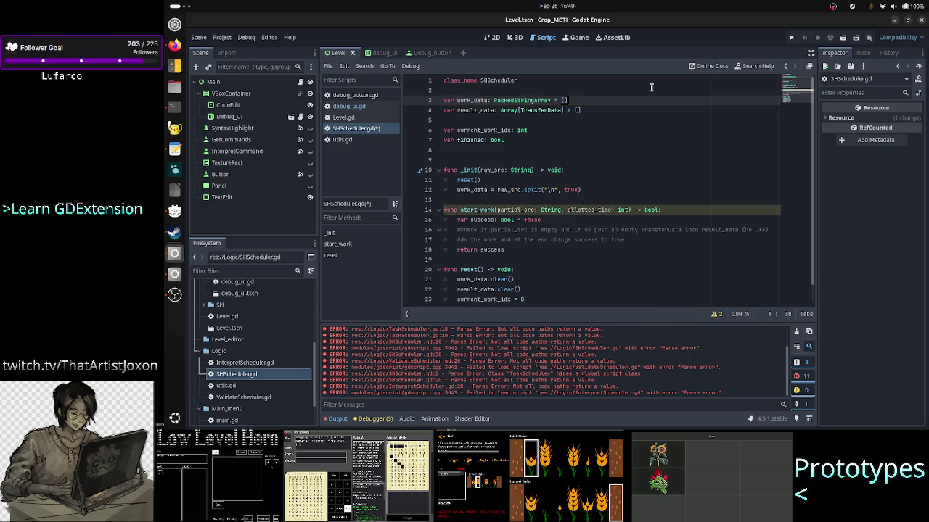
pyautogui.press('Down')
pyautogui.press('Down')
pyautogui.press('Down')
pyautogui.press('Home')
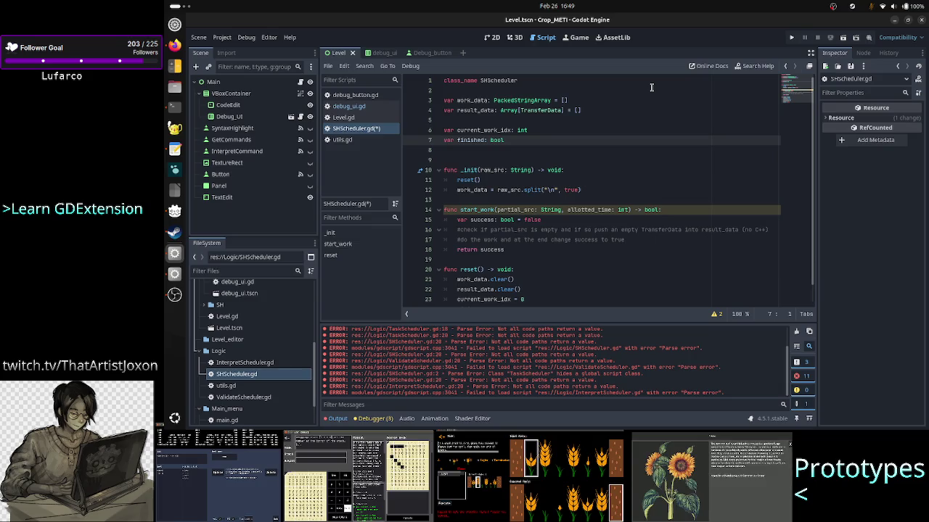
# - Remove the partial_src parameter from the start_work function signature
pyautogui.press('Down')
pyautogui.press('Down')
pyautogui.press('Down')
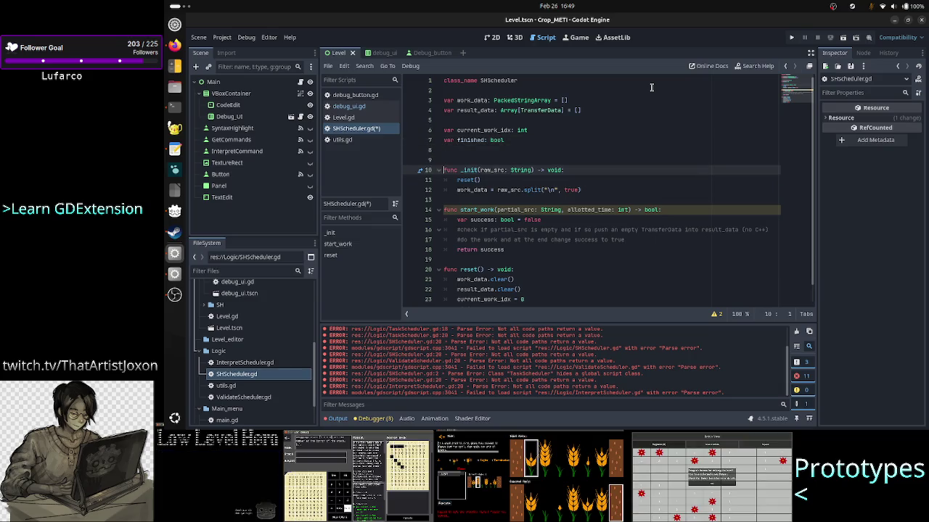
pyautogui.press('Down')
pyautogui.press('Down')
pyautogui.press('Down')
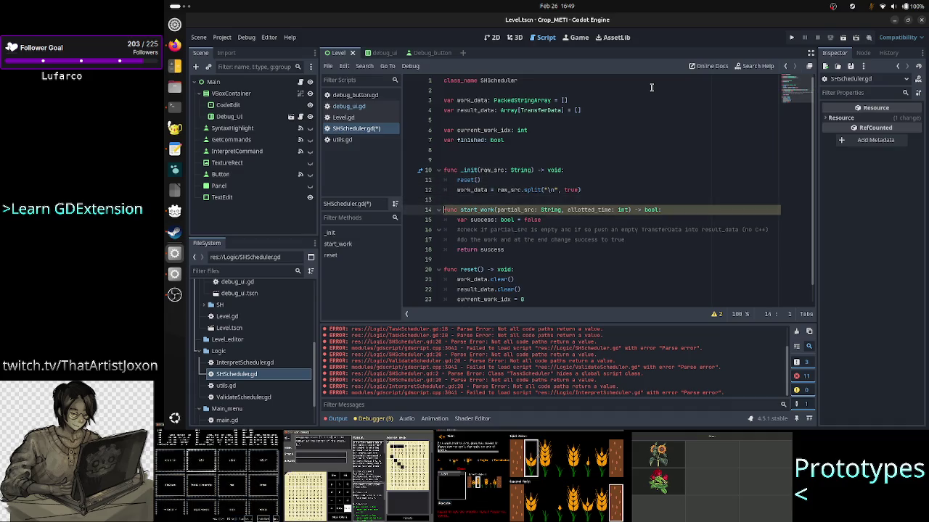
pyautogui.press('Right')
pyautogui.press('Right')
pyautogui.press('Right')
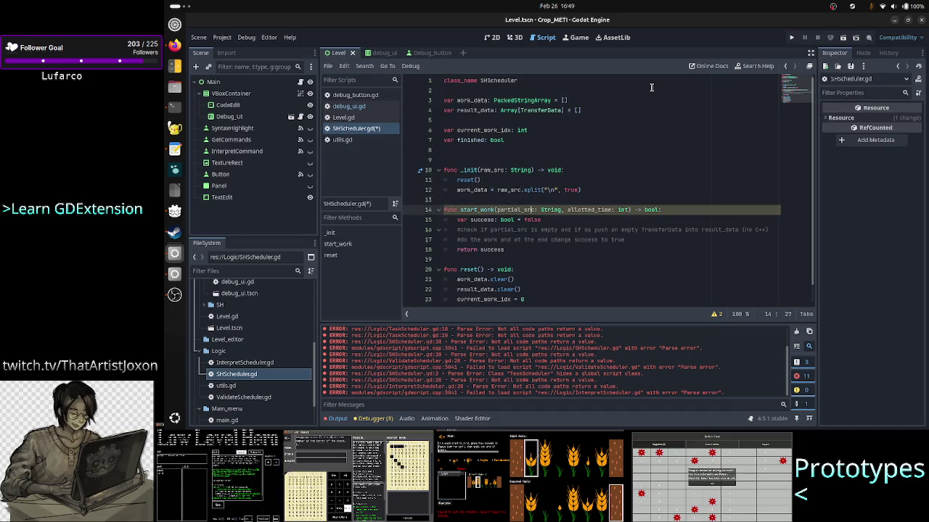
pyautogui.press('Right')
pyautogui.press('Right')
pyautogui.hotkey('shift', 'Left')
pyautogui.hotkey('shift', 'Left')
pyautogui.hotkey('shift', 'Left')
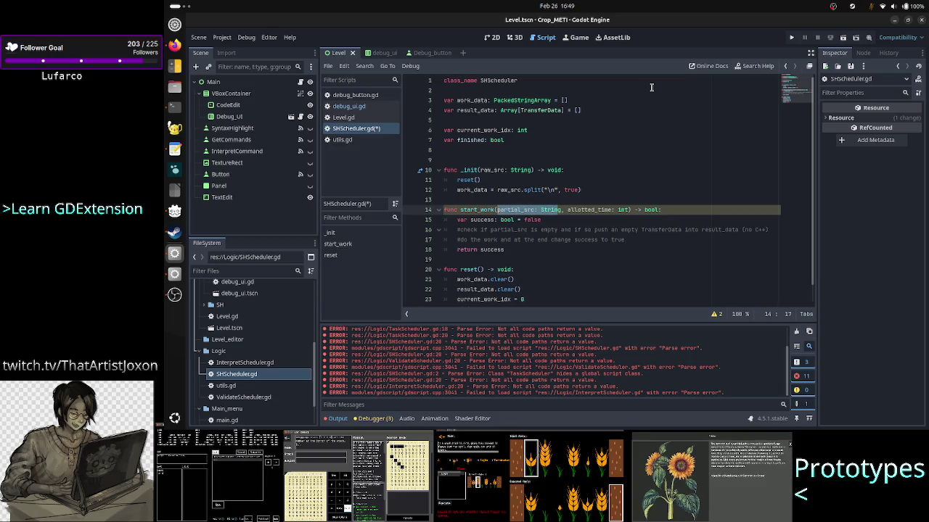
pyautogui.press('Right')
pyautogui.hotkey('shift', 'Left')
pyautogui.hotkey('shift', 'Left')
pyautogui.hotkey('shift', 'Left')
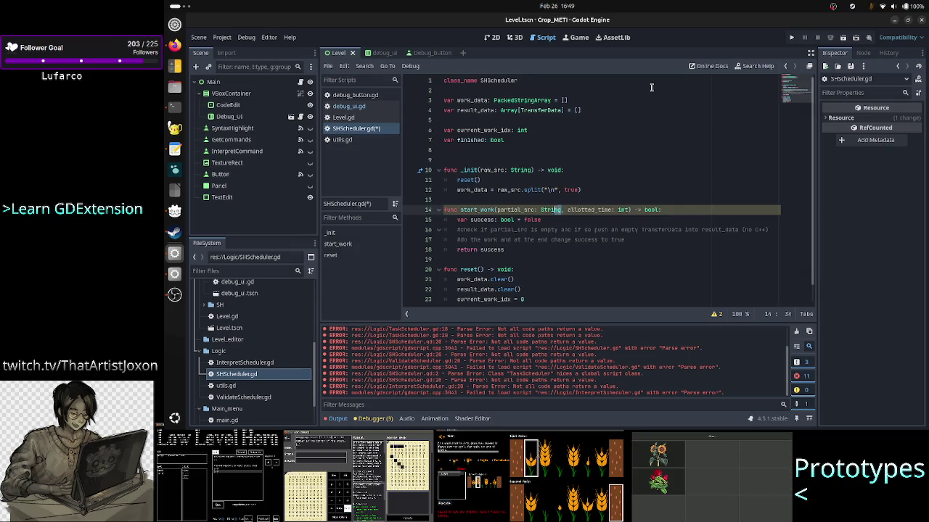
pyautogui.press('Right')
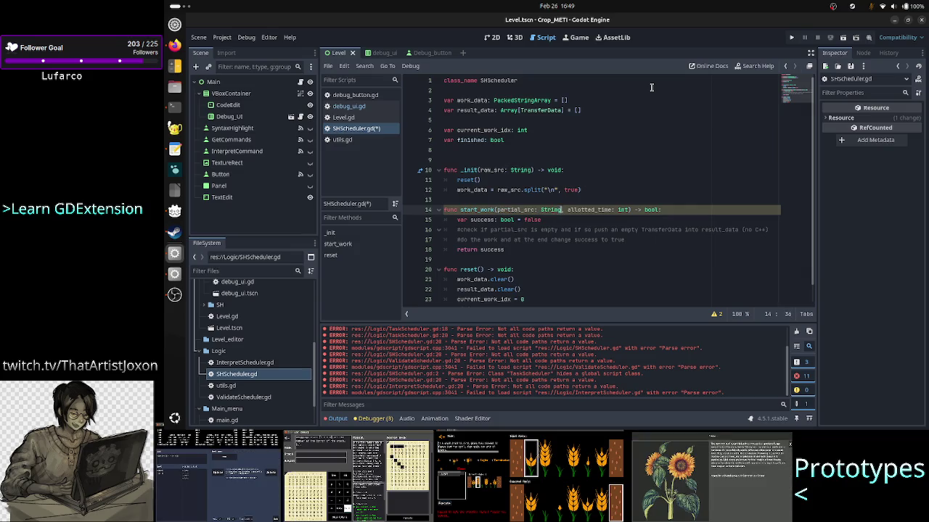
pyautogui.press('BackSpace')
pyautogui.press('BackSpace')
pyautogui.press('BackSpace')
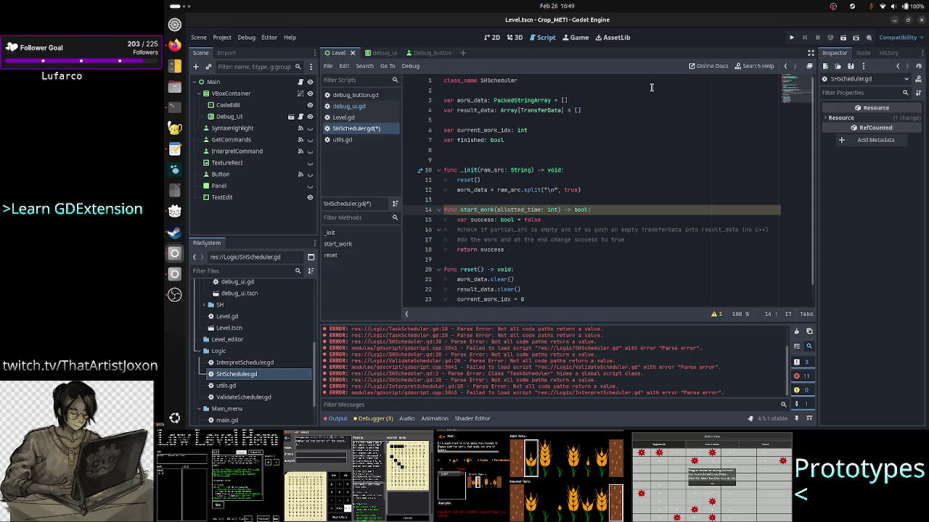
# - Declare partial_src: String = work_data[current_work_idx] on a new line after the success declaration
pyautogui.doubleClick(470, 100)
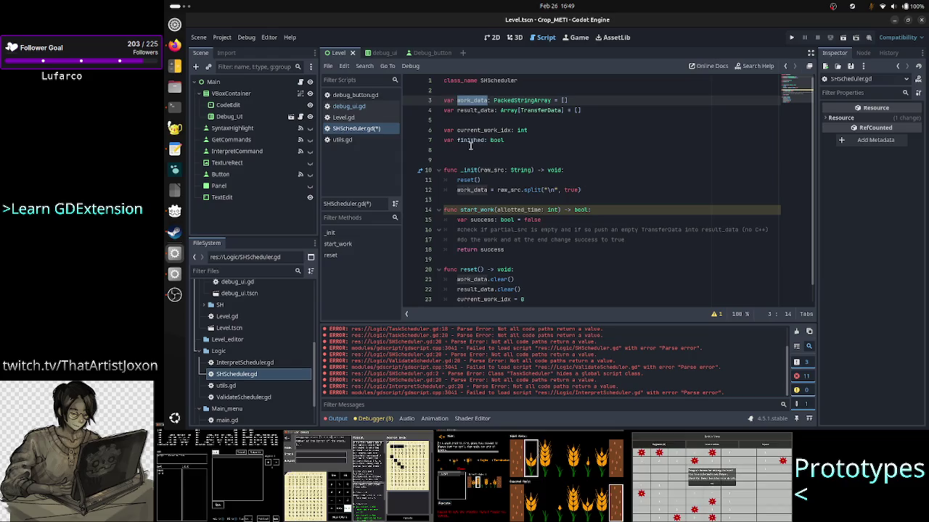
pyautogui.doubleClick(486, 130)
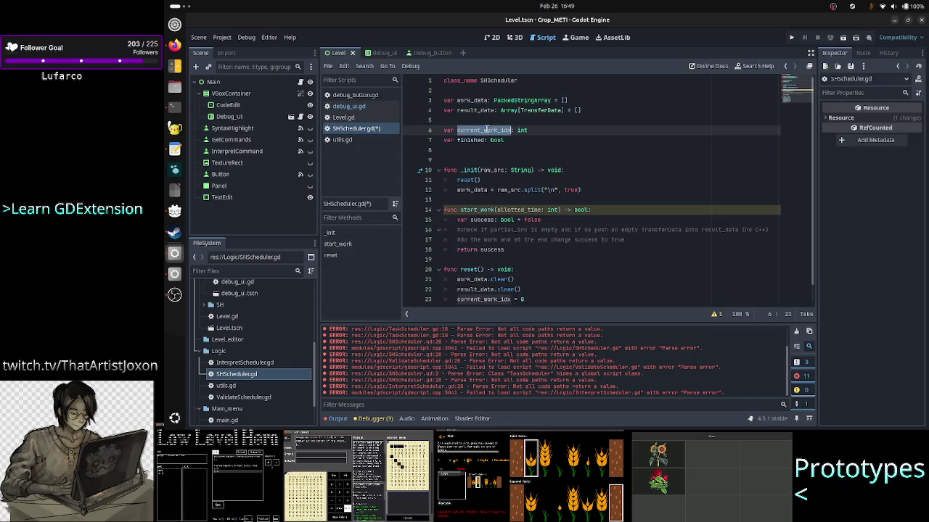
pyautogui.click(608, 210)
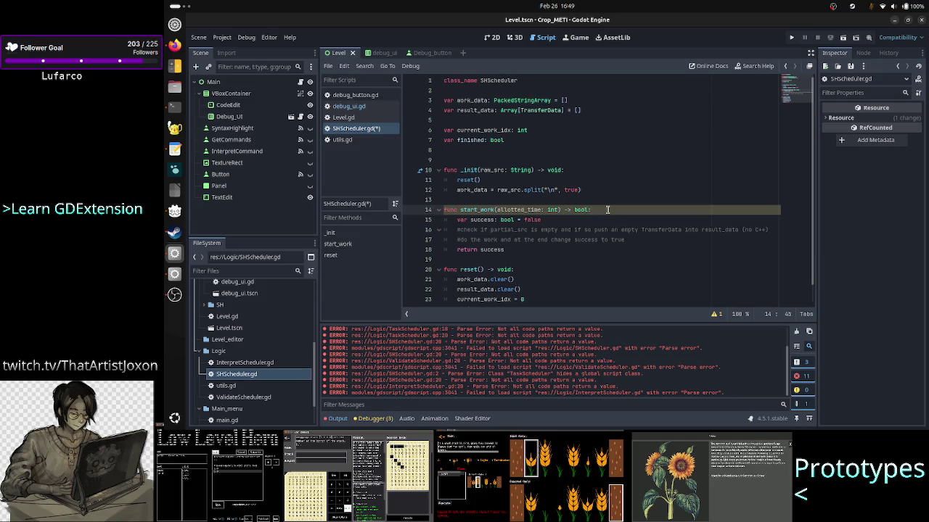
pyautogui.press('Down')
pyautogui.press('Down')
pyautogui.press('Down')
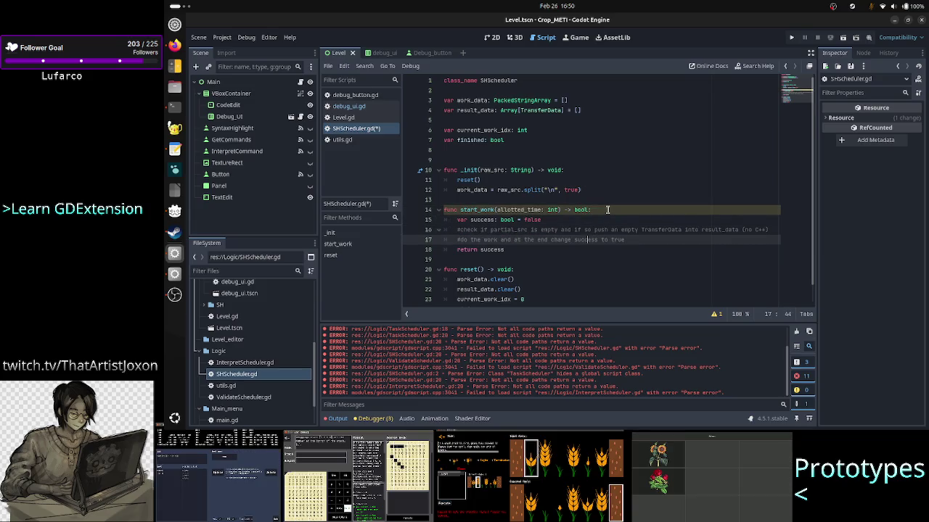
pyautogui.press('Up')
pyautogui.press('Up')
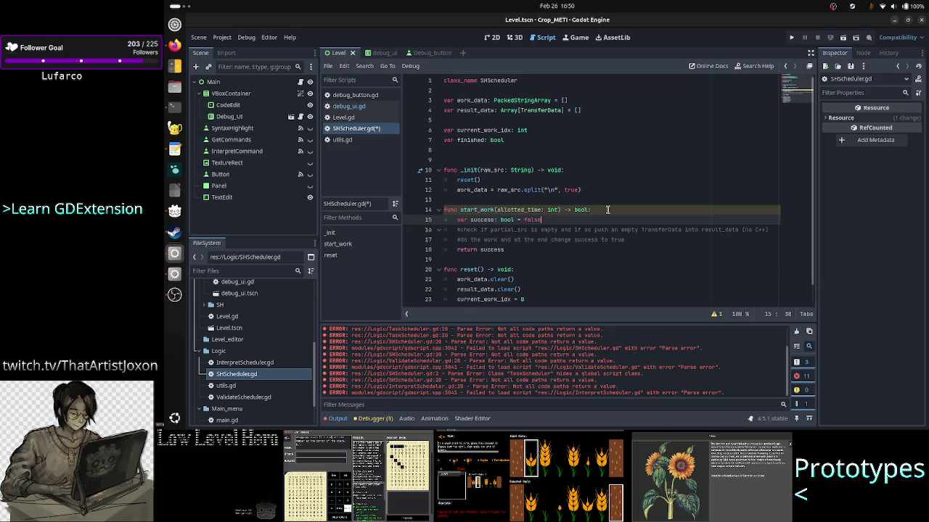
pyautogui.press('Return')
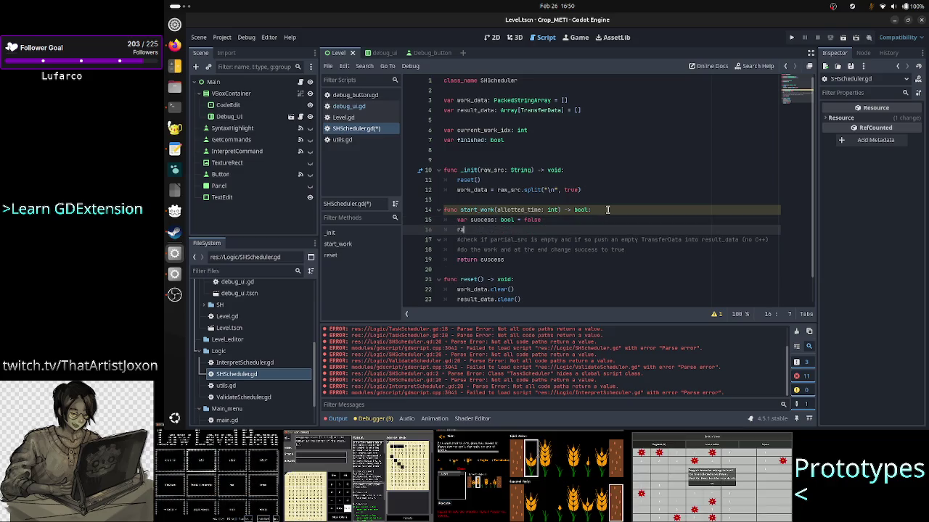
pyautogui.write('r partial_src: S')
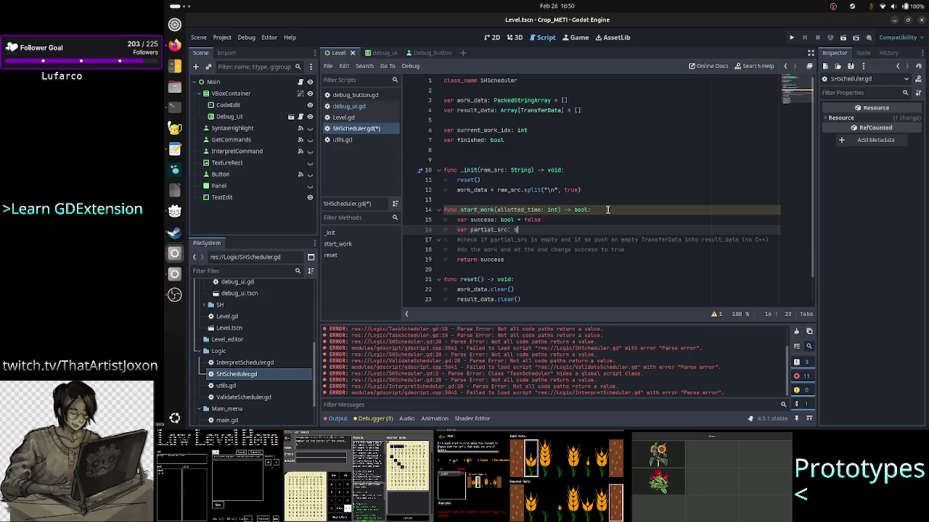
pyautogui.write('tring = ')
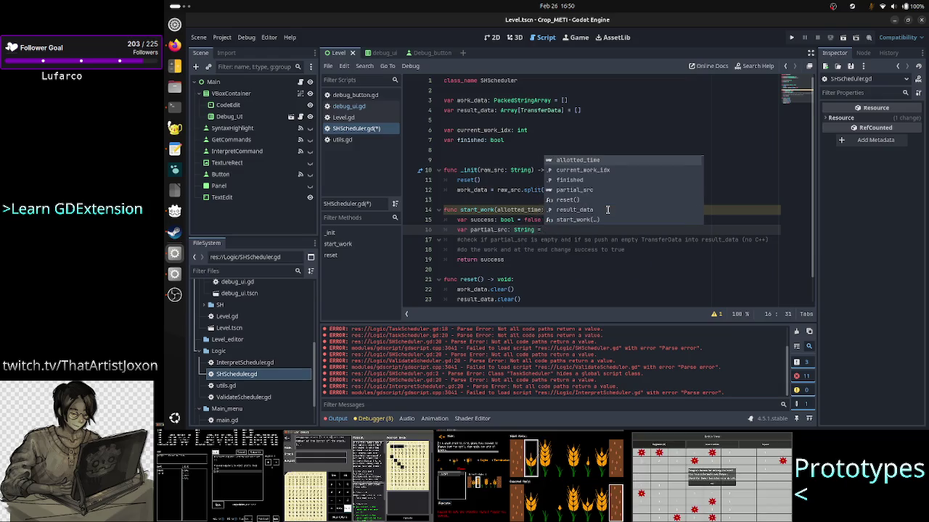
pyautogui.write('work_da')
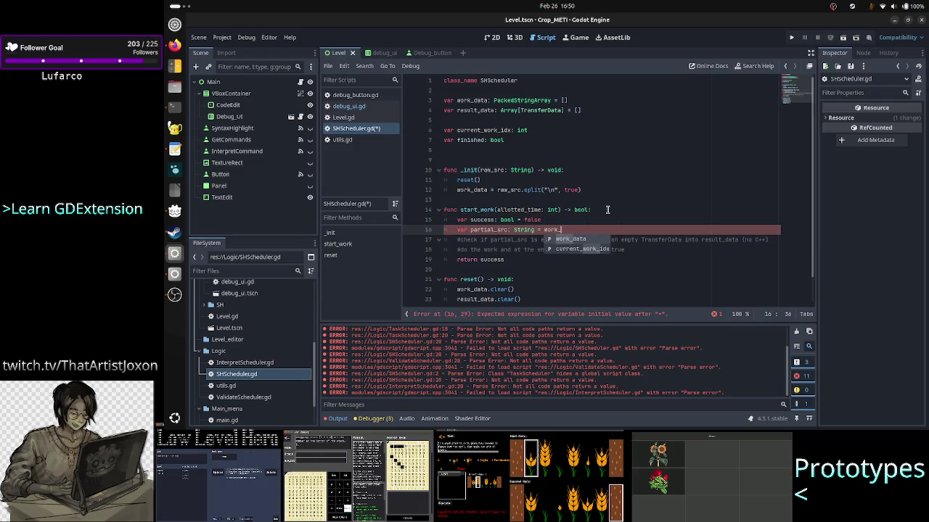
pyautogui.write('ta[')
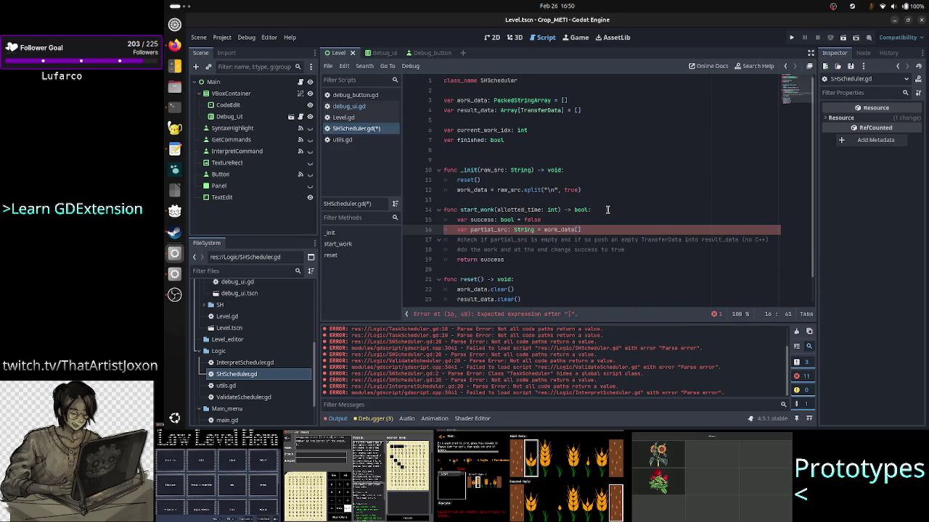
pyautogui.write('curr')
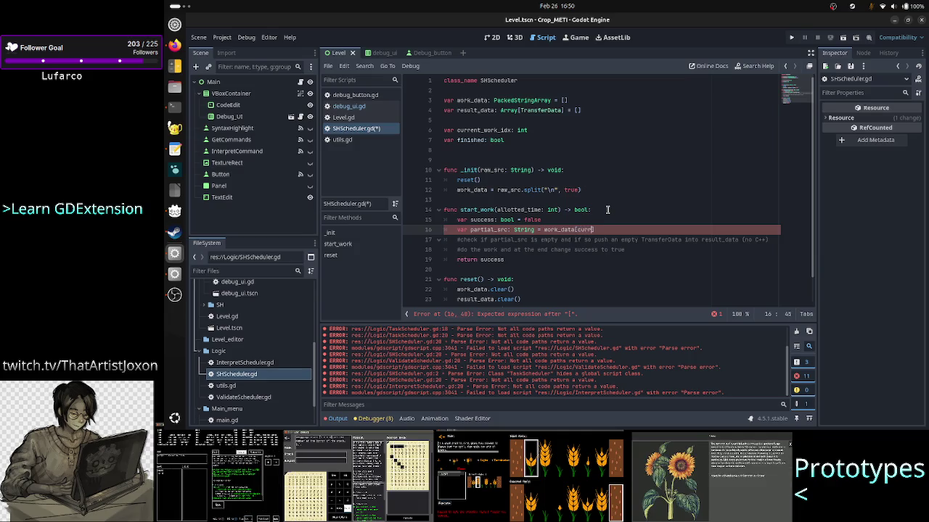
pyautogui.press('Return')
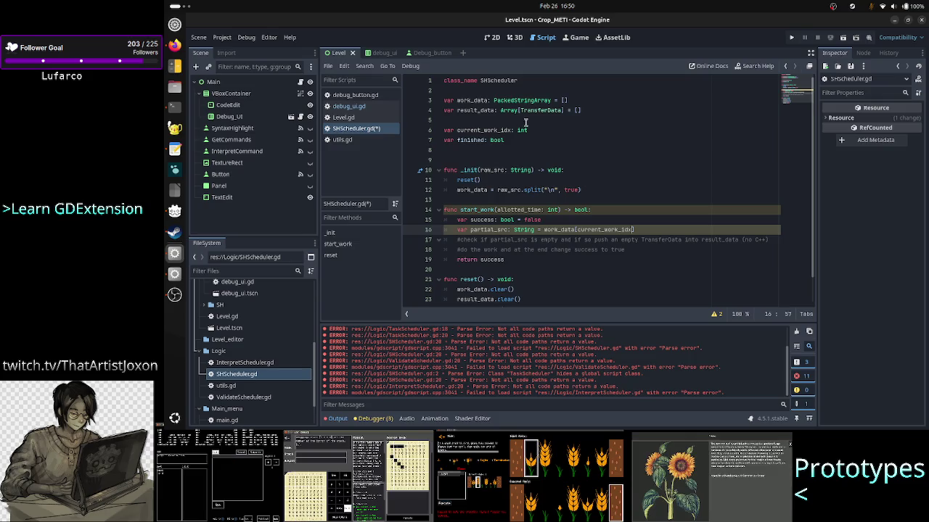
# - Search the help for 'packedstr', open PackedStringArray, and scroll to its Operator Descriptions
pyautogui.click(758, 69)
pyautogui.write('packeds')
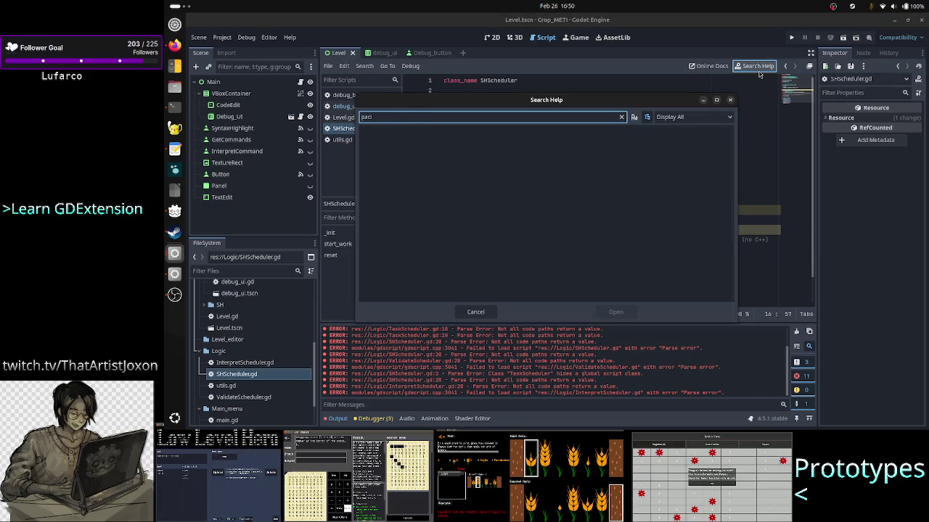
pyautogui.write('tr')
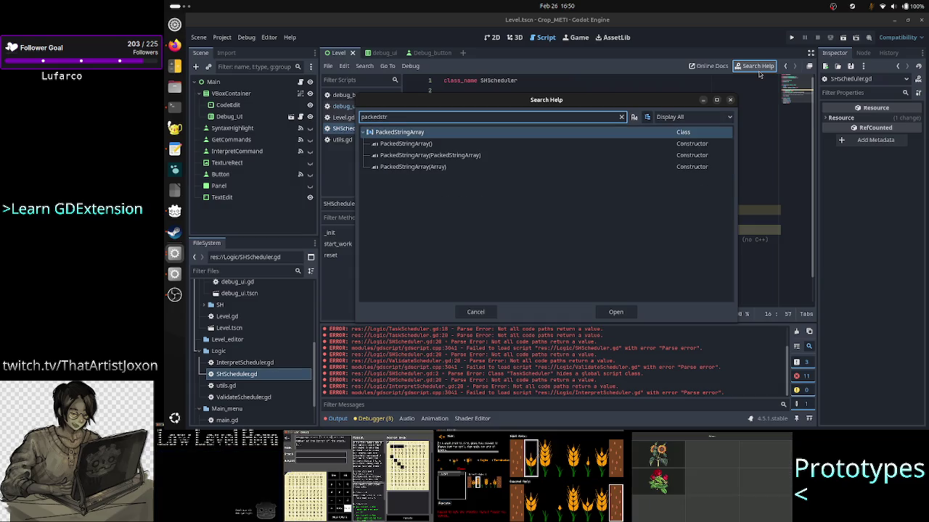
pyautogui.press('Return')
pyautogui.scroll(-5, 680, 106)
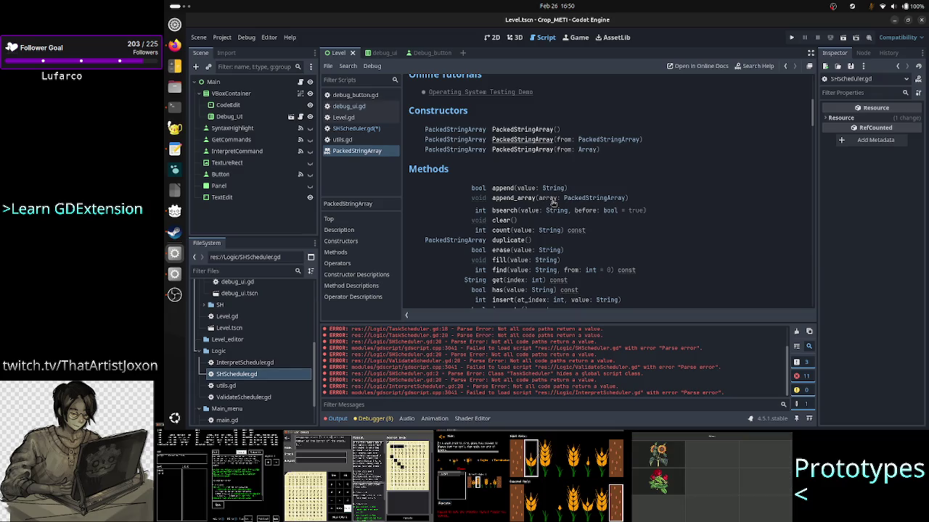
pyautogui.scroll(-5, 553, 204)
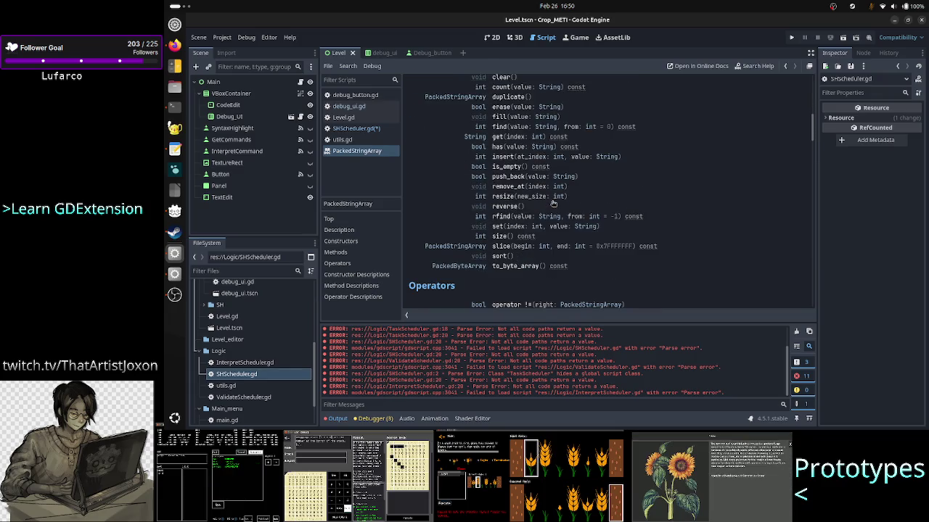
pyautogui.scroll(-3, 553, 204)
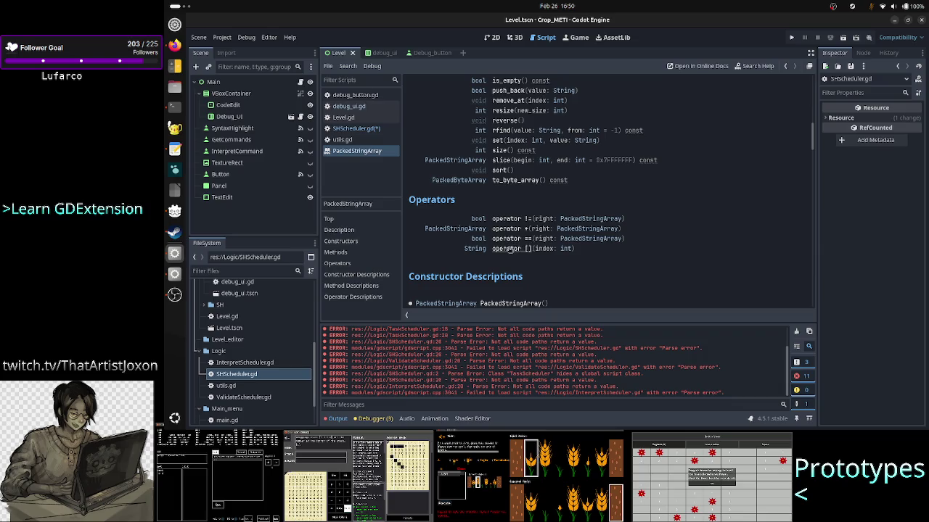
pyautogui.scroll(-15, 510, 248)
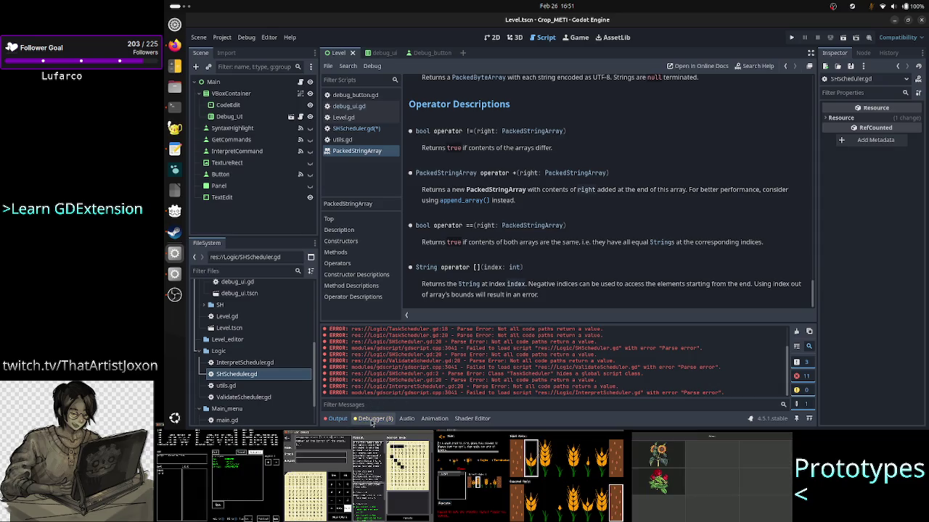
pyautogui.scroll(2, 384, 368)
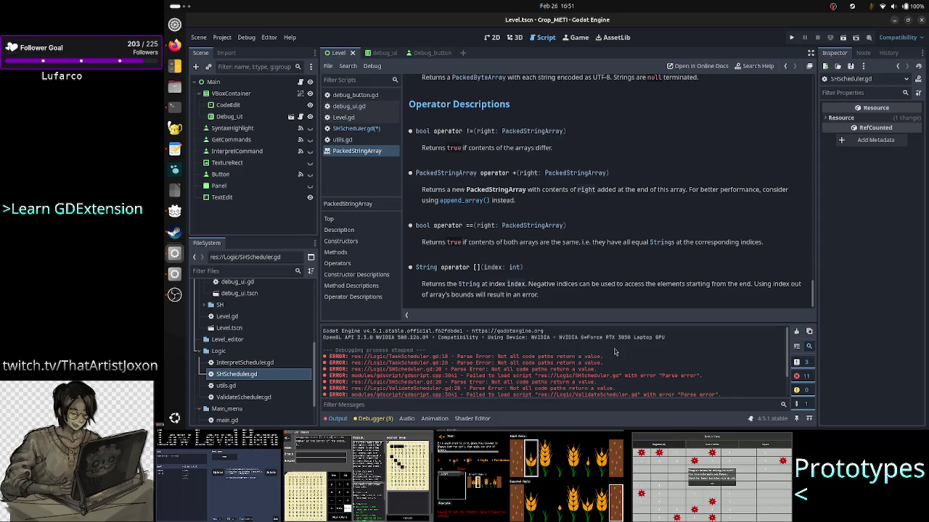
pyautogui.click(377, 140)
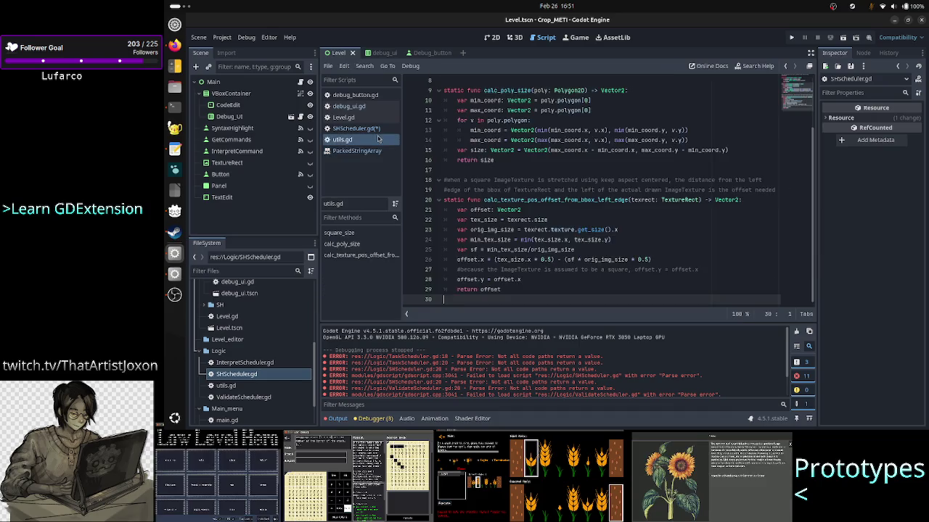
pyautogui.click(391, 129)
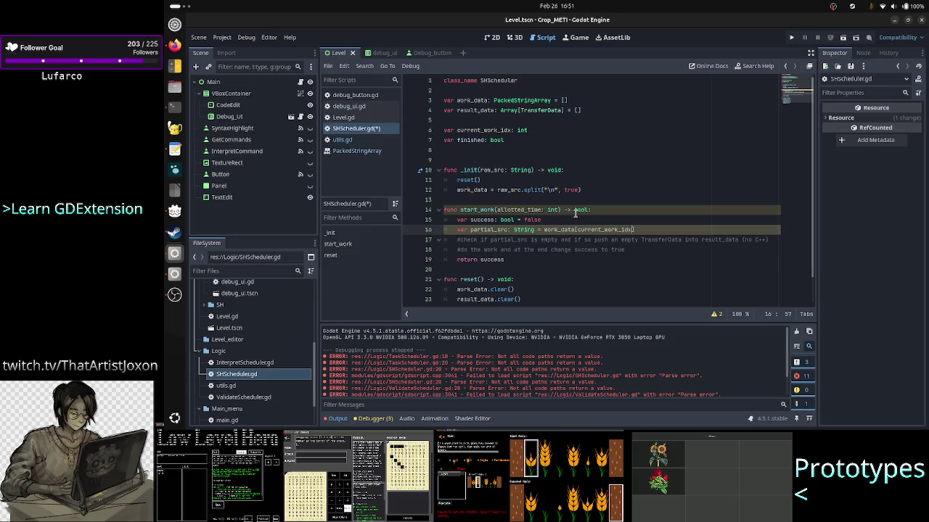
pyautogui.moveTo(575, 211)
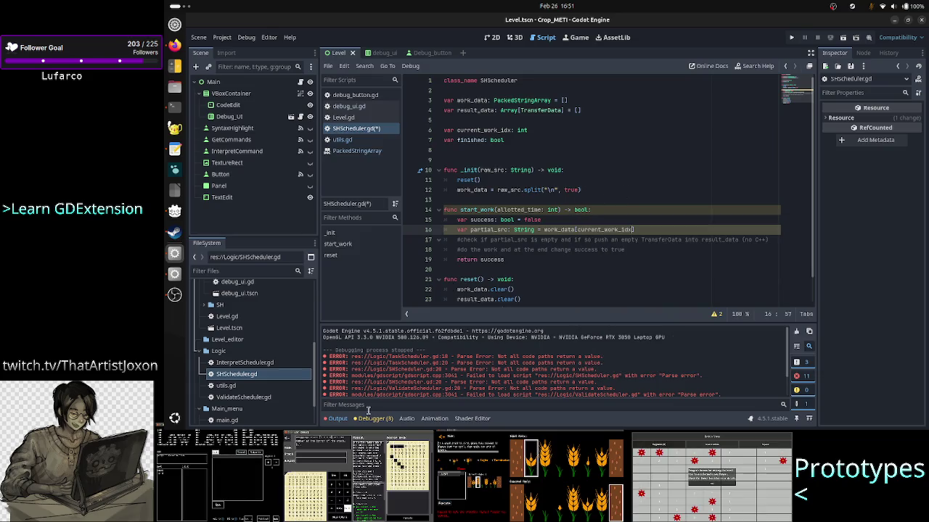
pyautogui.click(373, 152)
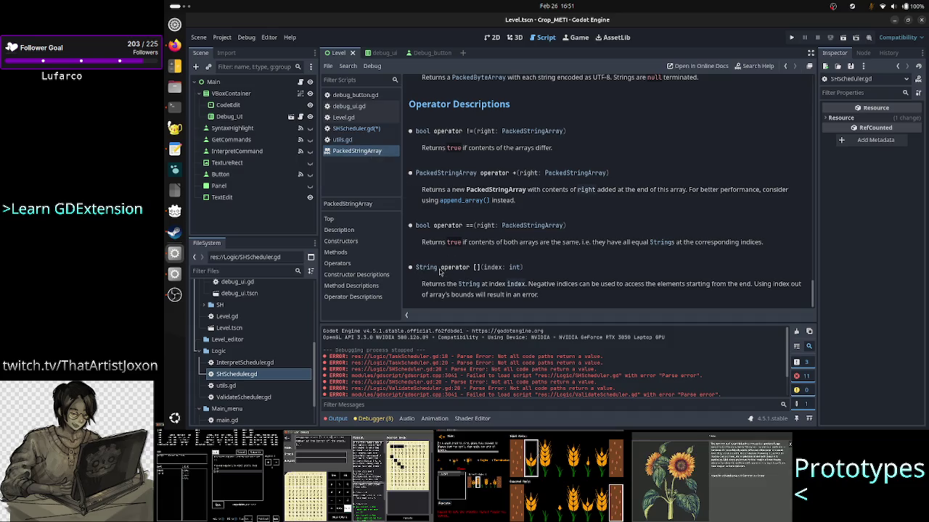
# - Highlight operator []'s String return type and out-of-bounds error note, then return to SHScheduler.gd
pyautogui.moveTo(440, 269); pyautogui.dragTo(407, 267)
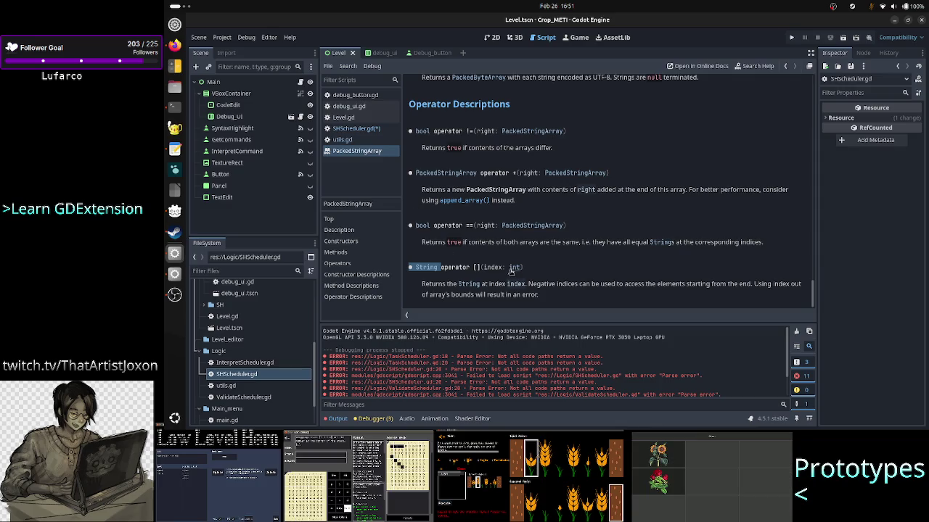
pyautogui.moveTo(502, 298); pyautogui.dragTo(549, 297)
pyautogui.click(550, 297)
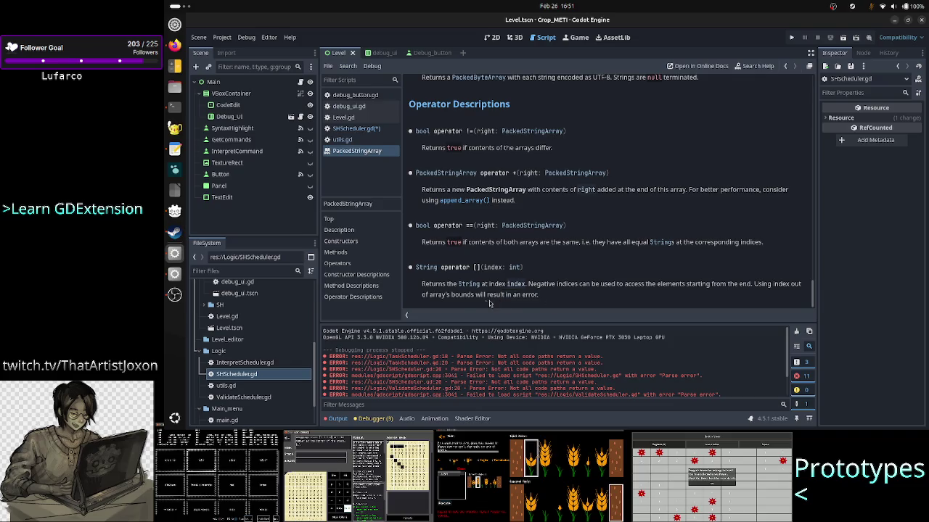
pyautogui.moveTo(472, 297); pyautogui.dragTo(543, 294)
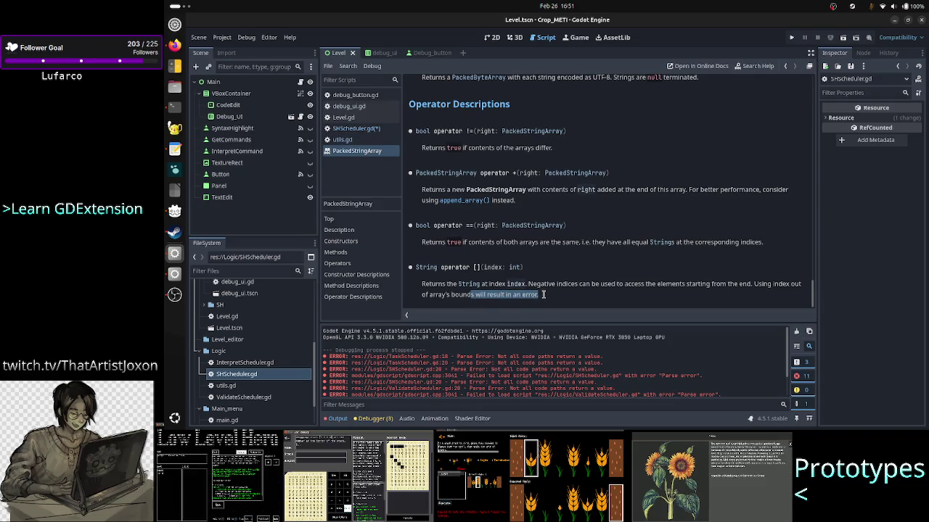
pyautogui.click(542, 295)
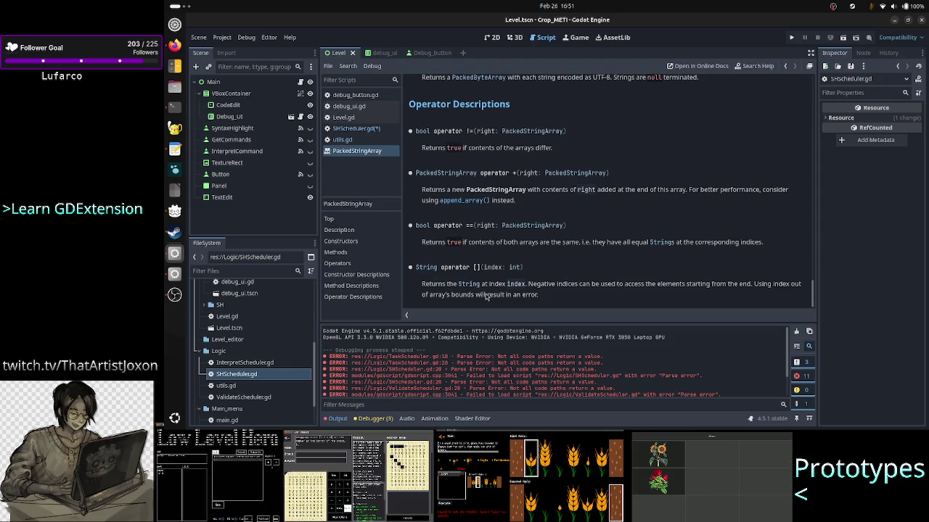
pyautogui.moveTo(486, 296); pyautogui.dragTo(554, 294)
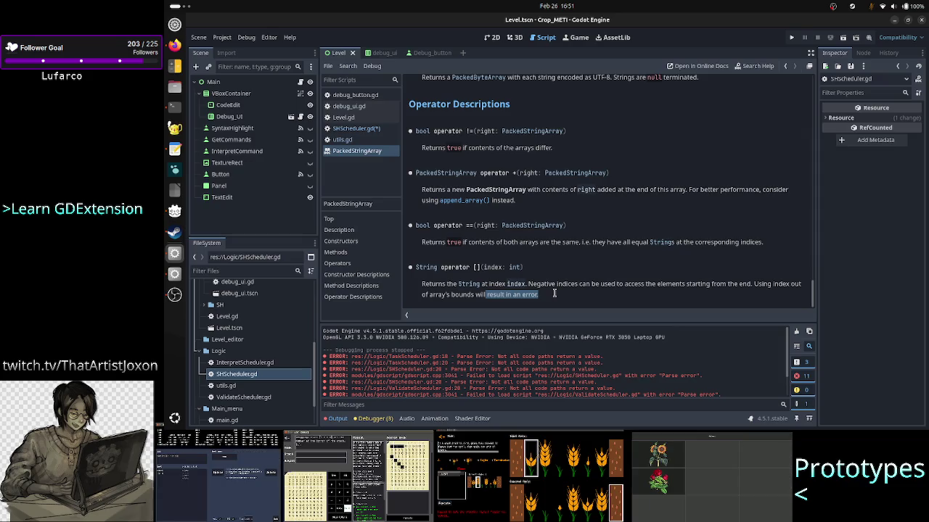
pyautogui.click(554, 294)
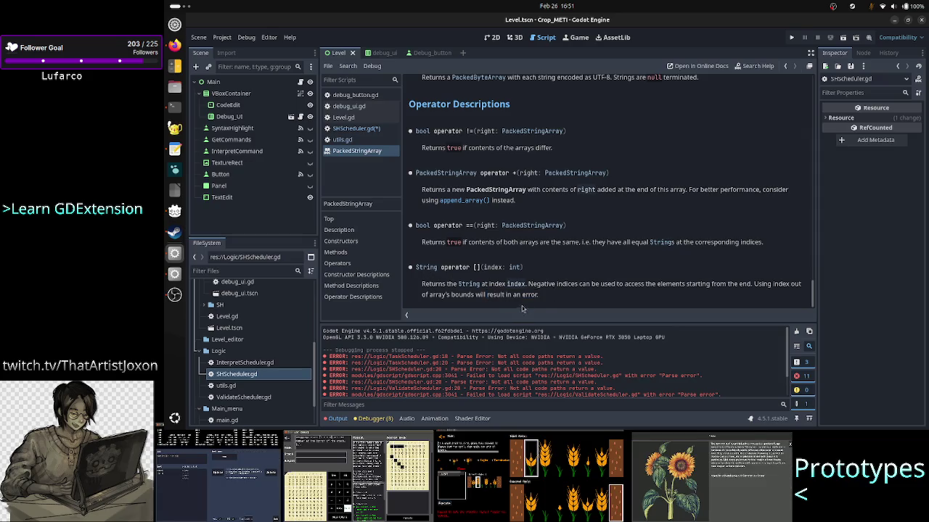
pyautogui.moveTo(543, 296); pyautogui.dragTo(495, 294)
pyautogui.click(497, 296)
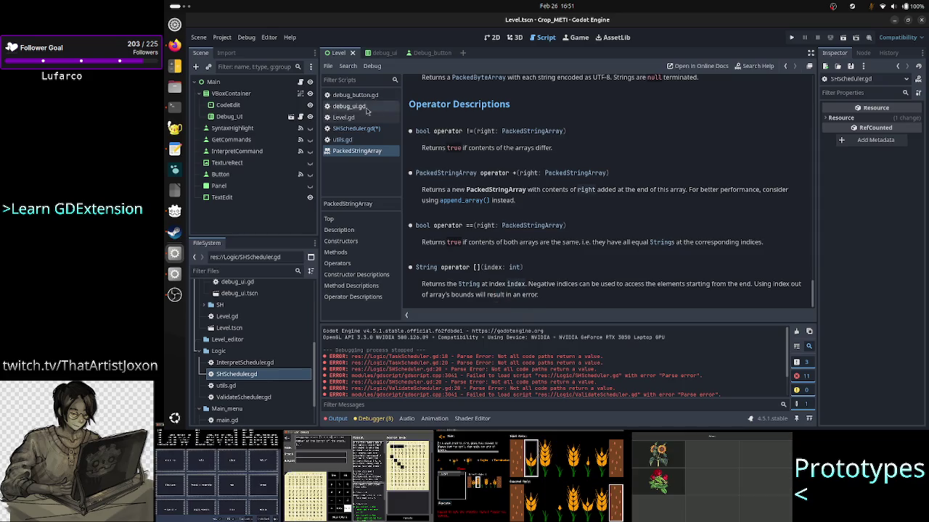
pyautogui.click(360, 129)
pyautogui.click(506, 151)
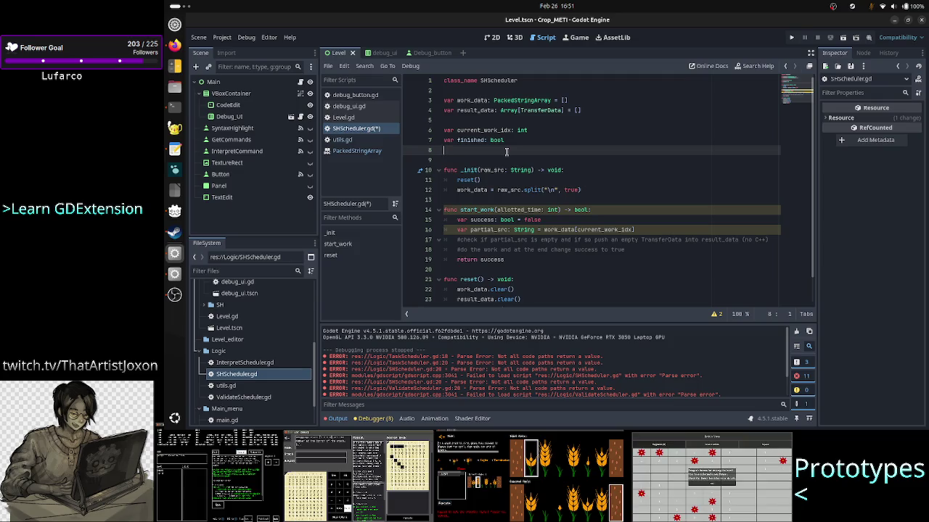
# - Add a new indented line below line 15's partial_src declaration, then switch to the terminal
pyautogui.press('Return')
pyautogui.press('Return')
pyautogui.press('Return')
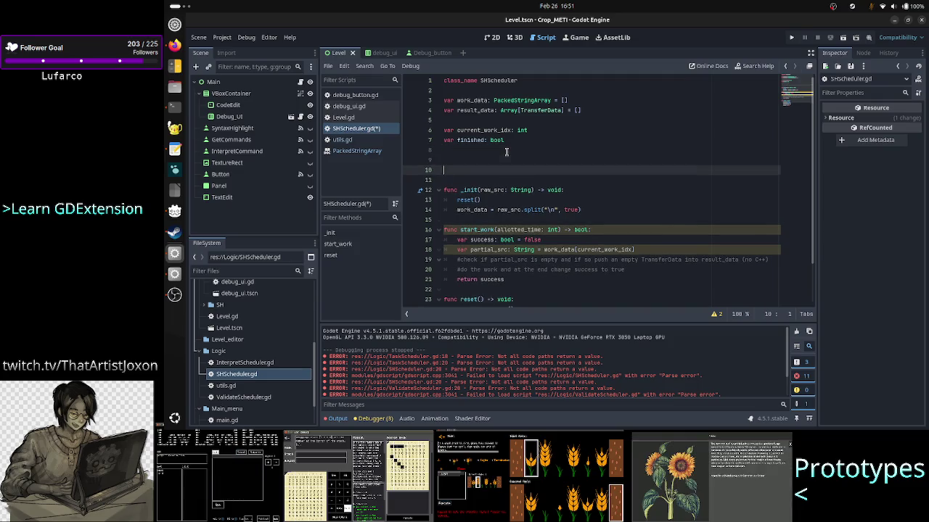
pyautogui.press('Return')
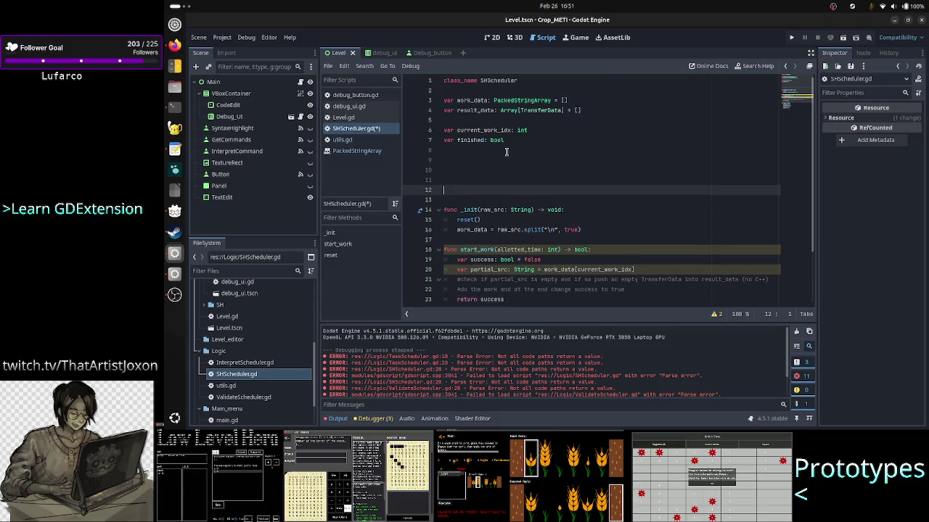
pyautogui.press('BackSpace')
pyautogui.press('BackSpace')
pyautogui.press('BackSpace')
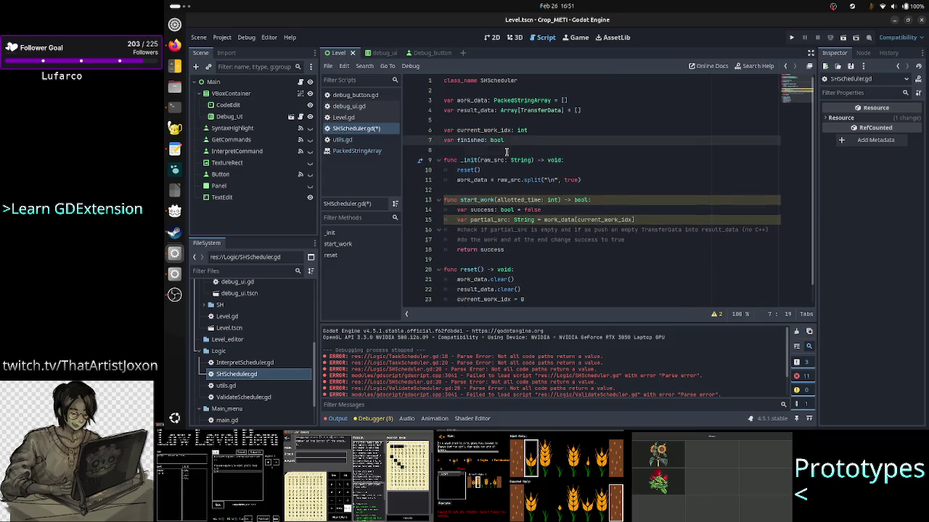
pyautogui.press('Down')
pyautogui.press('Down')
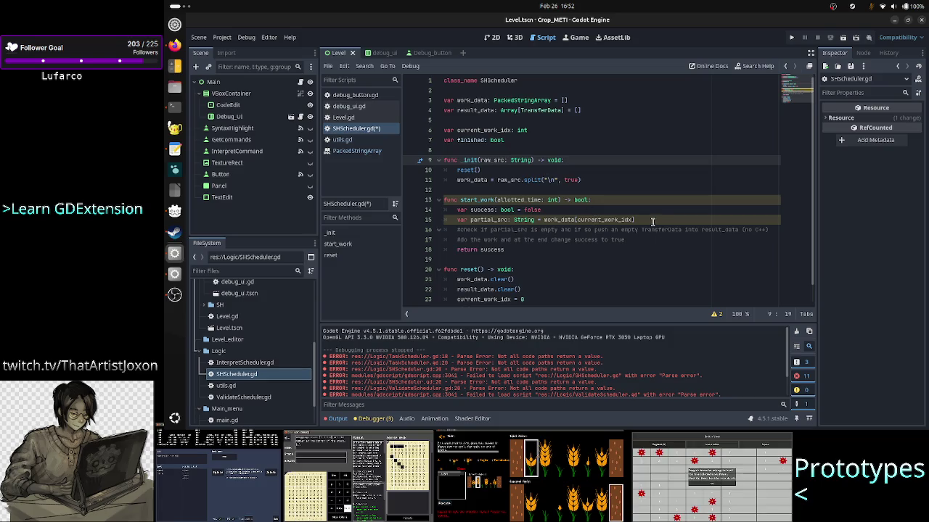
pyautogui.click(658, 221)
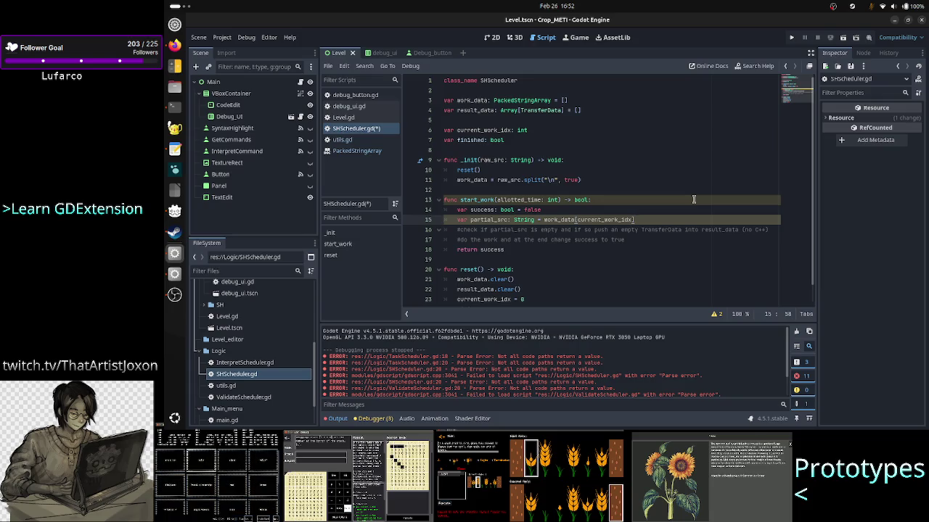
pyautogui.press('Return')
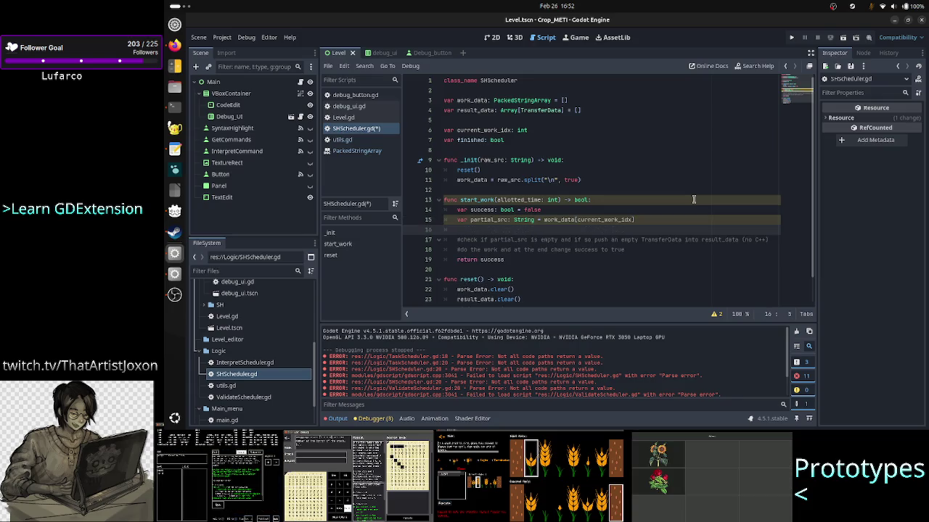
pyautogui.hotkey('alt', 'Tab')
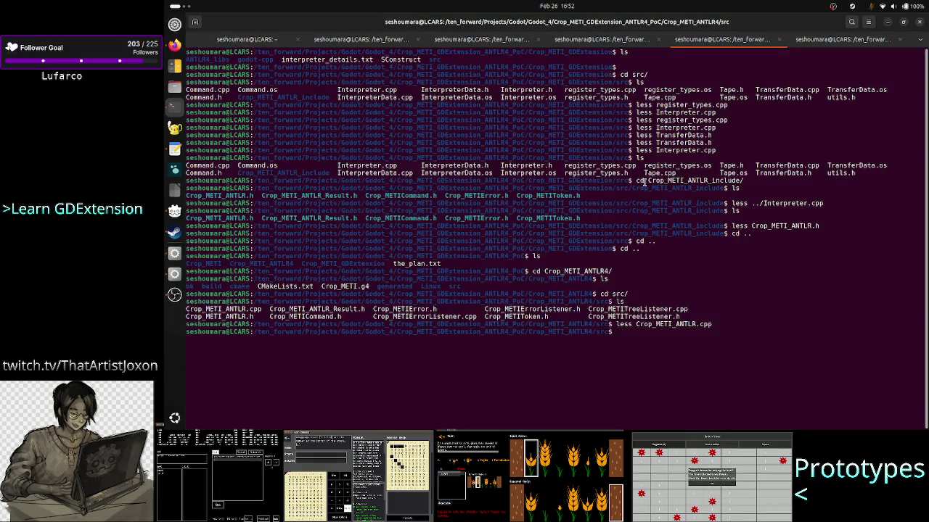
# - Move into the Crop_METI_GDExtension/src folder, clearing the screen and listing its files
pyautogui.write('cd ..')
pyautogui.press('Return')
pyautogui.write('cd ..')
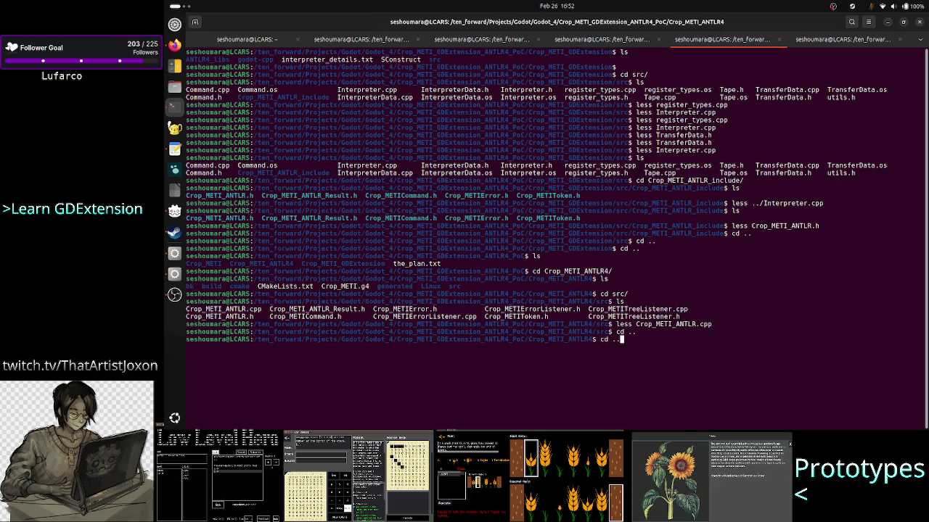
pyautogui.press('Return')
pyautogui.write('ls')
pyautogui.press('Return')
pyautogui.write('cd C')
pyautogui.press('Tab')
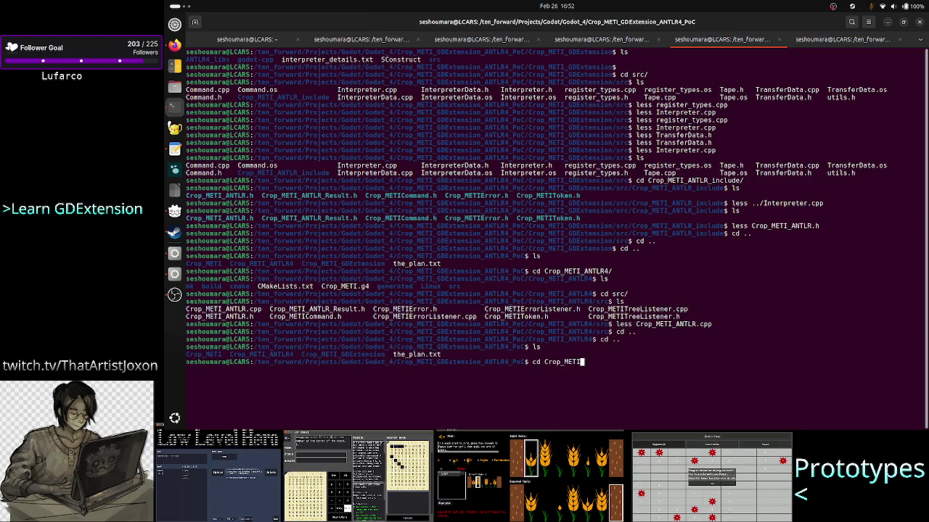
pyautogui.write('GDE')
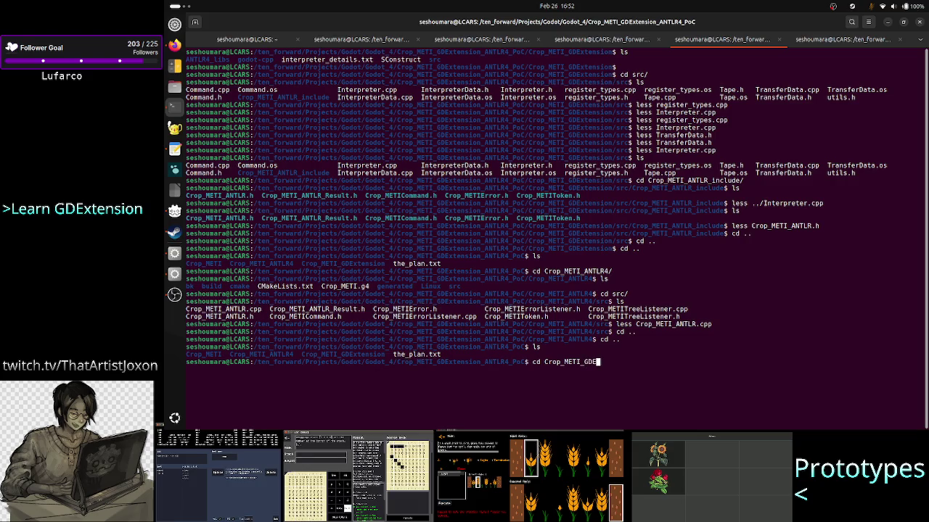
pyautogui.press('Tab')
pyautogui.press('Return')
pyautogui.write('clear')
pyautogui.press('Return')
pyautogui.write('ls')
pyautogui.press('Return')
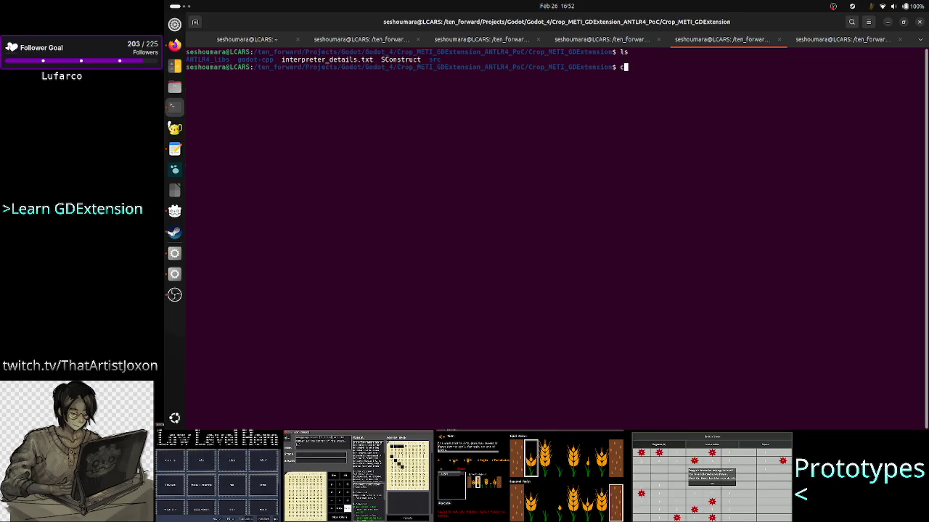
pyautogui.write('cd sr')
pyautogui.press('Tab')
pyautogui.press('Return')
pyautogui.write('ls')
pyautogui.press('Return')
# - View register_types.cpp with less, select the Interpreter registration, then return to Godot
pyautogui.write('less')
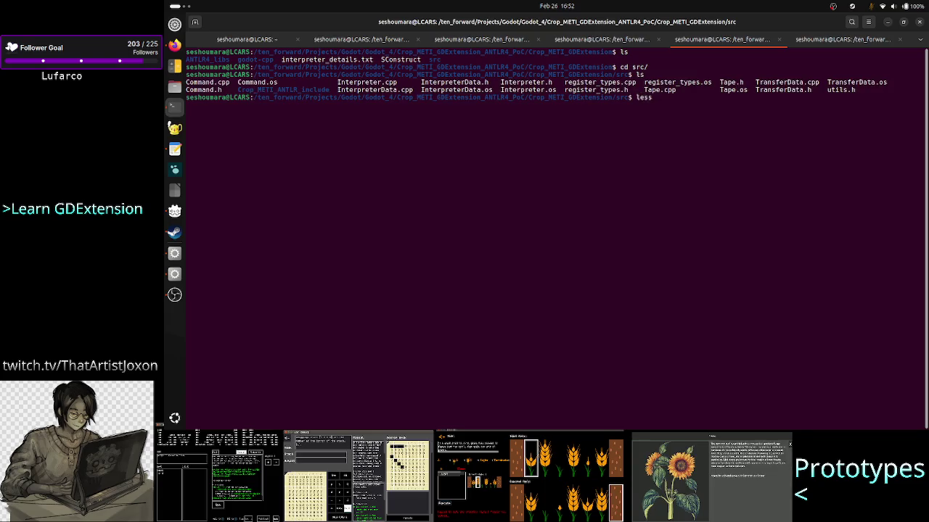
pyautogui.write(' regis')
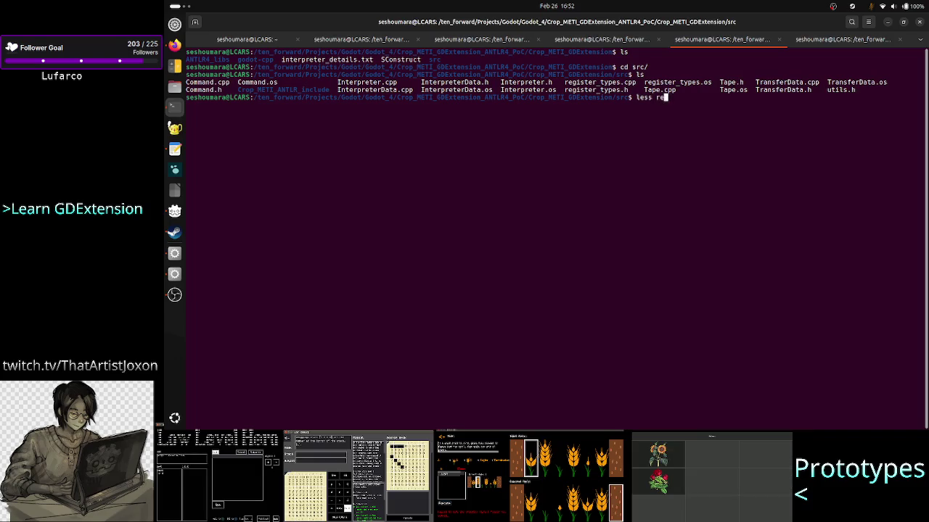
pyautogui.press('Tab')
pyautogui.write('cpp')
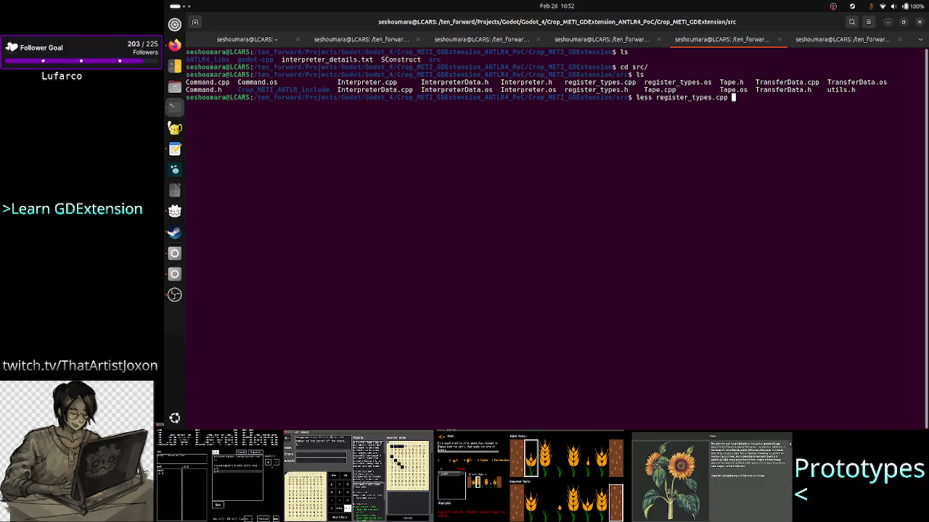
pyautogui.press('Return')
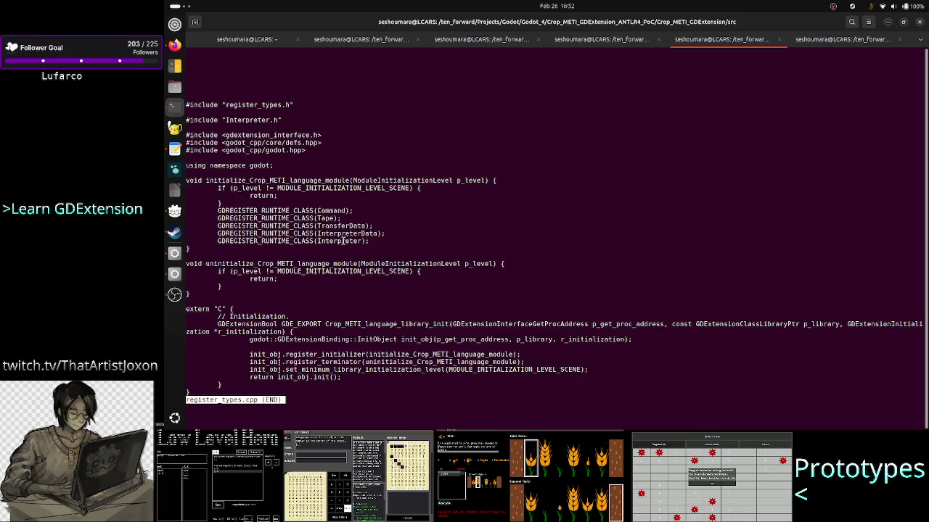
pyautogui.doubleClick(344, 241)
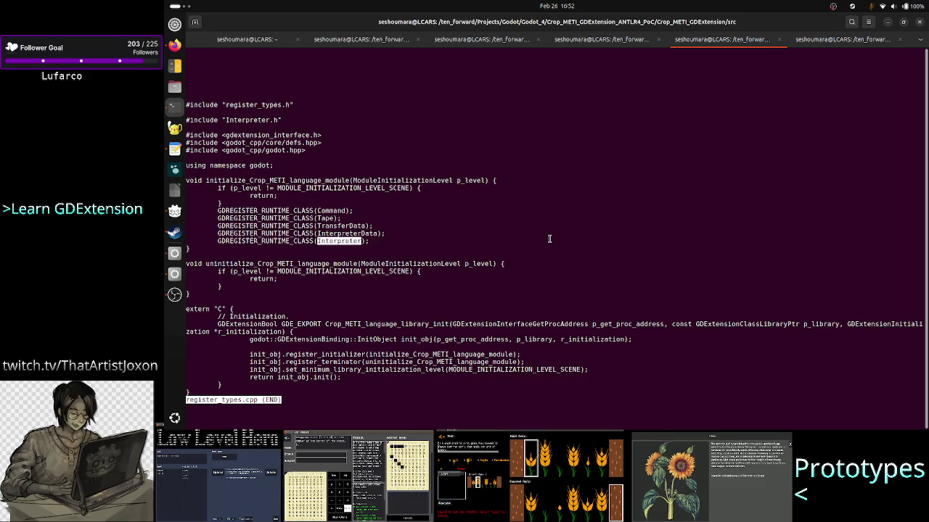
pyautogui.hotkey('alt', 'Tab')
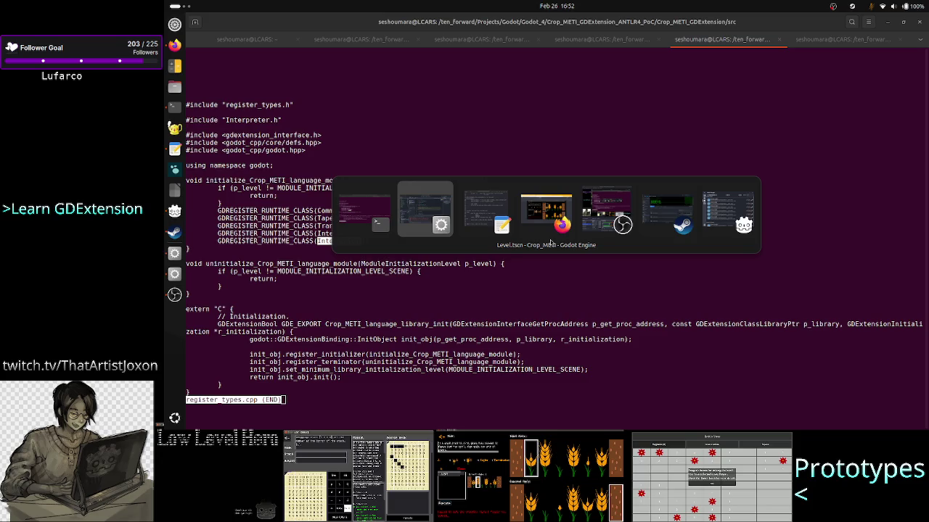
pyautogui.click(550, 243)
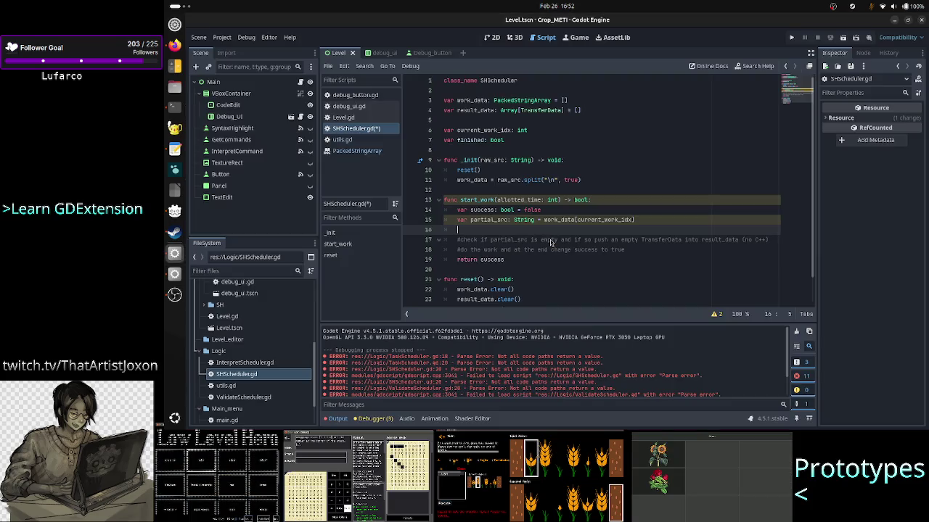
# - Add 'var interpreter_cpp: Interpreter' on a new line 9, then go back to the terminal
pyautogui.press('Up')
pyautogui.press('Up')
pyautogui.press('Up')
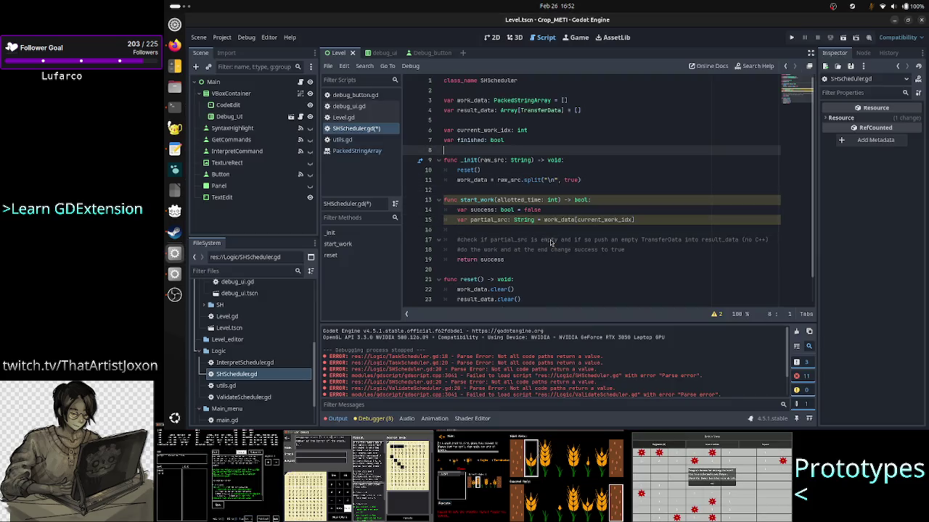
pyautogui.press('Return')
pyautogui.press('Return')
pyautogui.press('Up')
pyautogui.write('var ')
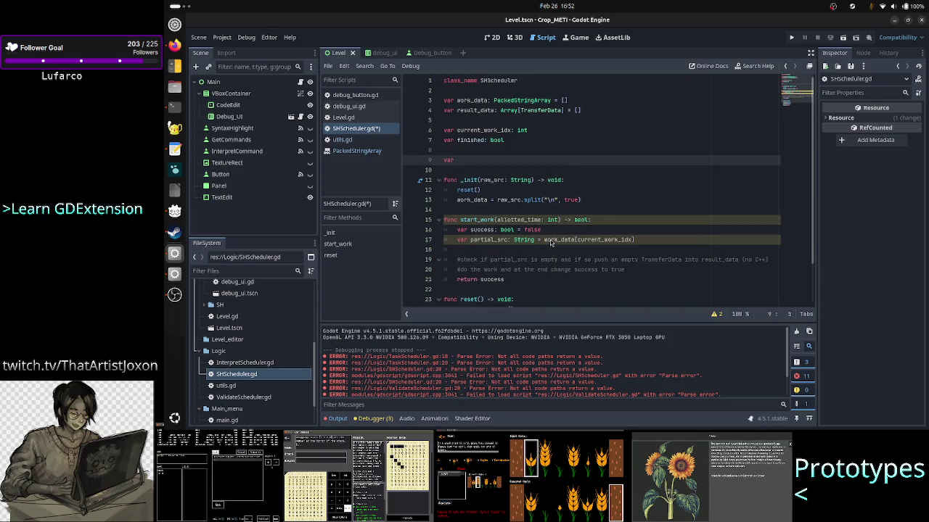
pyautogui.write('i')
pyautogui.press('BackSpace')
pyautogui.press('BackSpace')
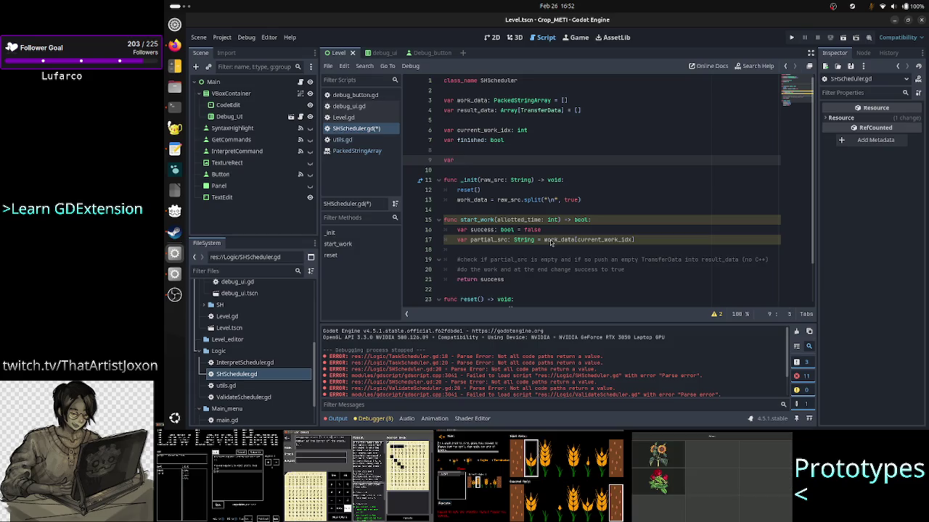
pyautogui.write('curr')
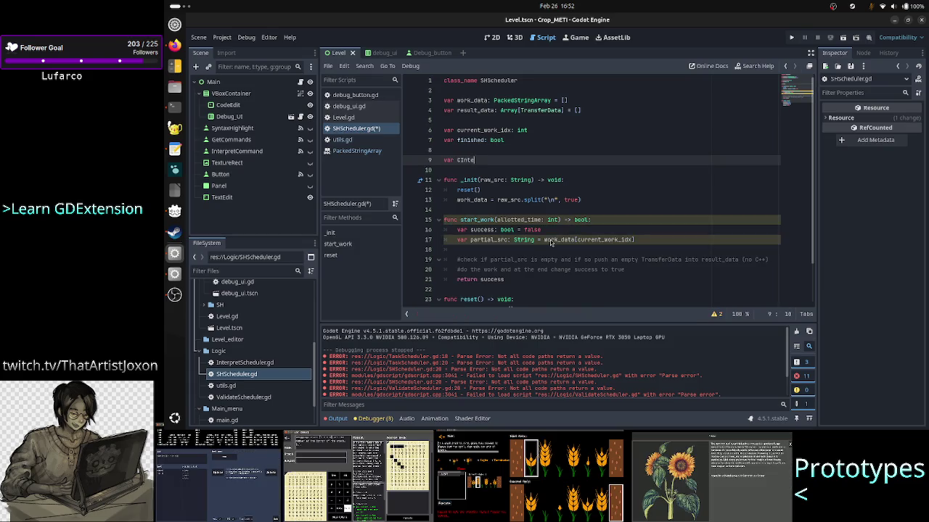
pyautogui.write('e')
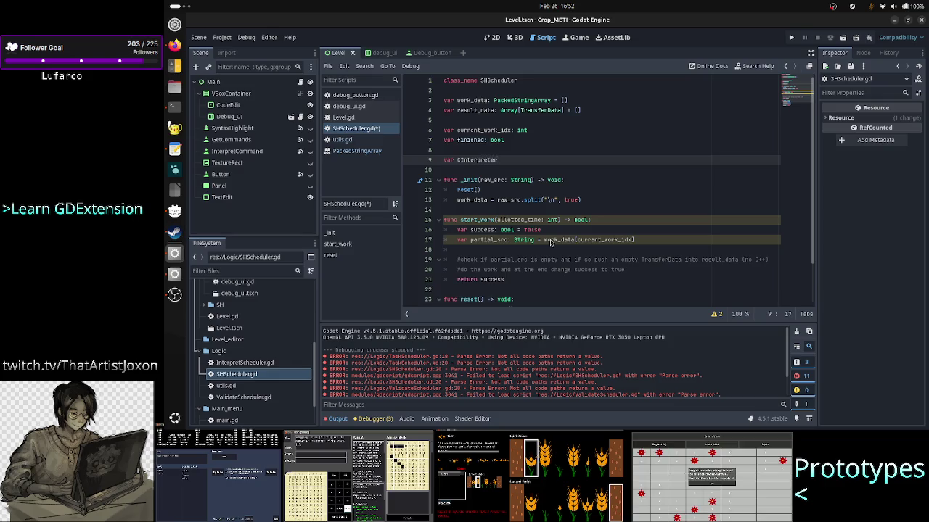
pyautogui.press('BackSpace')
pyautogui.press('BackSpace')
pyautogui.press('BackSpace')
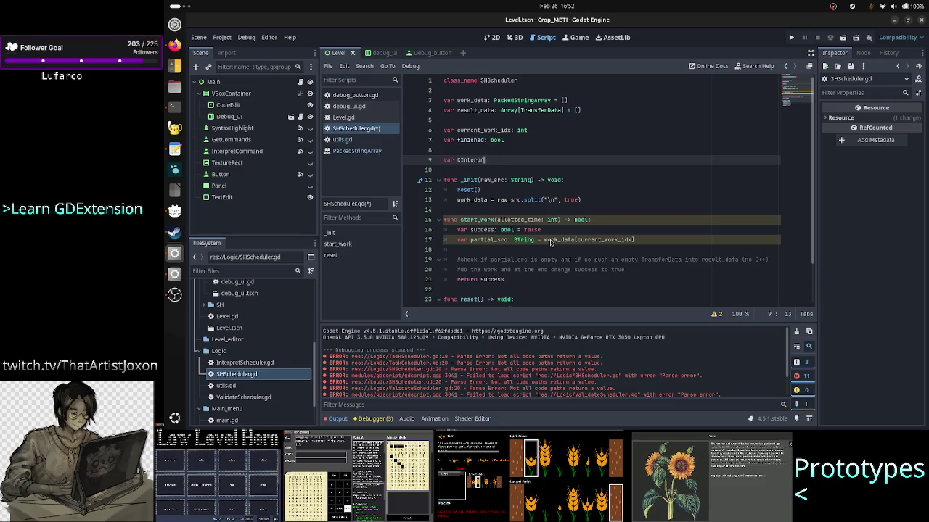
pyautogui.write('inter')
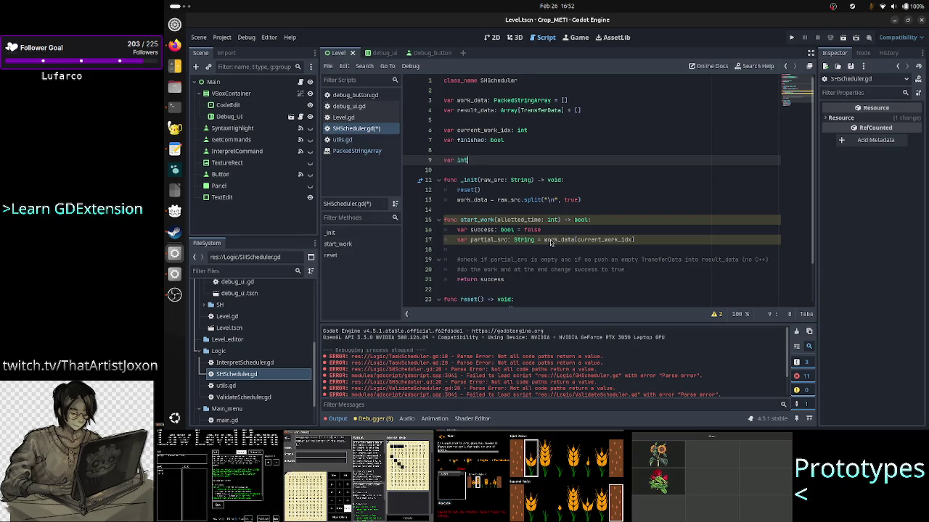
pyautogui.press('BackSpace')
pyautogui.press('BackSpace')
pyautogui.press('BackSpace')
pyautogui.write('cpp')
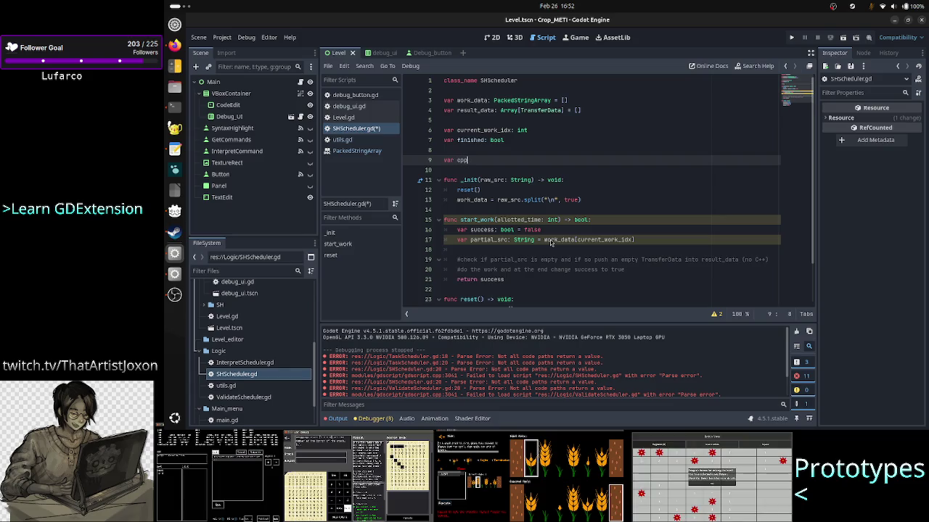
pyautogui.write('_int')
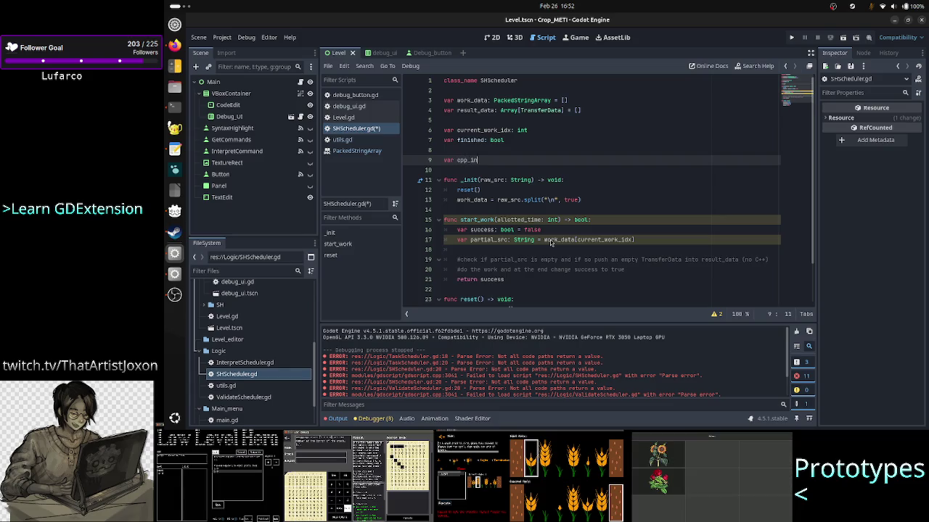
pyautogui.press('BackSpace')
pyautogui.press('BackSpace')
pyautogui.press('BackSpace')
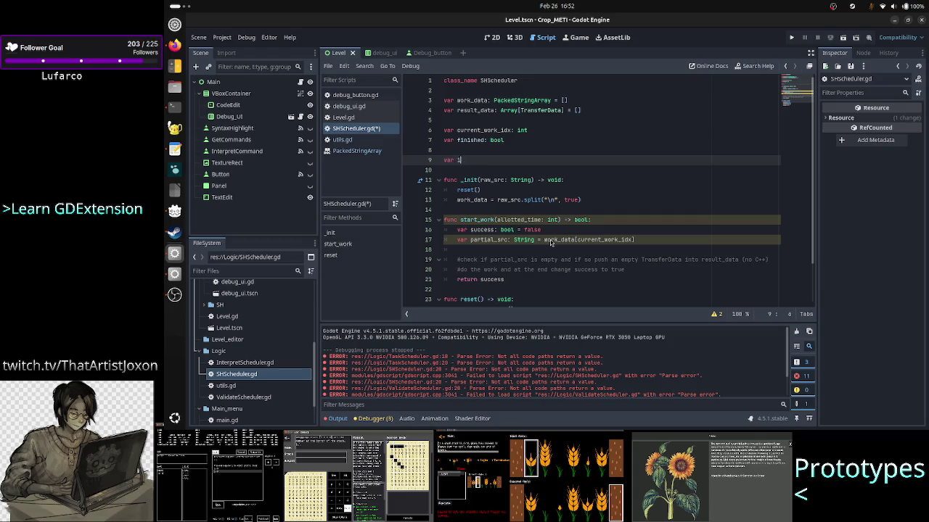
pyautogui.write('nterpreter_cpp')
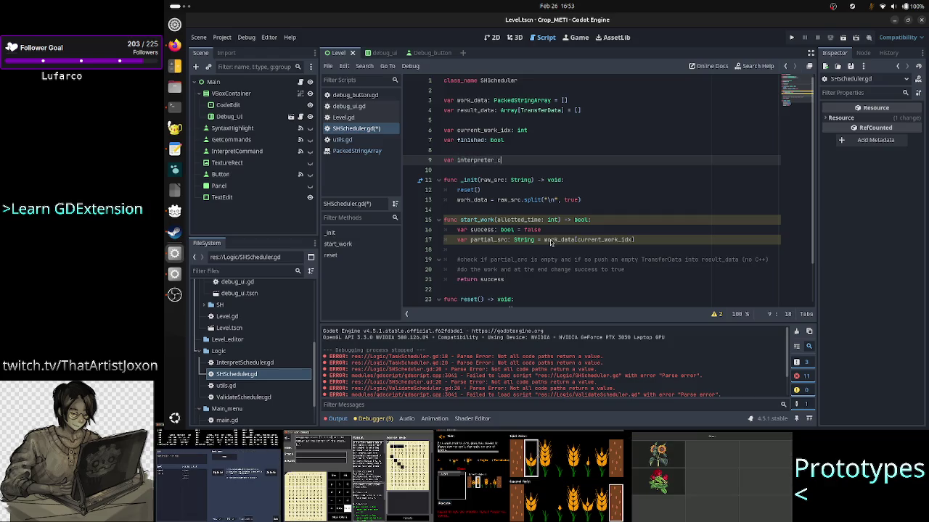
pyautogui.write(': ')
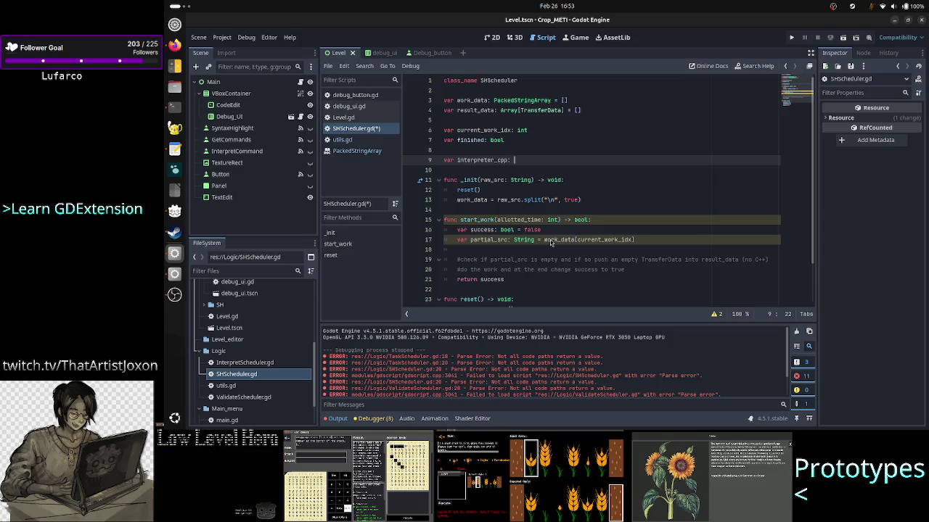
pyautogui.write('Interpreter')
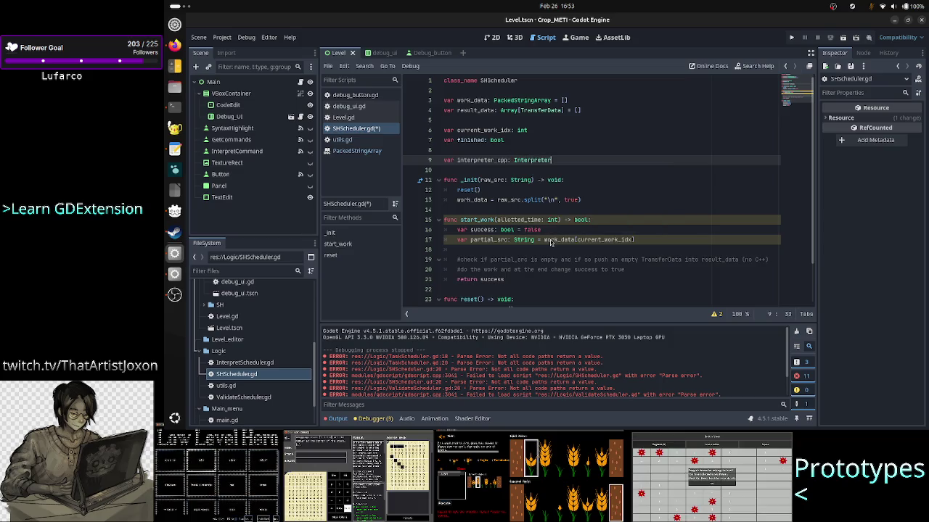
pyautogui.hotkey('alt', 'Tab')
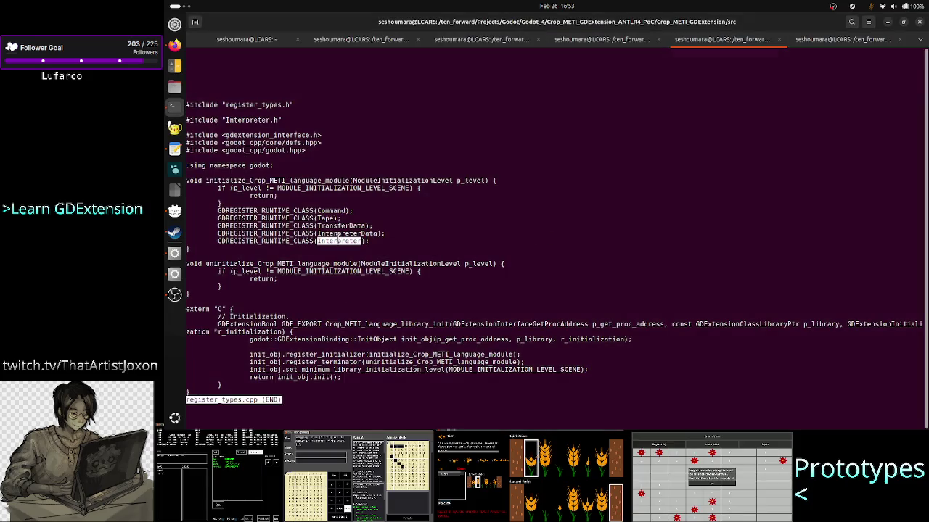
# - Recheck the Interpreter class name, then initialise interpreter_cpp with Interpreter.new() via autocomplete
pyautogui.click(315, 241)
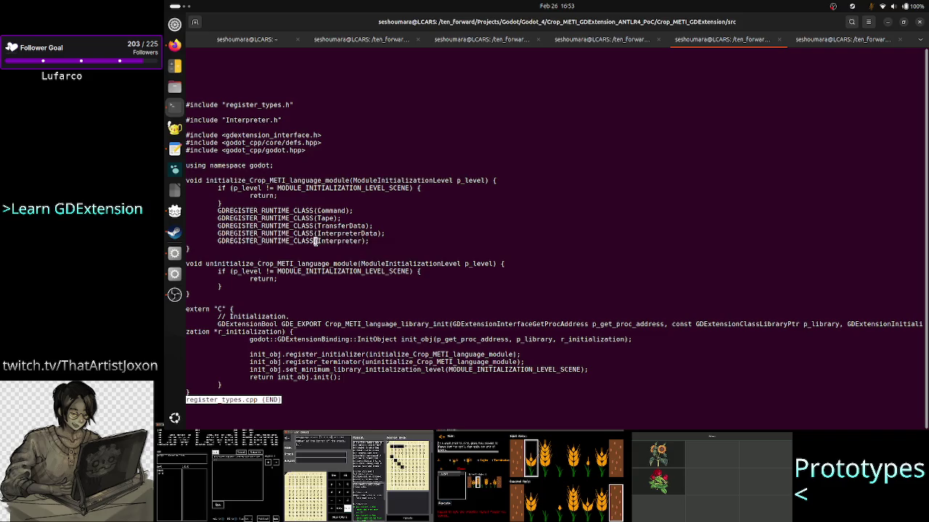
pyautogui.doubleClick(354, 240)
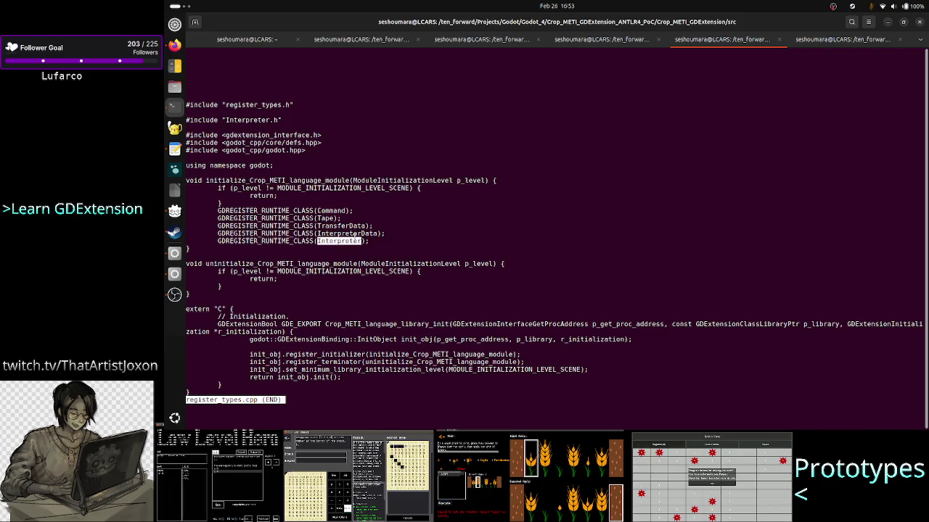
pyautogui.hotkey('alt', 'Tab')
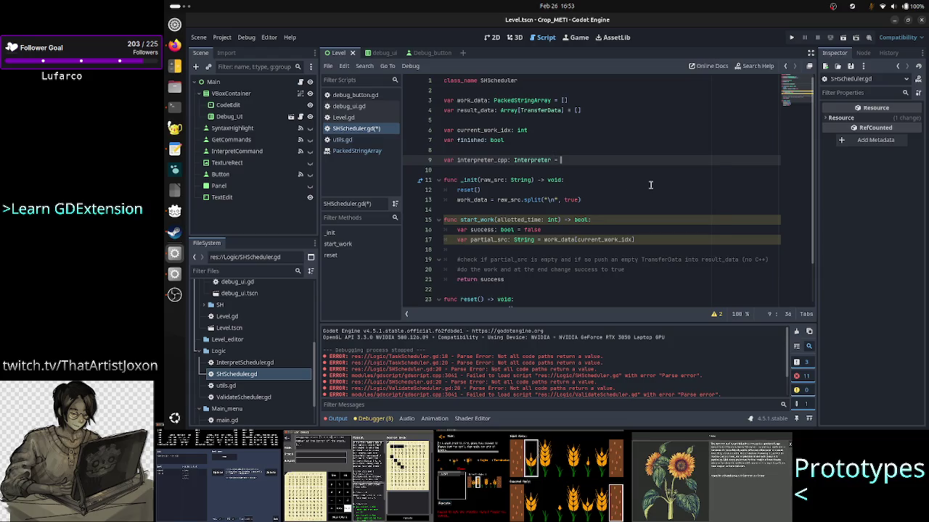
pyautogui.write('Interpreter.')
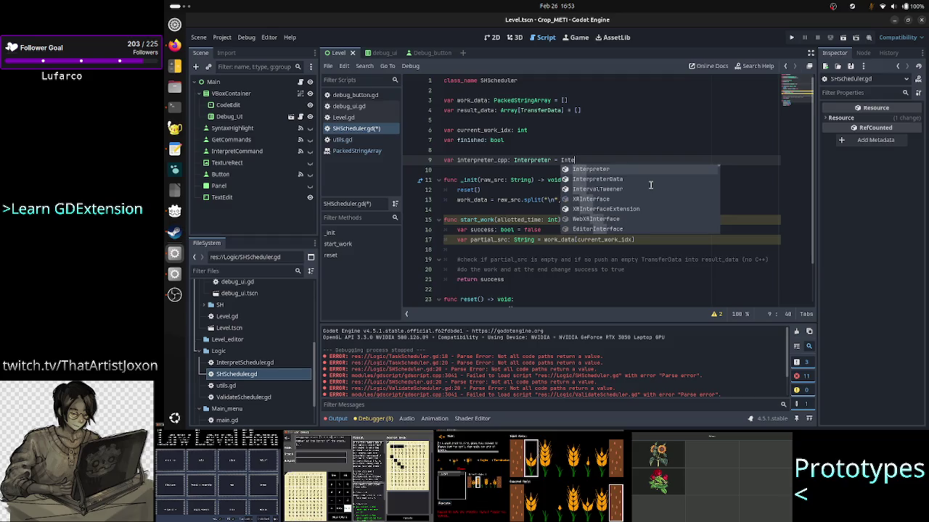
pyautogui.press('Return')
pyautogui.write('.new(')
pyautogui.press('Return')
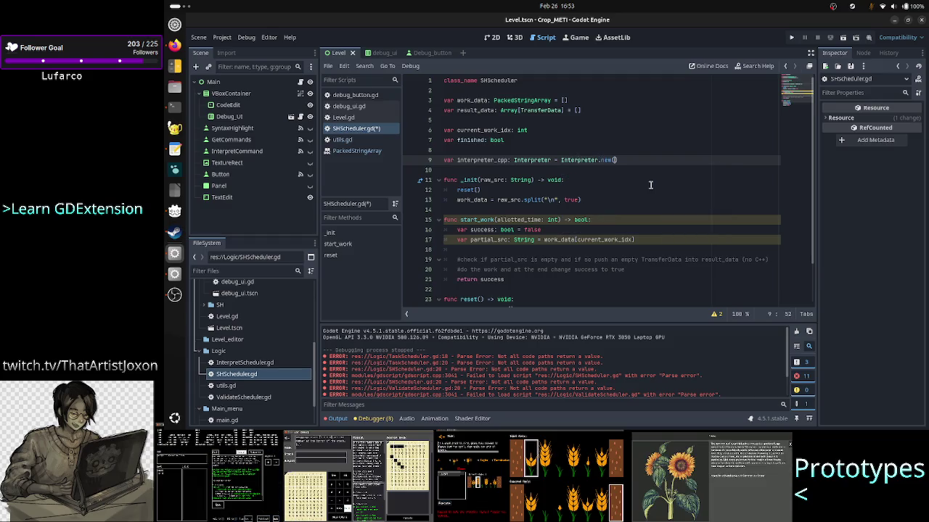
pyautogui.hotkey('alt', 'Tab')
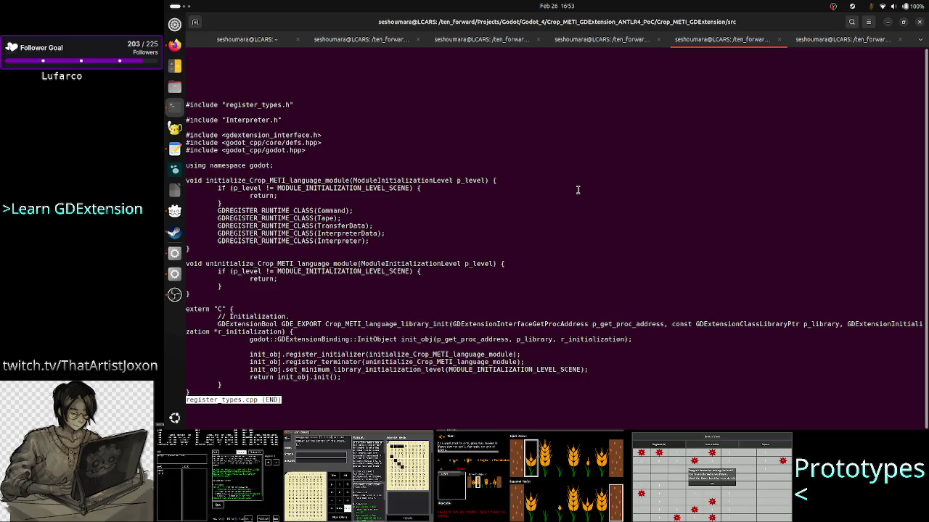
# - Open Interpreter.h in less twice, then list the src folder files
pyautogui.write('qless Interpreter.h')
pyautogui.press('Return')
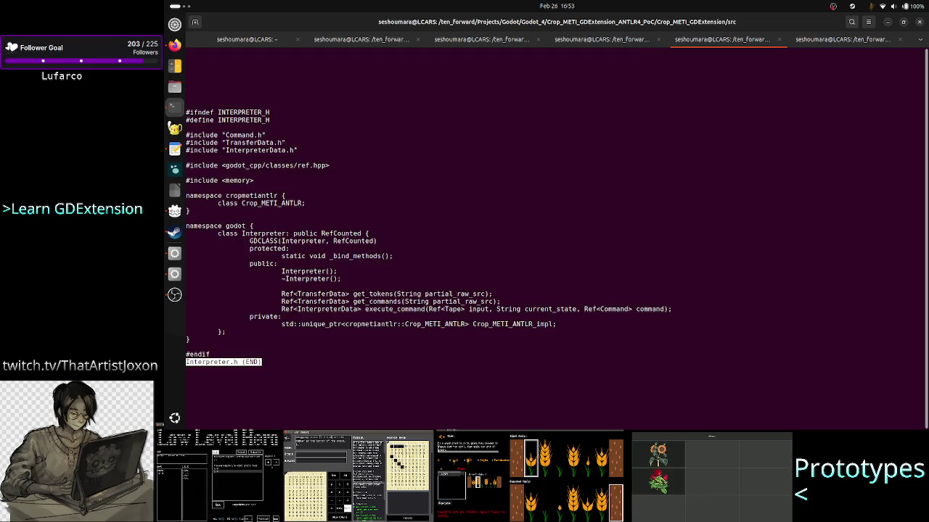
pyautogui.press('q')
pyautogui.press('Up')
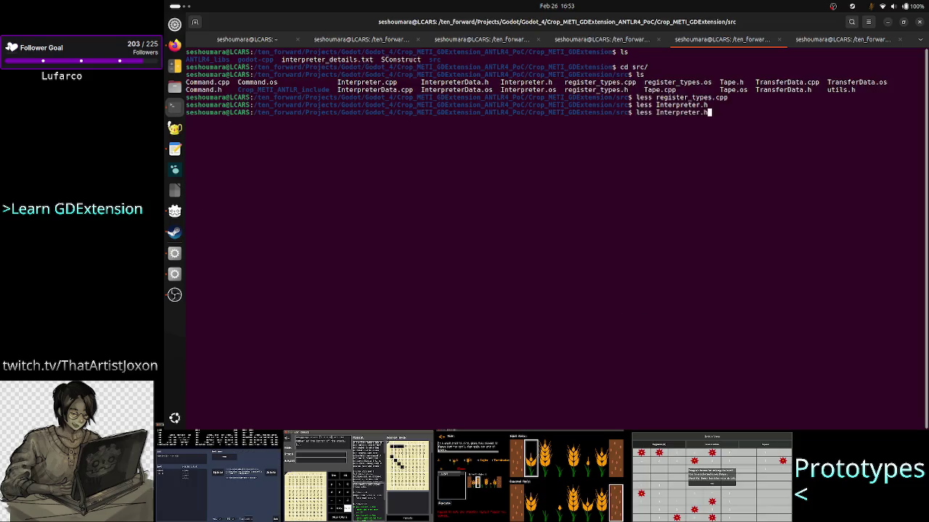
pyautogui.press('Return')
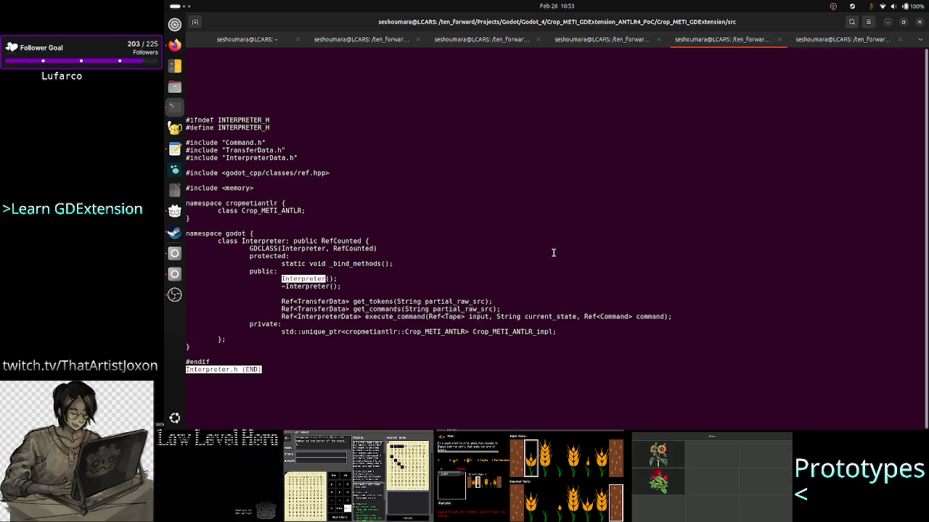
pyautogui.write('q')
pyautogui.write('ls')
pyautogui.press('Return')
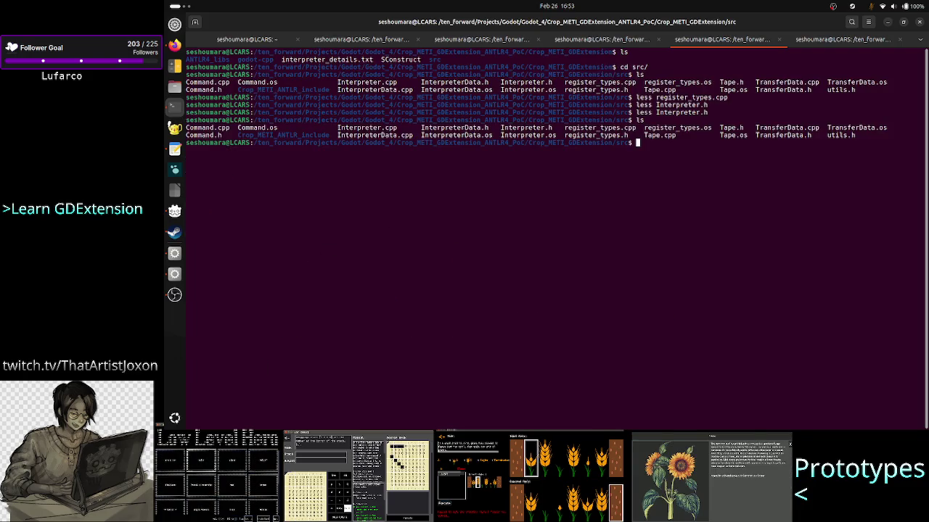
# - Re-read the Interpreter registration in register_types.cpp, quit the pager, and begin a less command for Tape
pyautogui.press('Up')
pyautogui.press('Up')
pyautogui.press('Up')
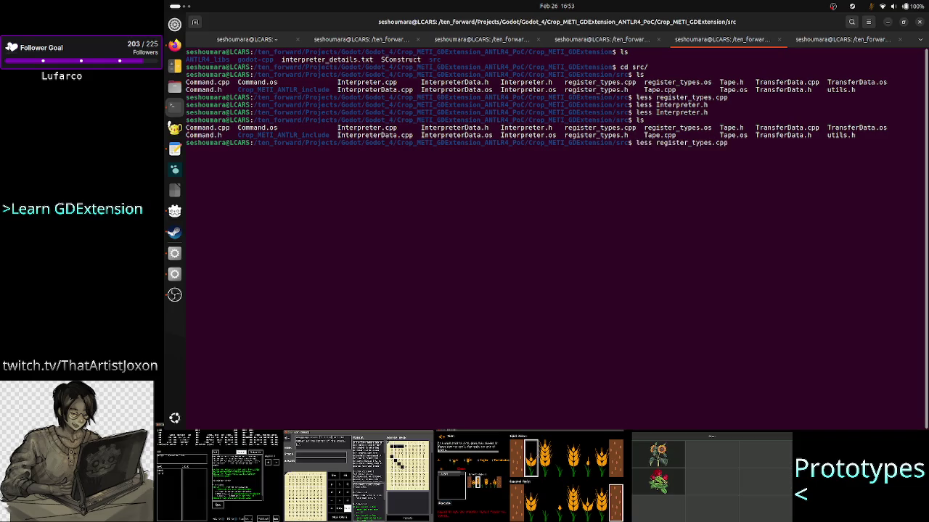
pyautogui.press('Return')
pyautogui.doubleClick(344, 264)
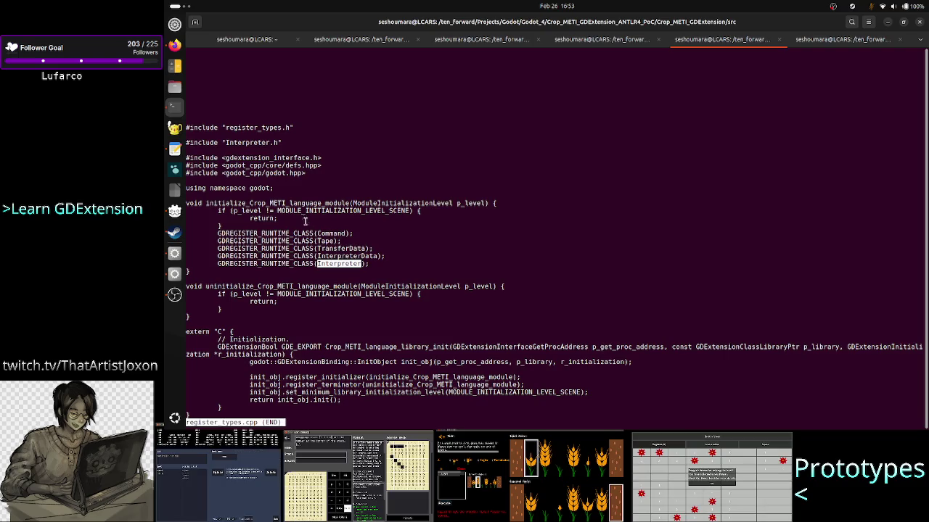
pyautogui.click(365, 265)
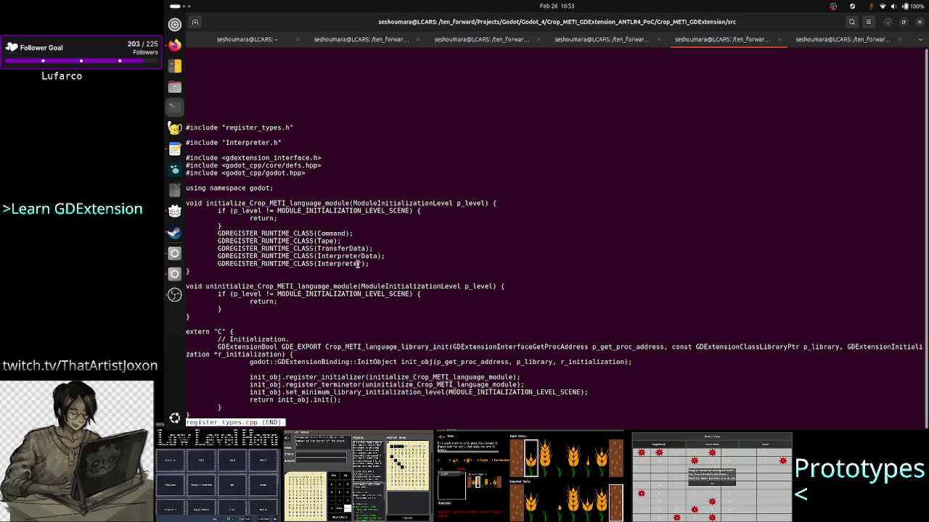
pyautogui.press('q')
pyautogui.hotkey('alt', 'Tab')
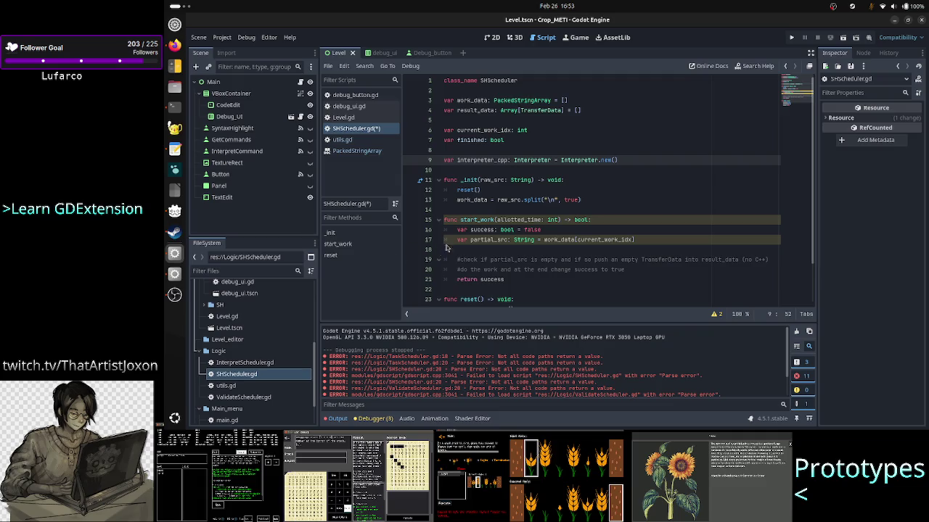
pyautogui.hotkey('alt', 'Tab')
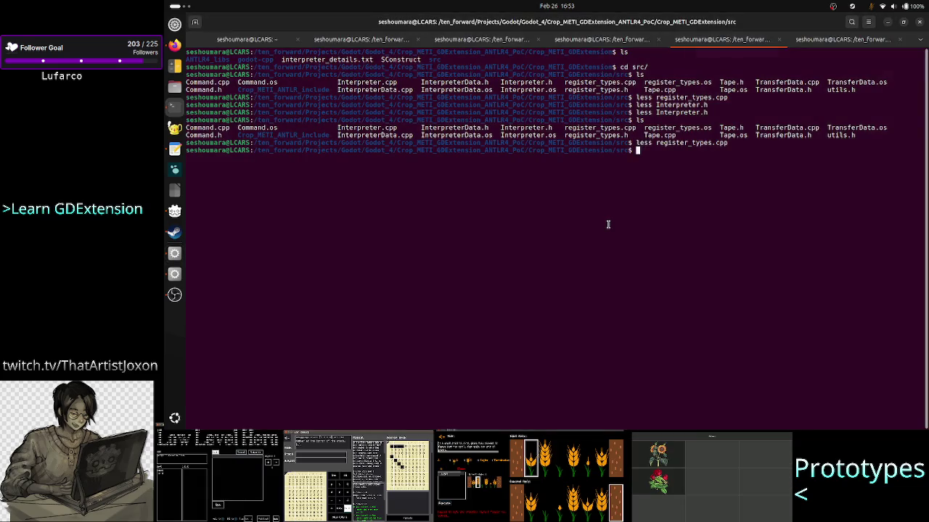
pyautogui.write('less ')
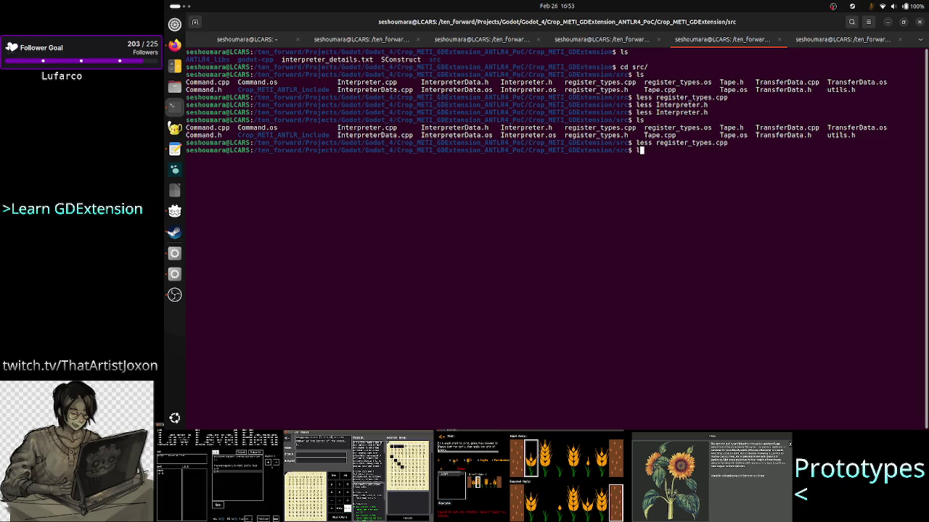
pyautogui.write('Tape.c')
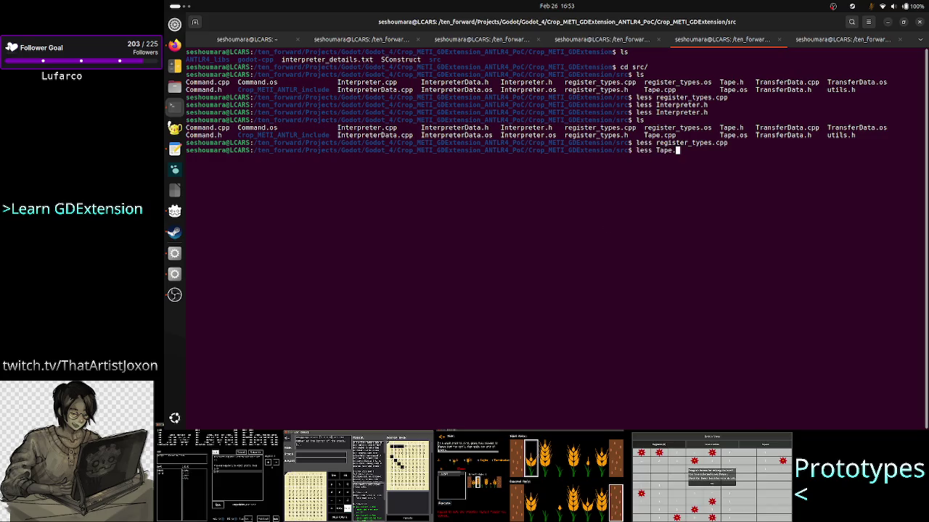
# - Open Tape.h and highlight its create() factory signature and the '.new() would be invalid' note
pyautogui.press('Tab')
pyautogui.press('BackSpace')
pyautogui.press('BackSpace')
pyautogui.press('BackSpace')
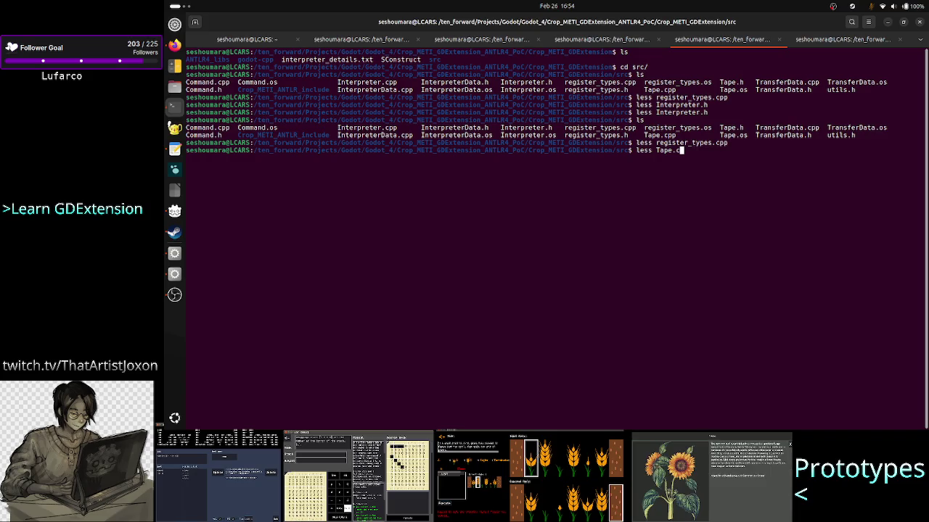
pyautogui.write('h')
pyautogui.press('Return')
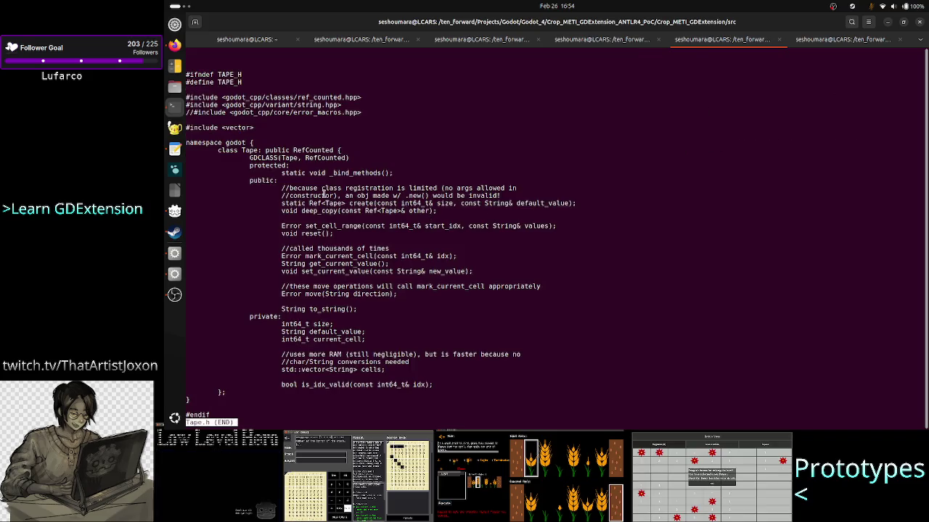
pyautogui.moveTo(289, 188); pyautogui.dragTo(484, 186)
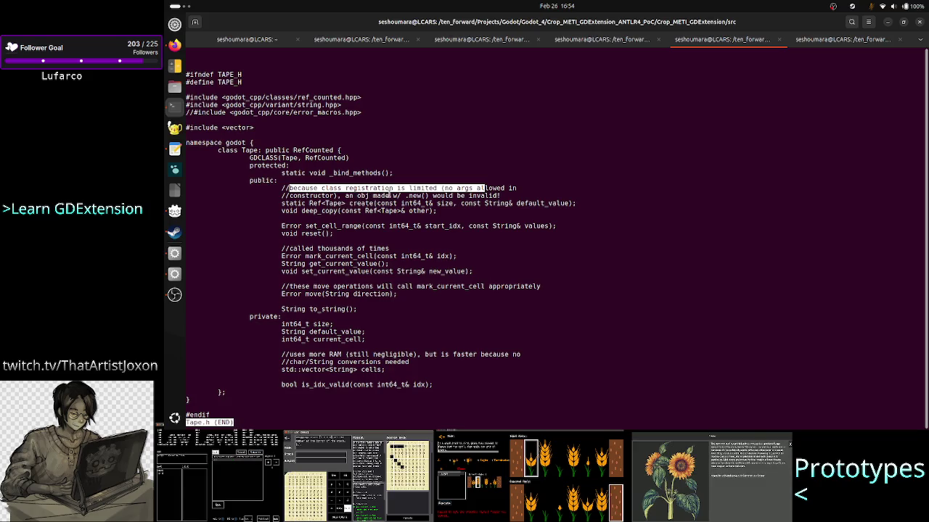
pyautogui.moveTo(346, 196); pyautogui.dragTo(498, 197)
pyautogui.moveTo(349, 203); pyautogui.dragTo(577, 204)
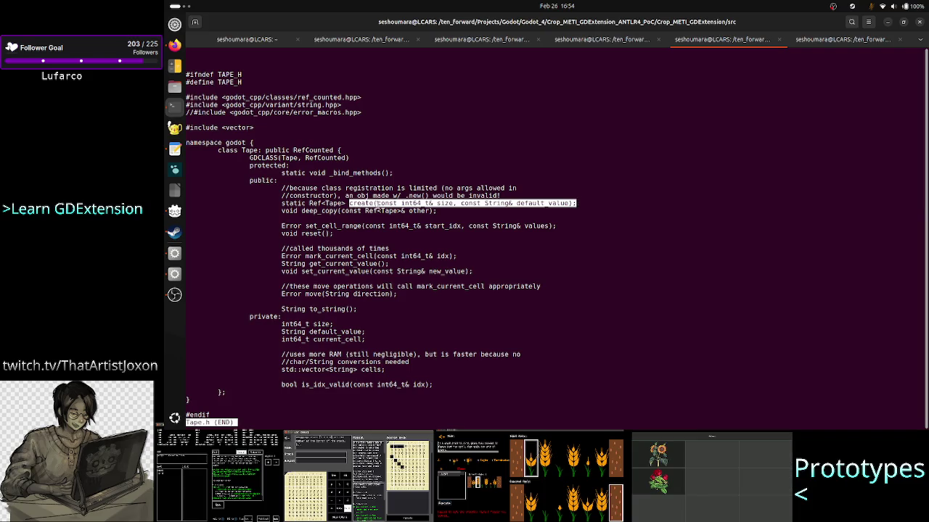
pyautogui.click(328, 200)
pyautogui.doubleClick(328, 202)
pyautogui.moveTo(400, 196); pyautogui.dragTo(499, 196)
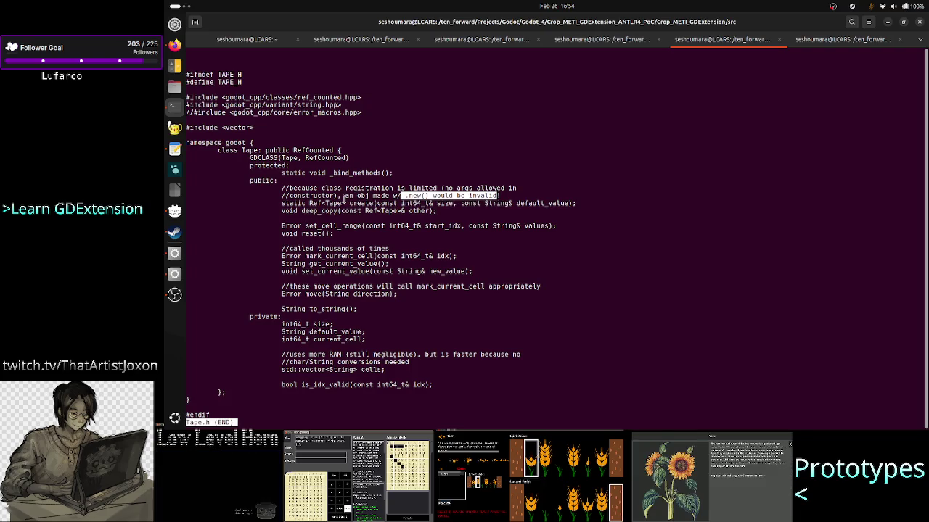
pyautogui.click(332, 207)
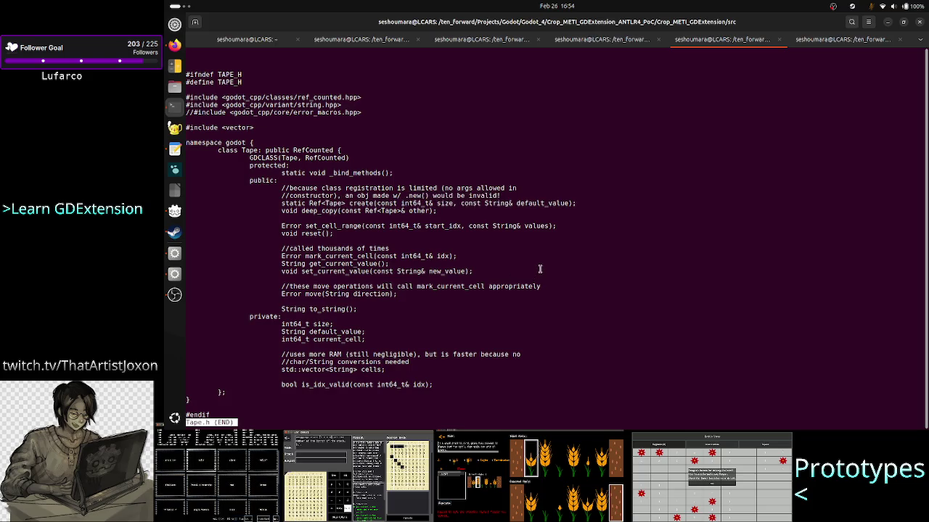
pyautogui.hotkey('alt', 'Tab')
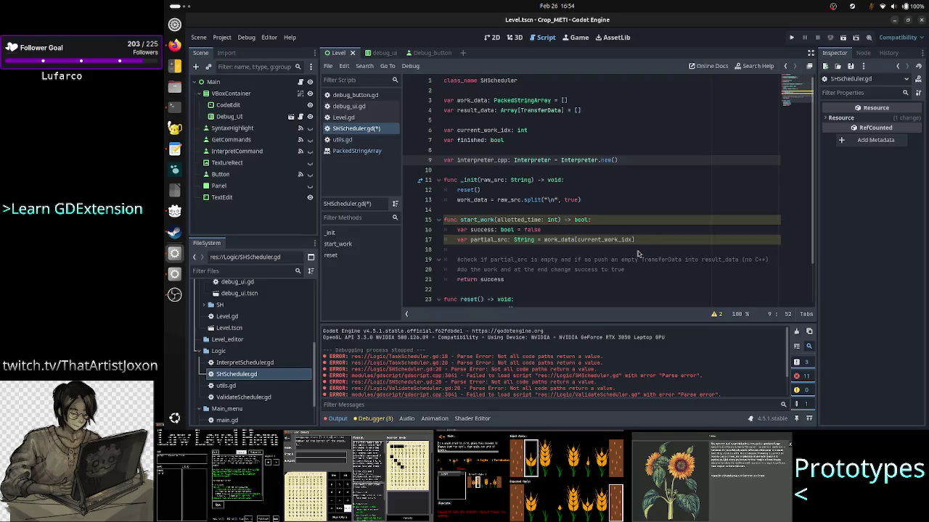
# - Type the condition 'if partial_src.length() == 0:' on empty line 18 of start_work
pyautogui.click(633, 161)
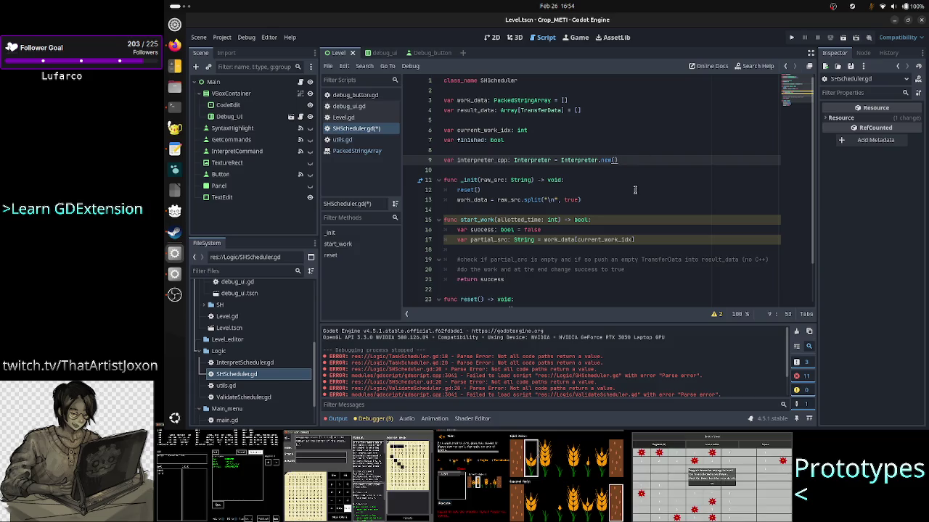
pyautogui.click(592, 250)
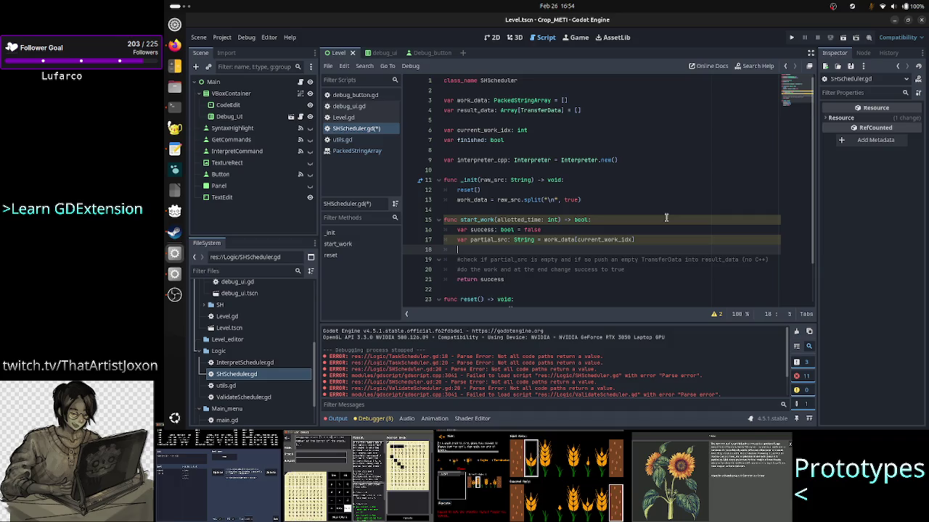
pyautogui.write('if')
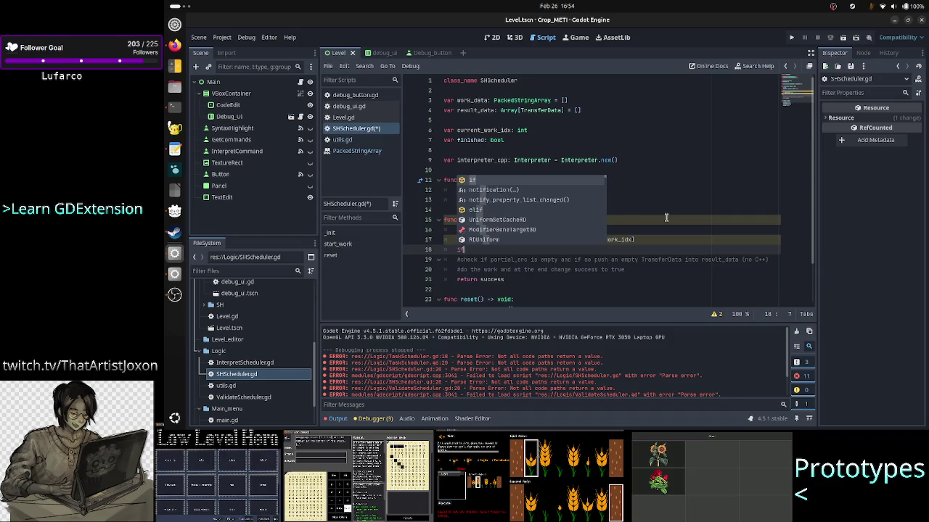
pyautogui.write(' partial_src')
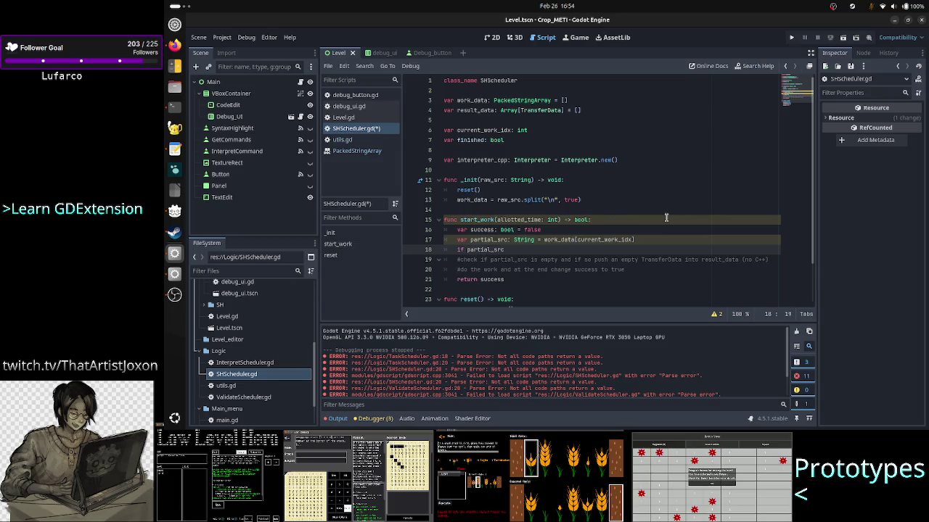
pyautogui.write('.si')
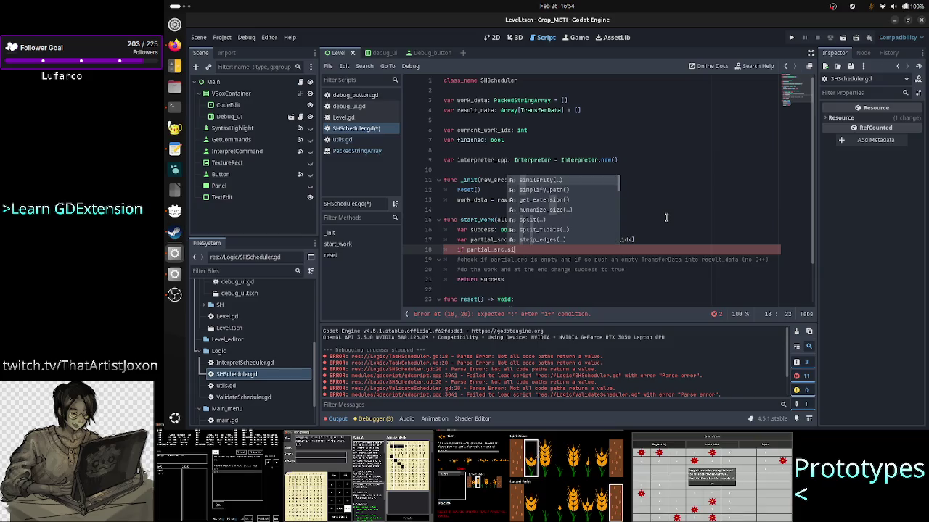
pyautogui.press('BackSpace')
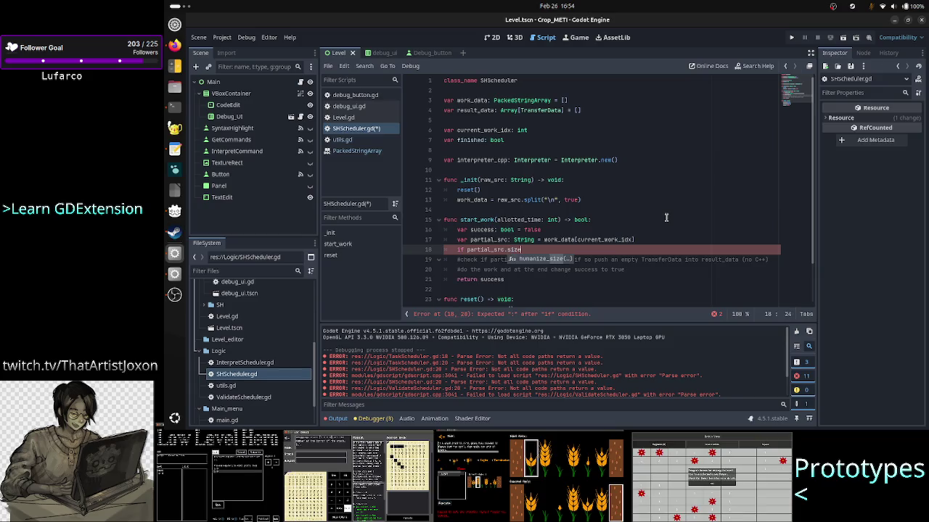
pyautogui.write('left(')
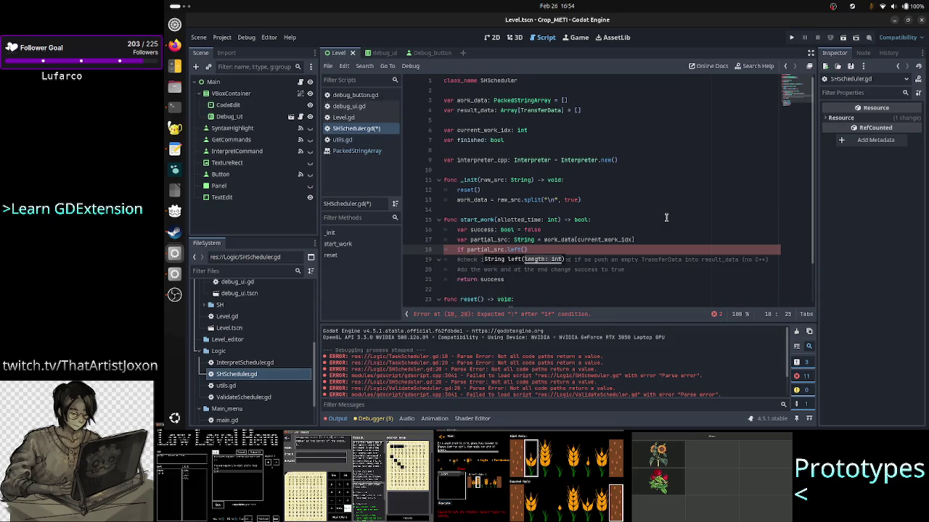
pyautogui.write('ngth()')
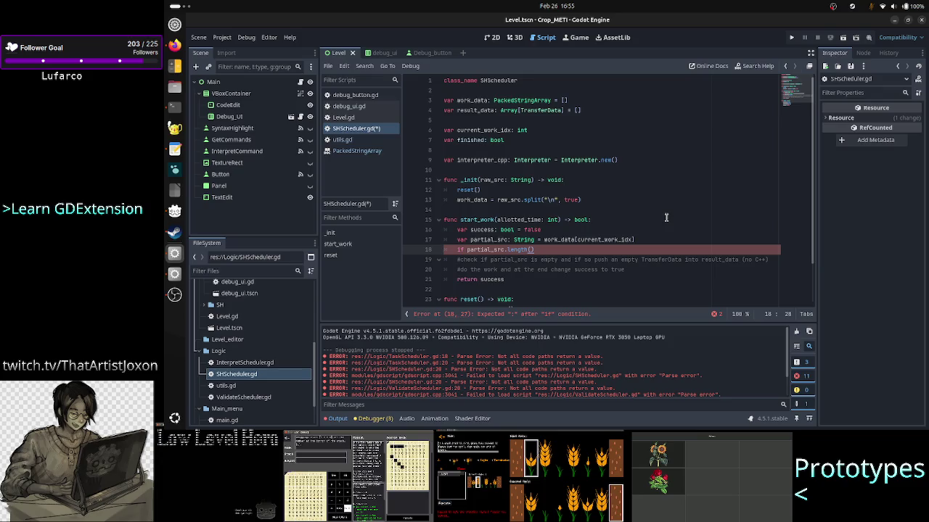
pyautogui.write(' ==')
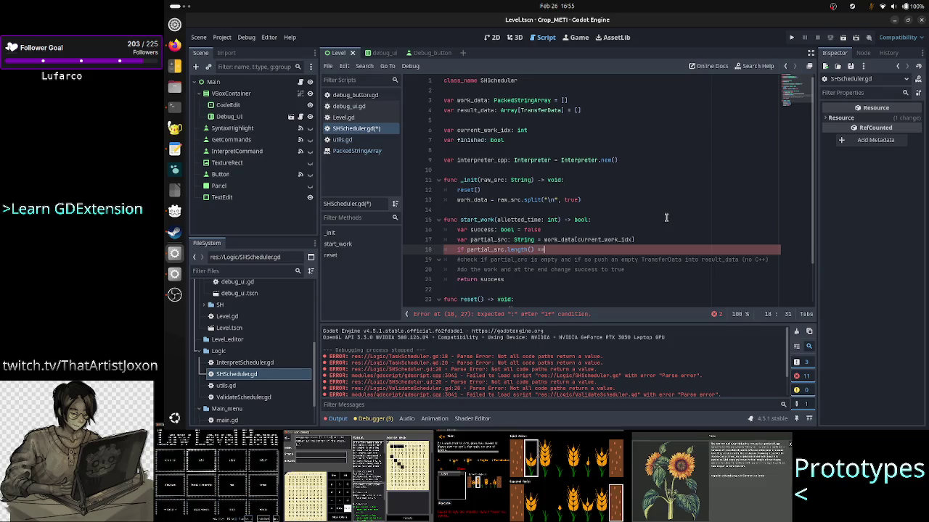
pyautogui.write(' 0')
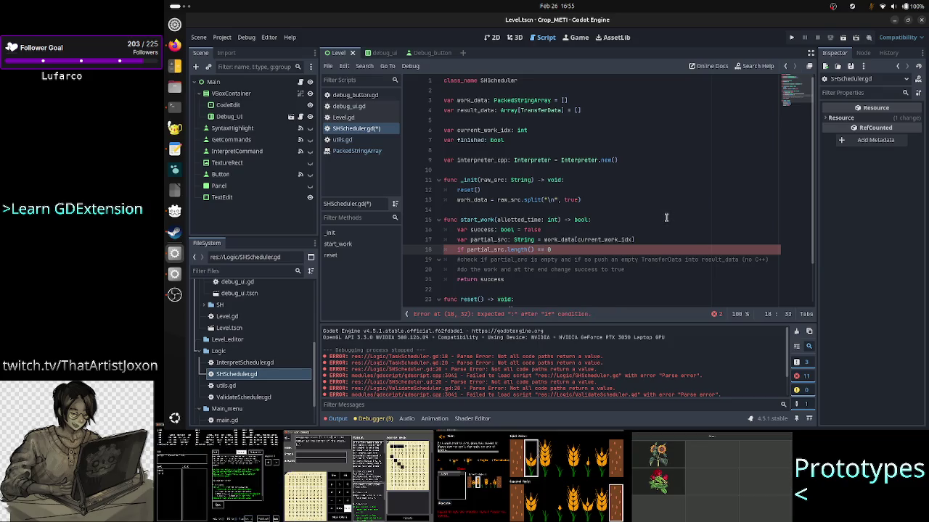
pyautogui.write(':')
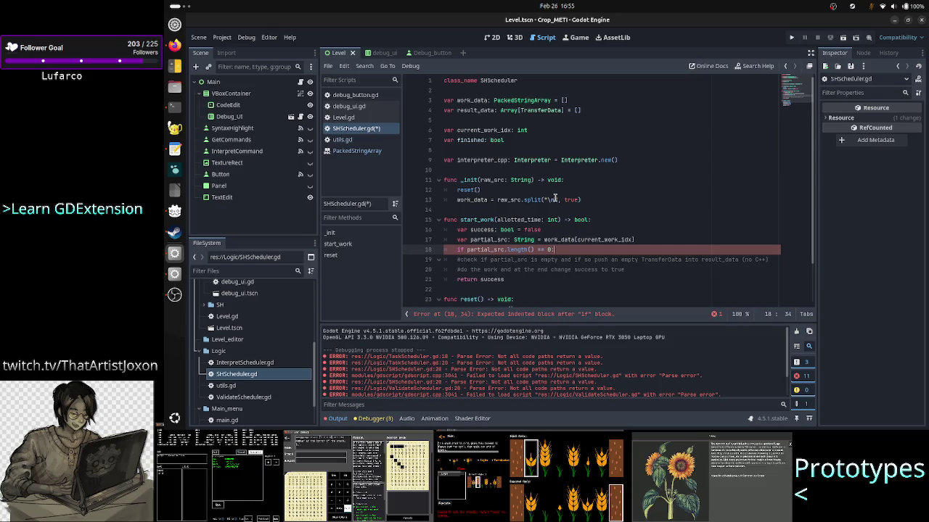
# - Retype the true argument in the split() call on line 13
pyautogui.click(517, 199)
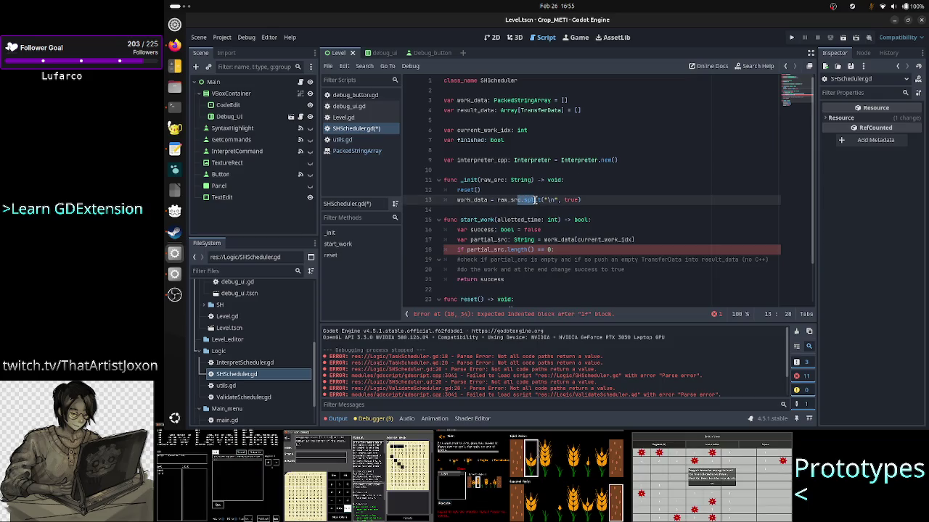
pyautogui.doubleClick(517, 200)
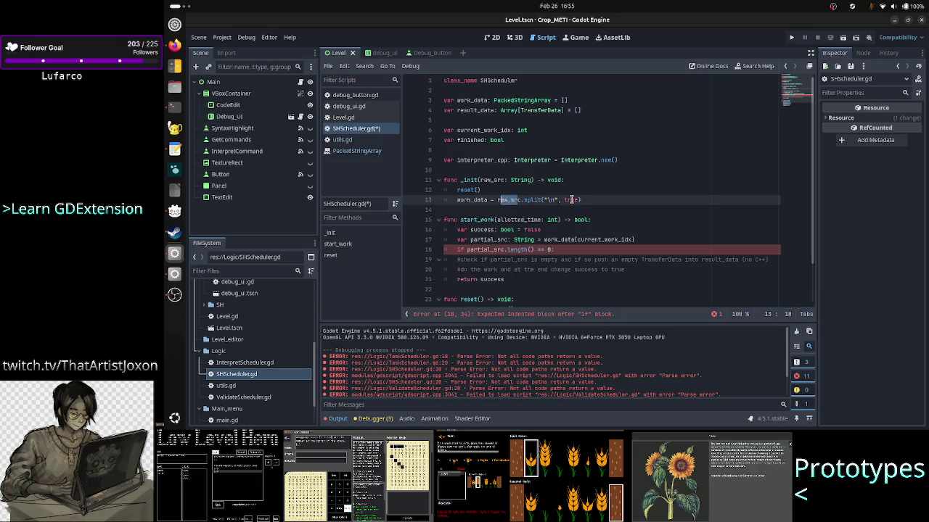
pyautogui.doubleClick(572, 199)
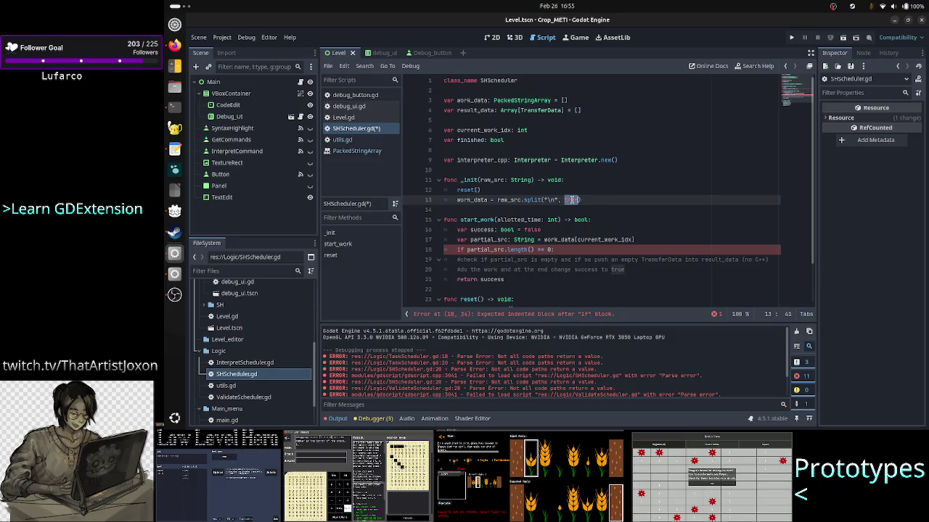
pyautogui.click(572, 200)
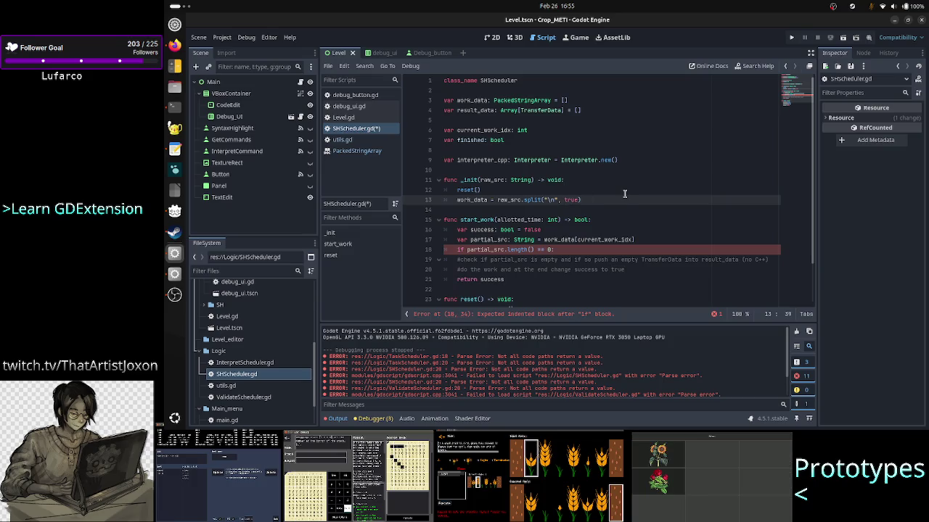
pyautogui.press('BackSpace')
pyautogui.press('BackSpace')
pyautogui.press('BackSpace')
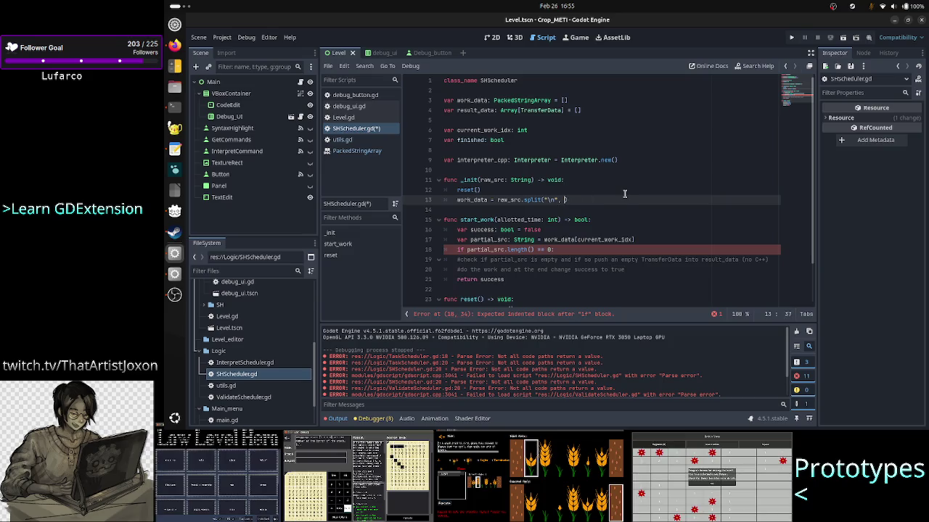
pyautogui.write('true')
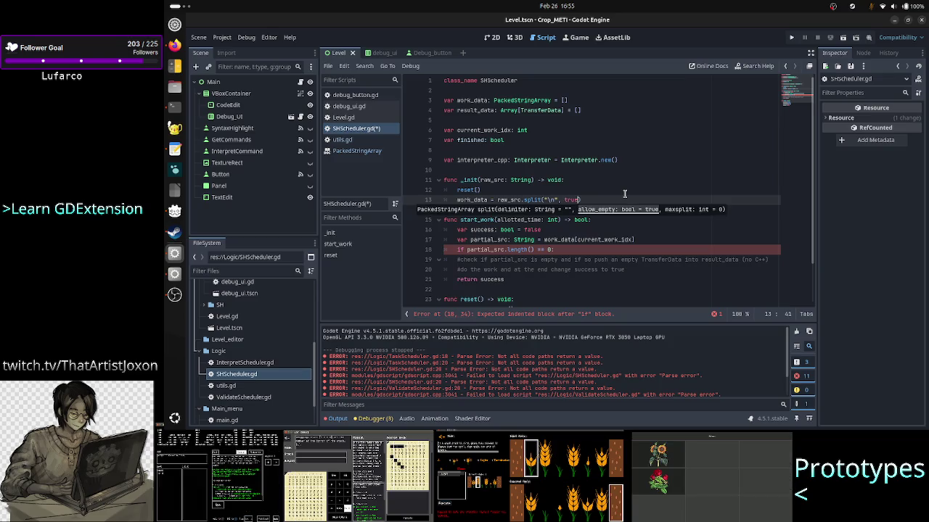
pyautogui.press('Escape')
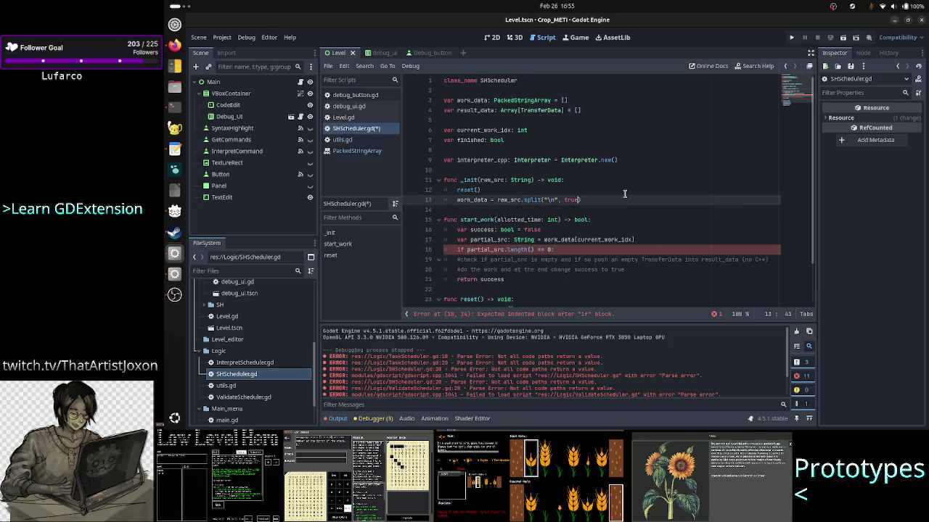
# - Open an indented line under `if partial_src.length() == 0:` and start typing `result_data.push_back(`
pyautogui.press('Down')
pyautogui.press('Down')
pyautogui.press('Down')
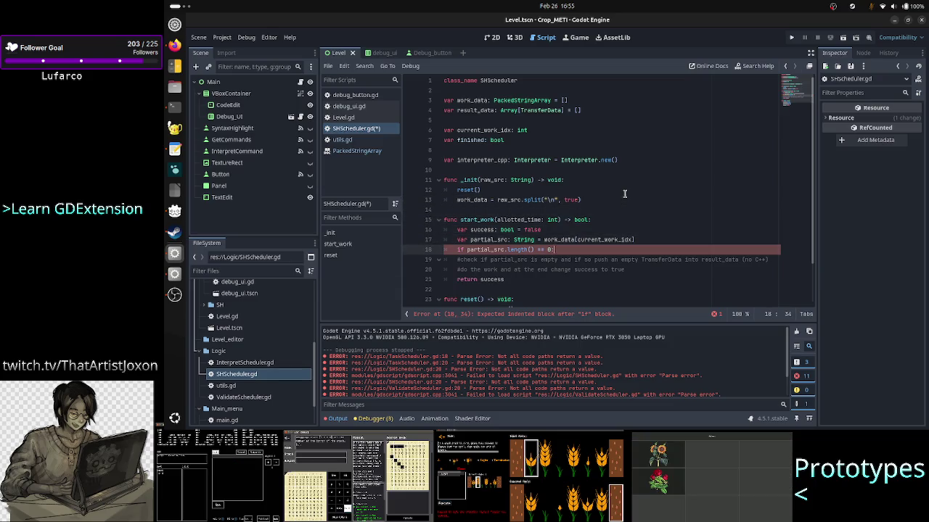
pyautogui.moveTo(543, 239); pyautogui.dragTo(635, 240)
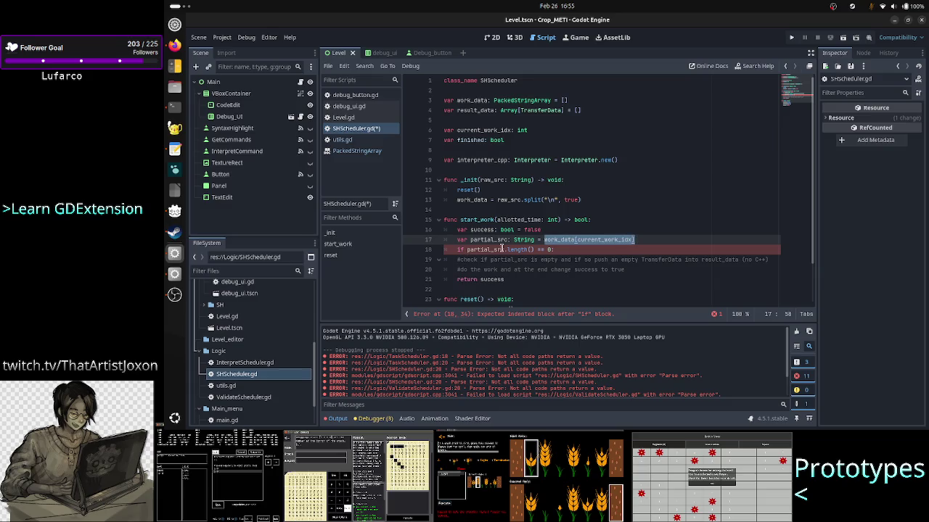
pyautogui.click(568, 251)
pyautogui.press('Down')
pyautogui.press('Up')
pyautogui.press('Home')
pyautogui.press('Down')
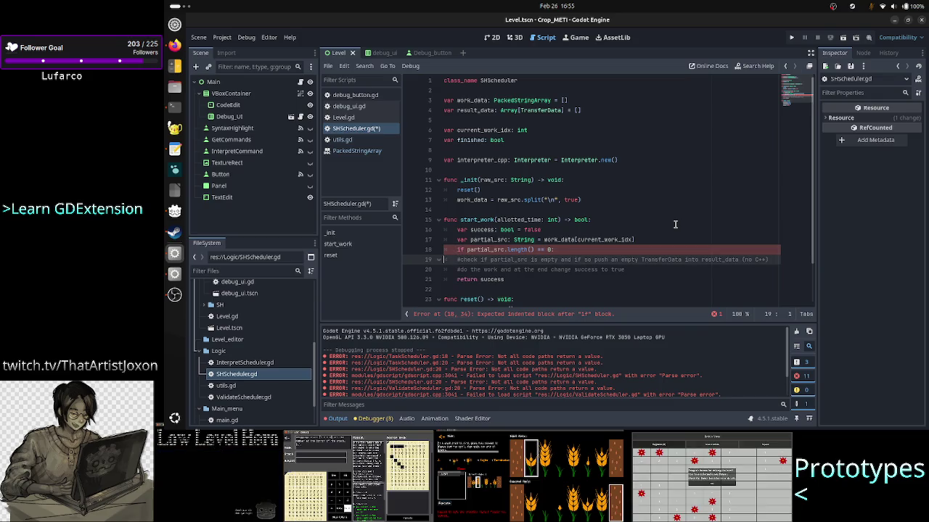
pyautogui.press('Up')
pyautogui.press('End')
pyautogui.press('Return')
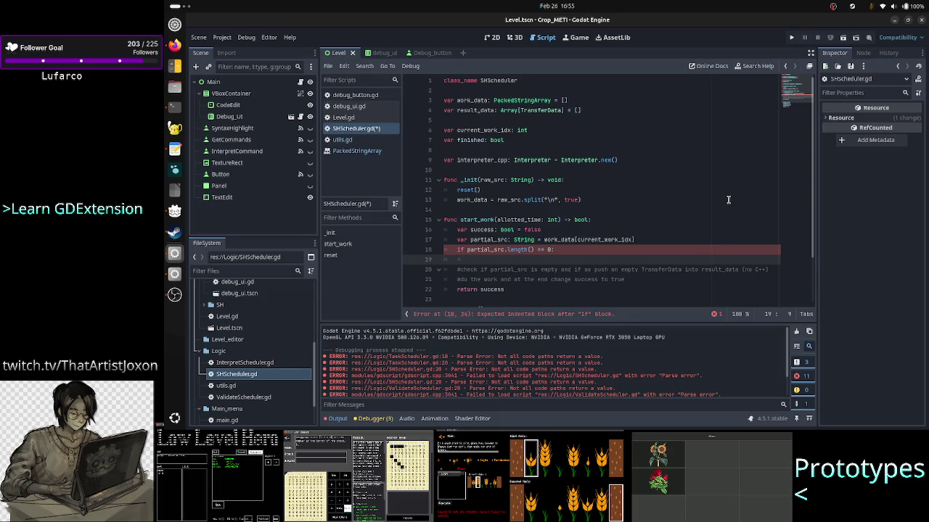
pyautogui.write('result_data')
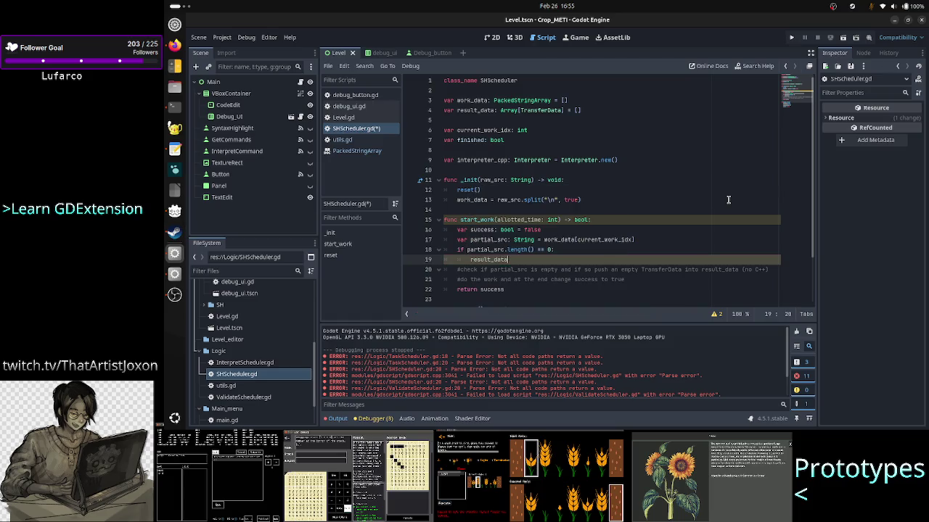
pyautogui.write('.push_back(')
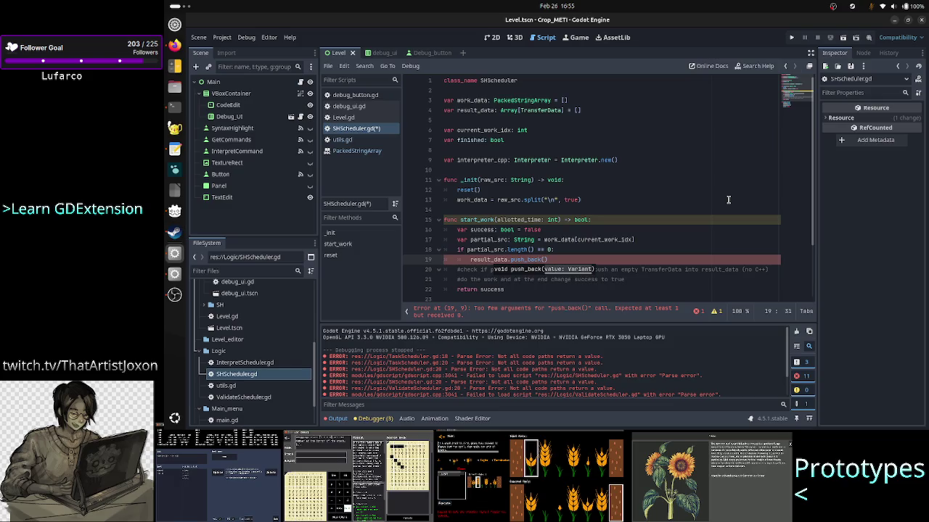
# - Insert `var unit_result: TransferData` on a new line above the partial_src empty check
pyautogui.press('Up')
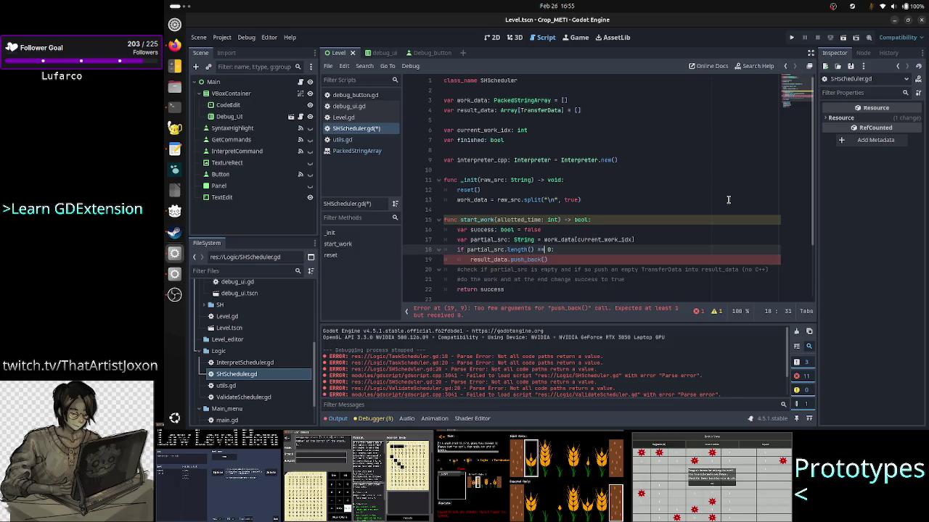
pyautogui.press('Right')
pyautogui.press('Right')
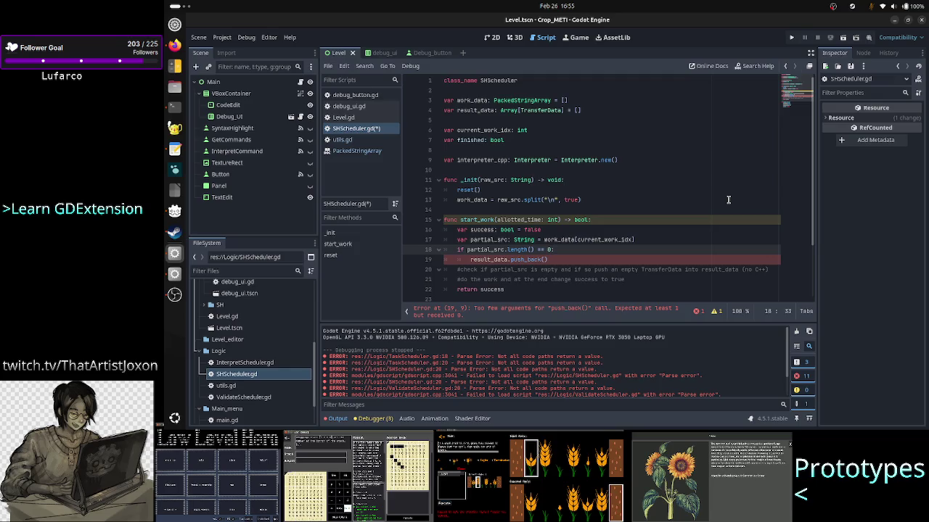
pyautogui.press('Home')
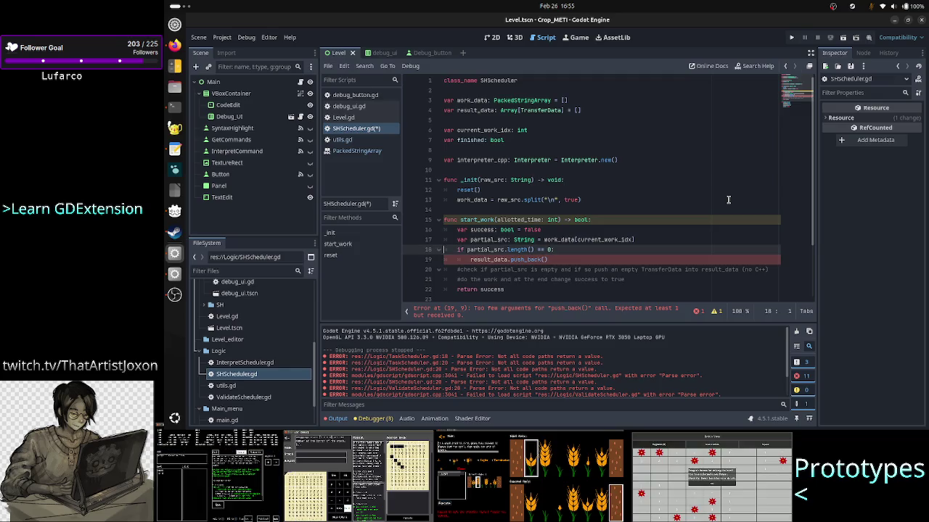
pyautogui.press('Return')
pyautogui.press('Up')
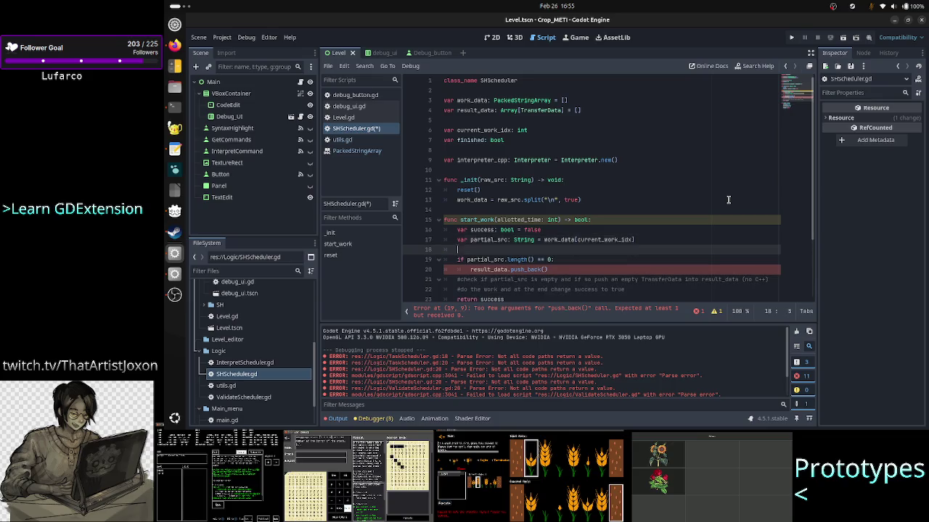
pyautogui.press('Tab')
pyautogui.write('var')
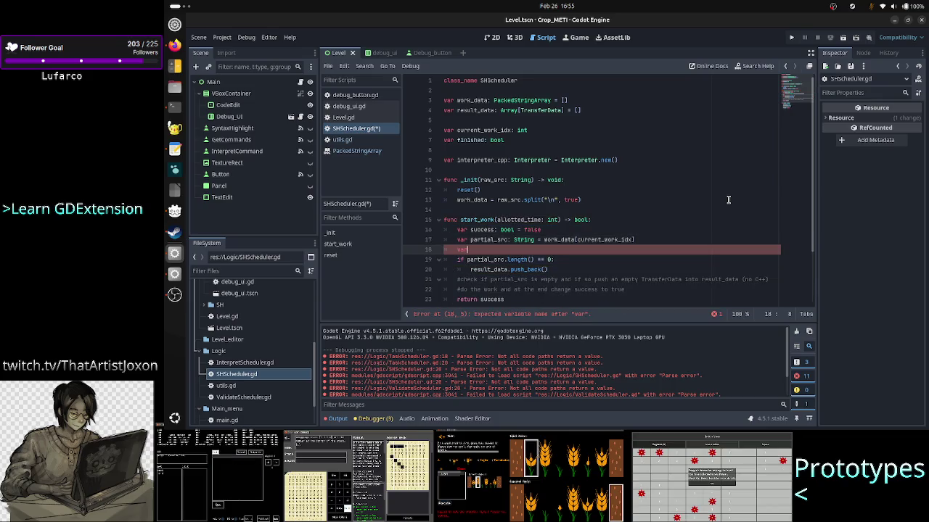
pyautogui.write(' result_')
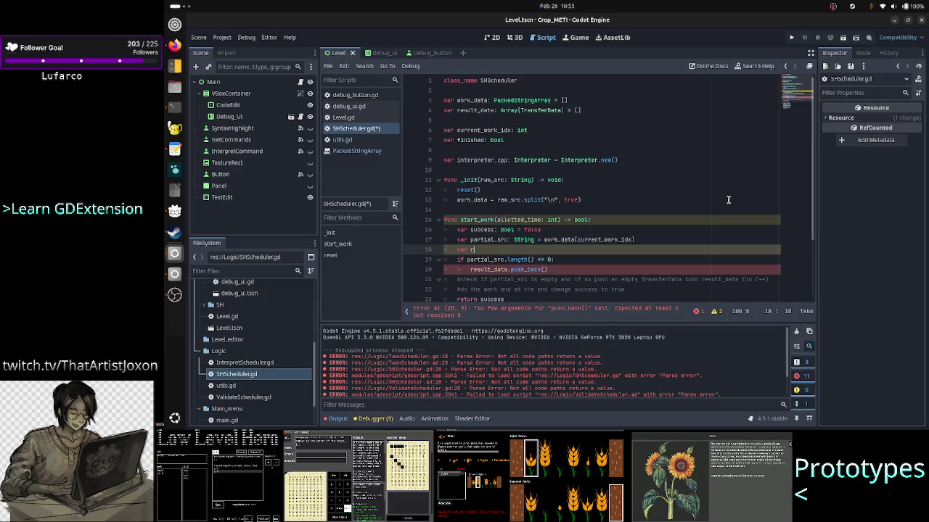
pyautogui.press('BackSpace')
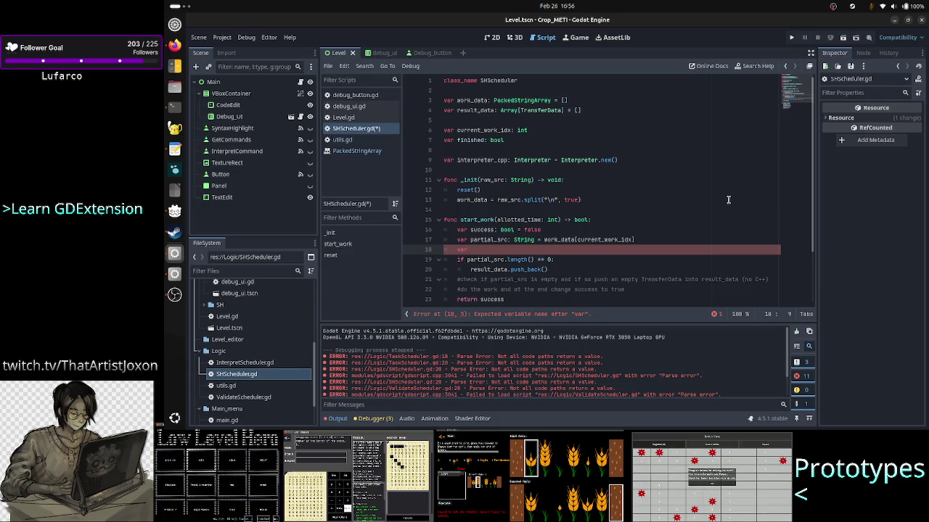
pyautogui.press('Up')
pyautogui.press('Up')
pyautogui.press('Up')
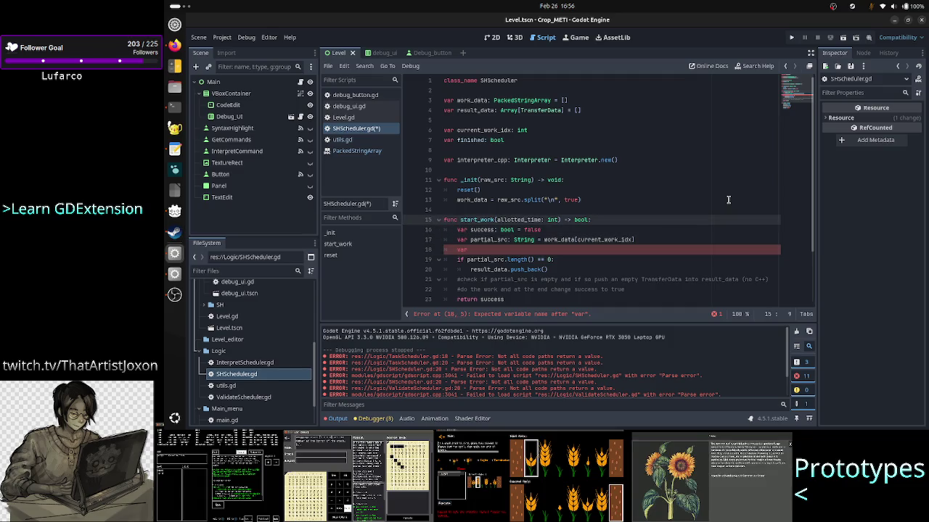
pyautogui.press('Down')
pyautogui.press('Down')
pyautogui.press('Down')
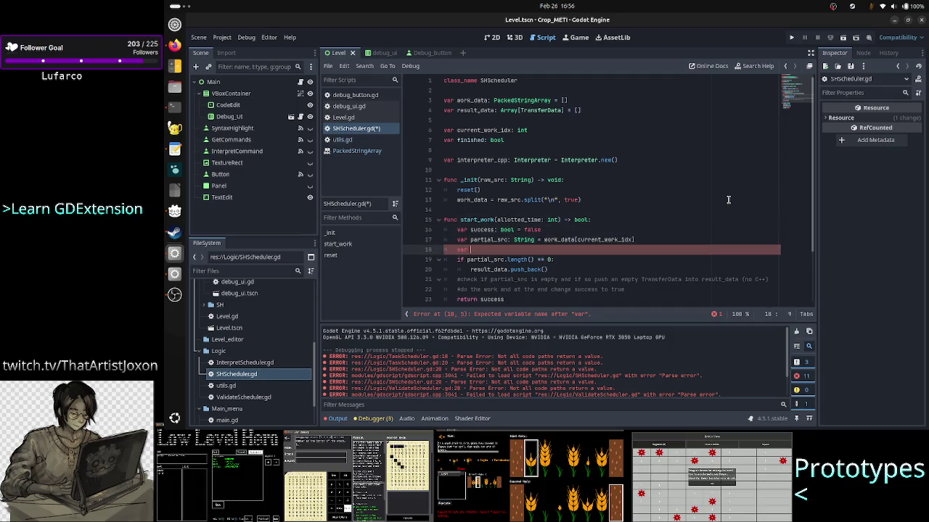
pyautogui.write('unit_res')
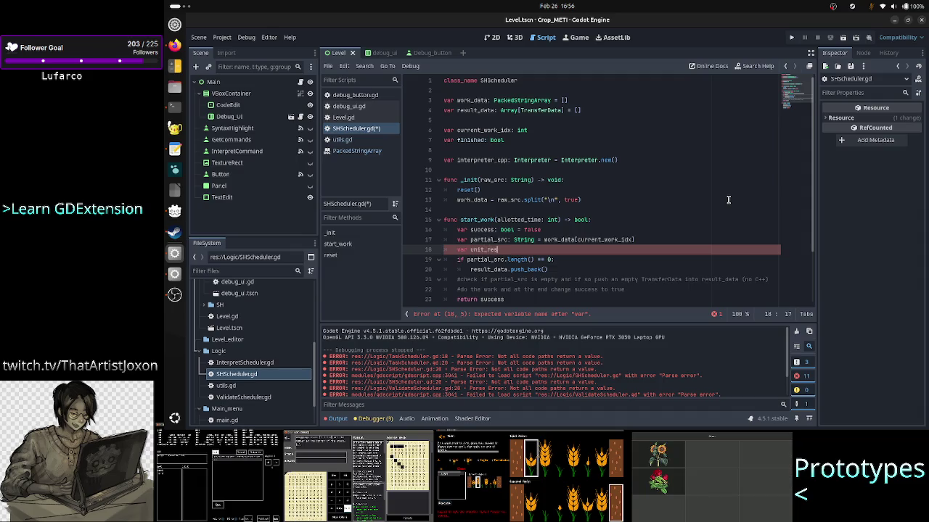
pyautogui.write('ul')
pyautogui.write('lt:')
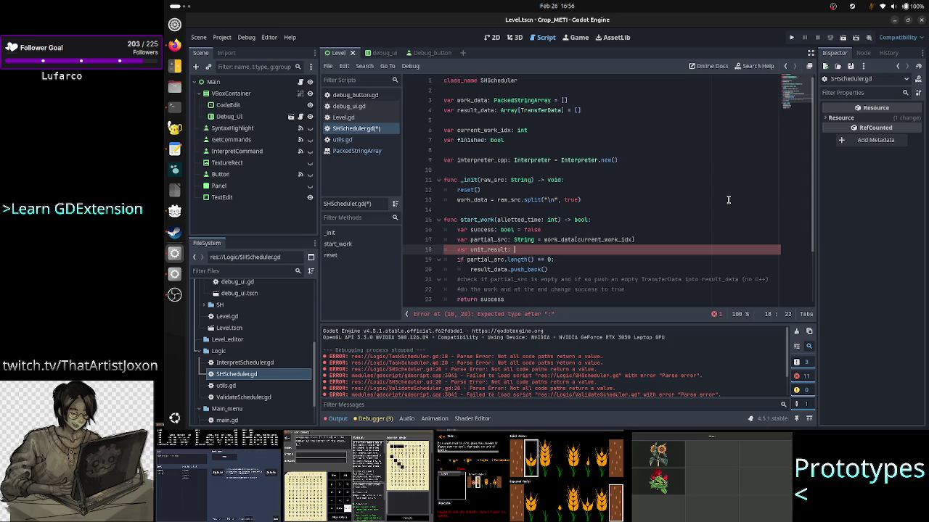
pyautogui.write('Trans')
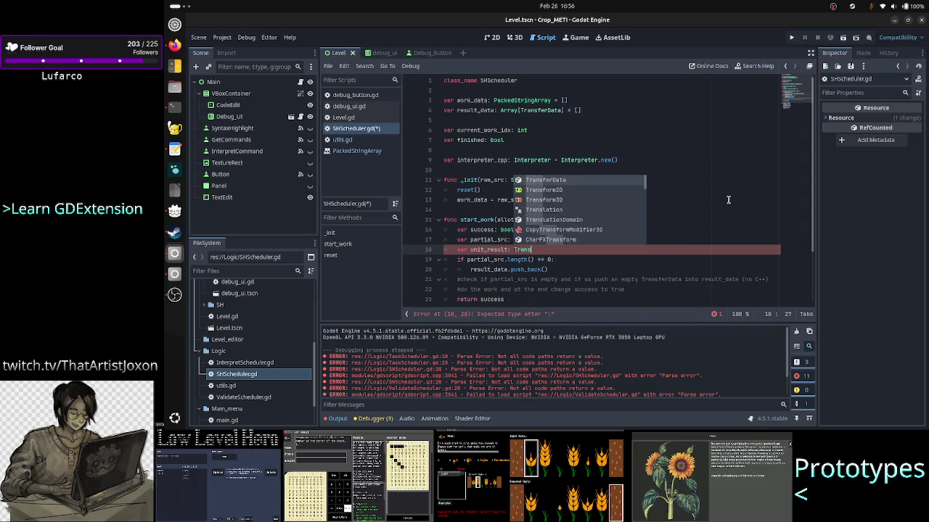
pyautogui.press('Return')
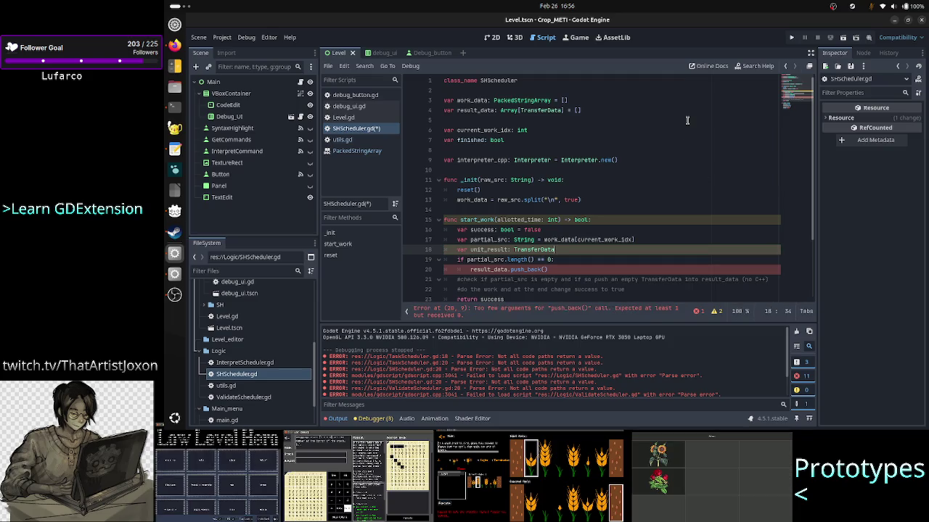
# - Add `unit_result = TransferData.new()` inside the empty-check block, then switch to the terminal
pyautogui.doubleClick(537, 111)
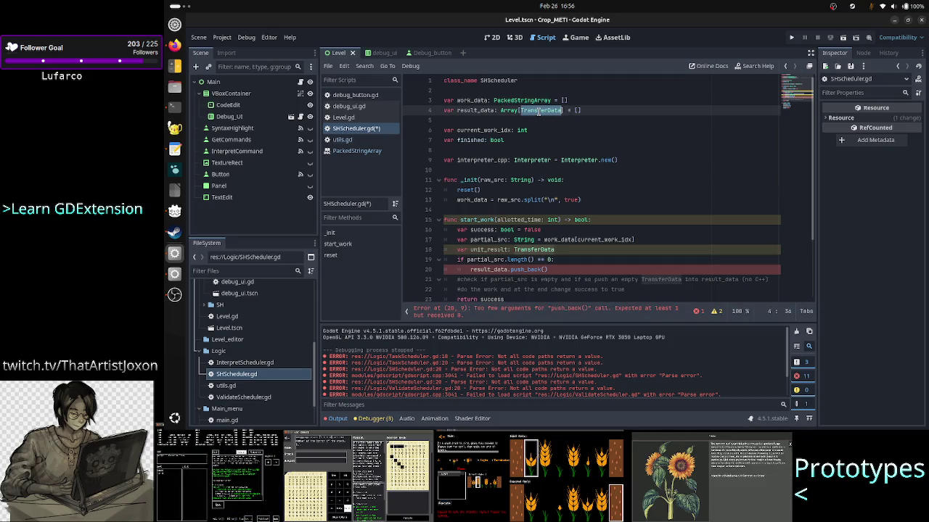
pyautogui.click(574, 251)
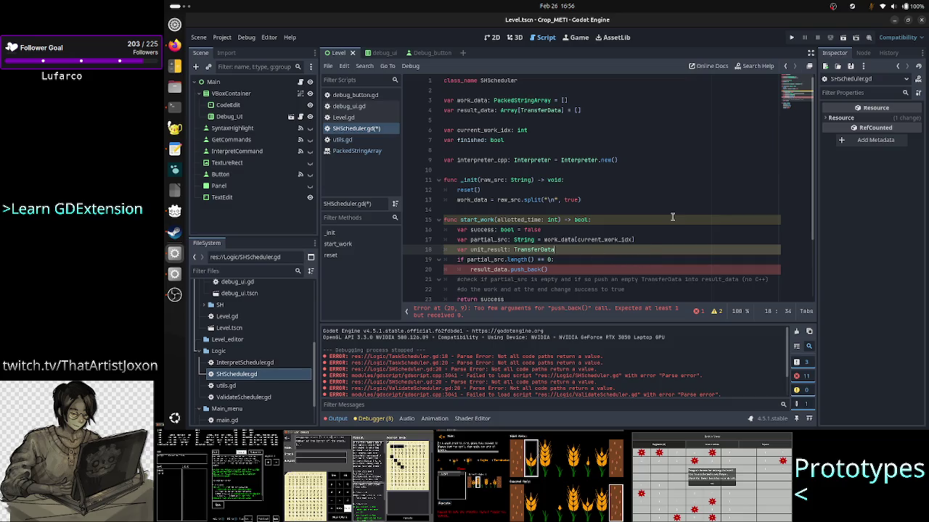
pyautogui.press('Down')
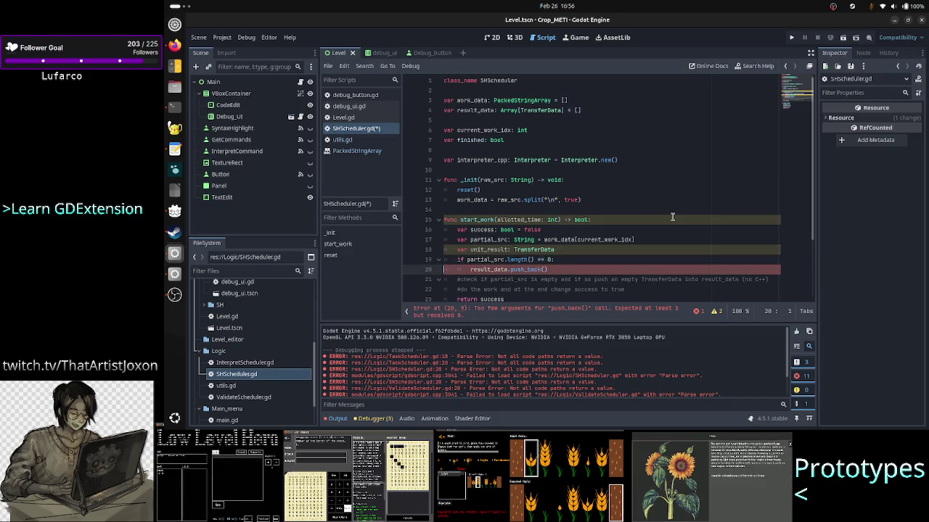
pyautogui.press('Return')
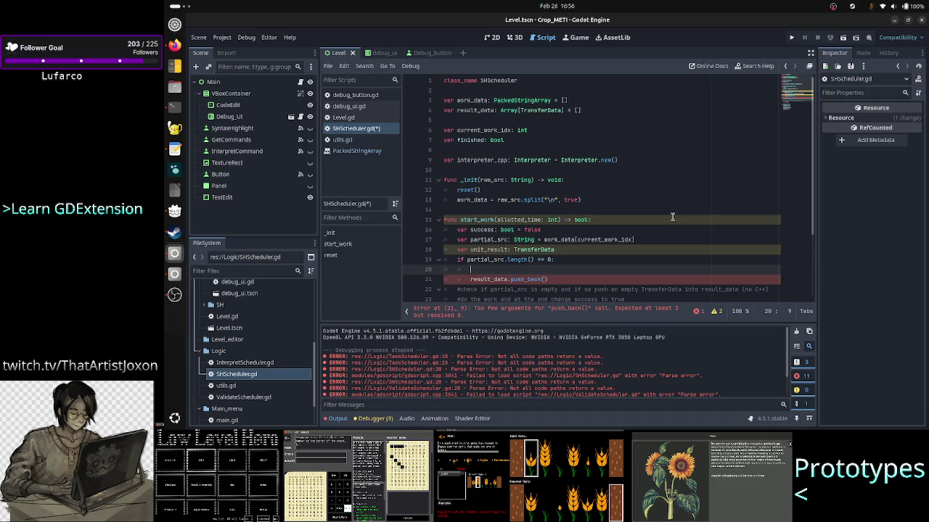
pyautogui.write('unit_result ')
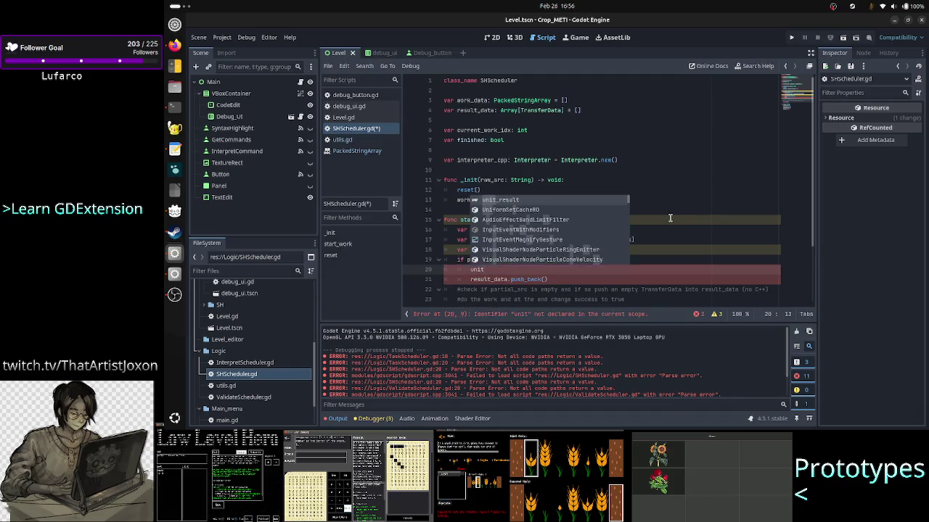
pyautogui.write('= Tra')
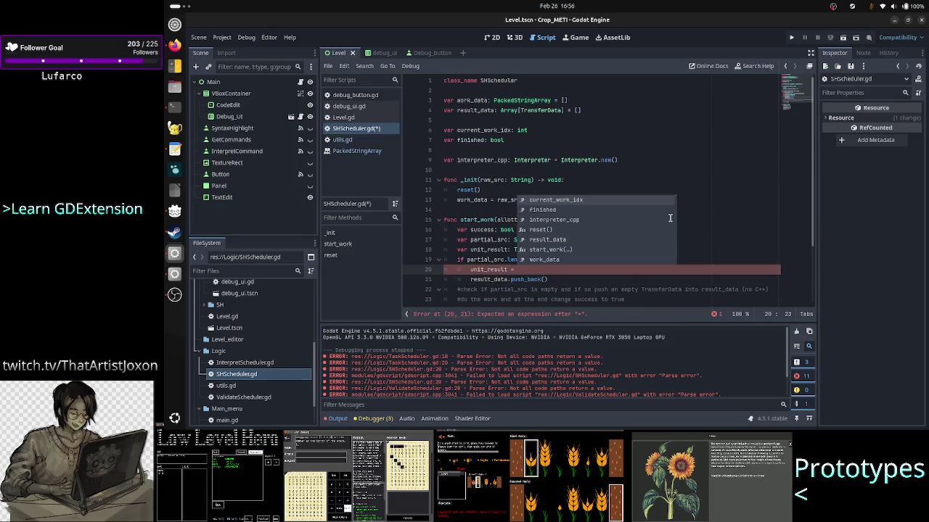
pyautogui.press('Return')
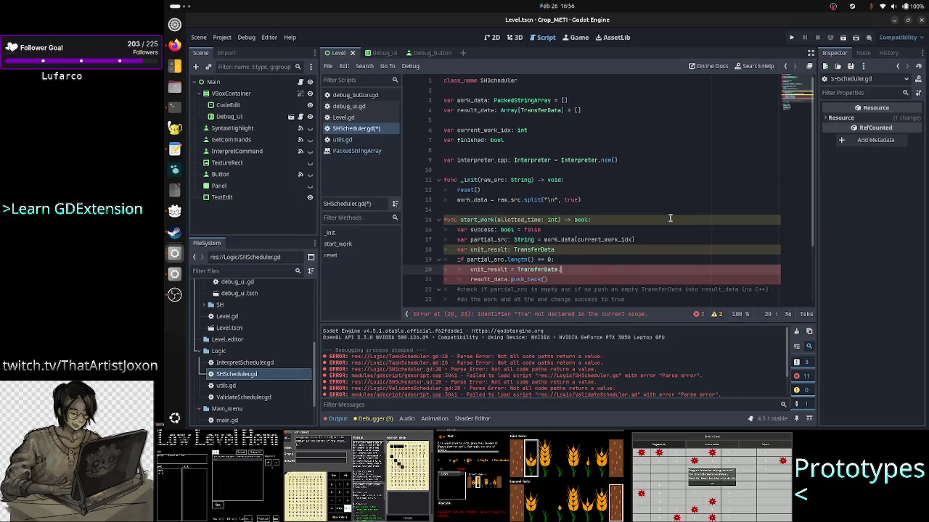
pyautogui.write('.n')
pyautogui.press('Return')
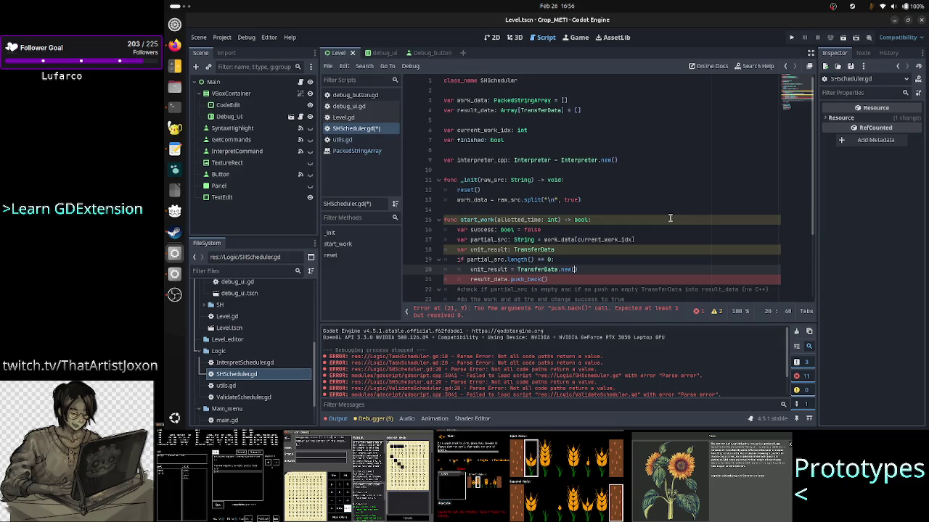
pyautogui.hotkey('alt', 'Tab')
# - Quit less and open TransferData.h to read its constructor and packed-array members
pyautogui.write('qless Tr')
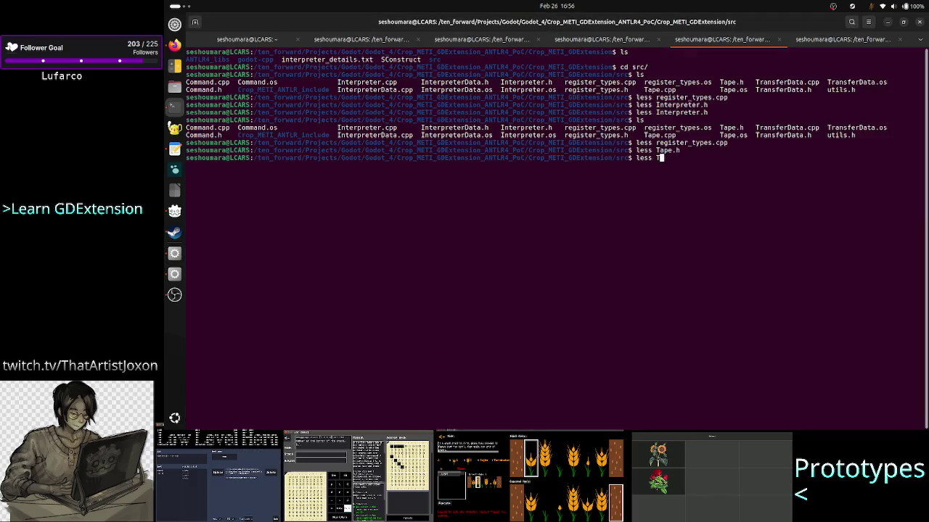
pyautogui.press('Tab')
pyautogui.write('h')
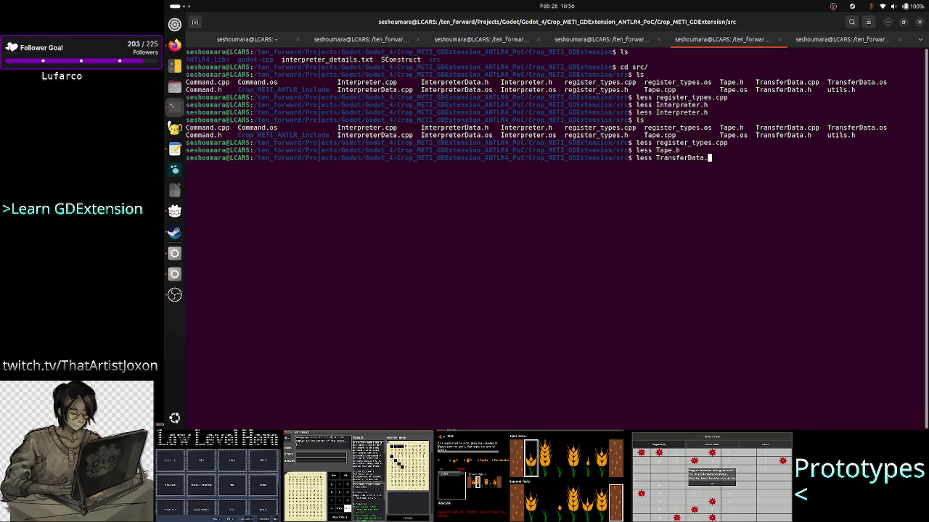
pyautogui.press('BackSpace')
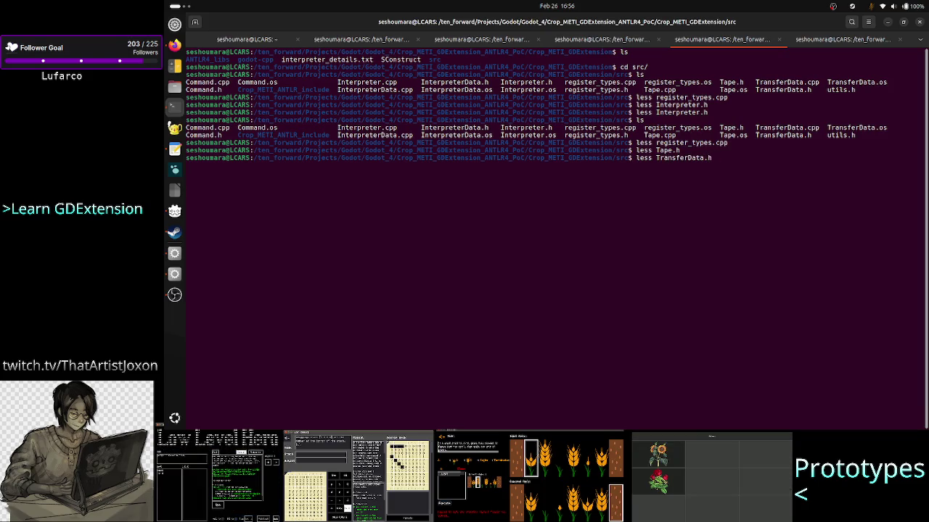
pyautogui.press('Return')
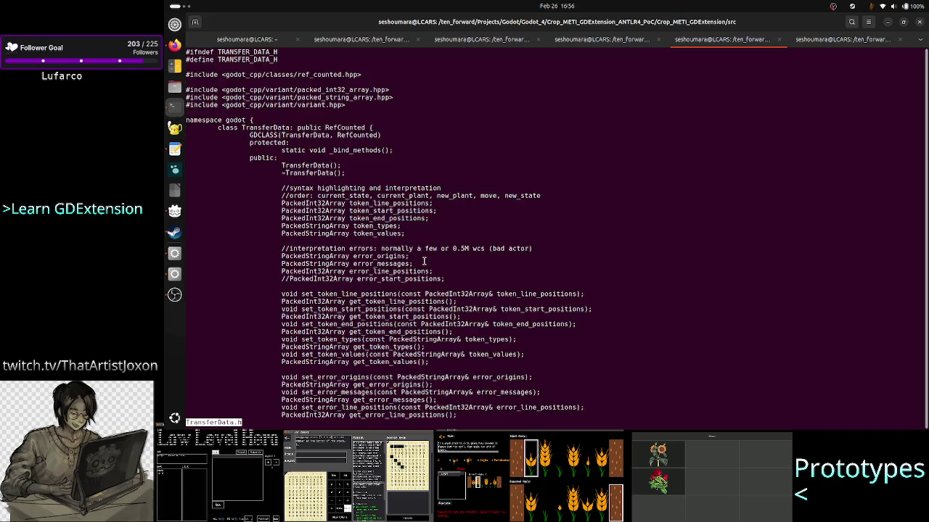
pyautogui.moveTo(278, 211)
pyautogui.mouseDown()
pyautogui.moveTo(300, 211)
pyautogui.moveTo(429, 283)
pyautogui.mouseUp()
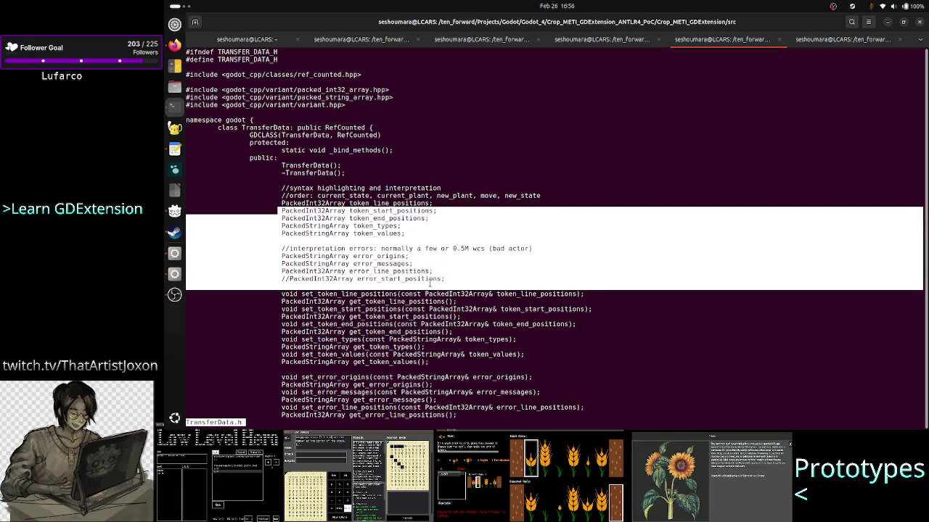
pyautogui.hotkey('alt', 'Tab')
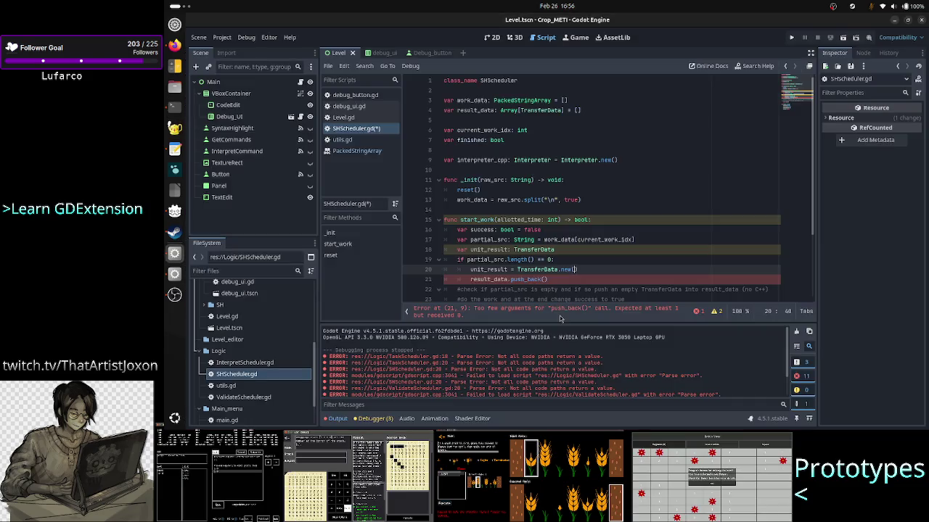
# - Pass unit_result as the argument to `result_data.push_back()`
pyautogui.press('Down')
pyautogui.press('Left')
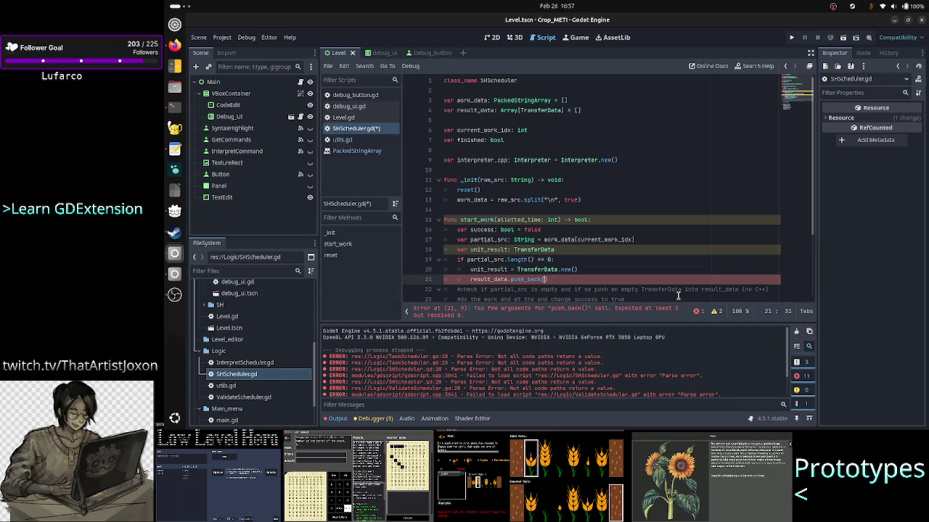
pyautogui.write('uni')
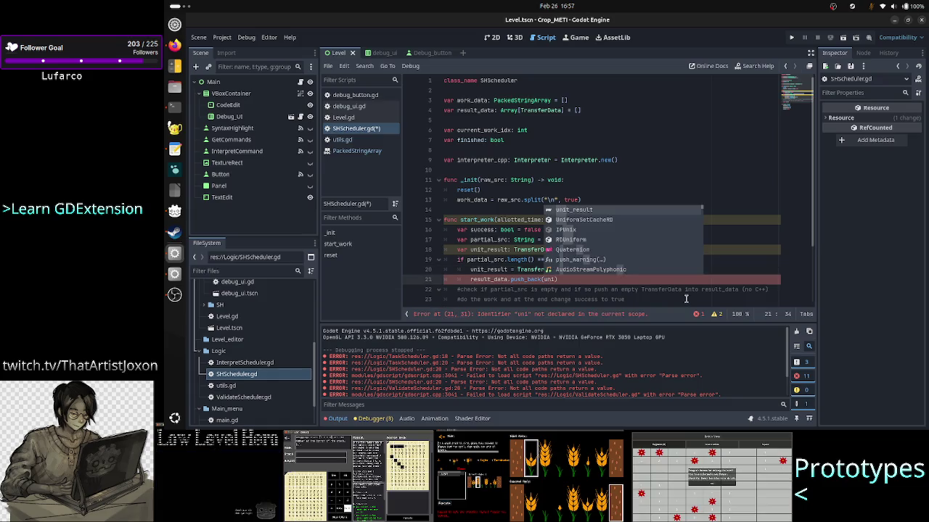
pyautogui.press('Return')
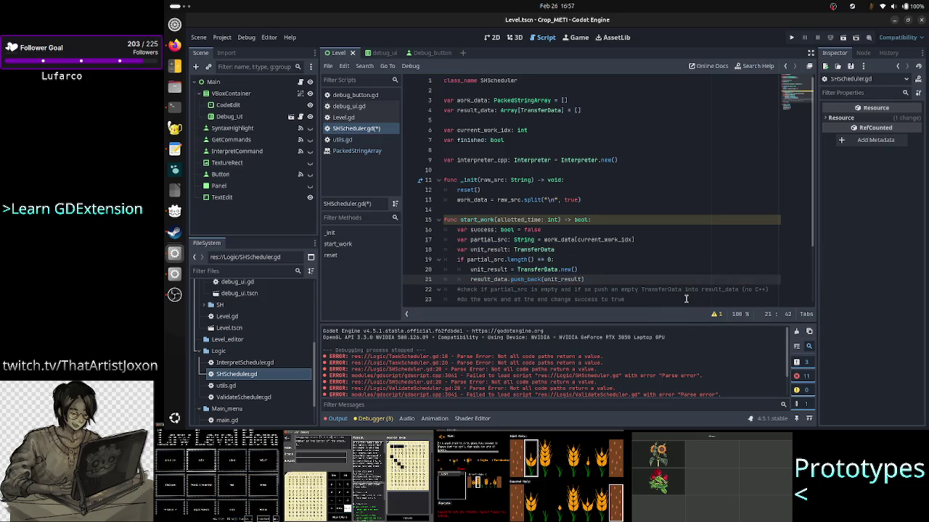
# - Insert a new indented line above the #check comment
pyautogui.press('Up')
pyautogui.press('Up')
pyautogui.press('Up')
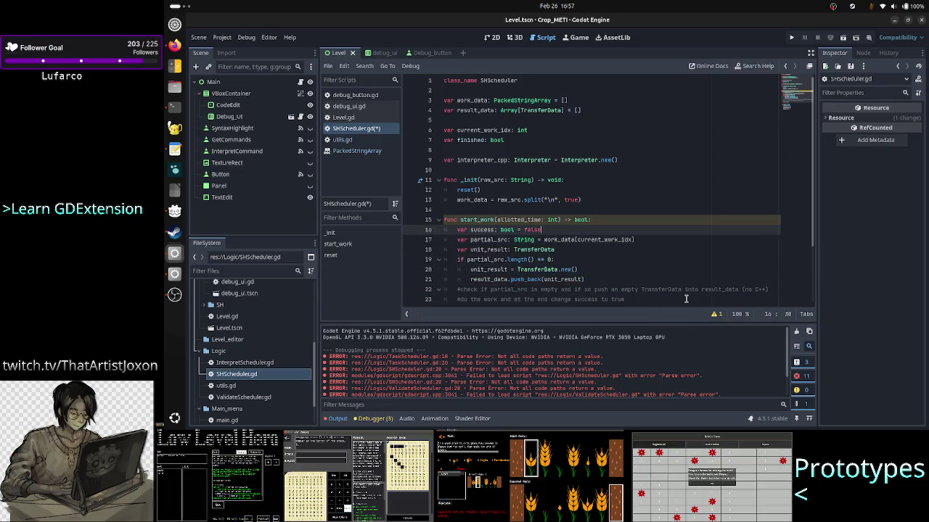
pyautogui.press('Home')
pyautogui.press('Down')
pyautogui.press('Down')
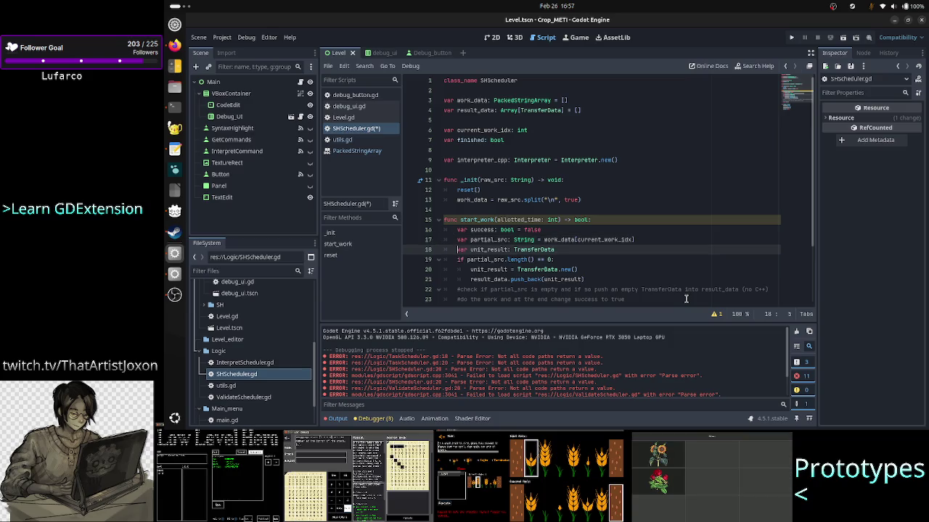
pyautogui.press('Down')
pyautogui.press('Down')
pyautogui.press('Down')
pyautogui.press('Home')
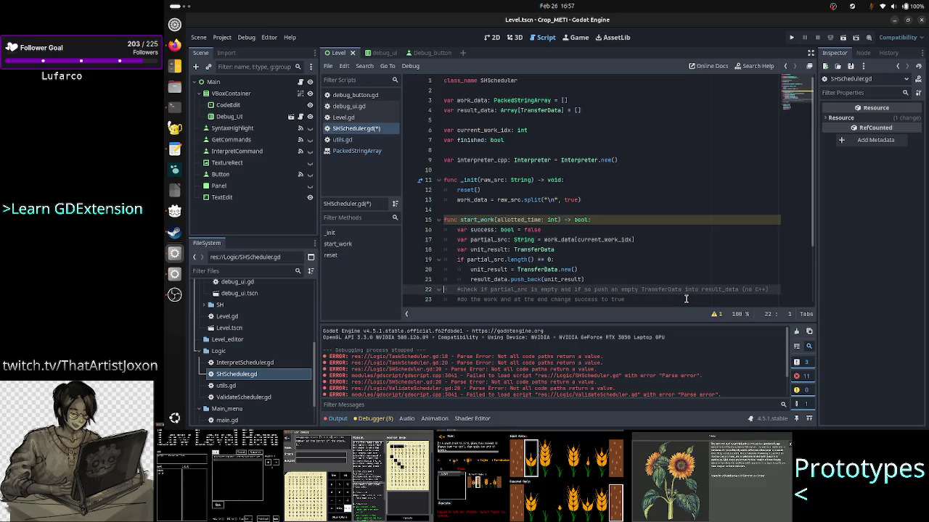
pyautogui.hotkey('ctrl', 'shift', 'Return')
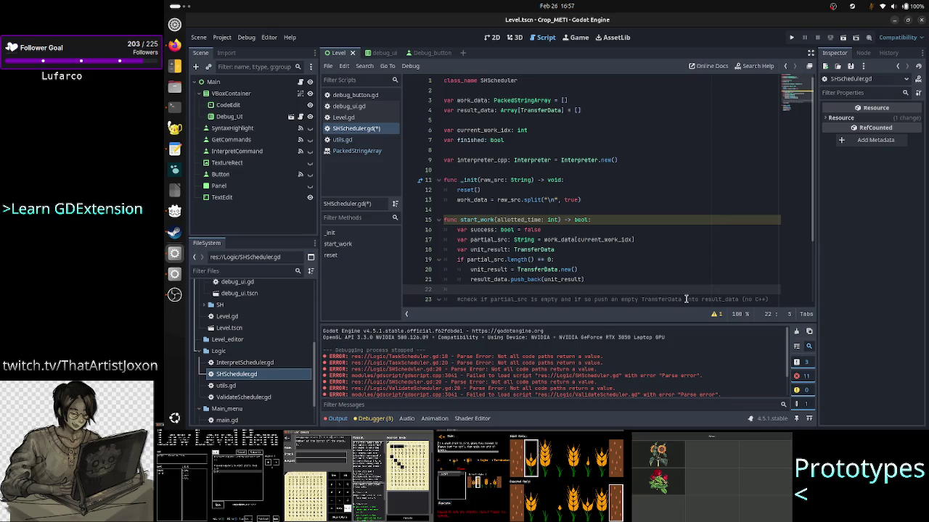
pyautogui.scroll(-1, 674, 264)
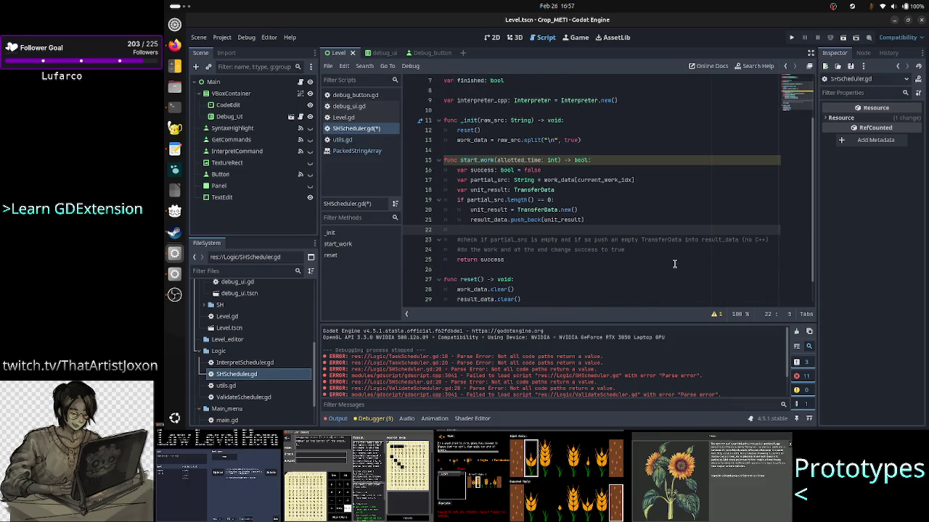
# - Type `unit_result = interpreter_cpp.` on the new line
pyautogui.write('unit_result = ')
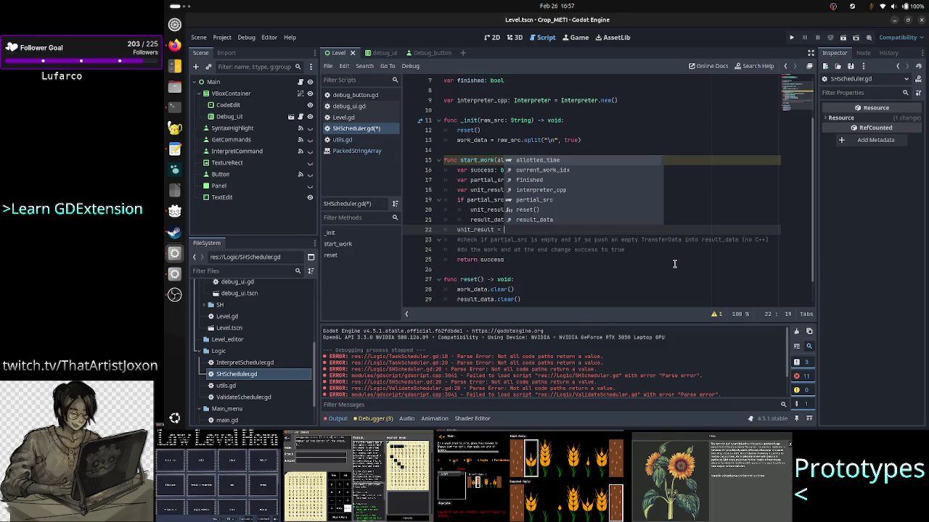
pyautogui.write('inter')
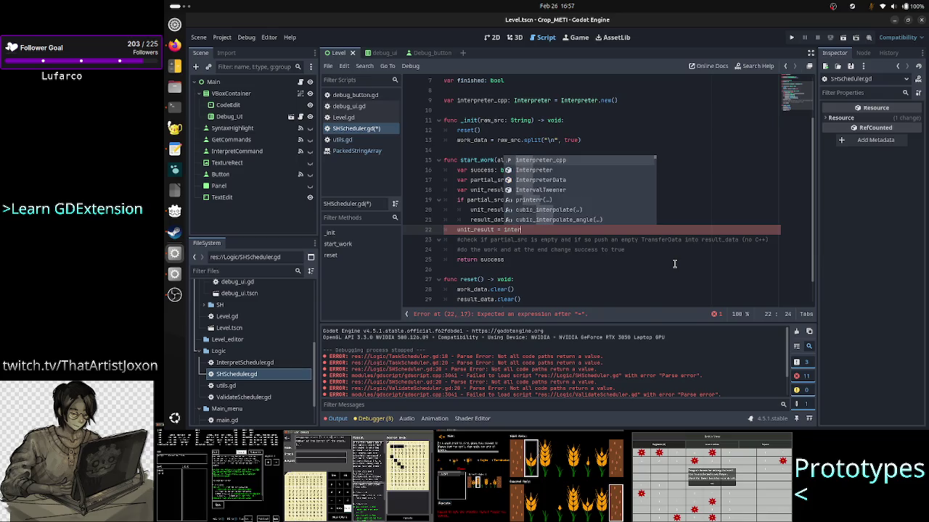
pyautogui.press('Return')
pyautogui.write('.')
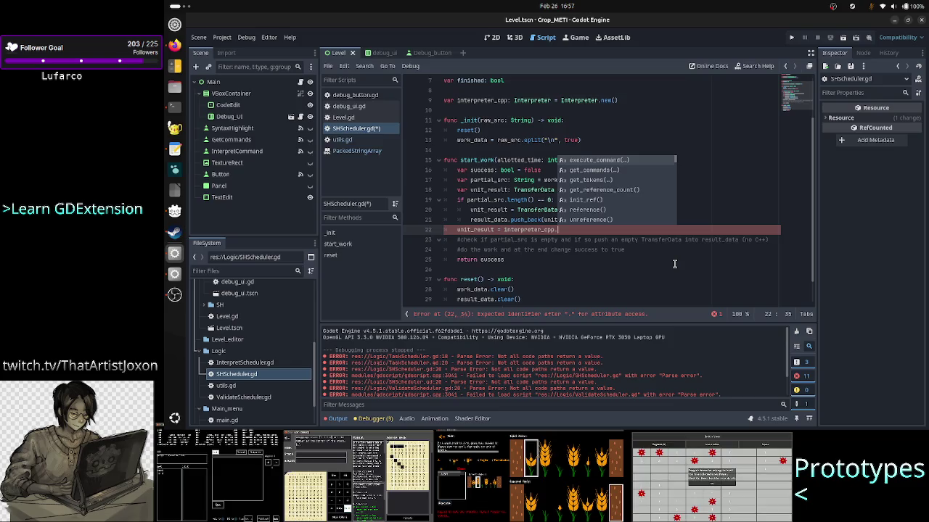
# - In the terminal, quit less and prepare the `less Interpreter.cpp` command
pyautogui.hotkey('alt', 'Tab')
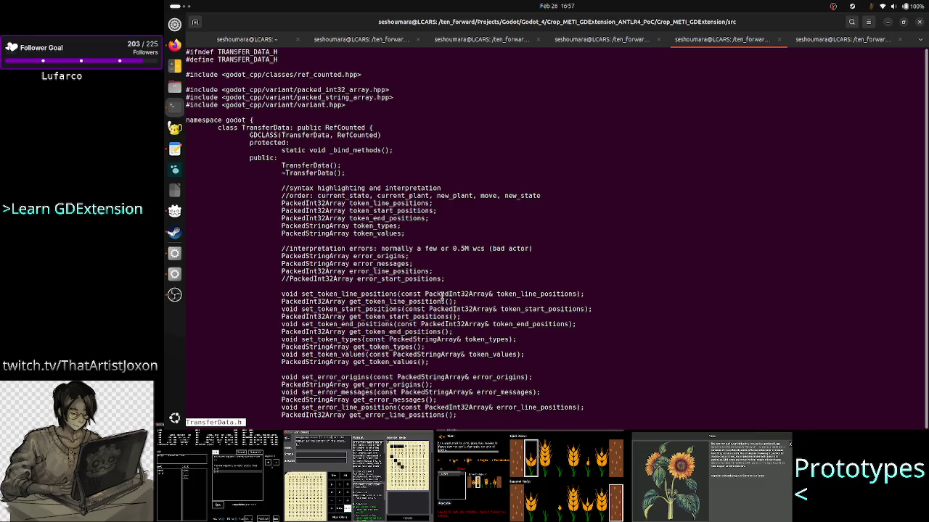
pyautogui.write('qless I')
pyautogui.press('Tab')
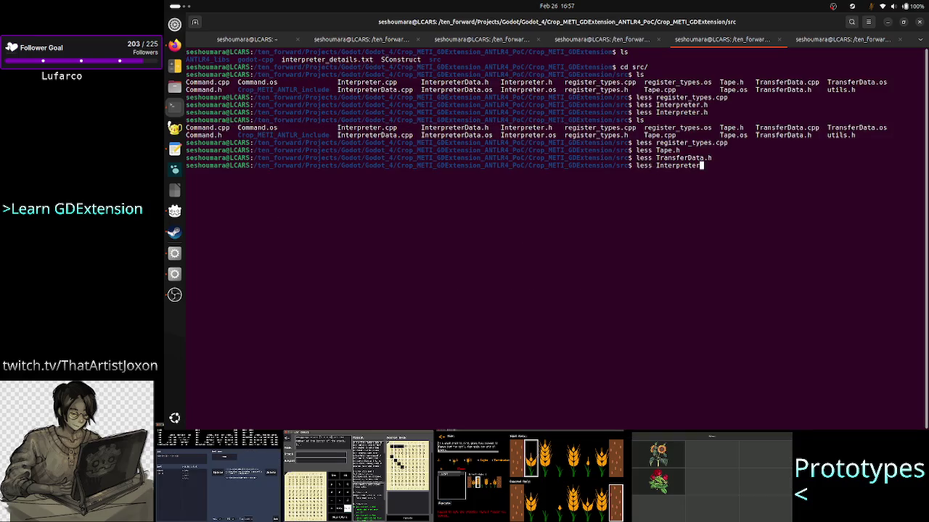
pyautogui.write('cpp')
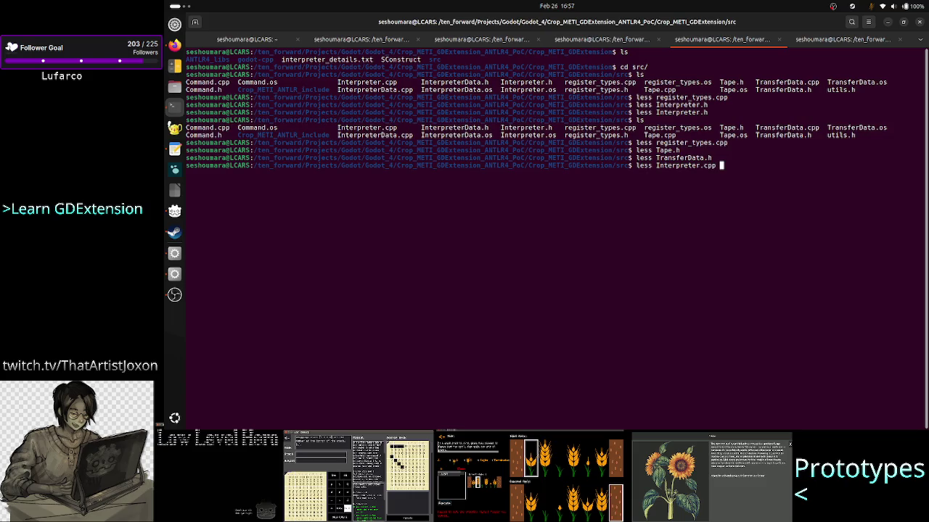